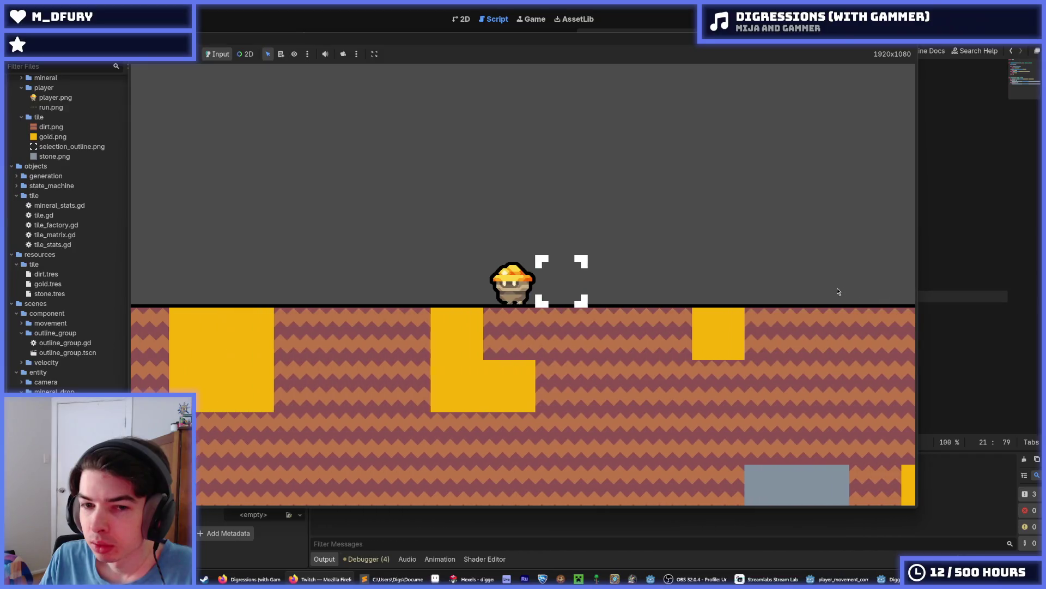
{"action": "key", "text": "d"}
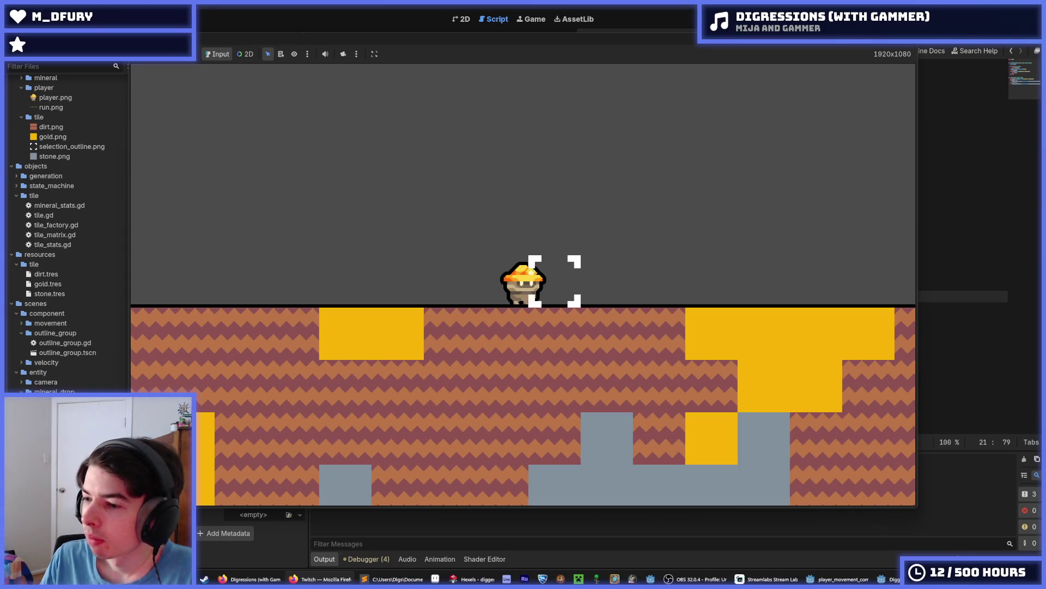
Walk the miner right, then left to the level's edge, then back right.
{"action": "key", "text": "a"}
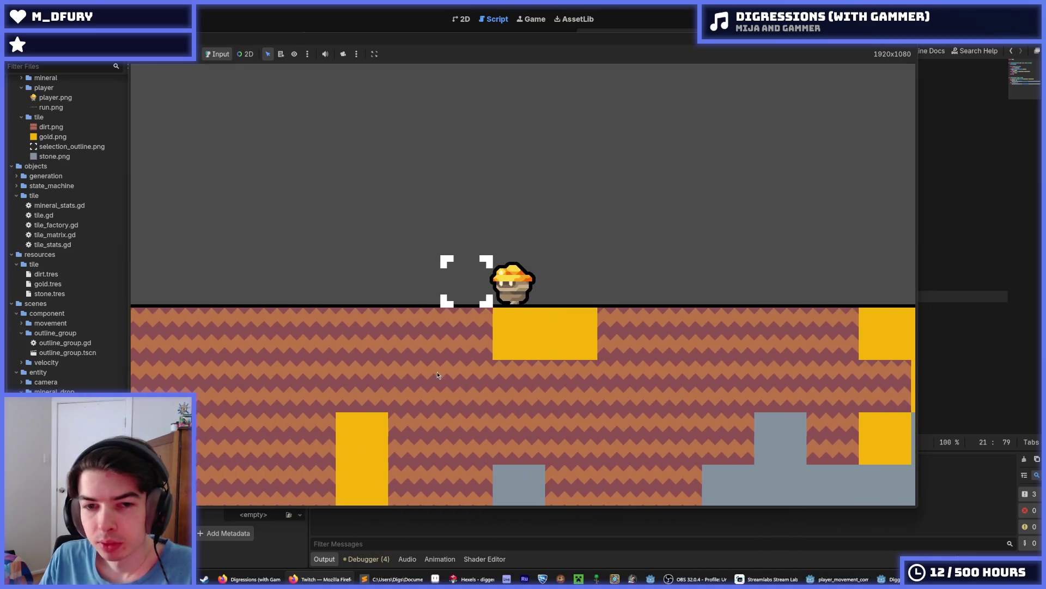
{"action": "key", "text": "a"}
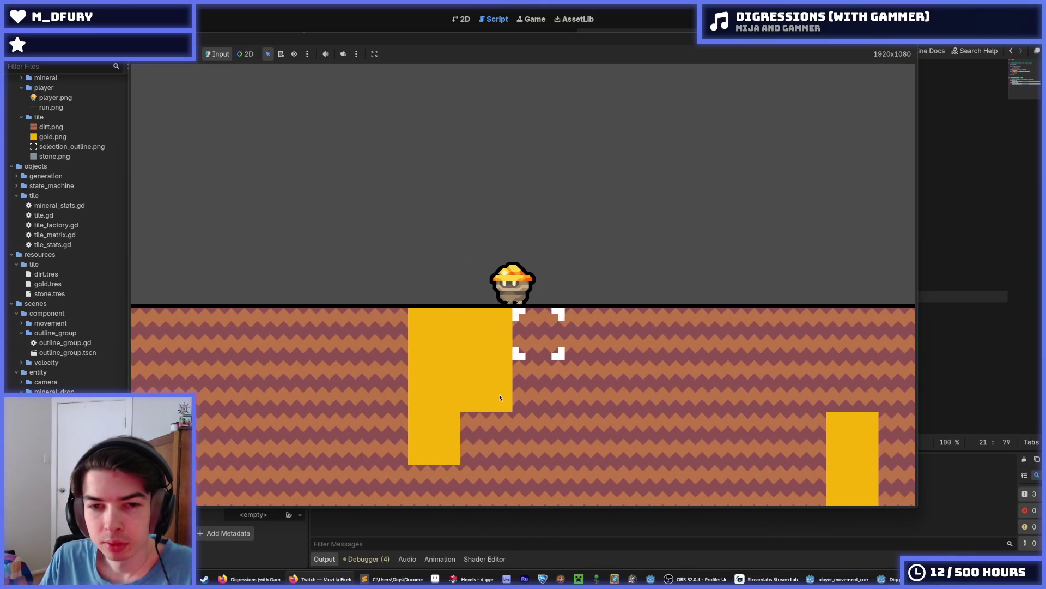
{"action": "key", "text": "d"}
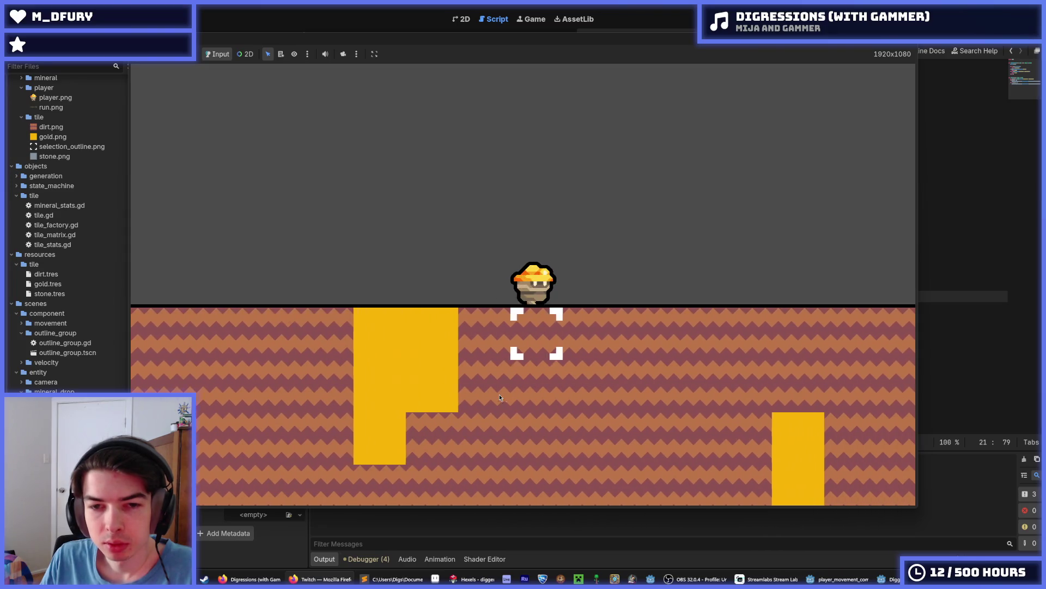
Dig down and right, climb back up, walk left, jump, then stop the game with F8.
{"action": "key", "text": "s"}
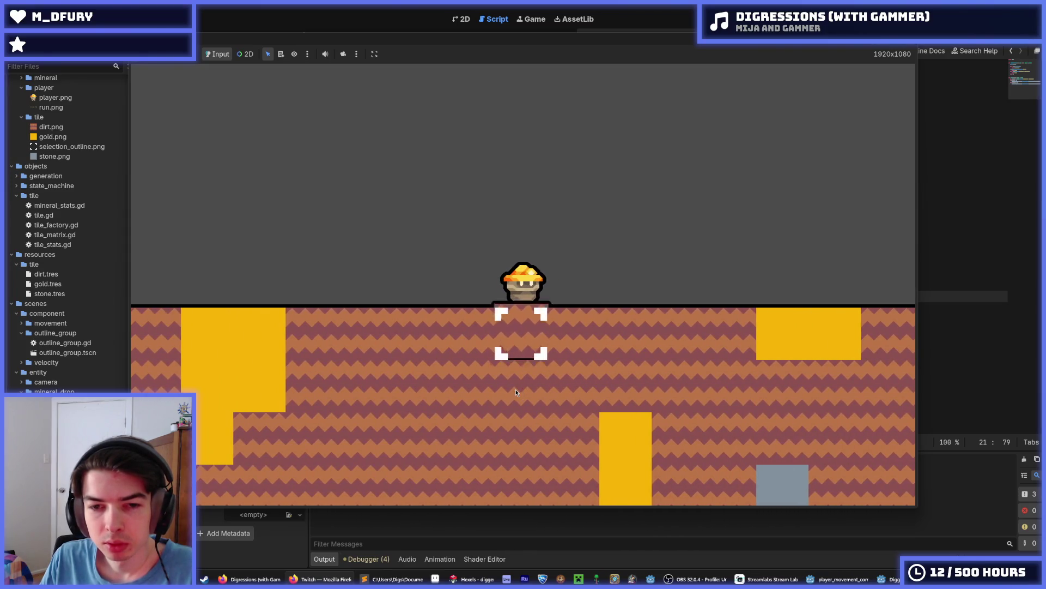
{"action": "key", "text": "d"}
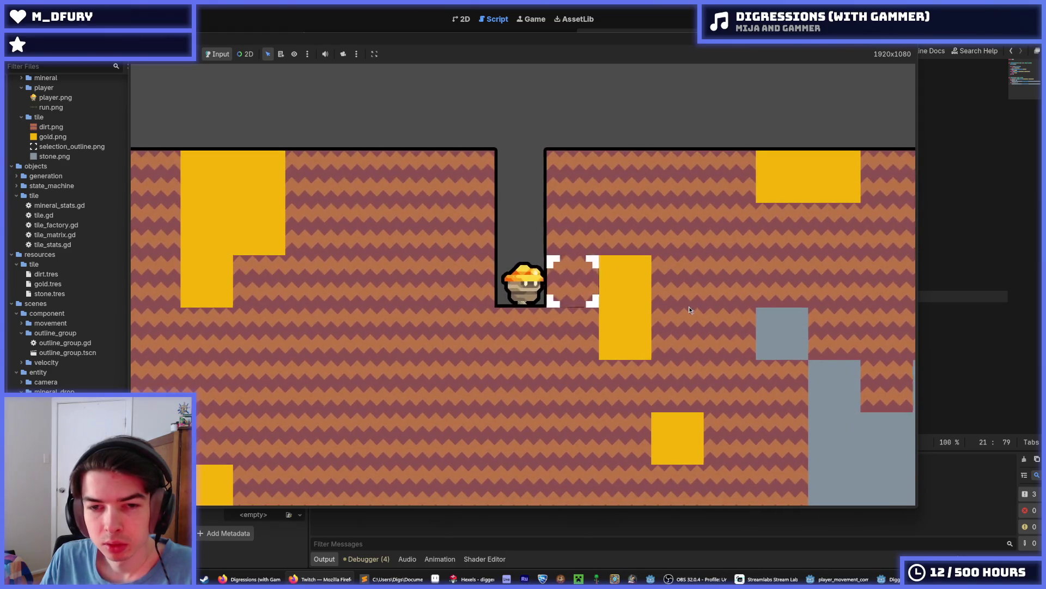
{"action": "key", "text": "w"}
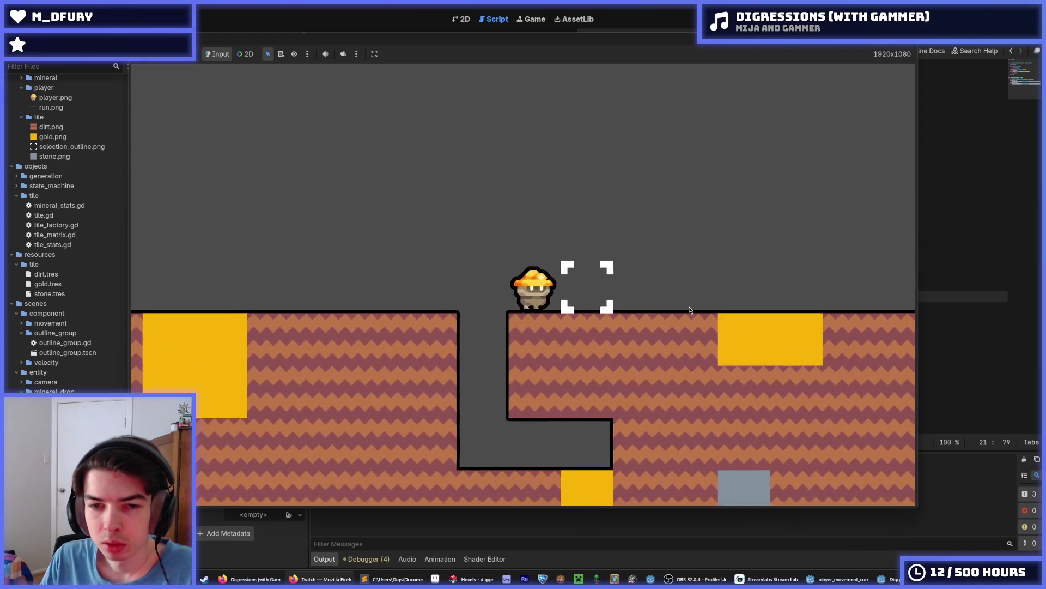
{"action": "key", "text": "a"}
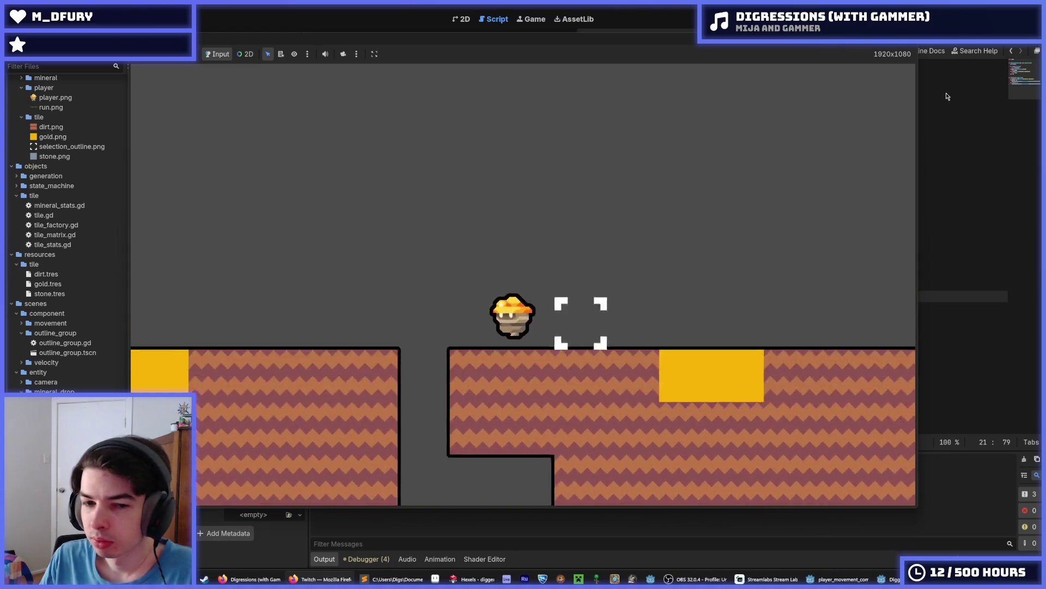
{"action": "key", "text": "w"}
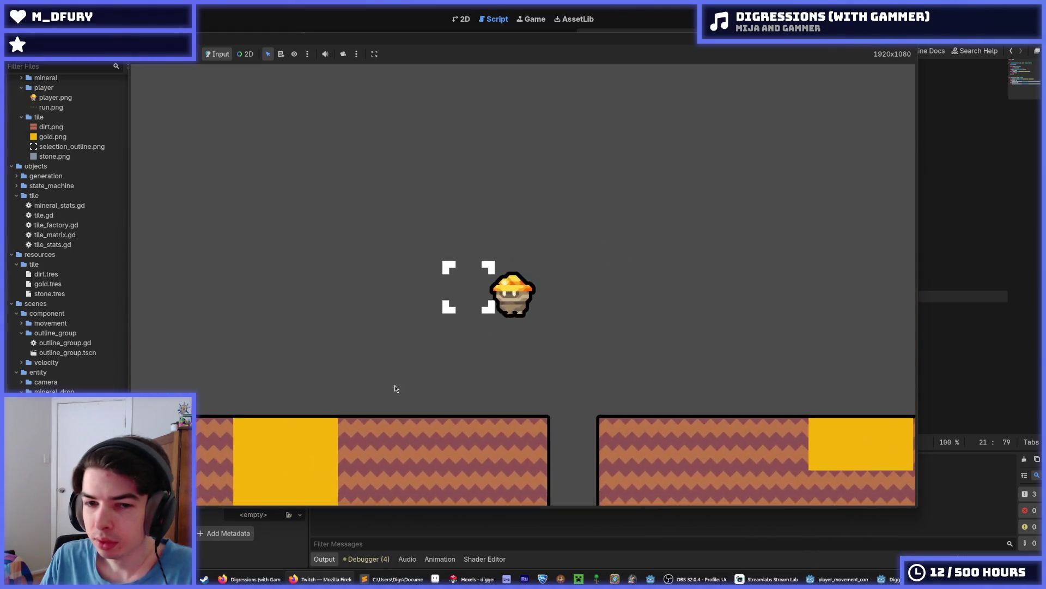
{"action": "key", "text": "F8"}
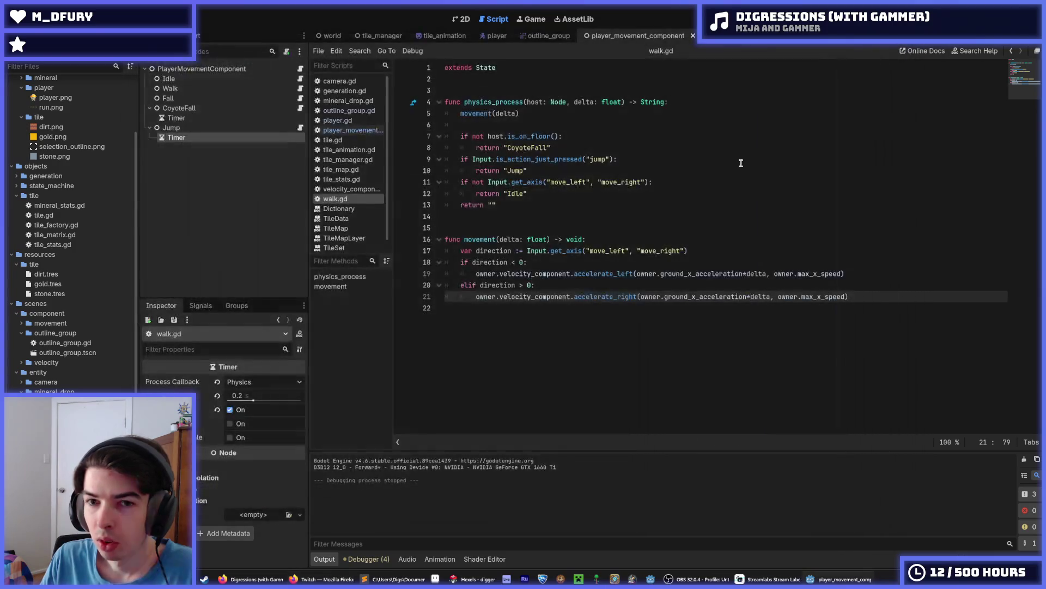
Save walk.gd and move the caret through lines 13 and 14.
{"action": "left_click", "coordinate": [722, 170]}
{"action": "key", "text": "ctrl+s"}
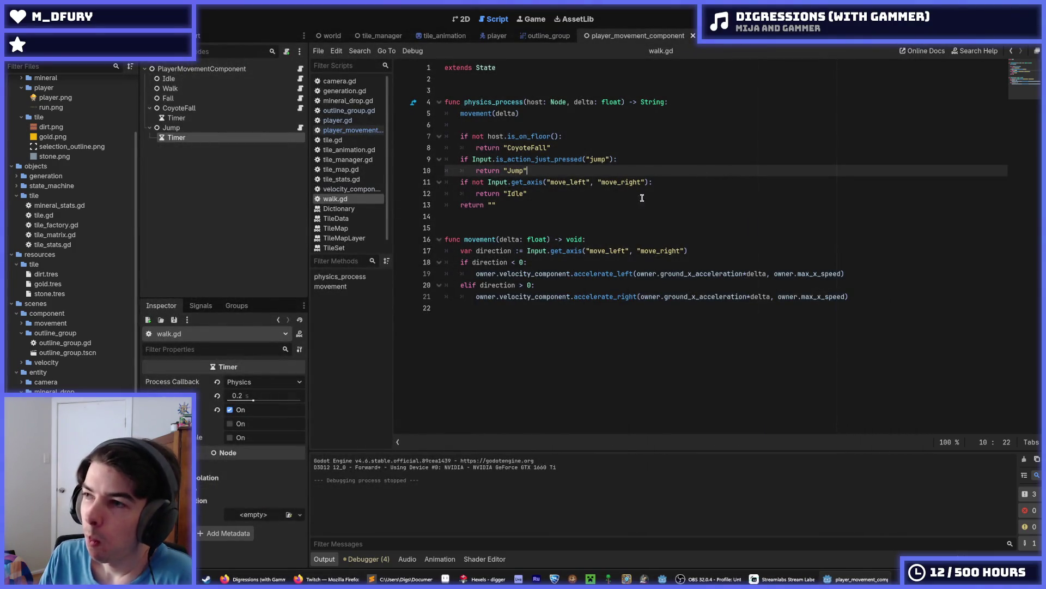
{"action": "left_click", "coordinate": [561, 214]}
{"action": "left_click", "coordinate": [542, 201]}
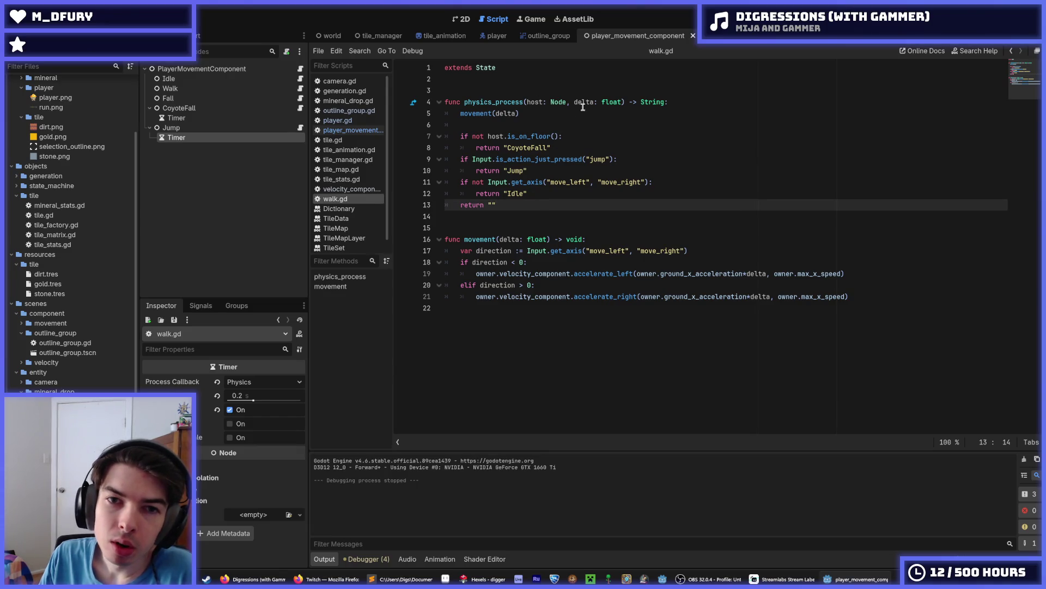
Compare walk.gd's Jump and Idle return lines and the get_axis check on line 11.
{"action": "left_click", "coordinate": [585, 172]}
{"action": "left_click", "coordinate": [563, 194]}
{"action": "left_click", "coordinate": [565, 171]}
{"action": "left_click", "coordinate": [561, 194]}
{"action": "left_click", "coordinate": [561, 170]}
{"action": "left_click", "coordinate": [555, 194]}
{"action": "left_click", "coordinate": [553, 170]}
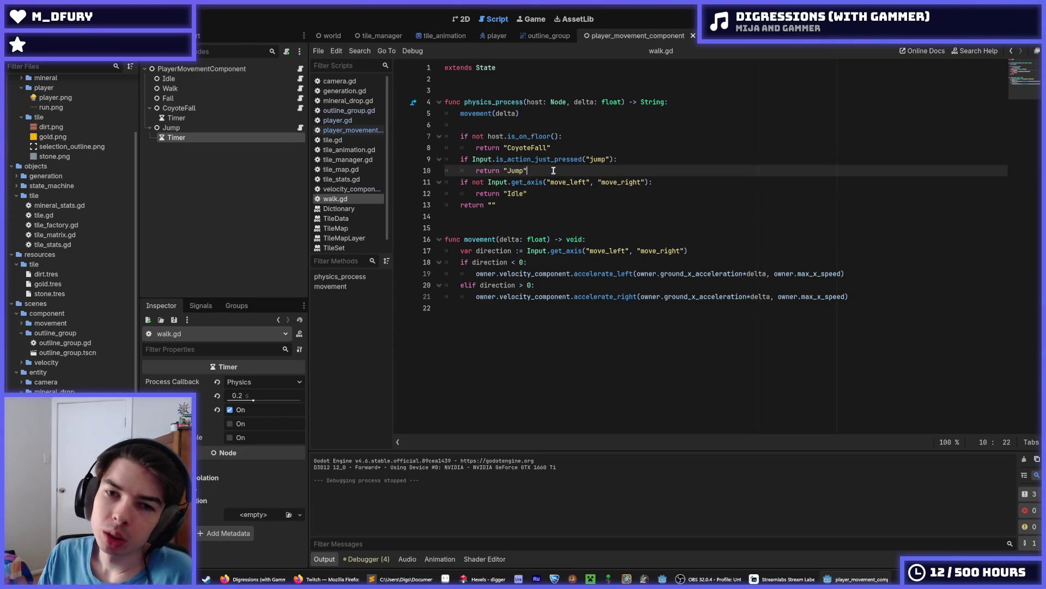
{"action": "left_click", "coordinate": [558, 194]}
{"action": "left_click", "coordinate": [550, 171]}
{"action": "left_click", "coordinate": [549, 192]}
{"action": "left_click", "coordinate": [543, 172]}
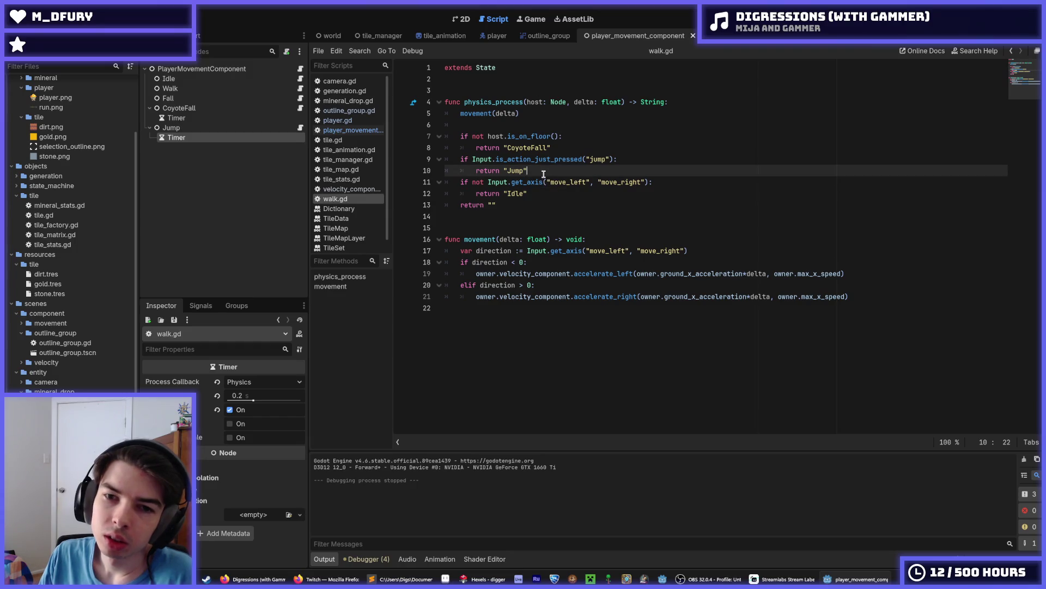
{"action": "left_click", "coordinate": [544, 194]}
{"action": "left_click", "coordinate": [543, 172]}
{"action": "left_click", "coordinate": [543, 194]}
{"action": "left_click", "coordinate": [544, 178]}
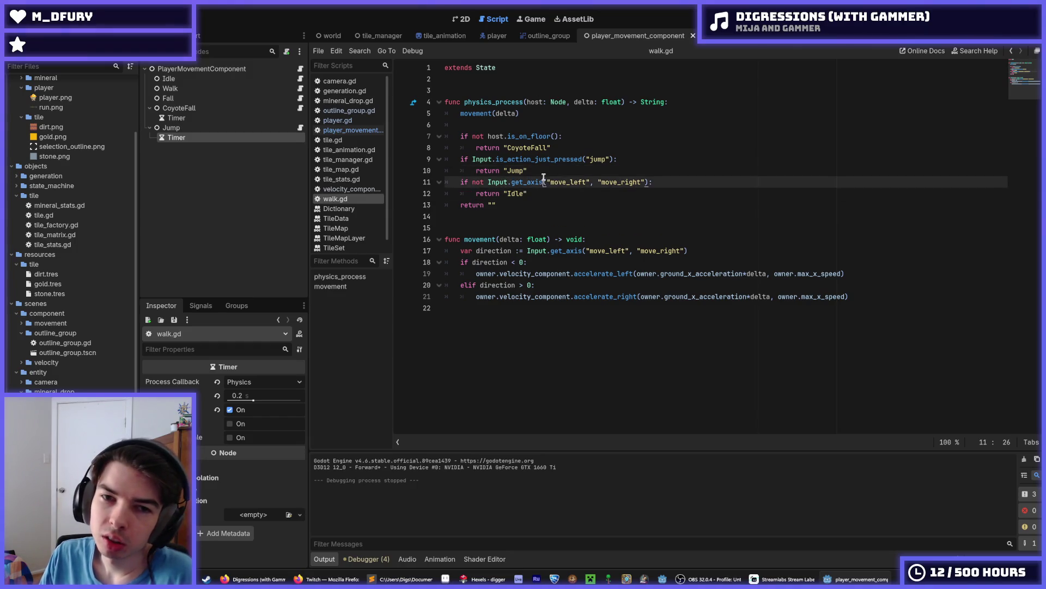
{"action": "left_click", "coordinate": [534, 194]}
{"action": "left_click", "coordinate": [537, 173]}
{"action": "left_click", "coordinate": [535, 196]}
{"action": "left_click", "coordinate": [538, 174]}
{"action": "left_click", "coordinate": [536, 195]}
{"action": "left_click", "coordinate": [538, 172]}
{"action": "left_click", "coordinate": [540, 194]}
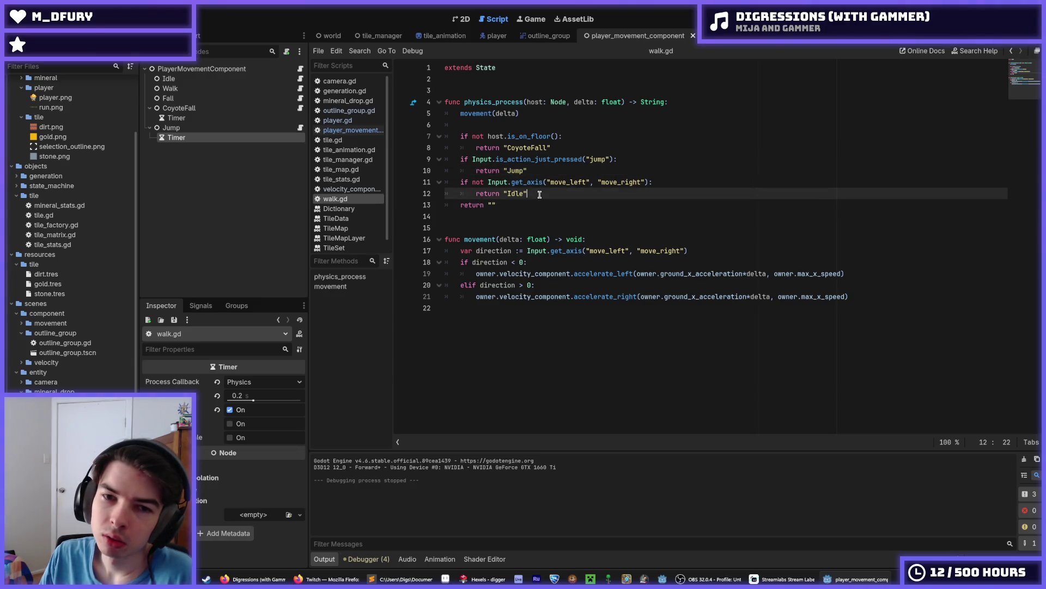
{"action": "left_click", "coordinate": [547, 167]}
Inspect the direction variable on line 17, then switch to player_movement_component.gd.
{"action": "double_click", "coordinate": [500, 249]}
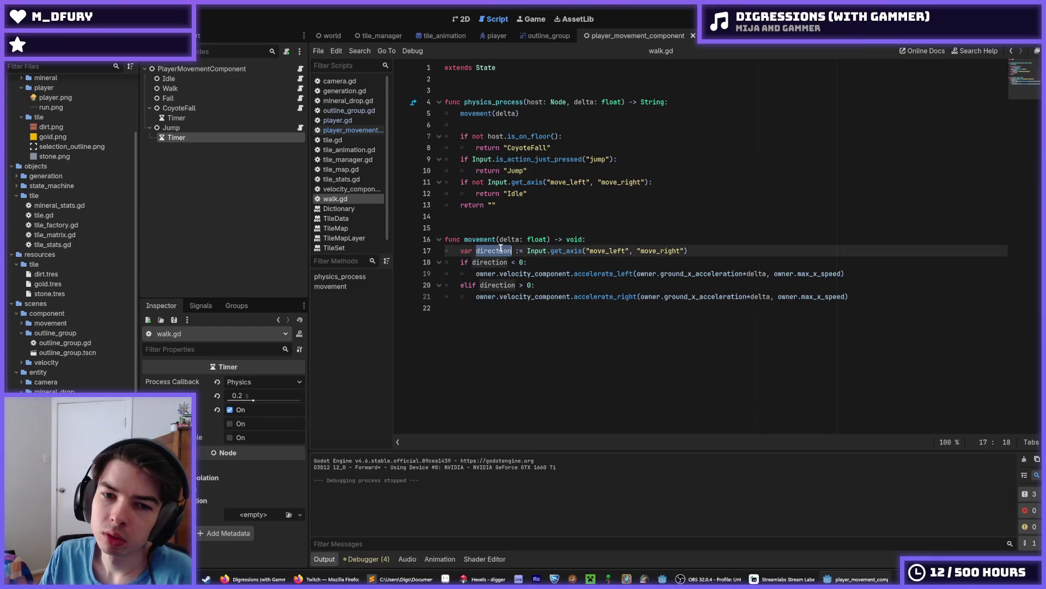
{"action": "triple_click", "coordinate": [501, 249]}
{"action": "double_click", "coordinate": [500, 249]}
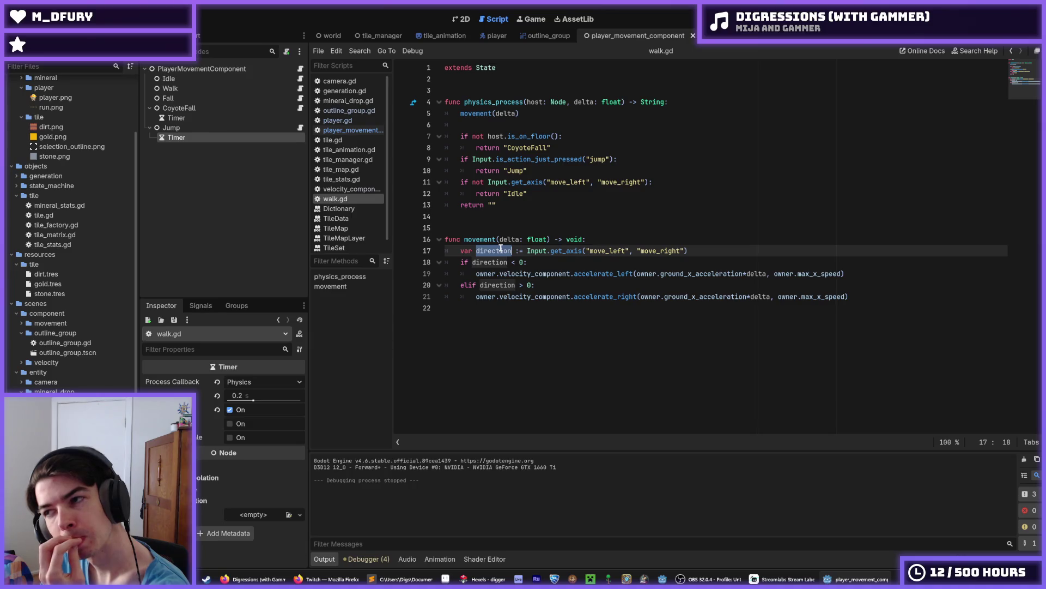
{"action": "double_click", "coordinate": [500, 249]}
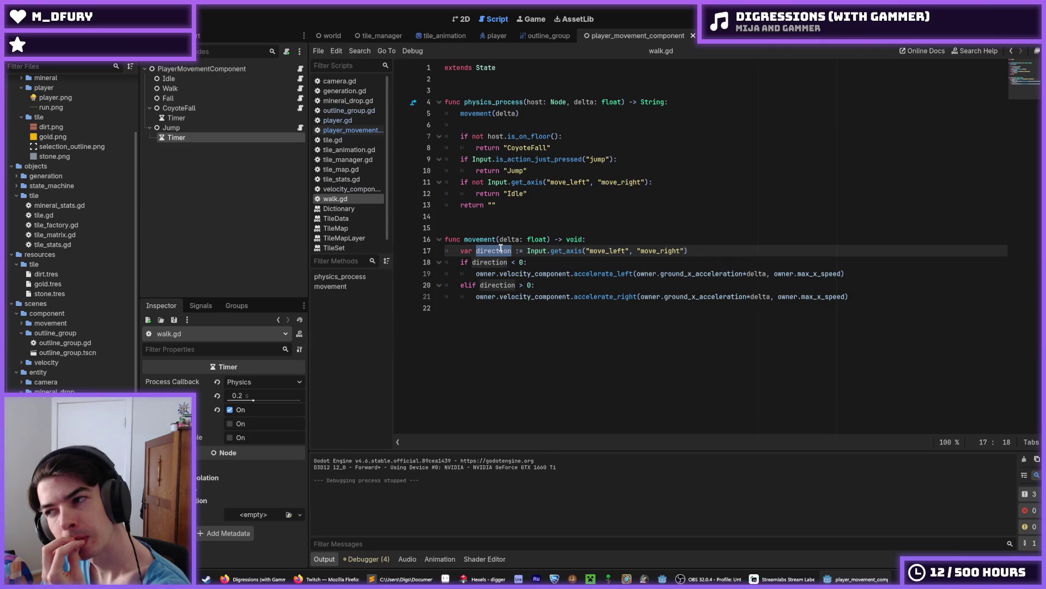
{"action": "left_click", "coordinate": [500, 249]}
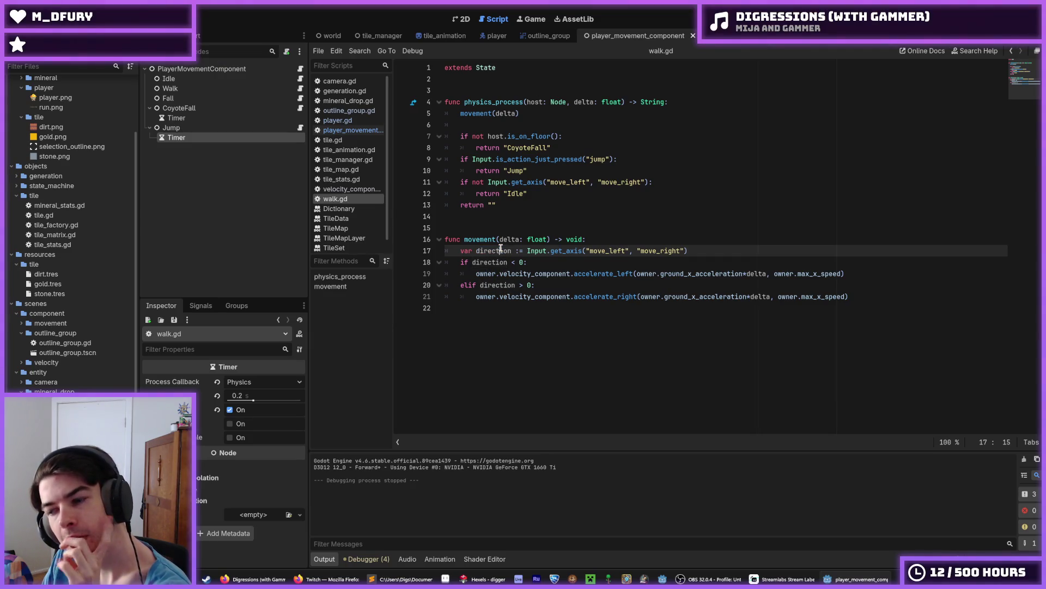
{"action": "double_click", "coordinate": [500, 249]}
{"action": "double_click", "coordinate": [500, 249]}
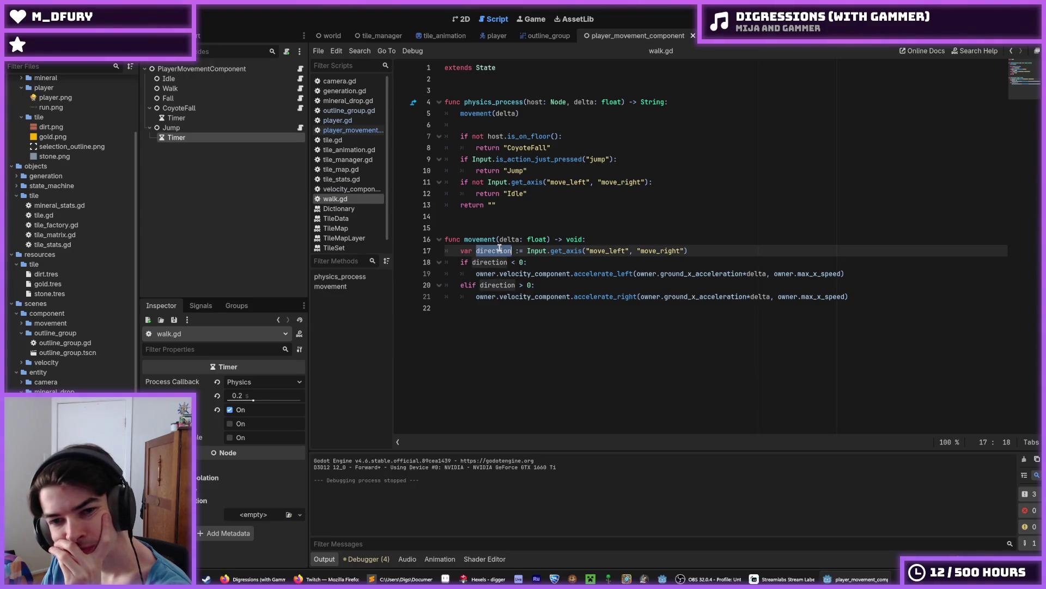
{"action": "double_click", "coordinate": [500, 249]}
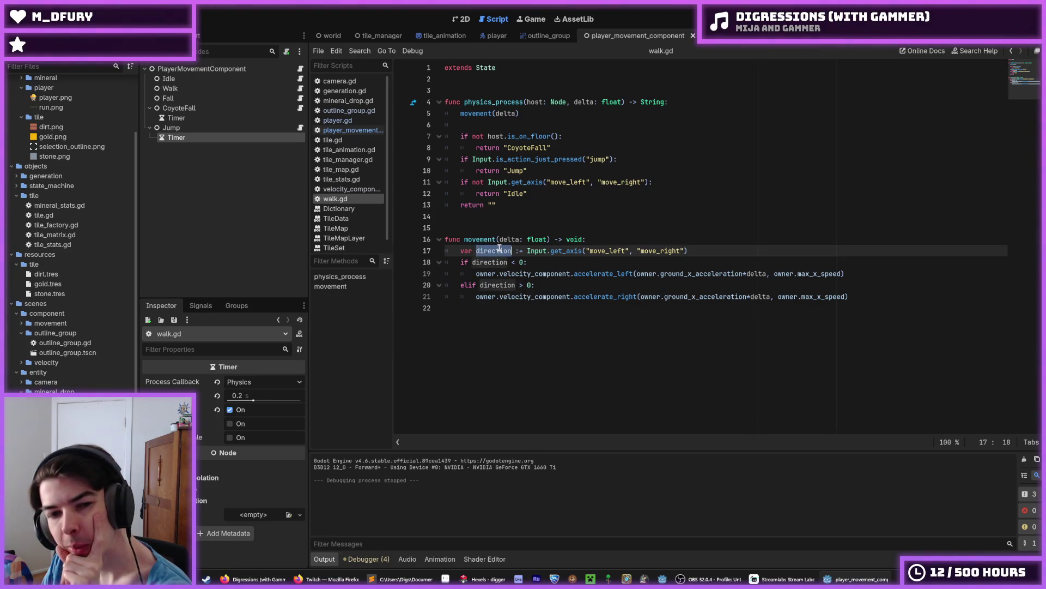
{"action": "right_click", "coordinate": [500, 249]}
{"action": "left_click", "coordinate": [508, 304]}
{"action": "left_click", "coordinate": [502, 239]}
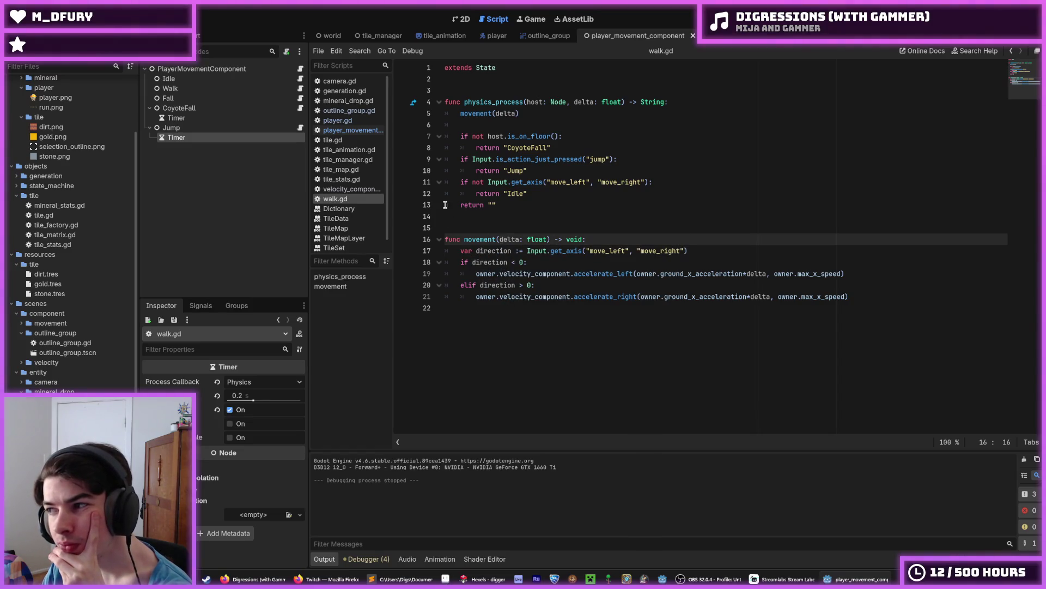
{"action": "left_click", "coordinate": [300, 70]}
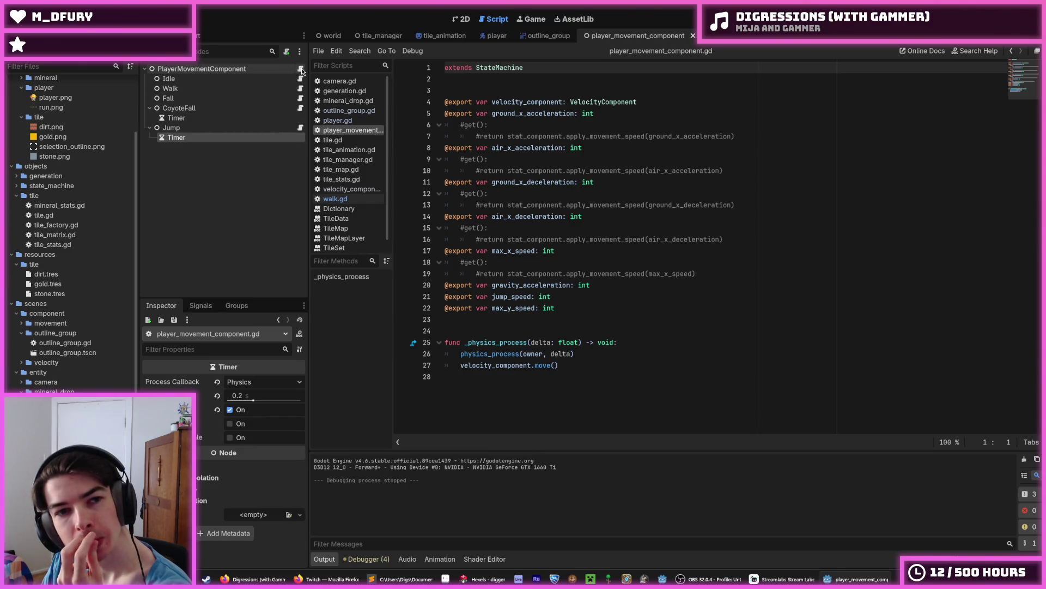
{"action": "left_click", "coordinate": [299, 107]}
{"action": "left_click", "coordinate": [300, 98]}
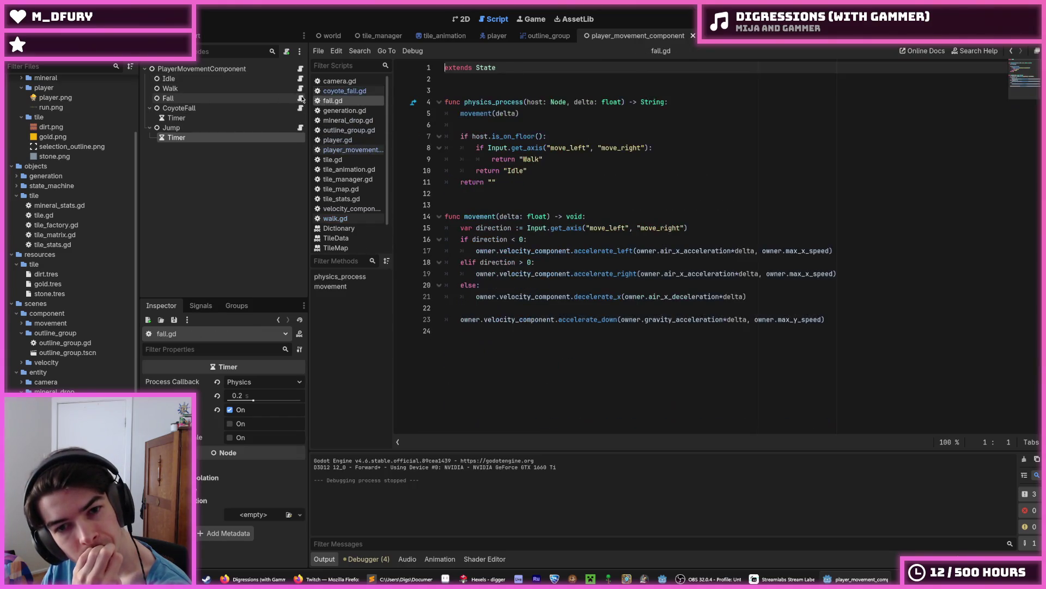
{"action": "left_click", "coordinate": [301, 69]}
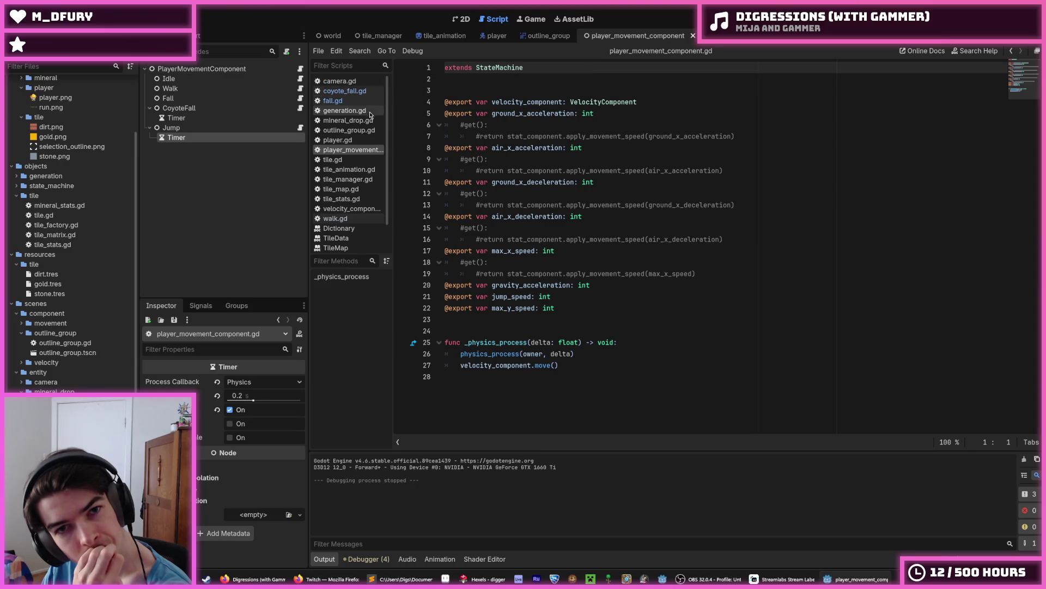
{"action": "left_click", "coordinate": [568, 308]}
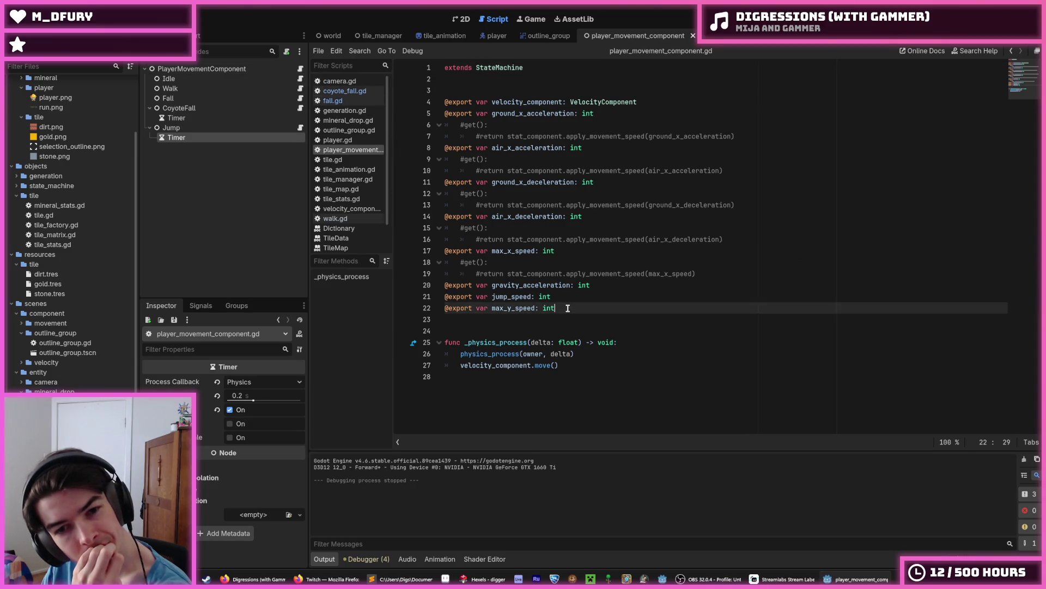
{"action": "key", "text": "Return"}
{"action": "type", "text": "var"}
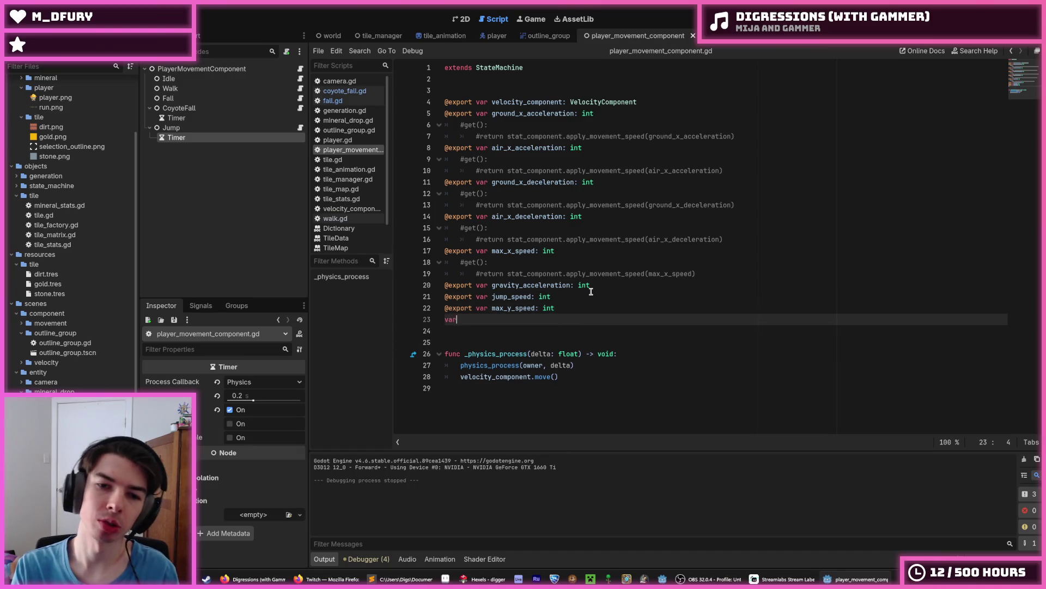
{"action": "type", "text": " diredct"}
{"action": "key", "text": "BackSpace"}
{"action": "type", "text": "ction"}
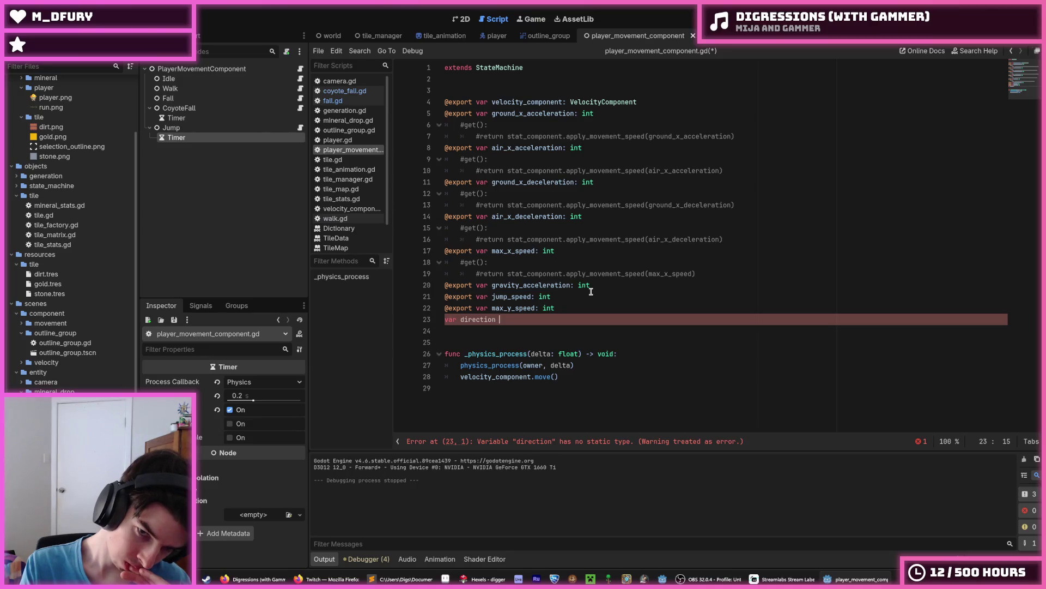
{"action": "type", "text": "="}
{"action": "left_click", "coordinate": [591, 291]}
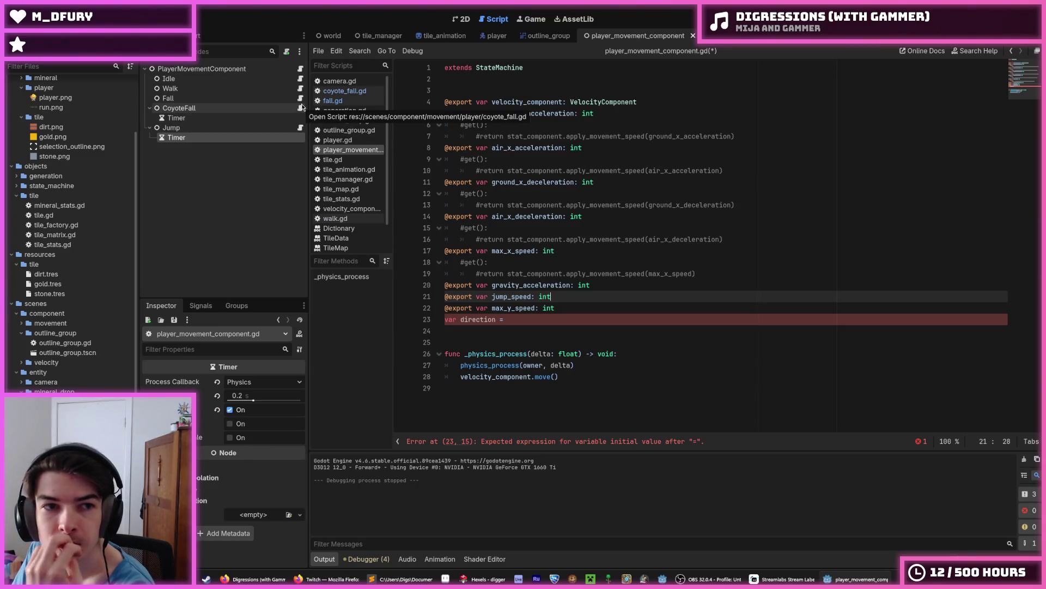
{"action": "left_click", "coordinate": [300, 108]}
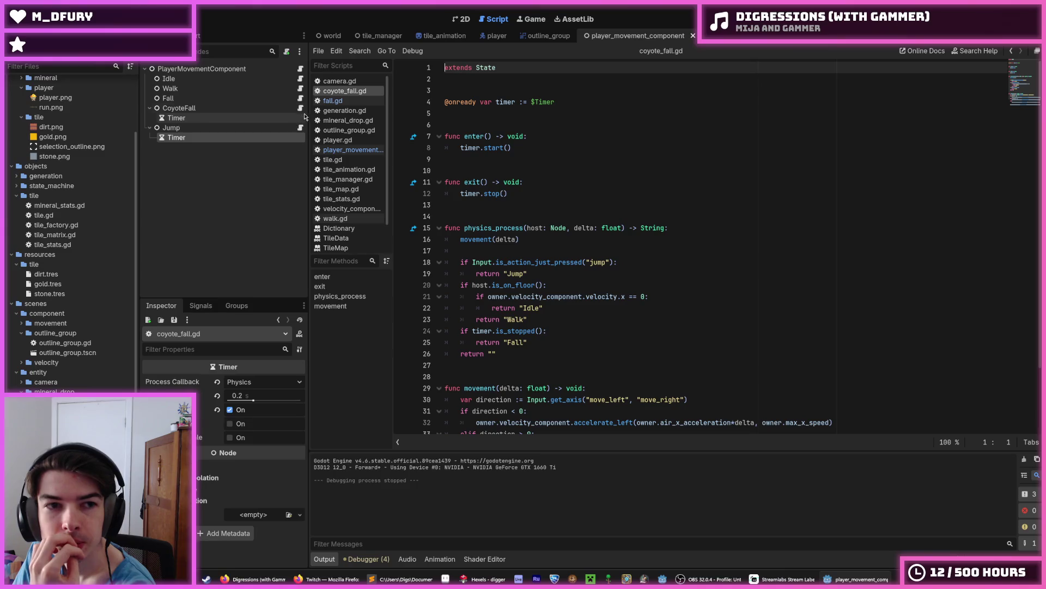
Browse the Walk, CoyoteFall, Fall and Jump scripts, ending on player_movement_component.gd.
{"action": "left_click", "coordinate": [301, 89]}
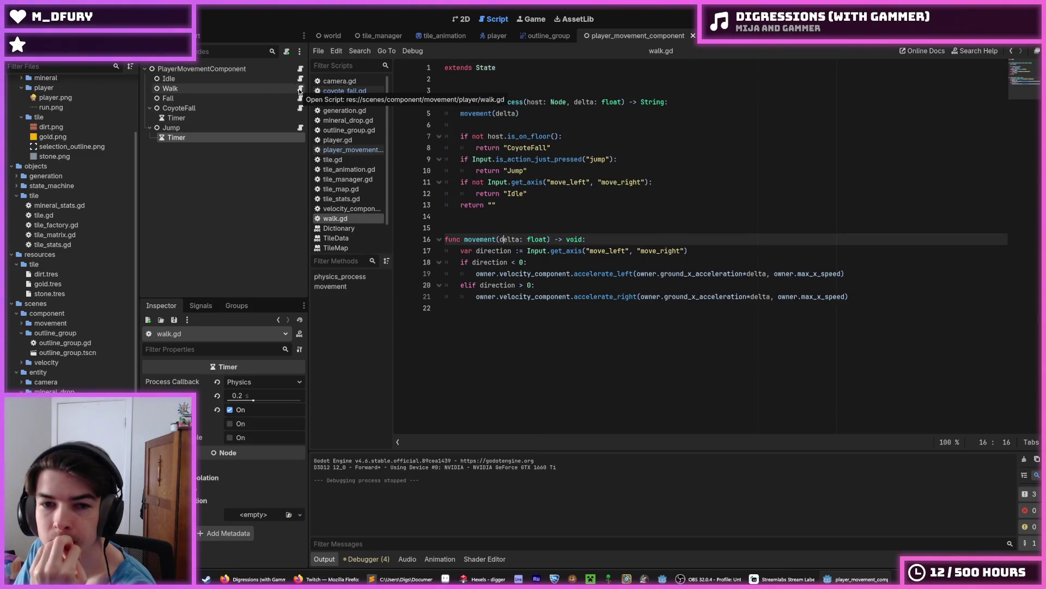
{"action": "left_click", "coordinate": [301, 69]}
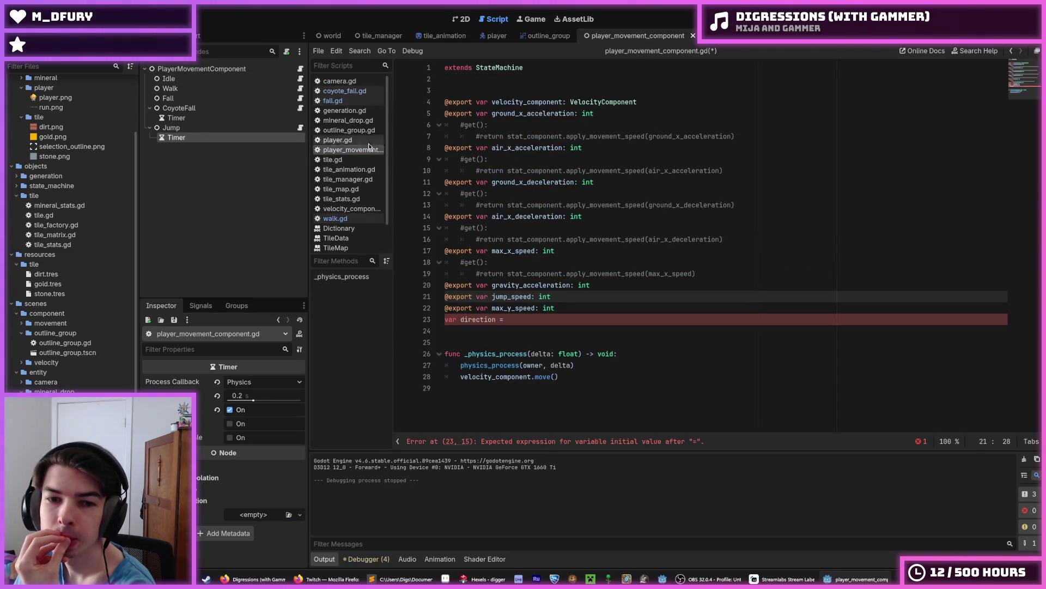
{"action": "left_click", "coordinate": [528, 321]}
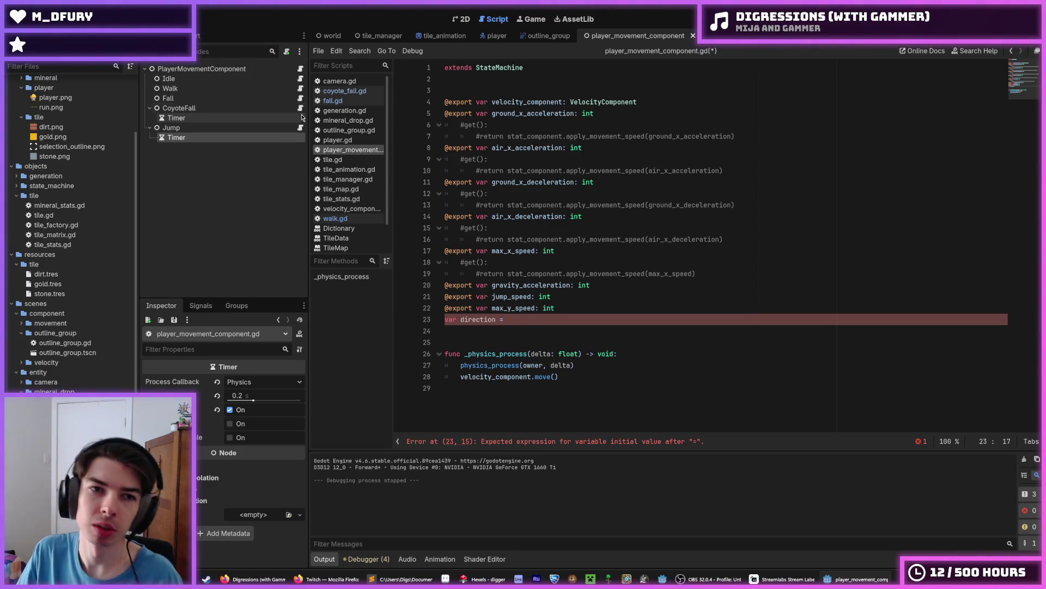
{"action": "left_click", "coordinate": [301, 108]}
{"action": "left_click", "coordinate": [300, 99]}
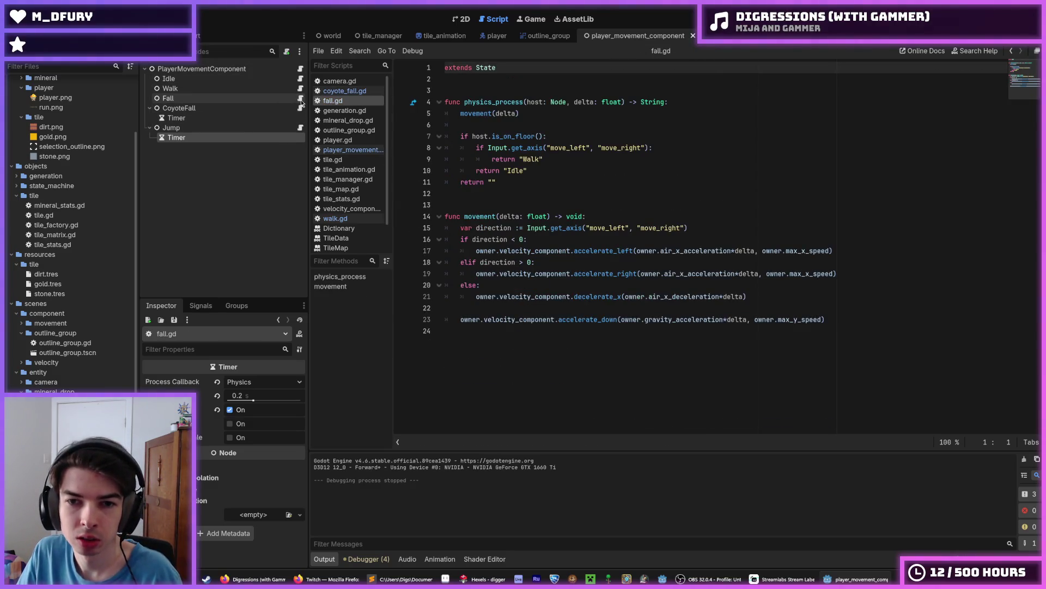
{"action": "left_click", "coordinate": [301, 128]}
{"action": "scroll", "coordinate": [537, 173], "scroll_direction": "down", "scroll_amount": 1}
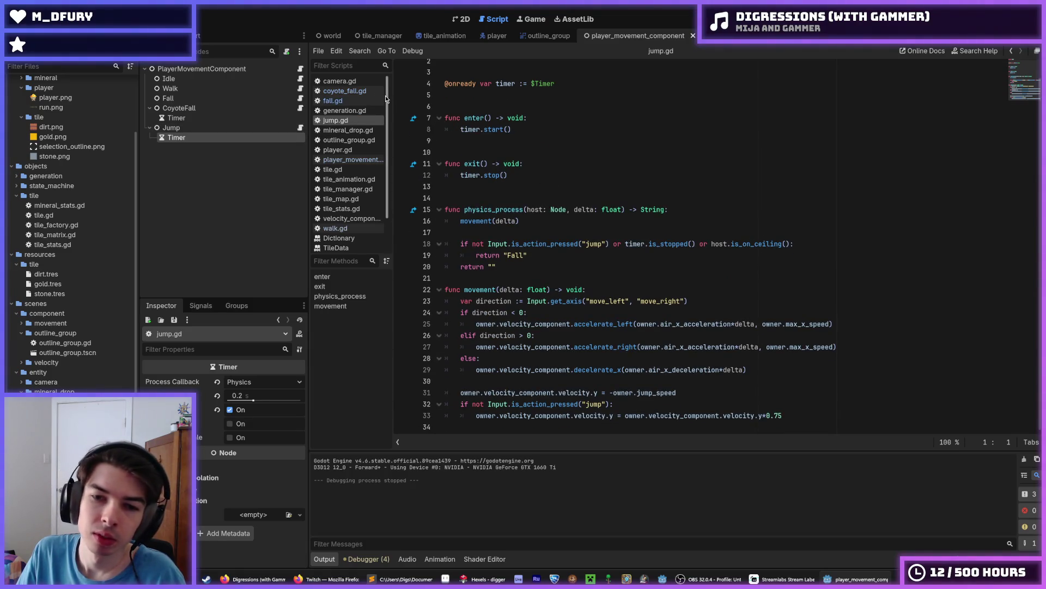
{"action": "left_click", "coordinate": [301, 69]}
{"action": "type", "text": "var direction = V"}
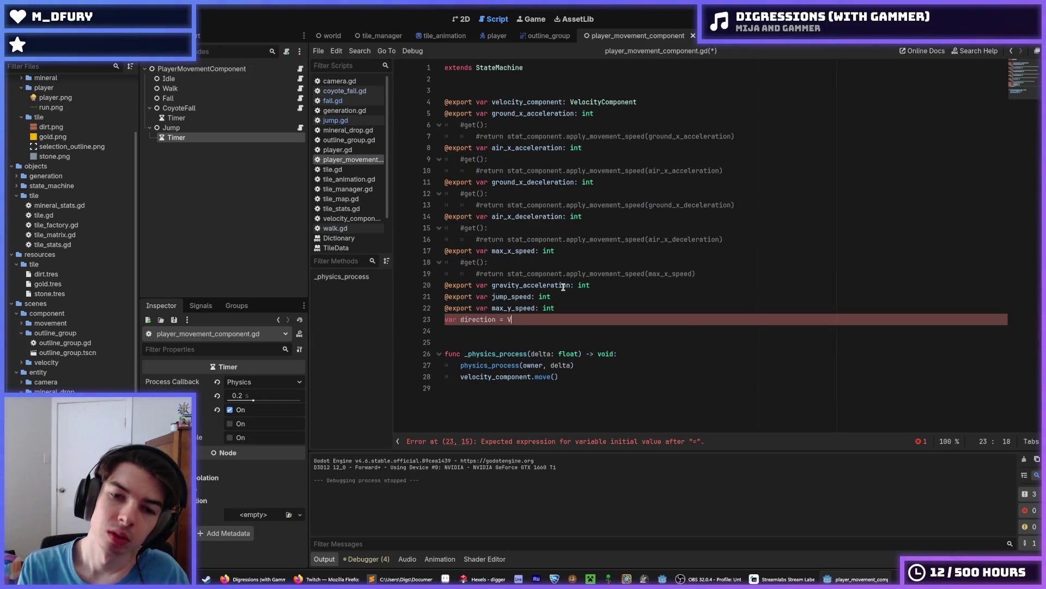
Change line 23 to 'var direction: Vector2' and save the script.
{"action": "key", "text": "BackSpace"}
{"action": "key", "text": "BackSpace"}
{"action": "key", "text": "BackSpace"}
{"action": "type", "text": ": Vector2"}
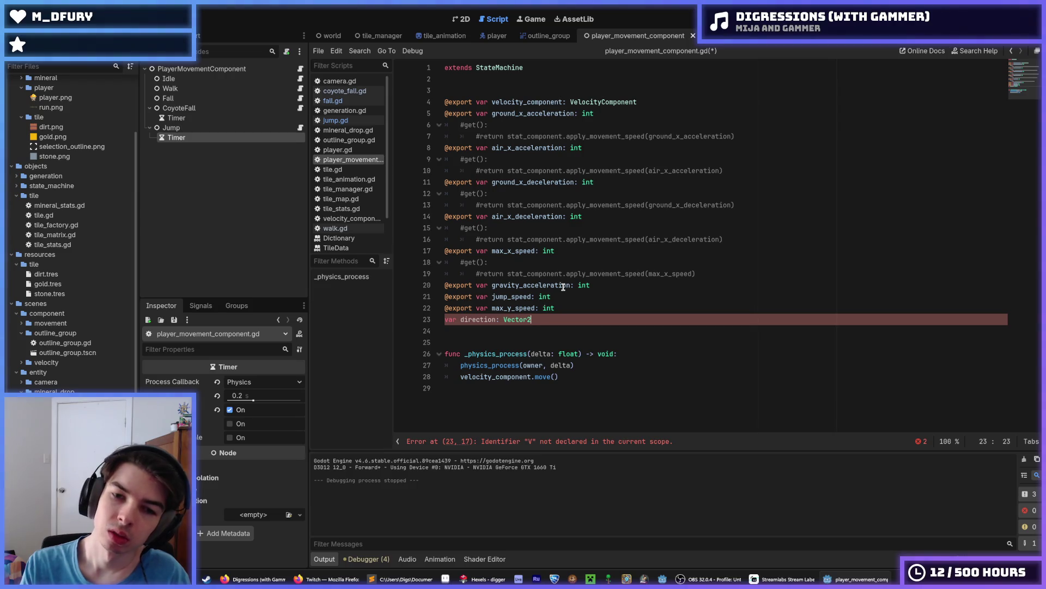
{"action": "key", "text": "ctrl+s"}
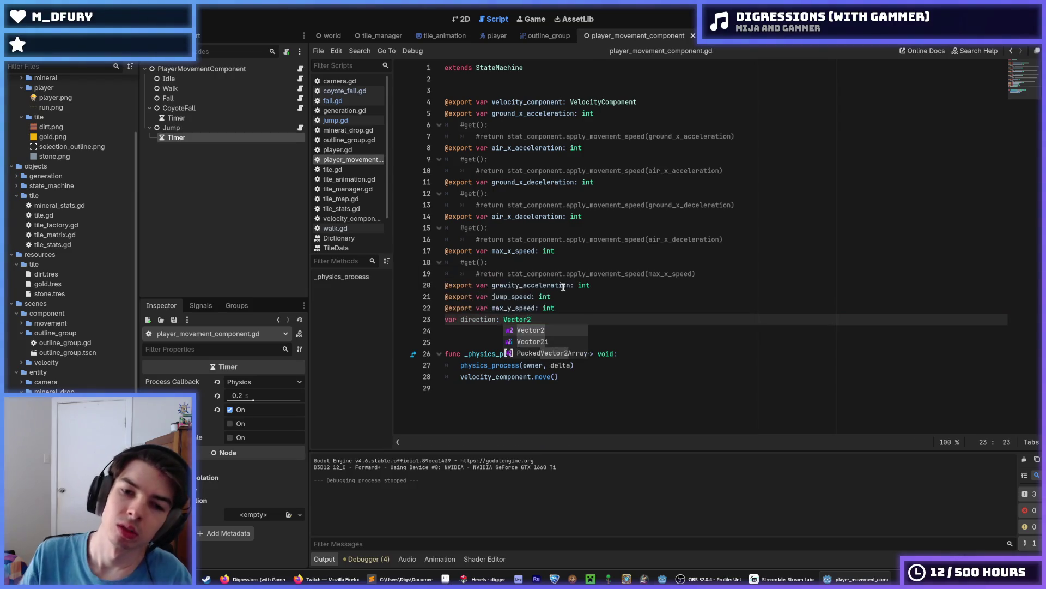
{"action": "left_click", "coordinate": [592, 300]}
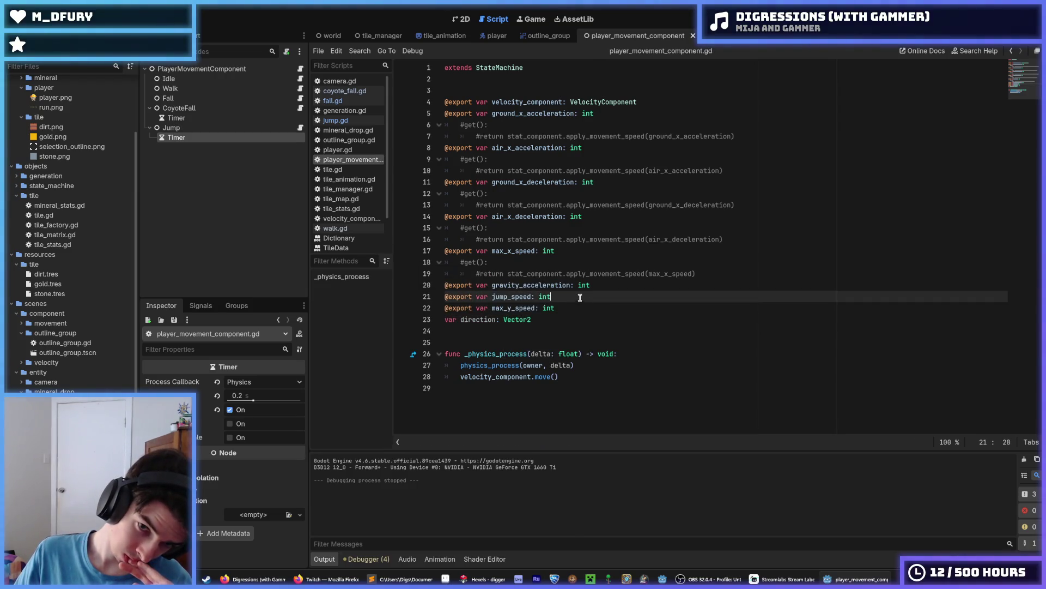
Open idle.gd and walk.gd, reviewing walk.gd's direction lines 17-18 and selecting var.
{"action": "left_click", "coordinate": [300, 79]}
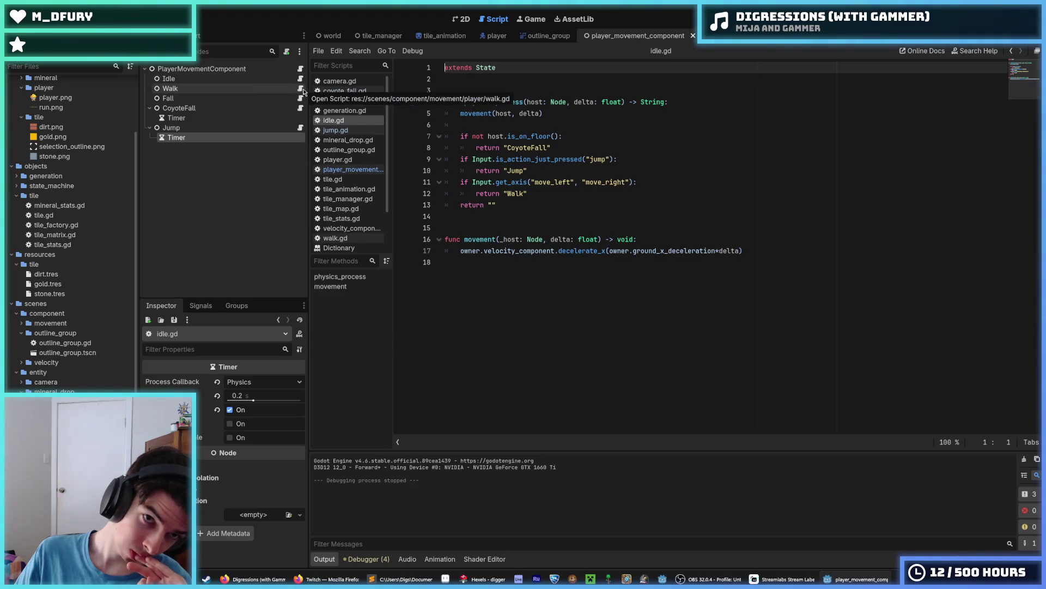
{"action": "left_click", "coordinate": [301, 89]}
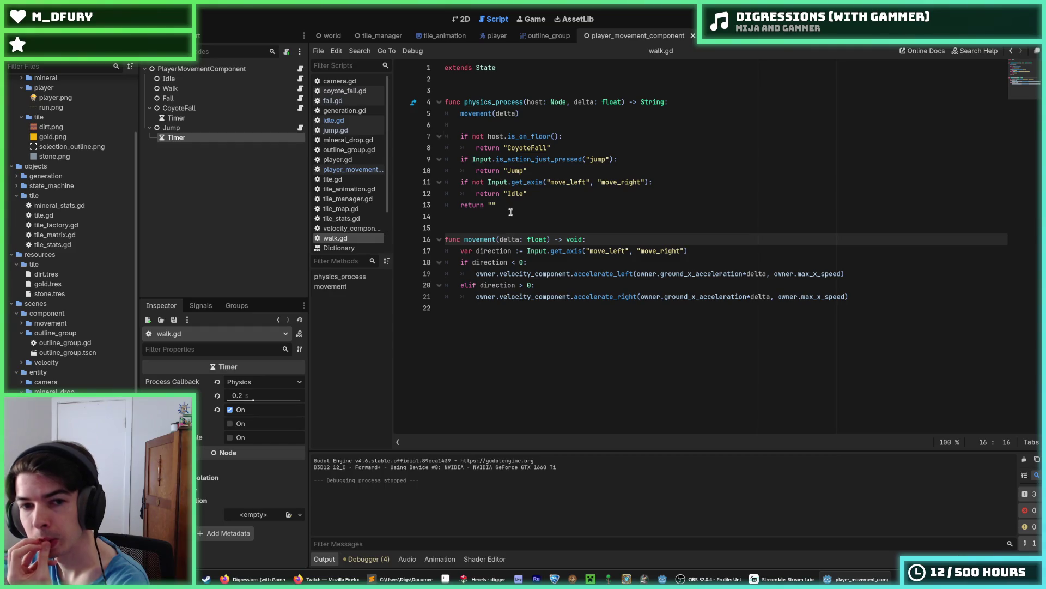
{"action": "left_click", "coordinate": [554, 261]}
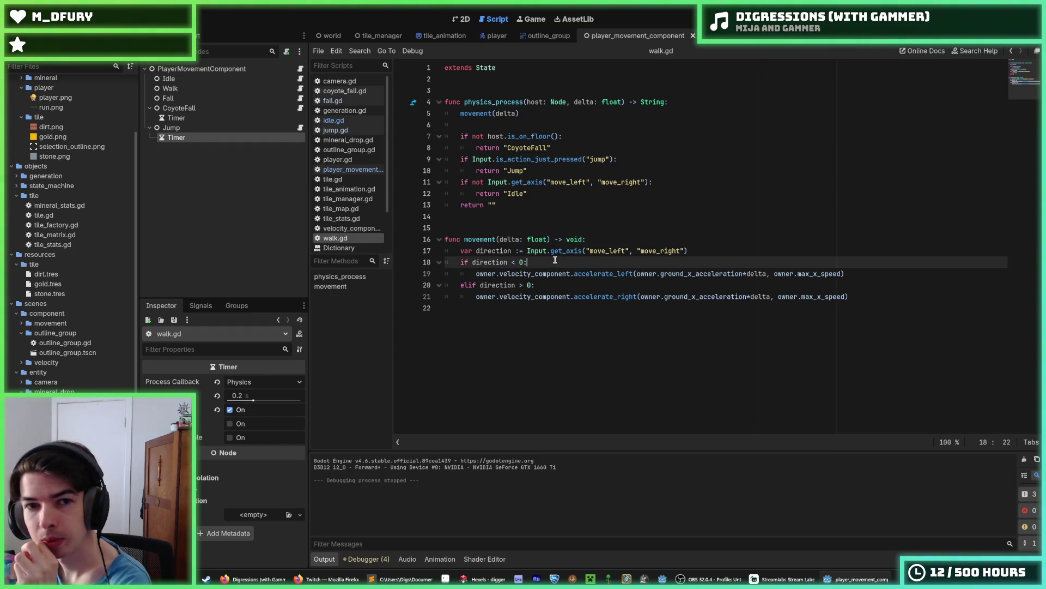
{"action": "left_click", "coordinate": [526, 135]}
{"action": "left_click", "coordinate": [535, 124]}
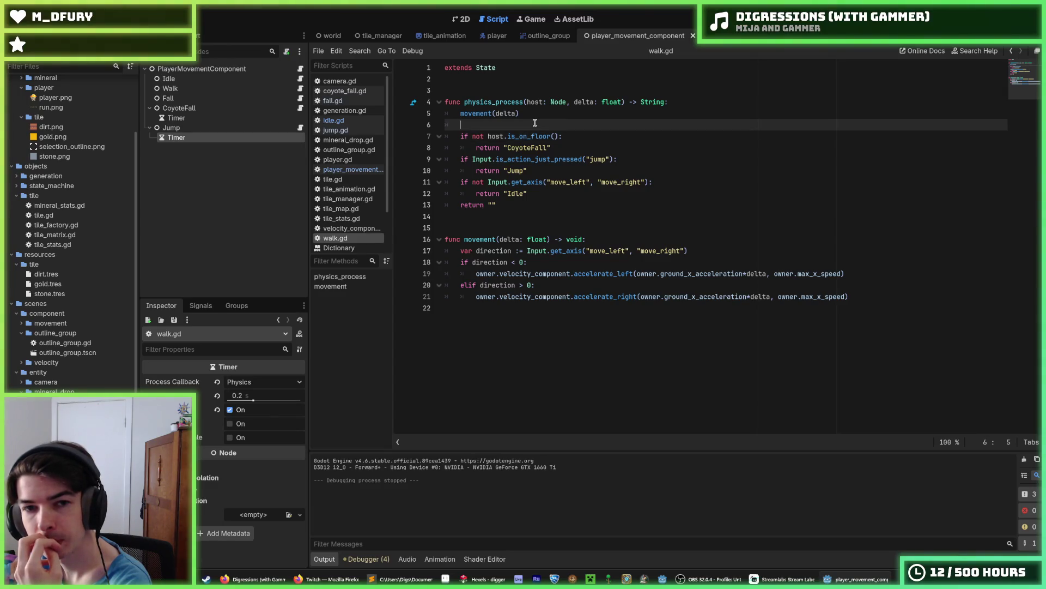
{"action": "left_click", "coordinate": [548, 261]}
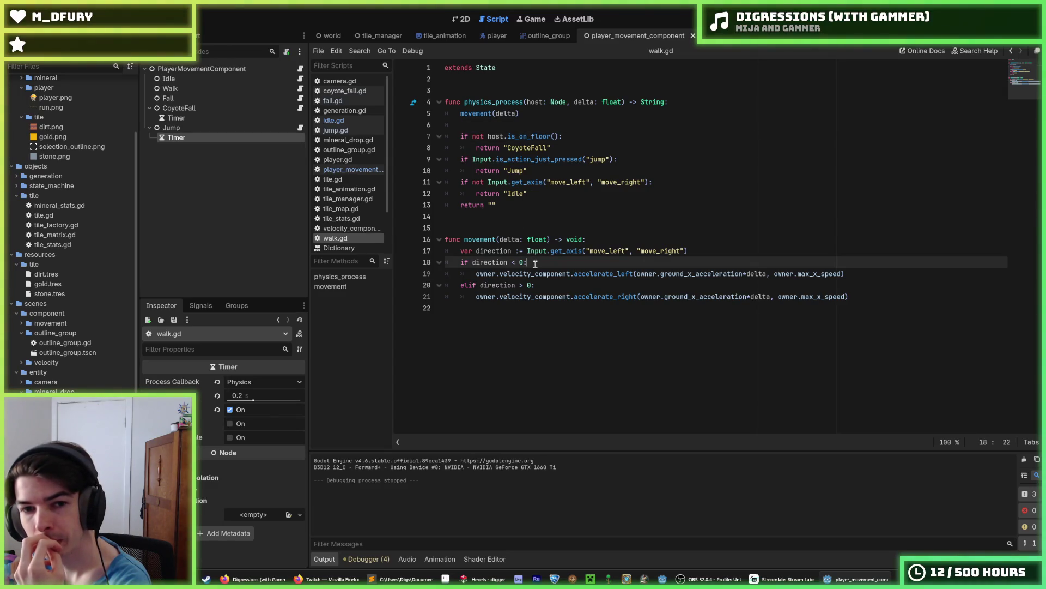
{"action": "left_click", "coordinate": [699, 252]}
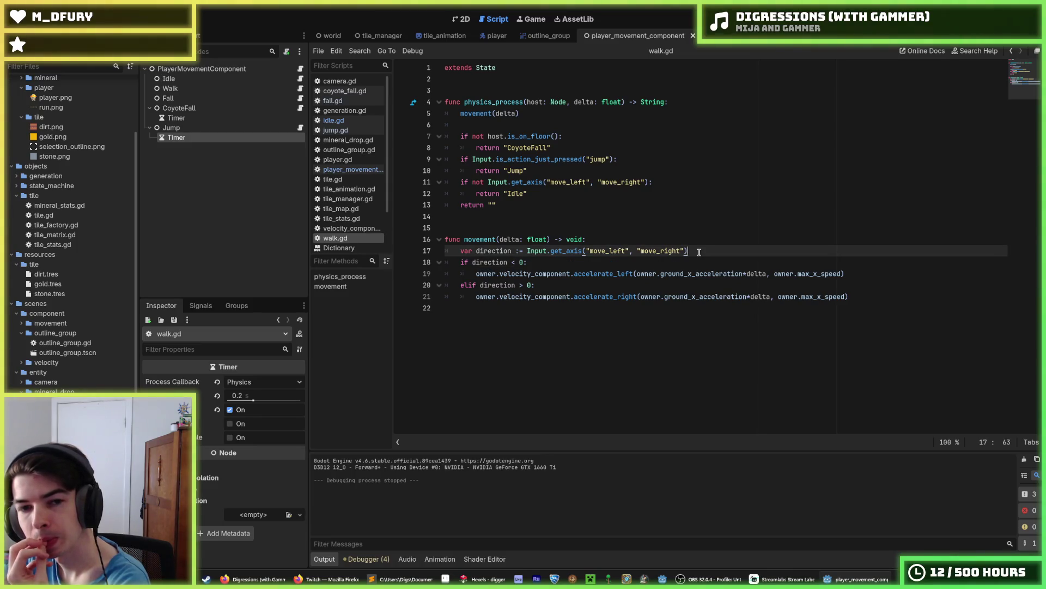
{"action": "left_click_drag", "start_coordinate": [477, 253], "coordinate": [461, 253]}
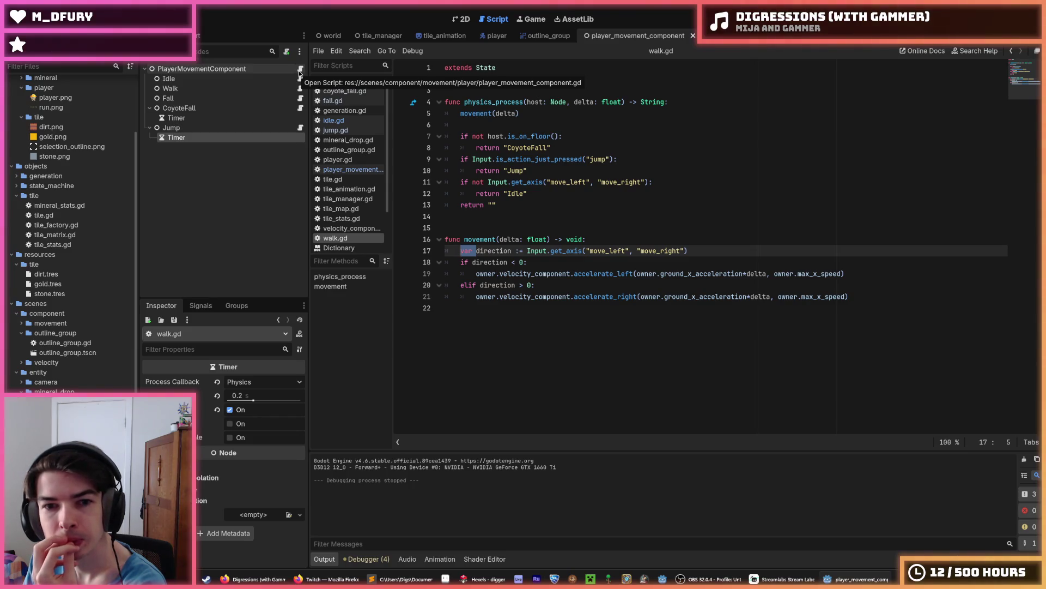
Cycle through the movement component, CoyoteFall and Idle scripts back to walk.gd.
{"action": "left_click", "coordinate": [298, 70]}
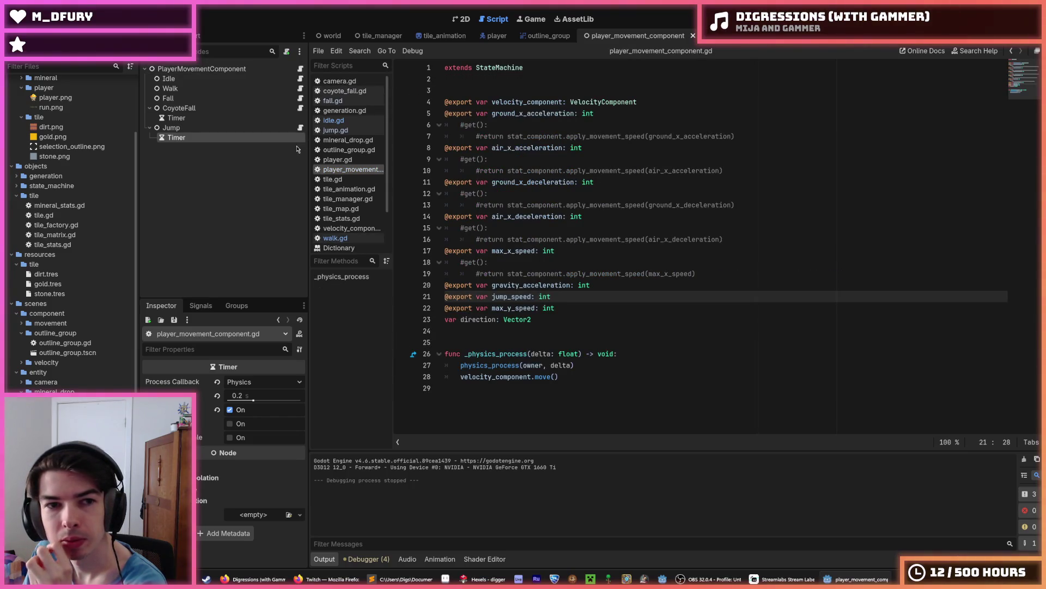
{"action": "left_click", "coordinate": [301, 108]}
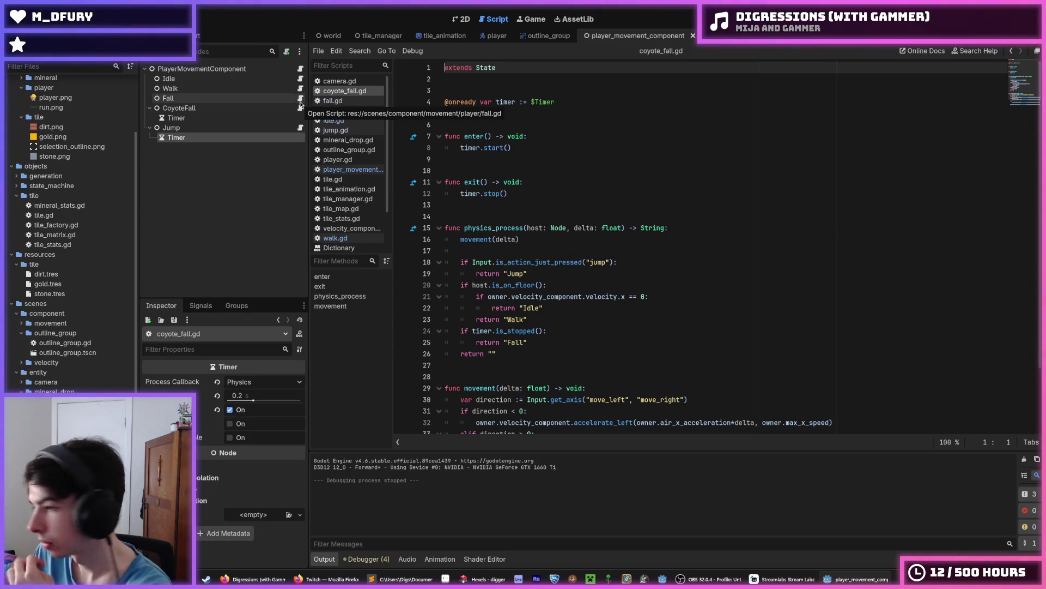
{"action": "left_click", "coordinate": [300, 69]}
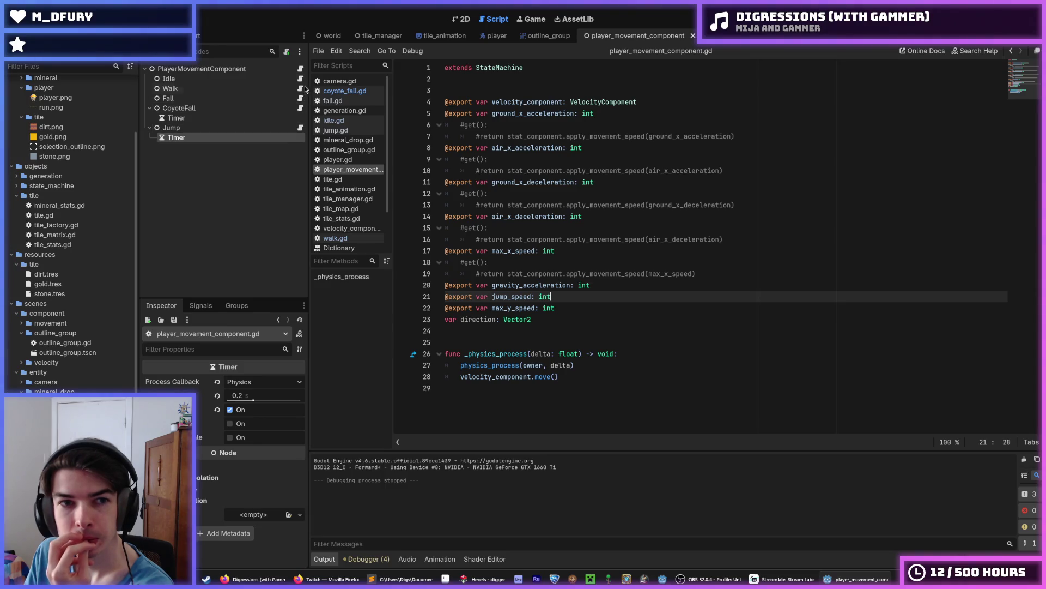
{"action": "left_click", "coordinate": [301, 78]}
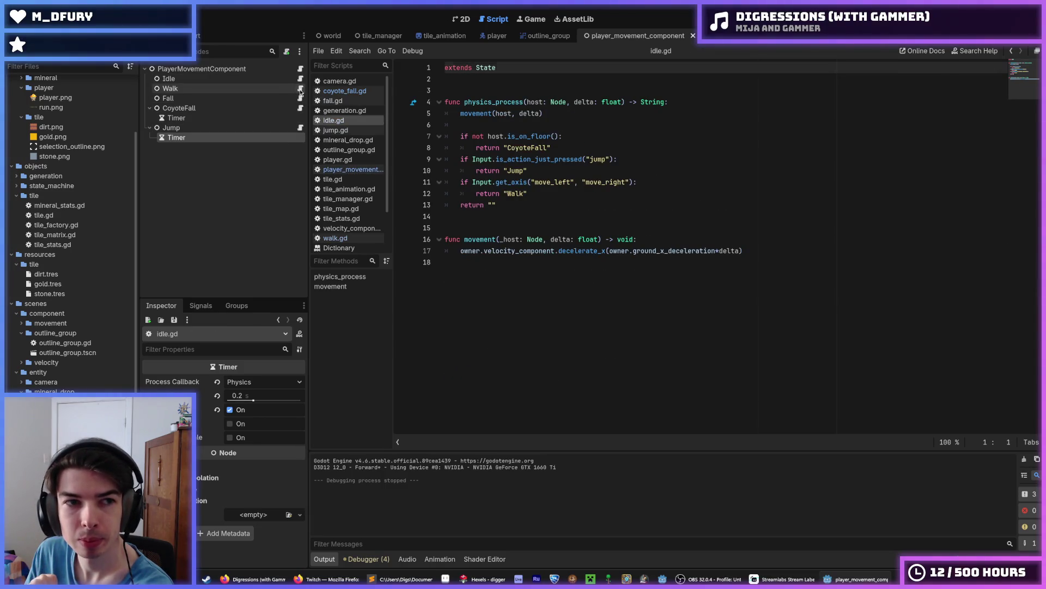
{"action": "left_click", "coordinate": [301, 89]}
Replace var with 'owner.' on line 17 and copy the direction assignment.
{"action": "type", "text": "owner.direction := Input.get_axis(\"move_left\", \"move_right"}
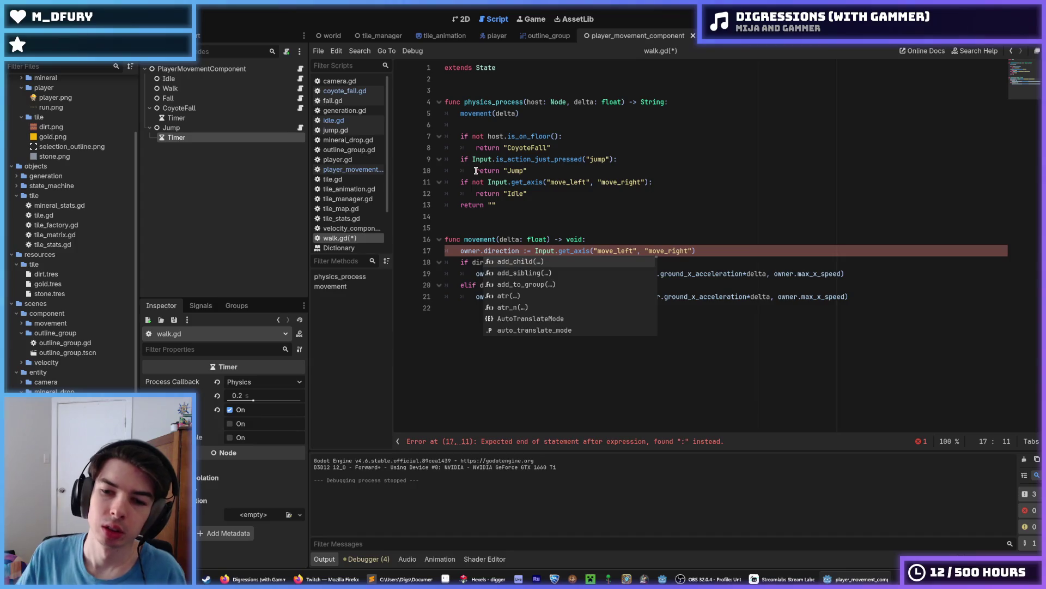
{"action": "key", "text": "Escape"}
{"action": "left_click_drag", "start_coordinate": [697, 251], "coordinate": [461, 250]}
{"action": "right_click", "coordinate": [461, 250]}
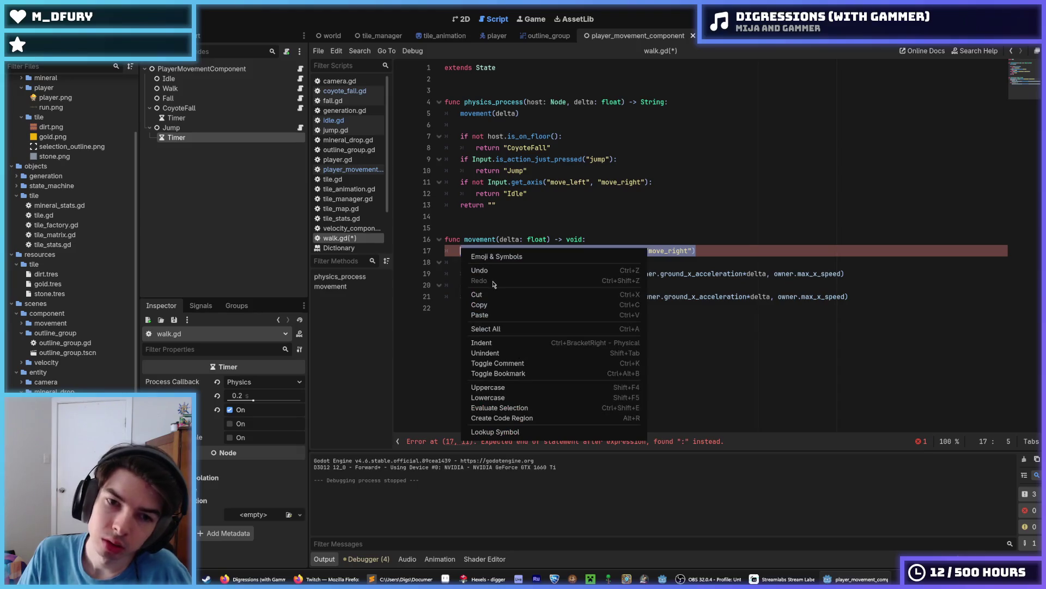
{"action": "left_click", "coordinate": [493, 301]}
{"action": "left_click", "coordinate": [527, 251]}
{"action": "left_click_drag", "start_coordinate": [697, 251], "coordinate": [461, 251]}
{"action": "right_click", "coordinate": [466, 253]}
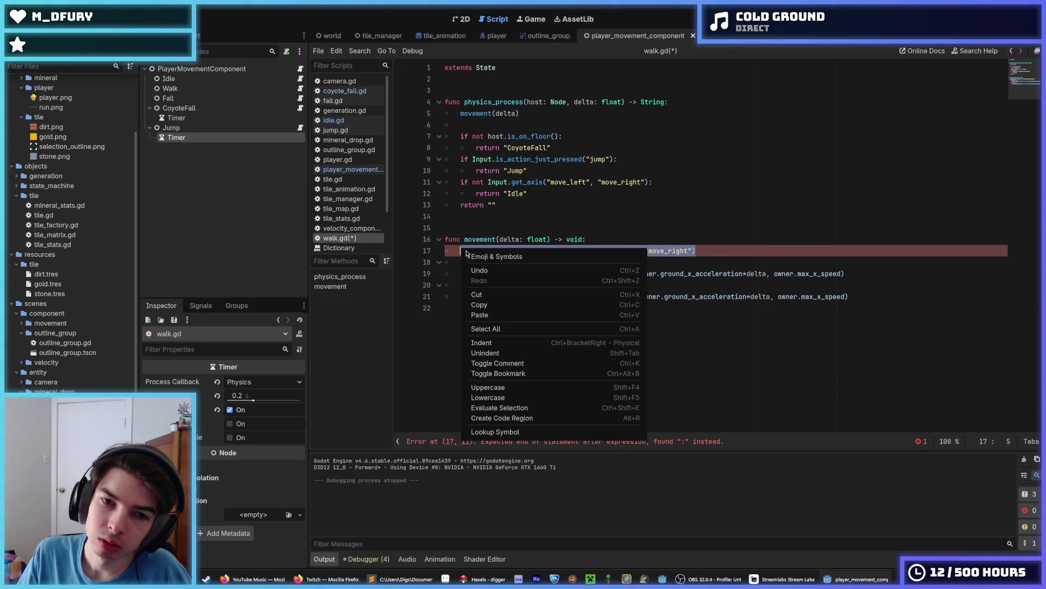
{"action": "left_click", "coordinate": [499, 303]}
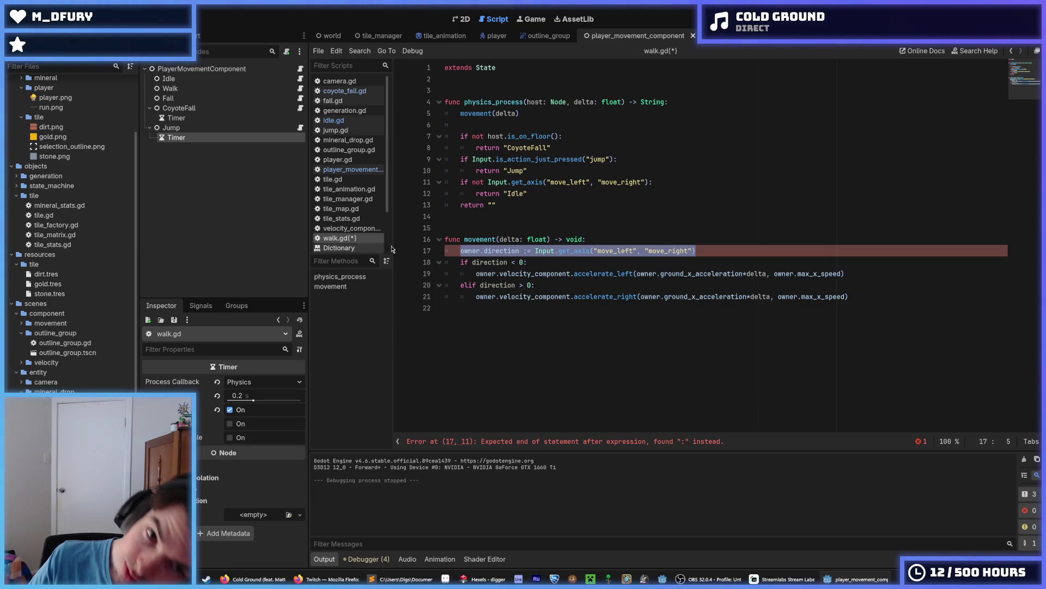
{"action": "right_click", "coordinate": [566, 255]}
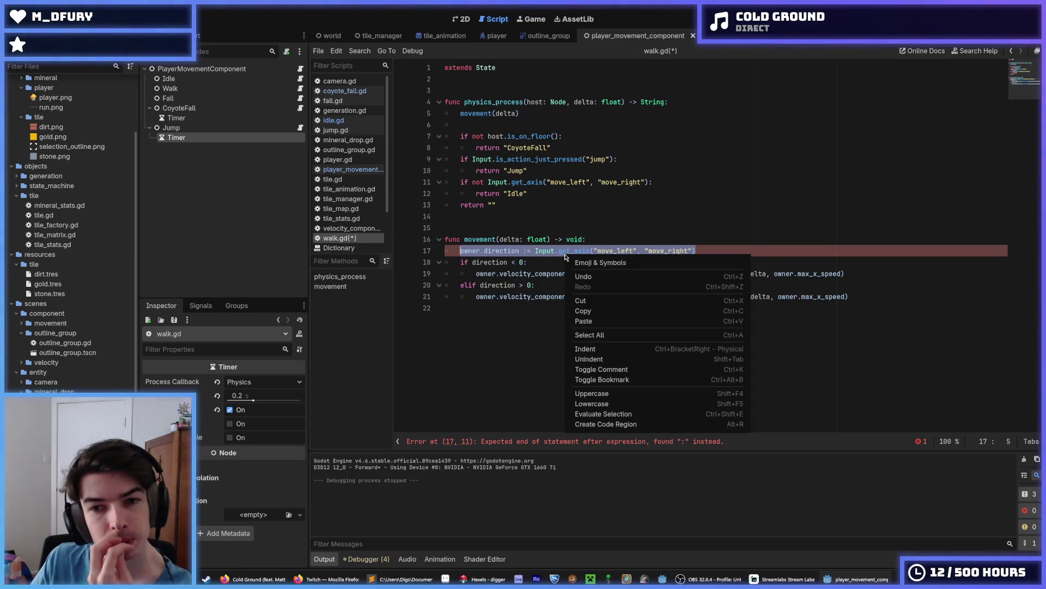
{"action": "left_click", "coordinate": [581, 311]}
Prefix the direction checks on lines 18 and 19 with 'owner.' and save walk.gd.
{"action": "left_click", "coordinate": [555, 265]}
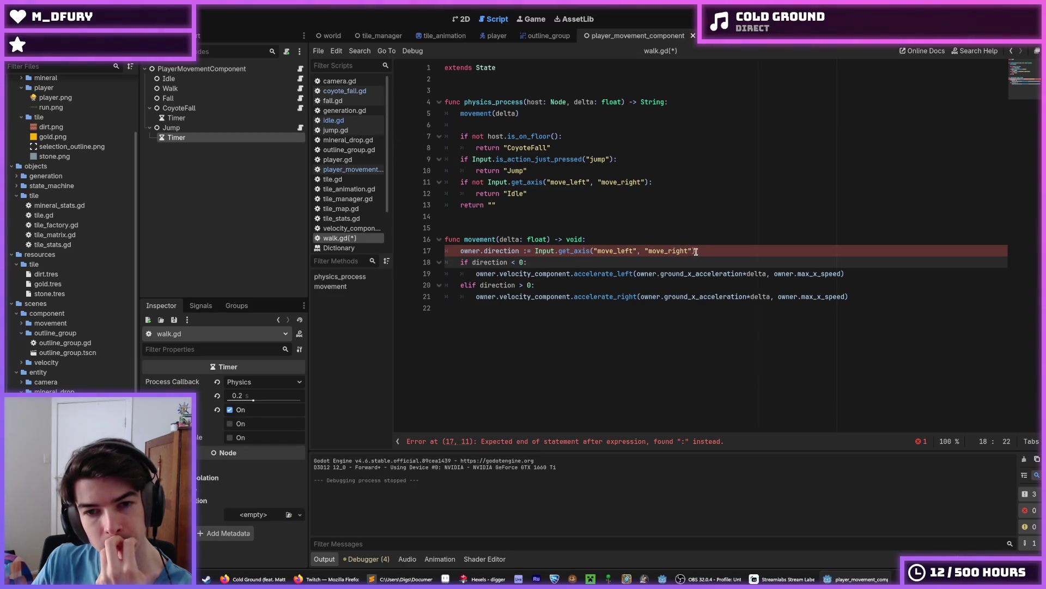
{"action": "left_click", "coordinate": [467, 262]}
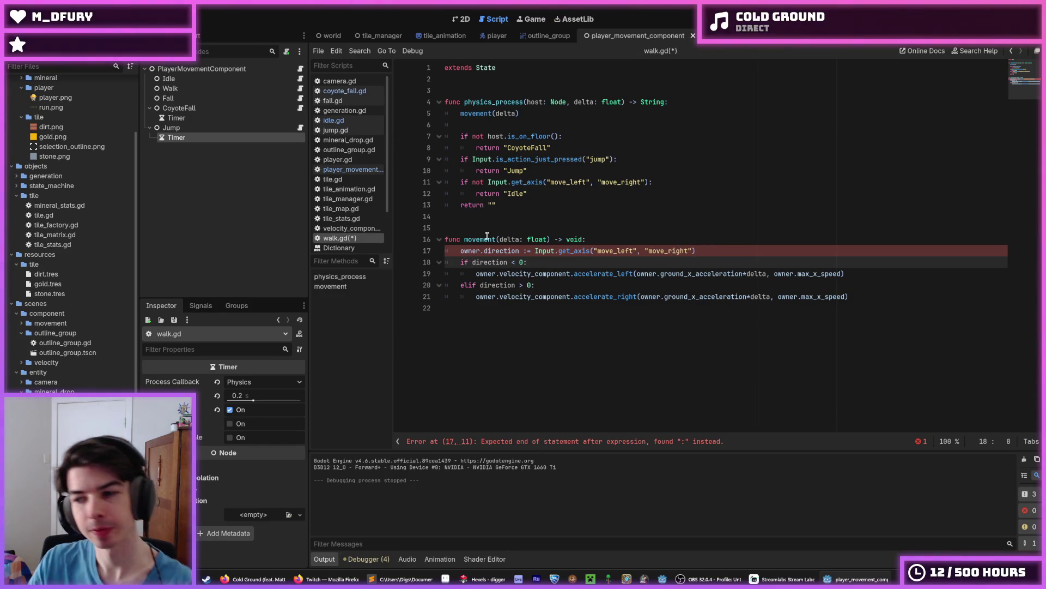
{"action": "type", "text": "owner."}
{"action": "key", "text": "Escape"}
{"action": "key", "text": "Down"}
{"action": "key", "text": "Down"}
{"action": "key", "text": "Left"}
{"action": "key", "text": "Left"}
{"action": "type", "text": "owner."}
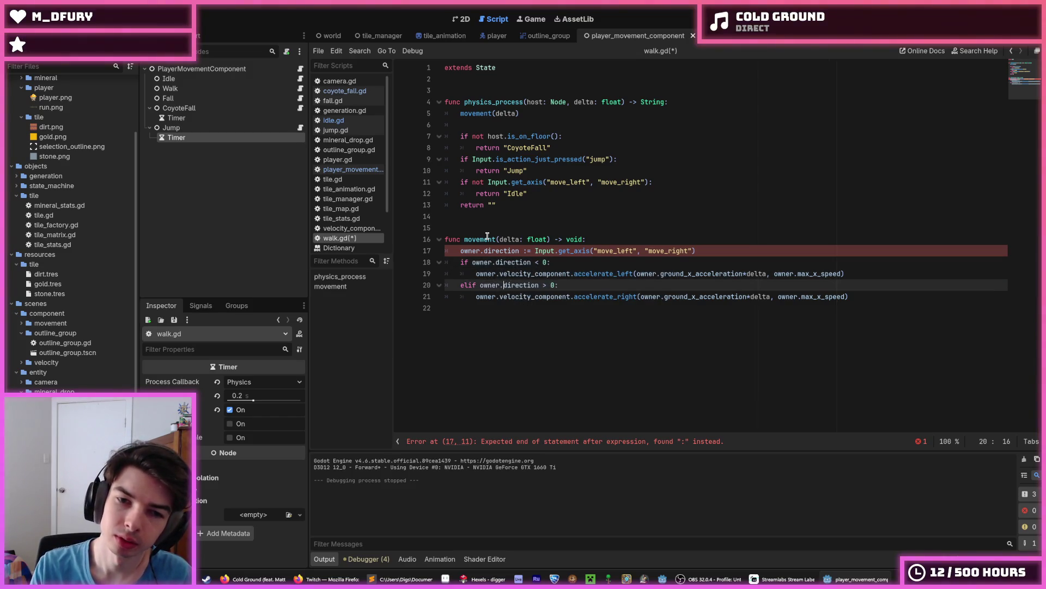
{"action": "key", "text": "ctrl+s"}
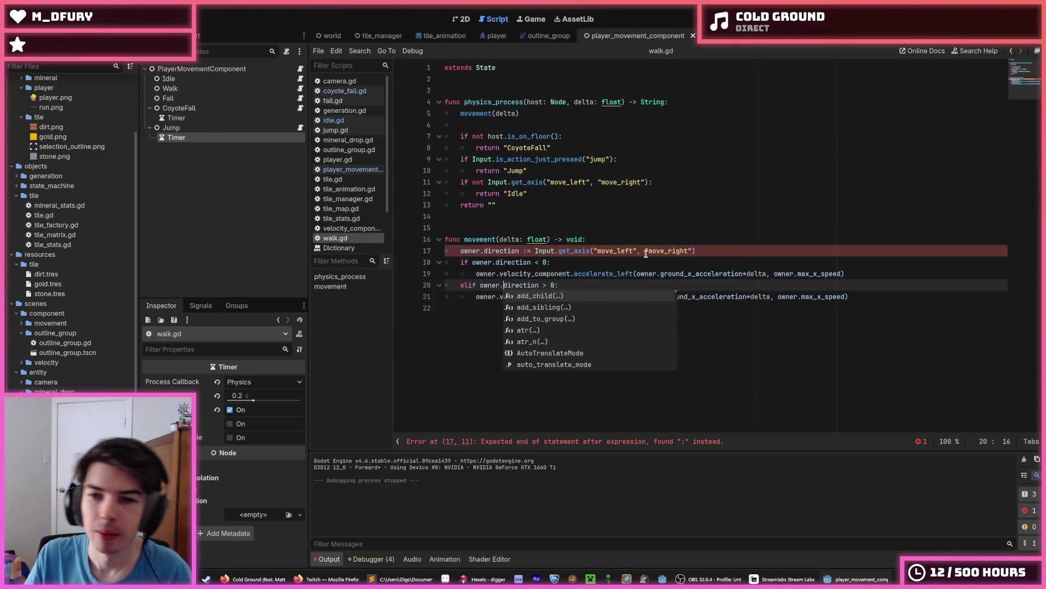
Remove the stray colon before = on line 17 and check get_axis's documentation.
{"action": "left_click", "coordinate": [692, 251]}
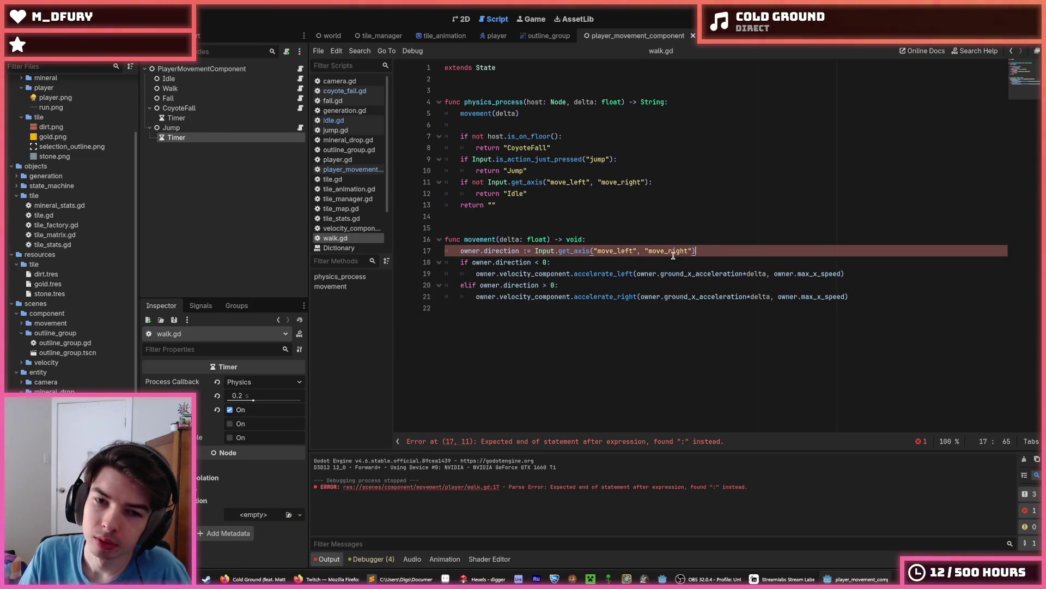
{"action": "left_click", "coordinate": [526, 250]}
{"action": "key", "text": "BackSpace"}
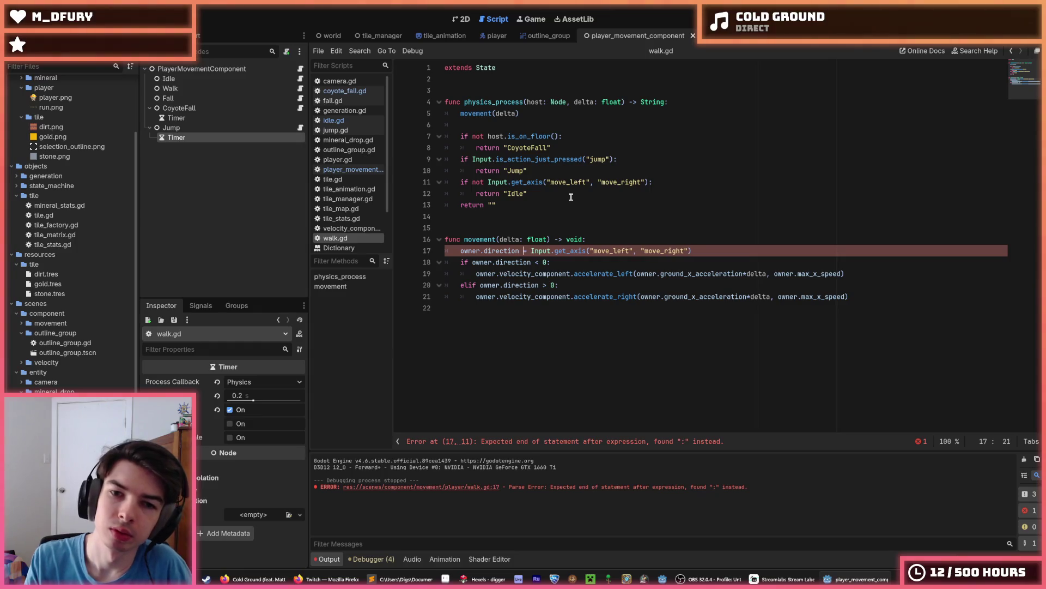
{"action": "double_click", "coordinate": [558, 251]}
{"action": "mouse_move", "coordinate": [559, 251]}
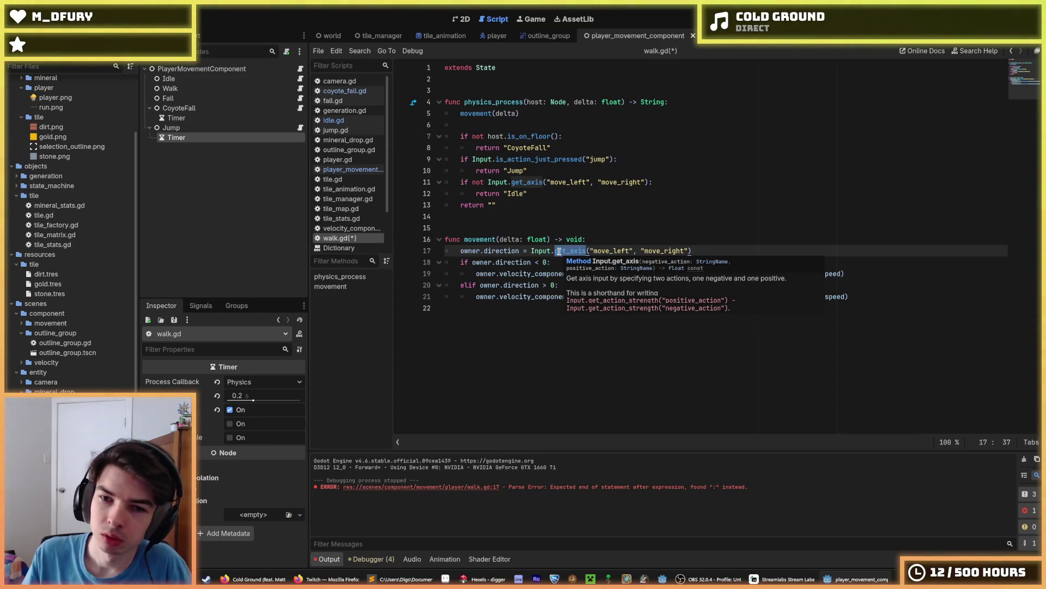
Change direction's type on line 23 to float and recheck walk.gd's line 17 get_axis call.
{"action": "left_click", "coordinate": [300, 68]}
{"action": "double_click", "coordinate": [516, 320]}
{"action": "type", "text": "float"}
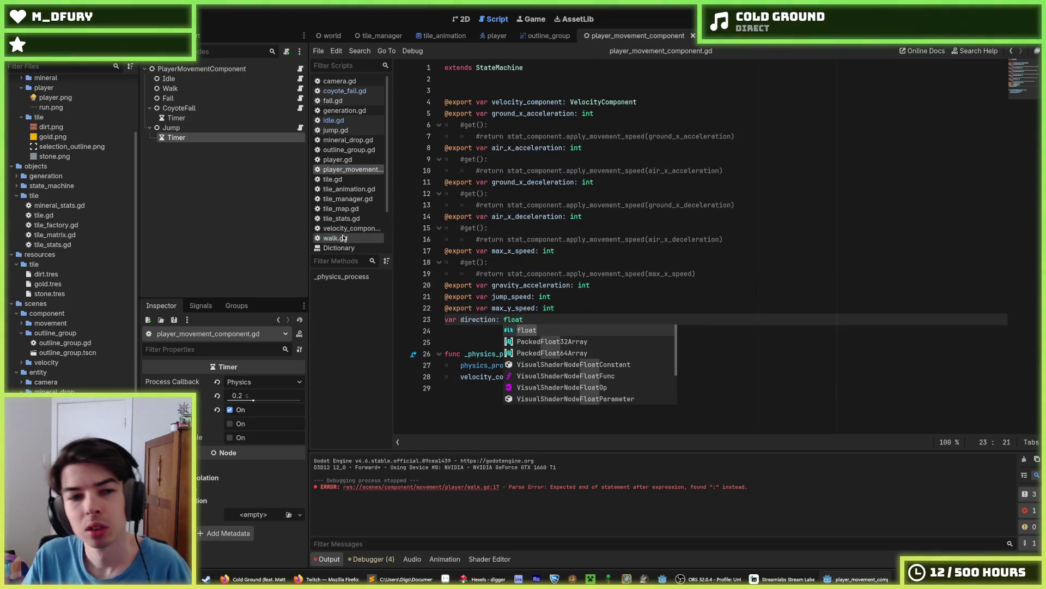
{"action": "left_click", "coordinate": [335, 238]}
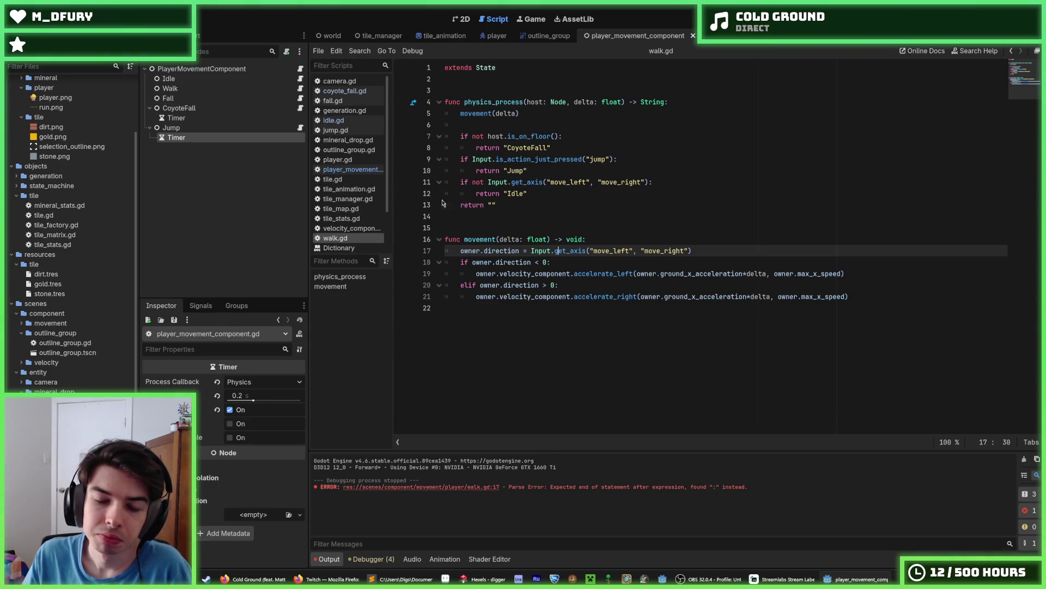
{"action": "left_click_drag", "start_coordinate": [703, 251], "coordinate": [531, 252]}
{"action": "key", "text": "End"}
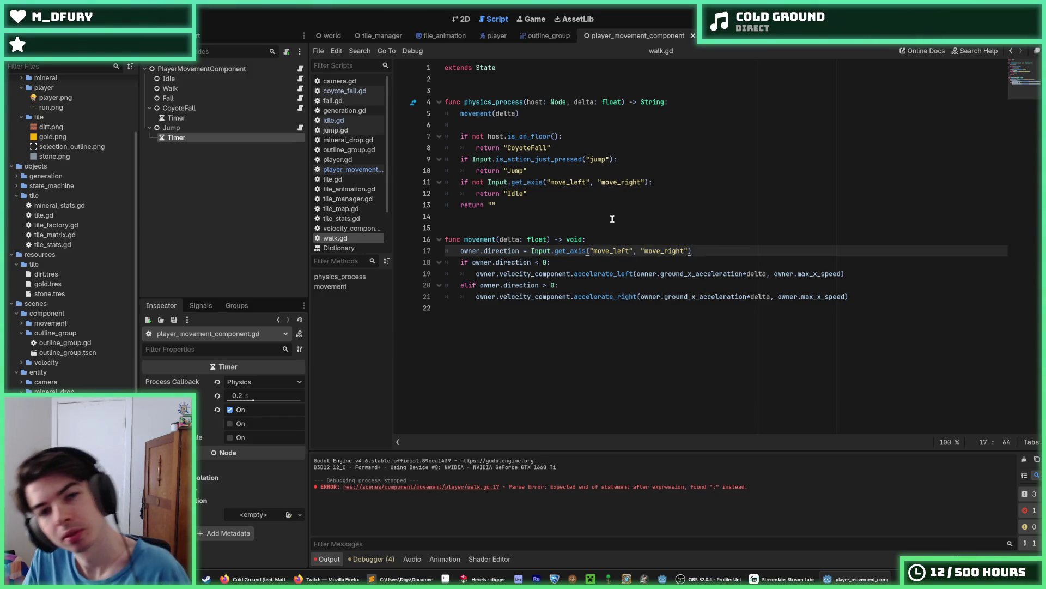
Open idle.gd and inspect lines 12-13 and the movement call on line 5.
{"action": "left_click", "coordinate": [354, 170]}
{"action": "type", "text": "var direction: float"}
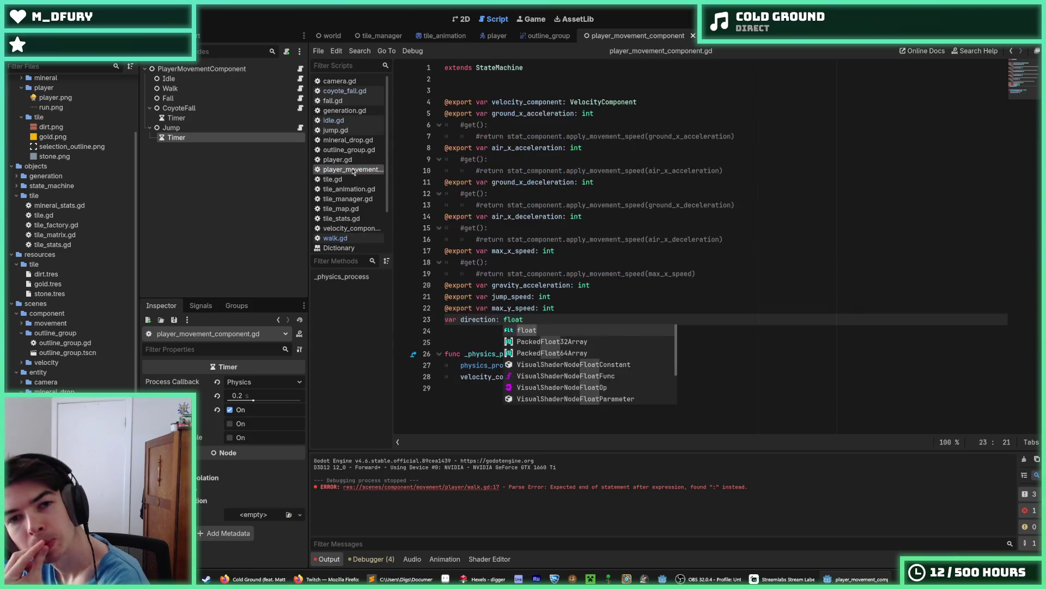
{"action": "left_click", "coordinate": [300, 78]}
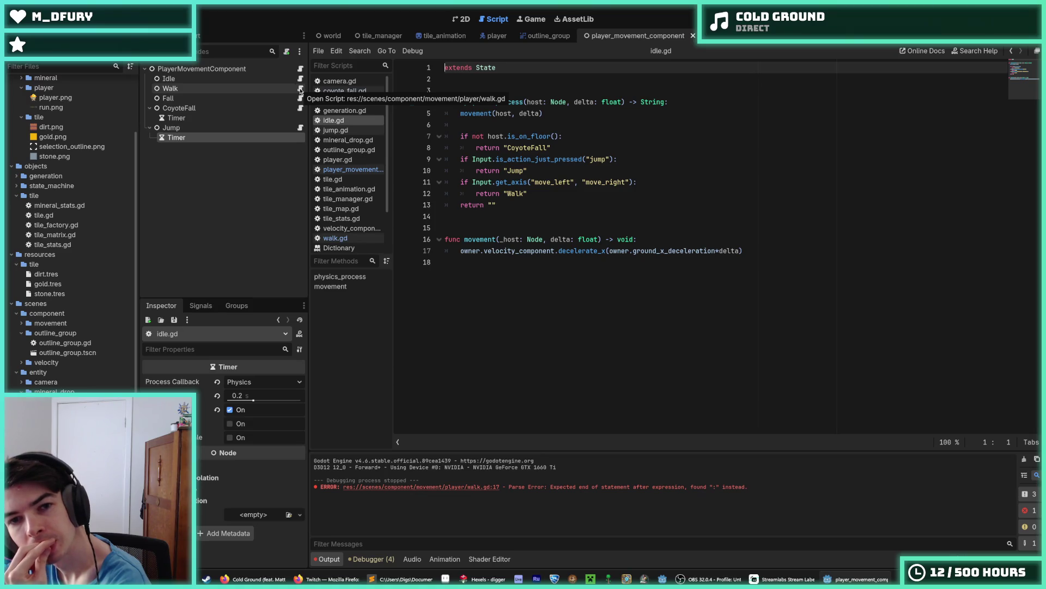
{"action": "left_click", "coordinate": [509, 204]}
{"action": "left_click", "coordinate": [537, 195]}
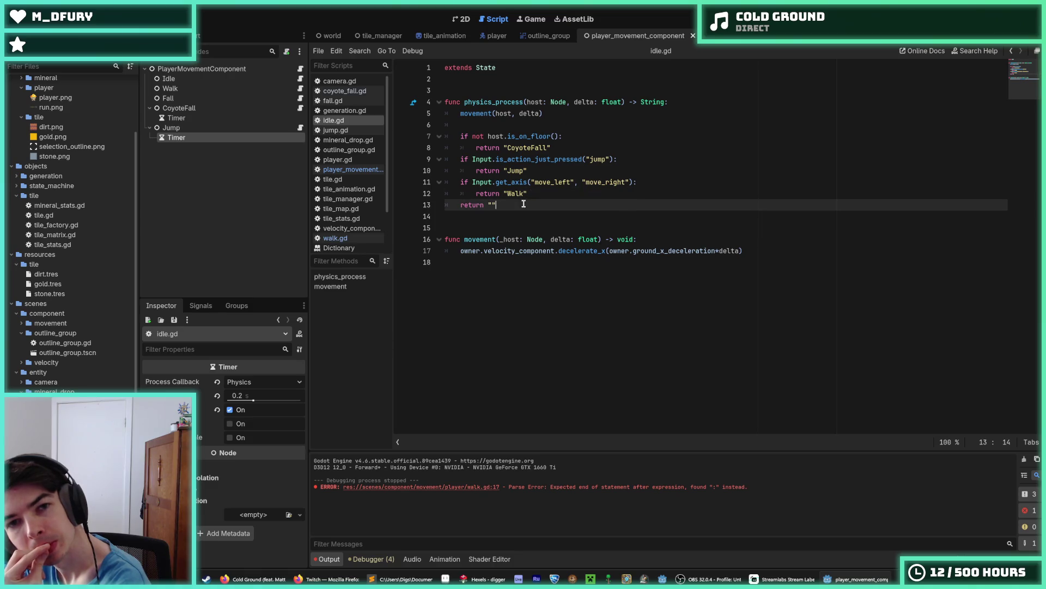
{"action": "left_click", "coordinate": [532, 204]}
{"action": "left_click", "coordinate": [533, 194]}
{"action": "left_click", "coordinate": [527, 206]}
{"action": "left_click", "coordinate": [541, 194]}
{"action": "left_click", "coordinate": [541, 205]}
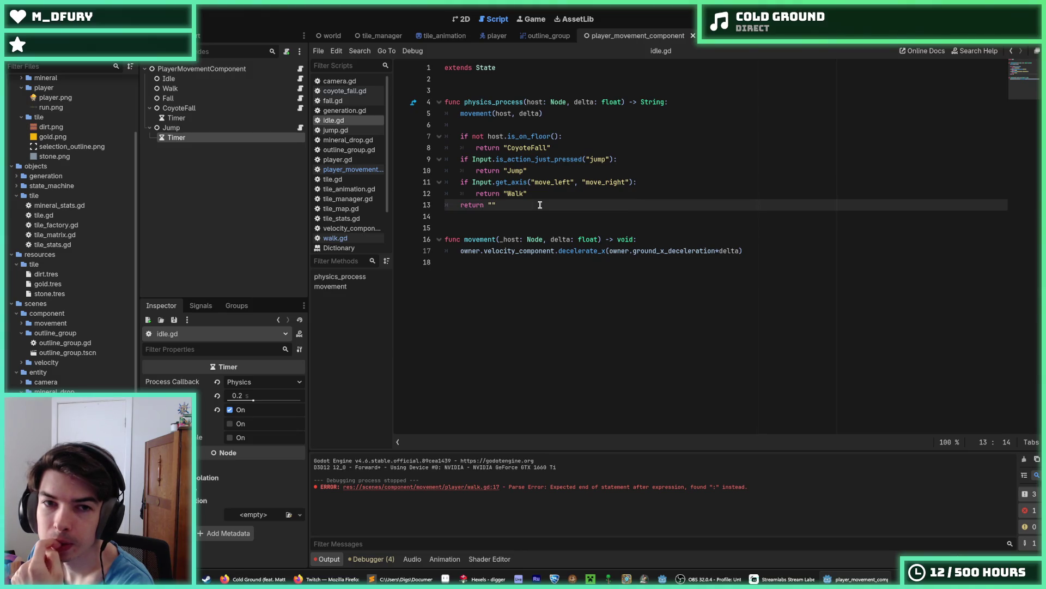
{"action": "left_click", "coordinate": [464, 114]}
Rename movement to _movement in idle.gd's call on line 5 and its declaration.
{"action": "type", "text": "_"}
{"action": "key", "text": "Escape"}
{"action": "key", "text": "Down"}
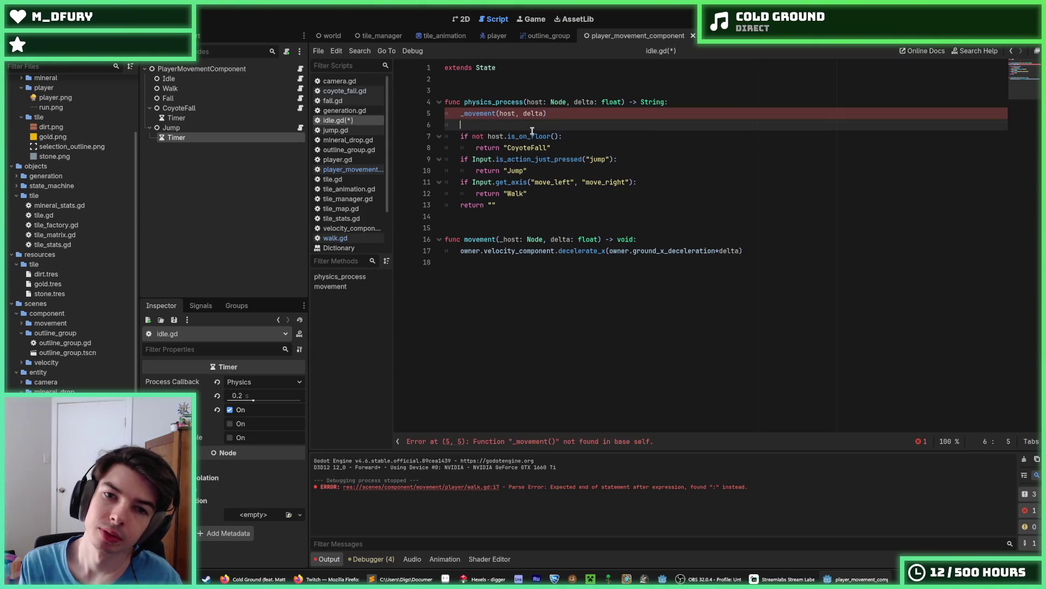
{"action": "key", "text": "Down"}
{"action": "key", "text": "Down"}
{"action": "key", "text": "Down"}
{"action": "key", "text": "Right"}
{"action": "type", "text": "_"}
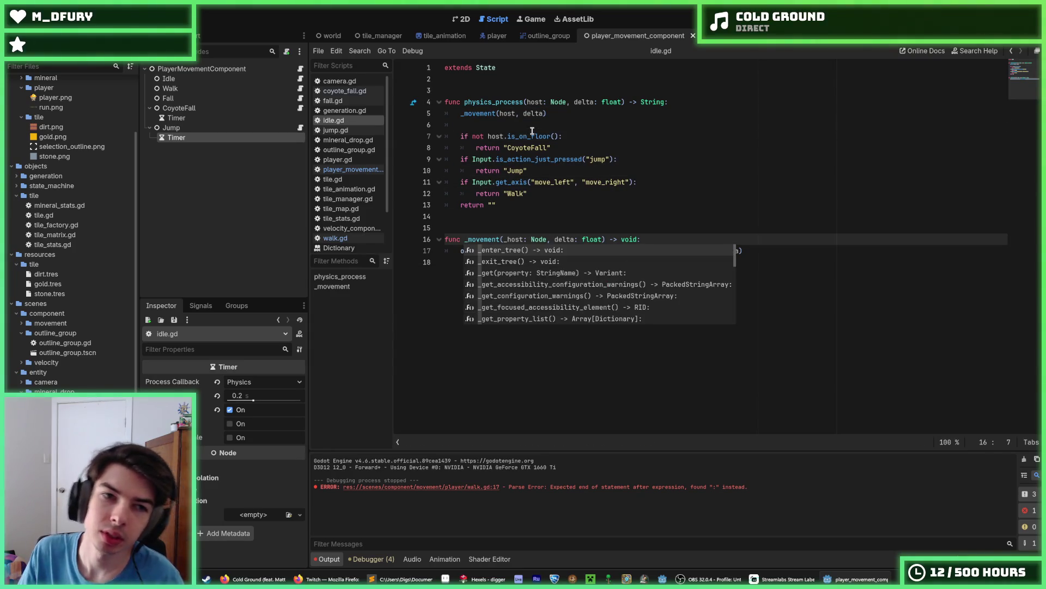
Rename walk.gd's movement declaration and call to _movement and save.
{"action": "left_click", "coordinate": [301, 70]}
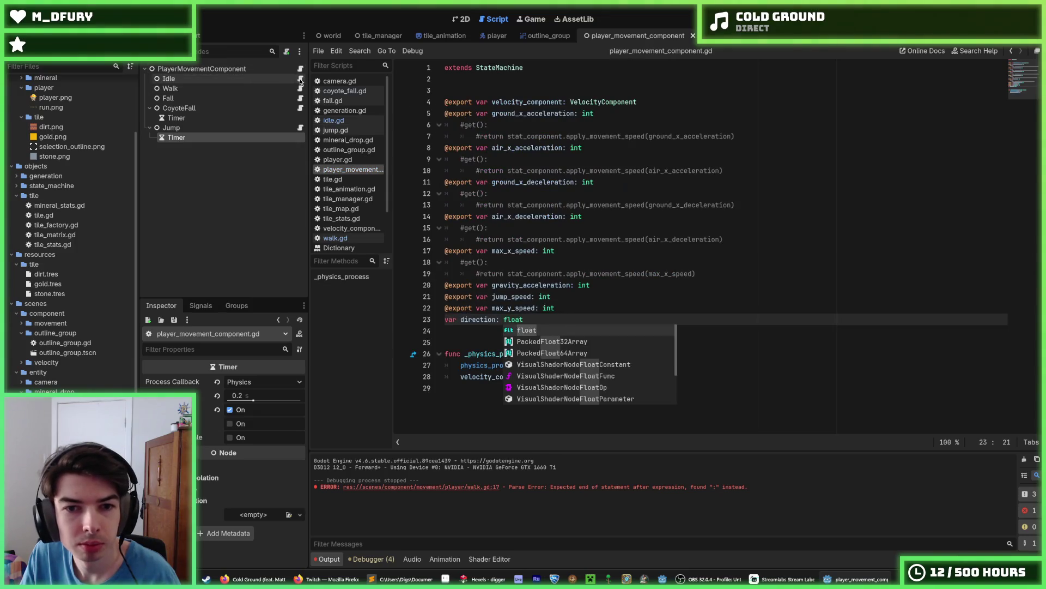
{"action": "left_click", "coordinate": [467, 320]}
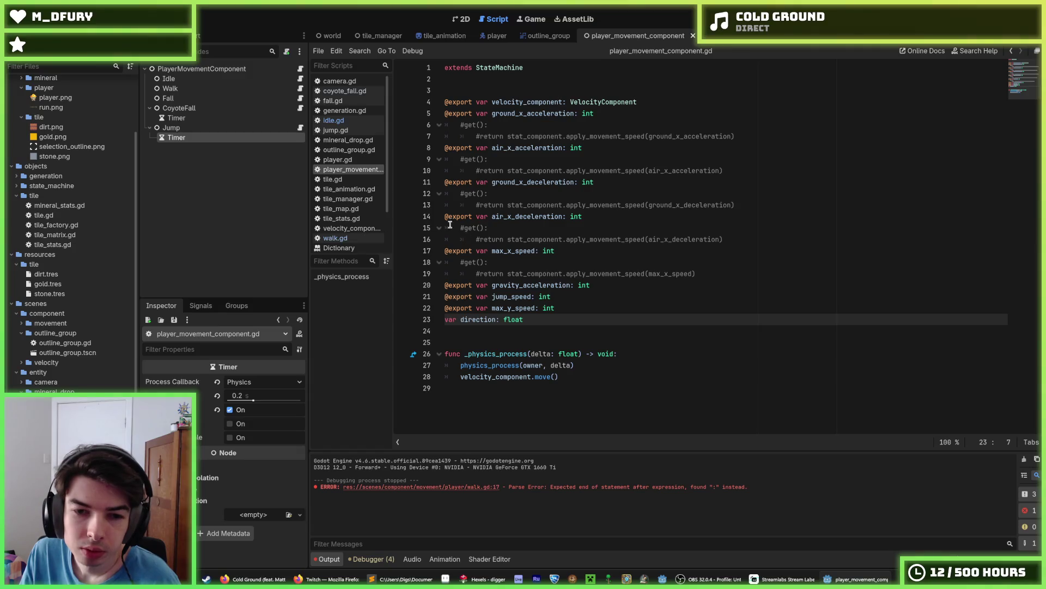
{"action": "left_click", "coordinate": [300, 89]}
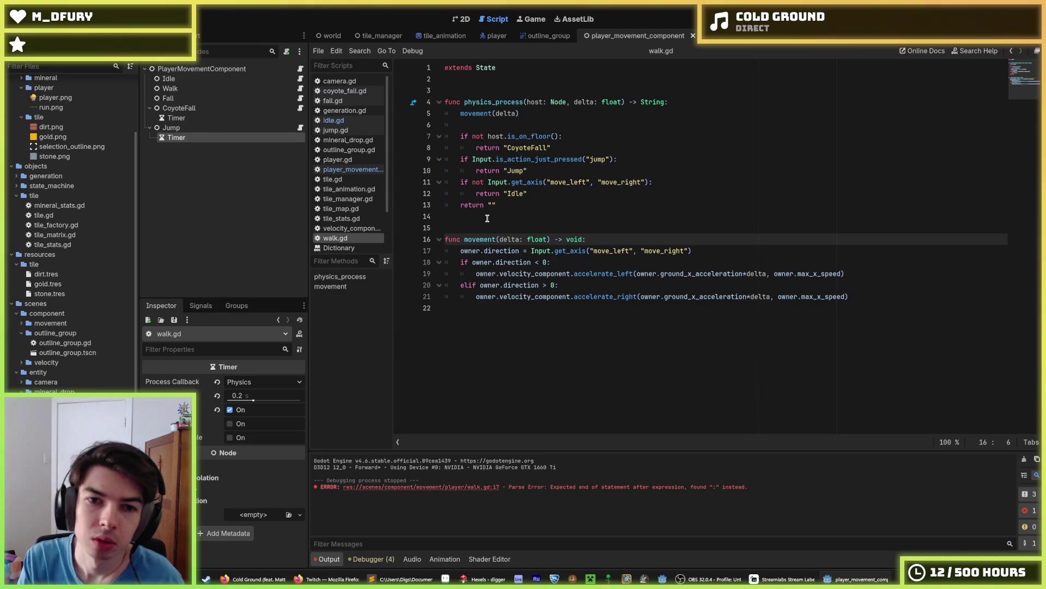
{"action": "type", "text": "_"}
{"action": "left_click", "coordinate": [476, 112]}
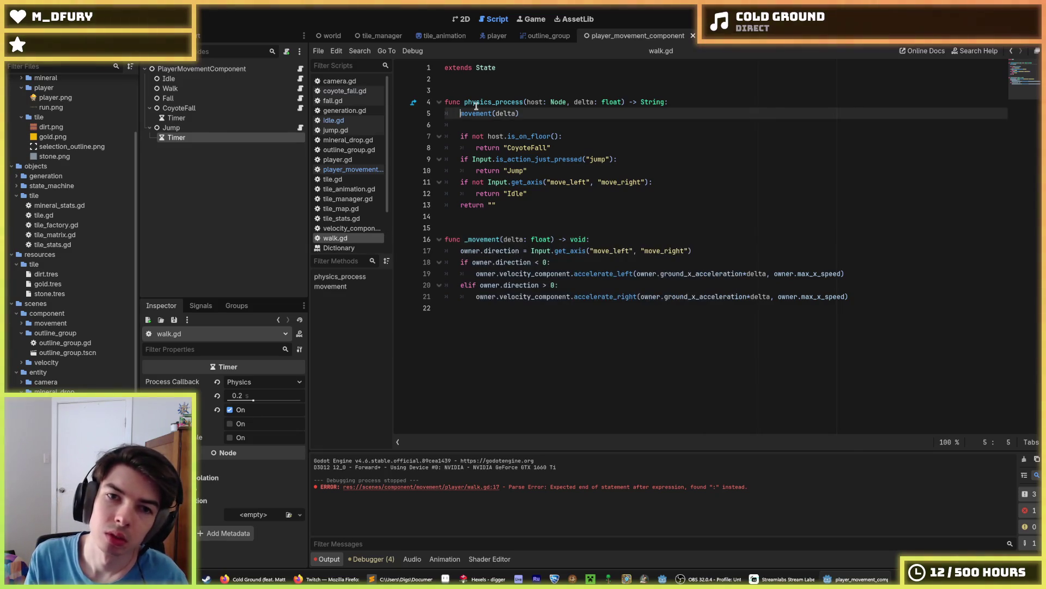
{"action": "type", "text": "_"}
{"action": "key", "text": "ctrl+s"}
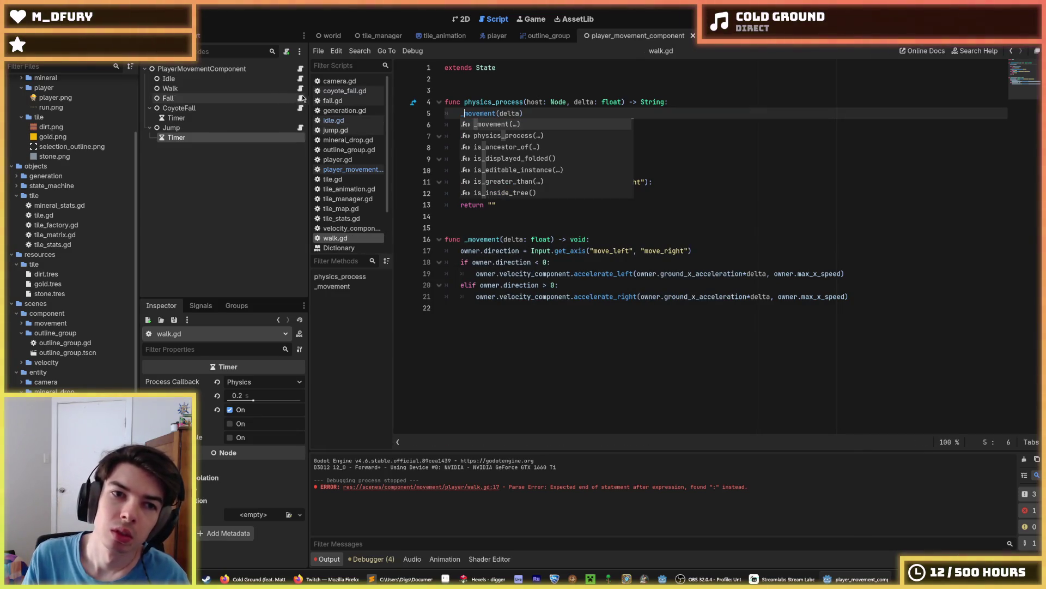
Rename fall.gd's movement call and declaration on line 14 to _movement and save.
{"action": "left_click", "coordinate": [300, 99]}
{"action": "left_click", "coordinate": [461, 113]}
{"action": "type", "text": "_movement(delta"}
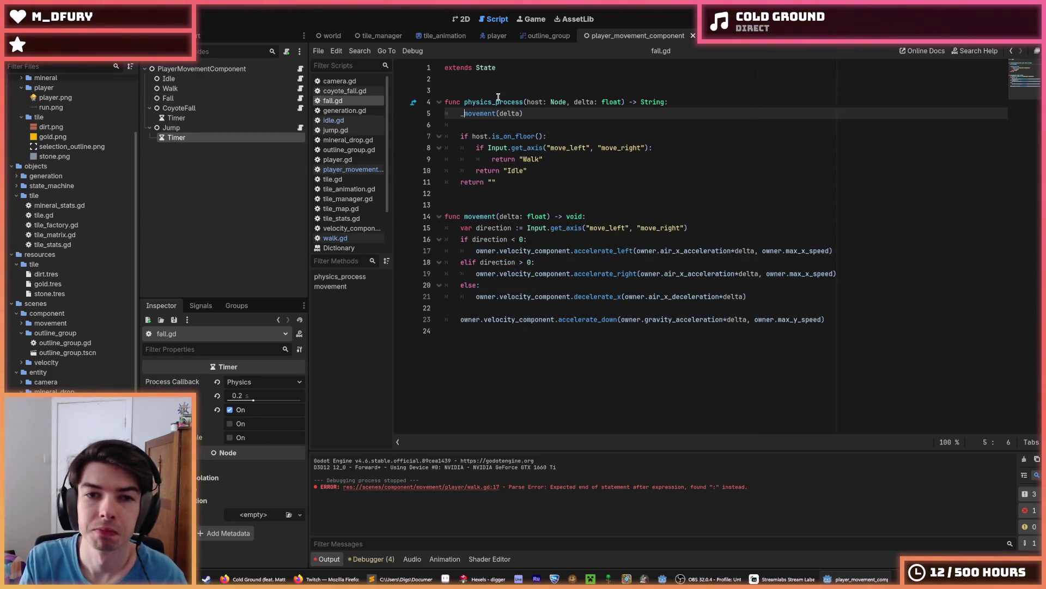
{"action": "left_click", "coordinate": [465, 215]}
{"action": "type", "text": "_"}
{"action": "key", "text": "ctrl+s"}
{"action": "left_click", "coordinate": [560, 170]}
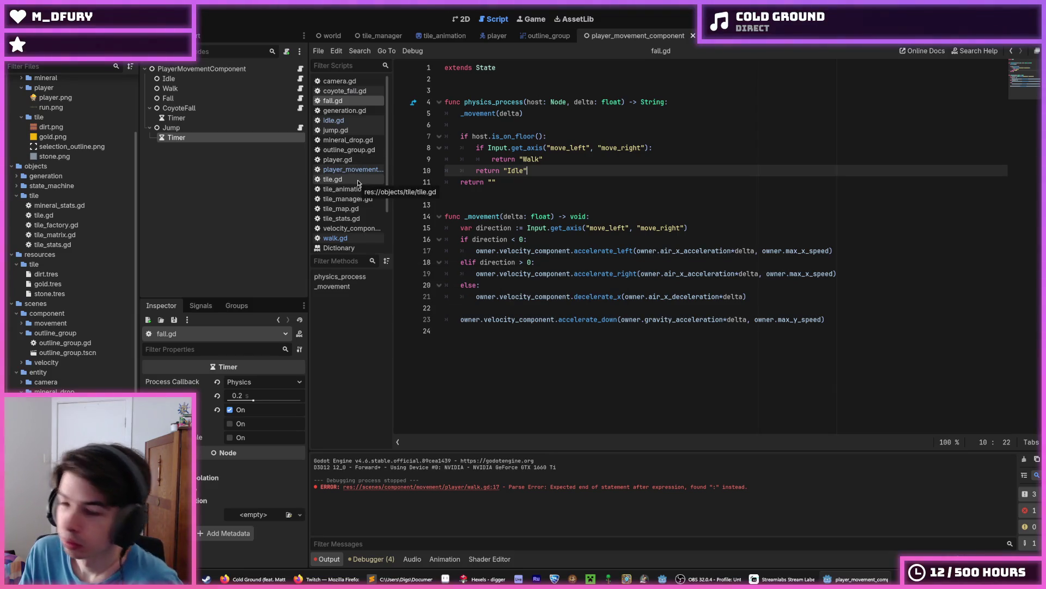
{"action": "left_click", "coordinate": [302, 128]}
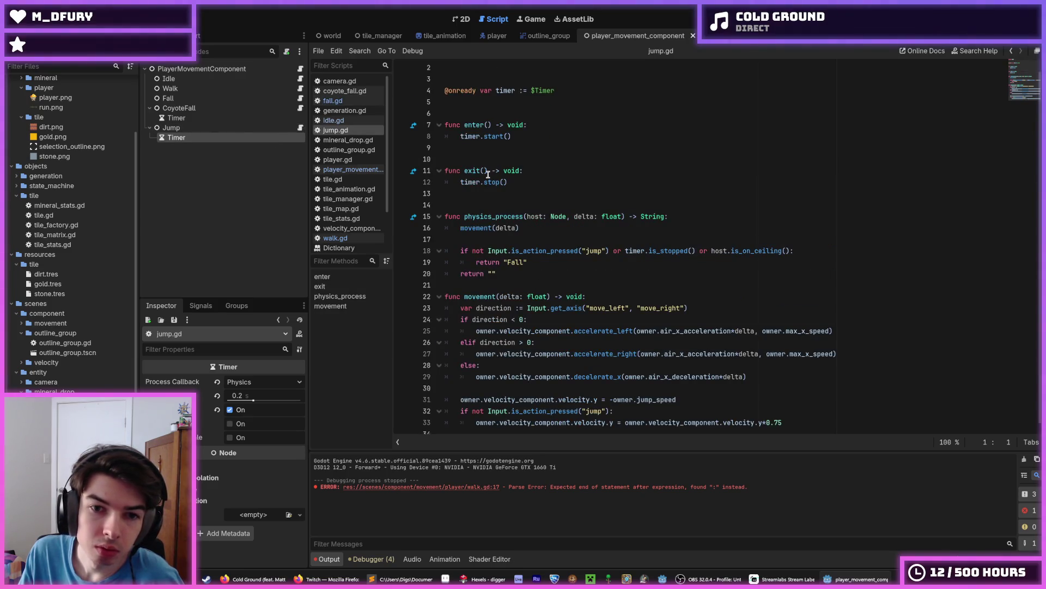
Prefix the movement function (line 22) and its call (line 16) with '_', then save jump.gd.
{"action": "scroll", "coordinate": [489, 177], "scroll_direction": "down", "scroll_amount": 1}
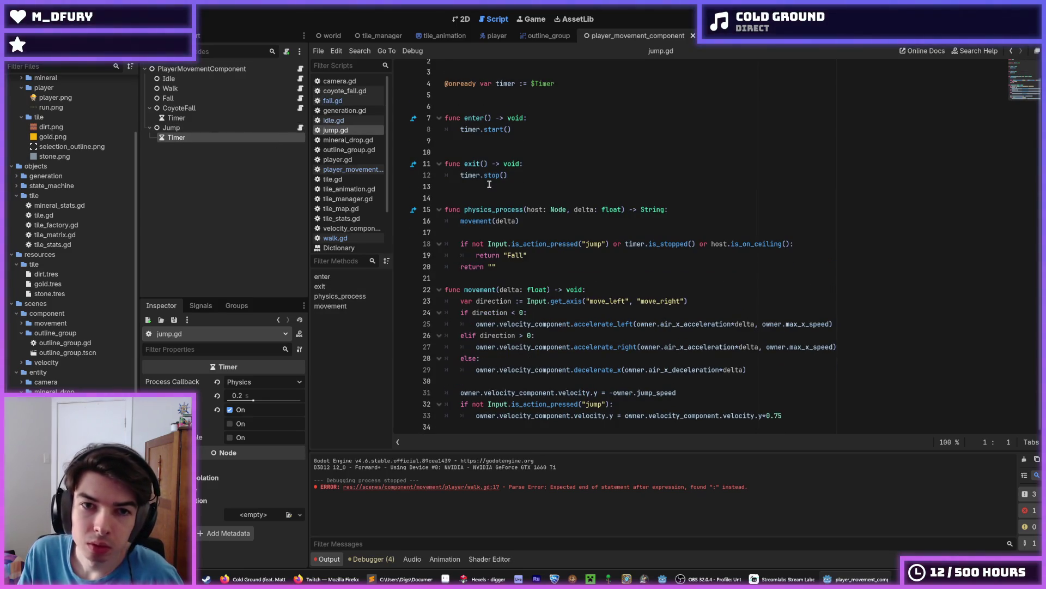
{"action": "left_click", "coordinate": [464, 290]}
{"action": "type", "text": "_"}
{"action": "left_click", "coordinate": [462, 221]}
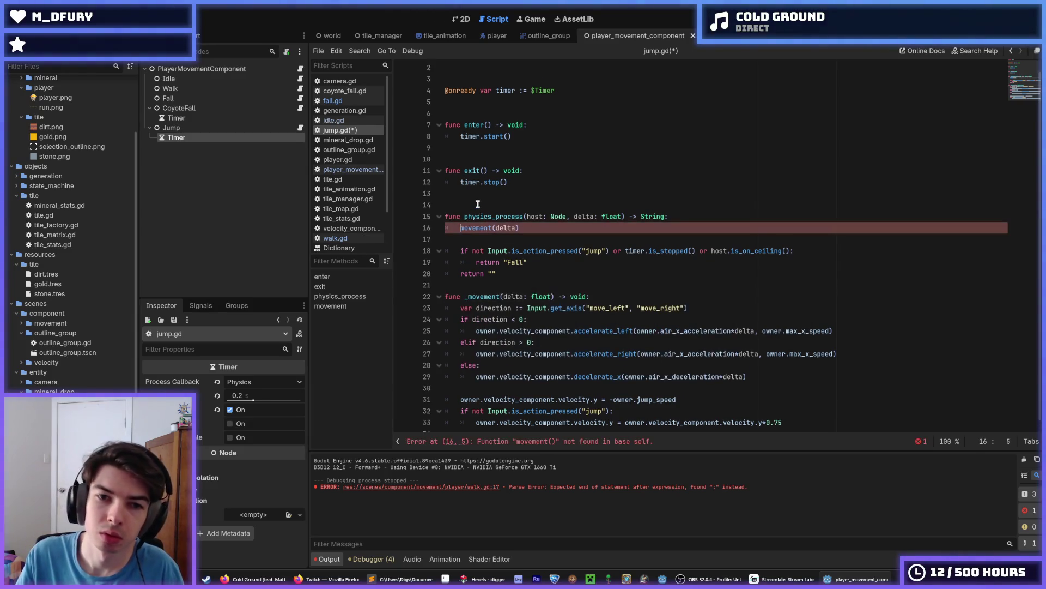
{"action": "type", "text": "_"}
{"action": "left_click", "coordinate": [723, 240]}
{"action": "key", "text": "ctrl+s"}
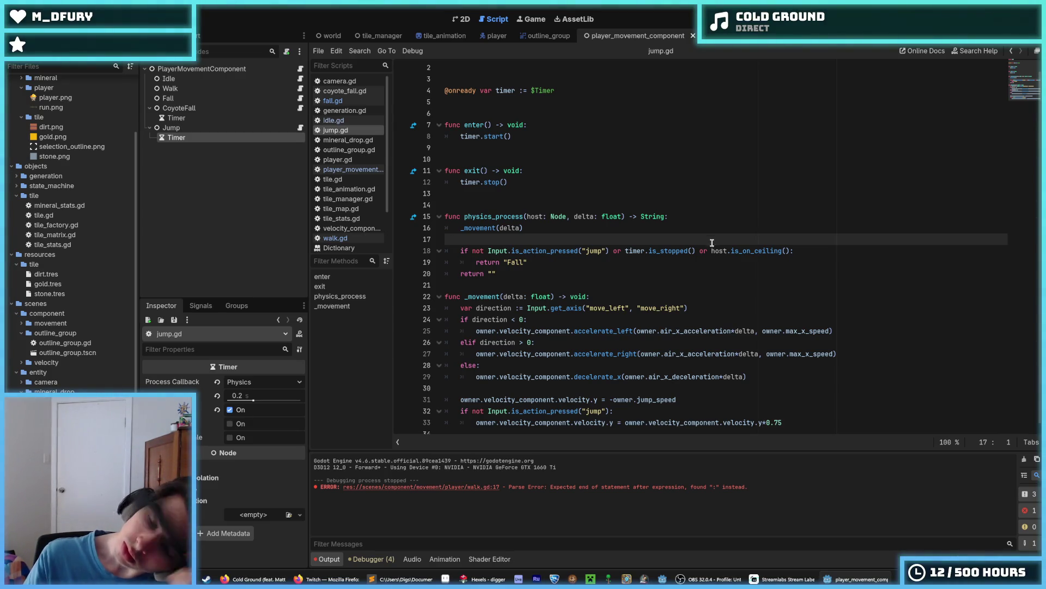
Review line 19 and the accelerate_left line 25 in jump.gd.
{"action": "left_click", "coordinate": [706, 265]}
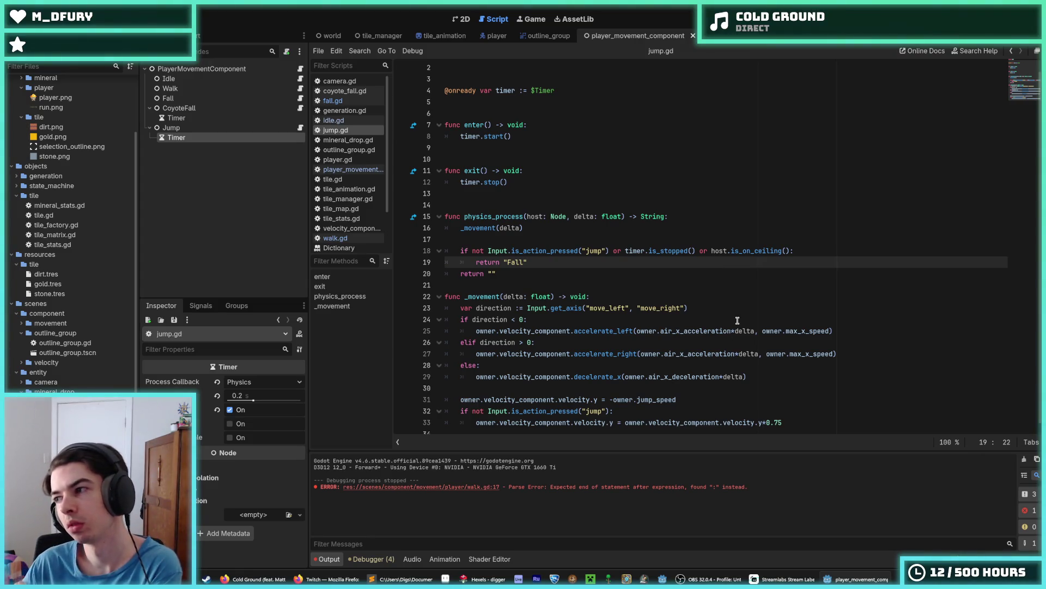
{"action": "scroll", "coordinate": [738, 321], "scroll_direction": "down", "scroll_amount": 1}
{"action": "left_click", "coordinate": [680, 322]}
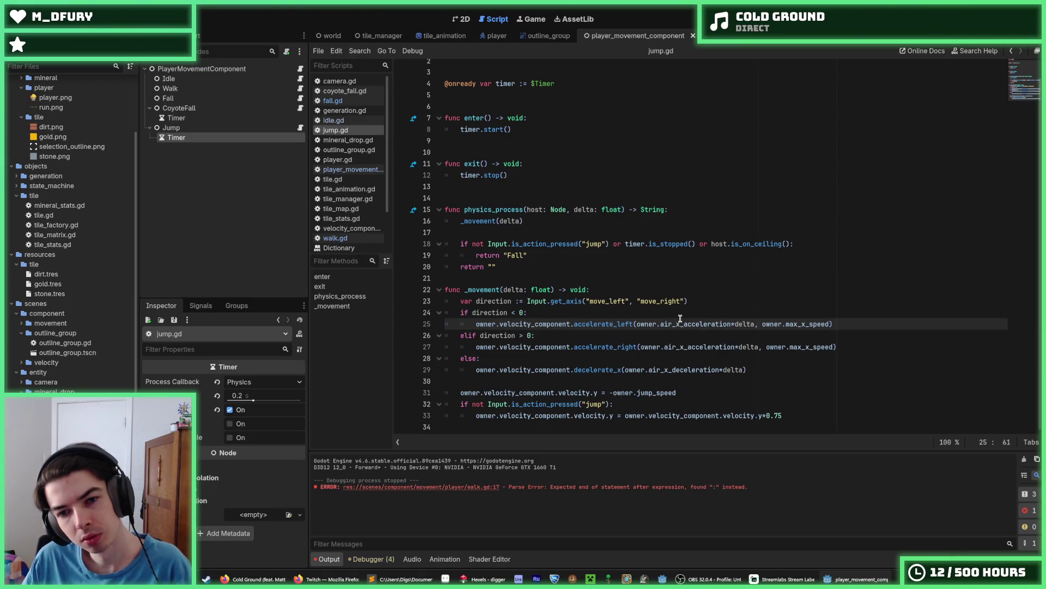
Start a new direction assignment line inside _physics_process of player_movement_component.gd.
{"action": "left_click", "coordinate": [301, 70]}
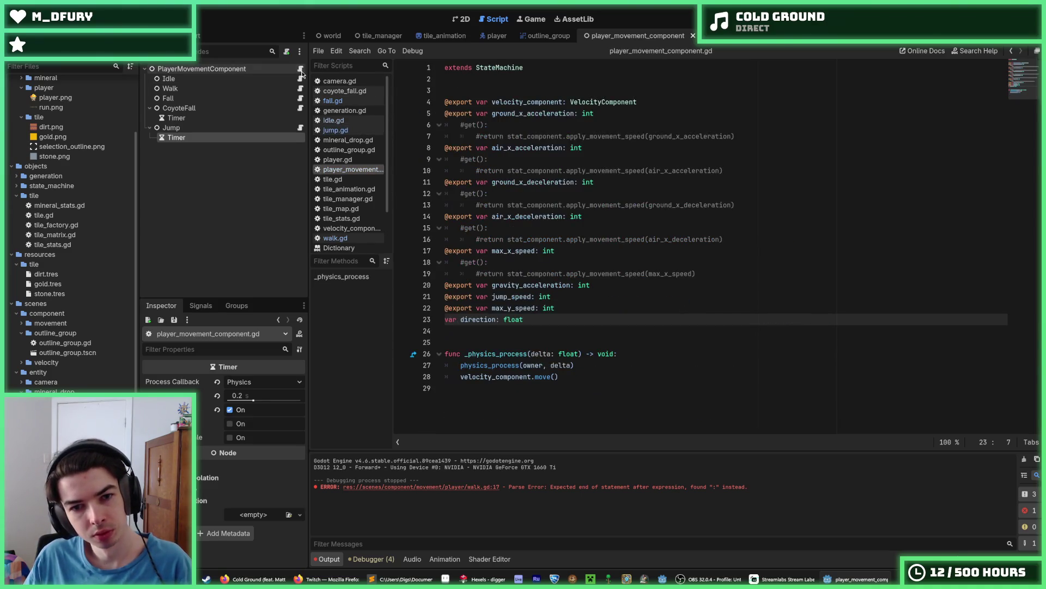
{"action": "left_click", "coordinate": [600, 368]}
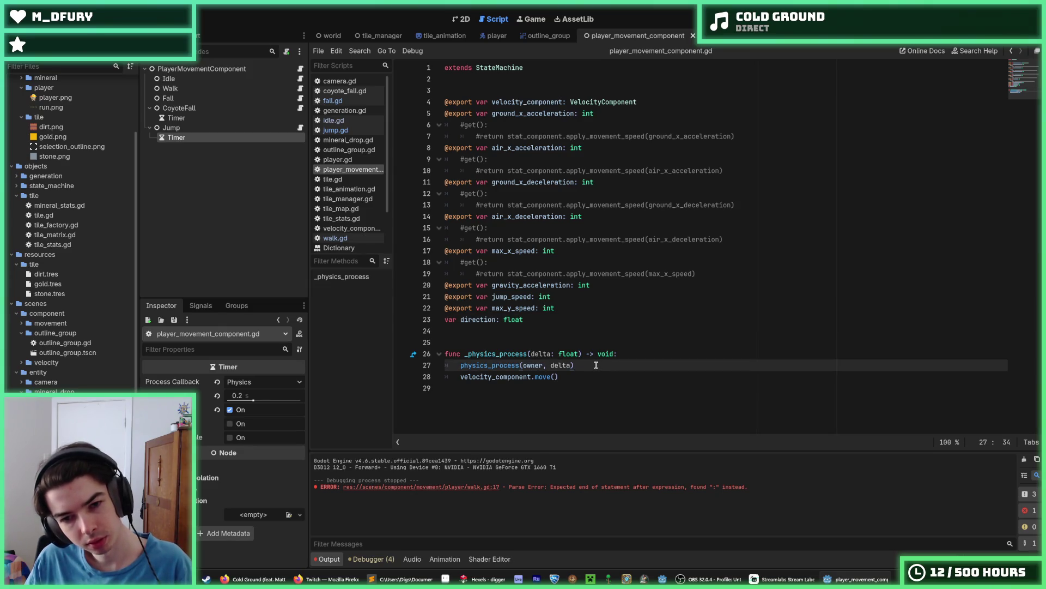
{"action": "left_click", "coordinate": [621, 353]}
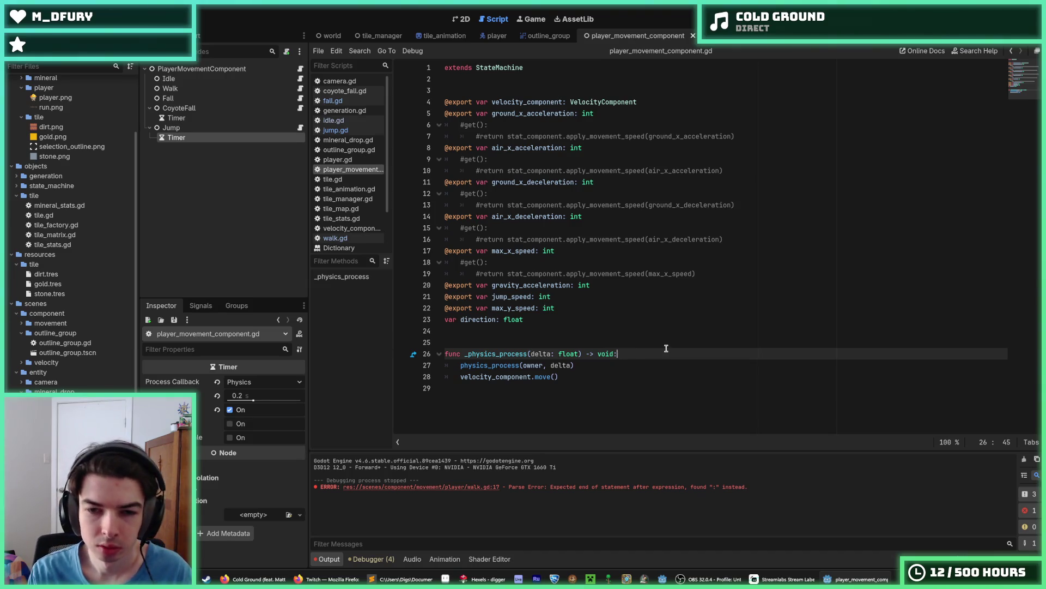
{"action": "key", "text": "Return"}
{"action": "type", "text": "cirection ="}
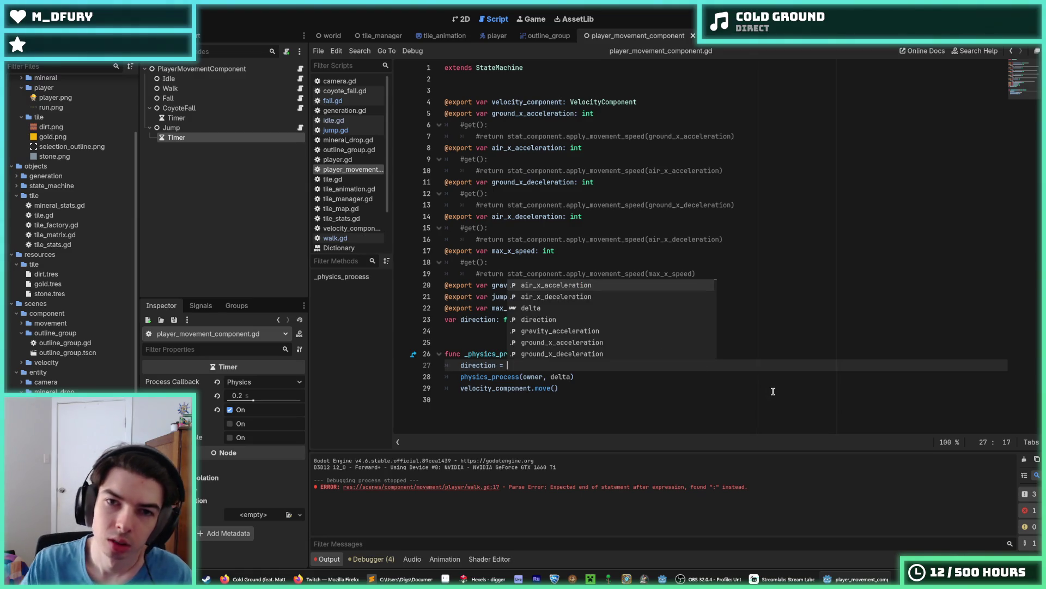
{"action": "key", "text": "Escape"}
Cut the owner.direction input axis line (line 17) out of walk.gd.
{"action": "left_click", "coordinate": [301, 89]}
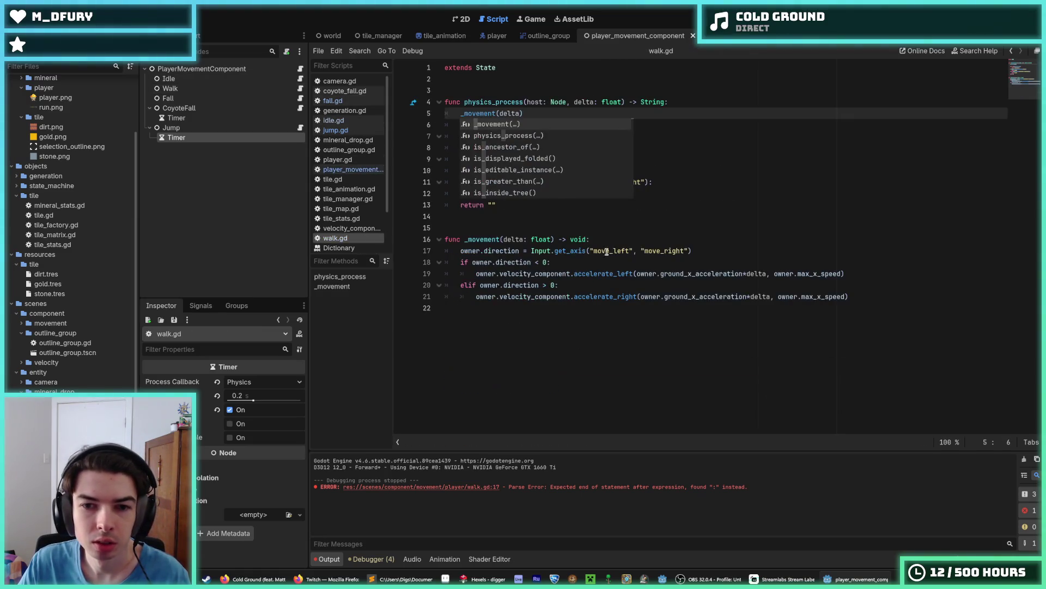
{"action": "left_click_drag", "start_coordinate": [693, 250], "coordinate": [461, 251]}
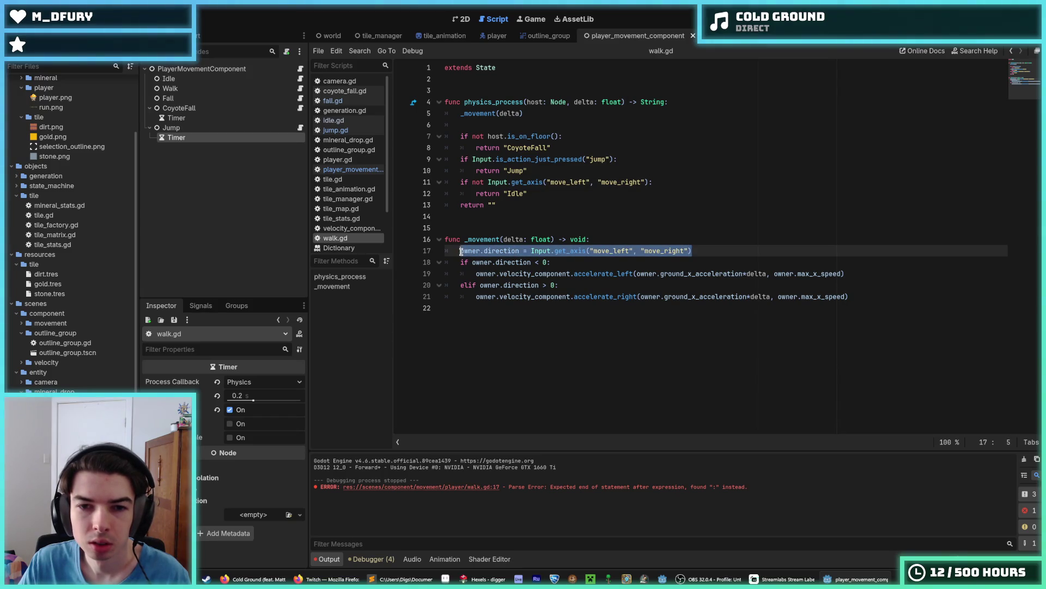
{"action": "key", "text": "ctrl+x"}
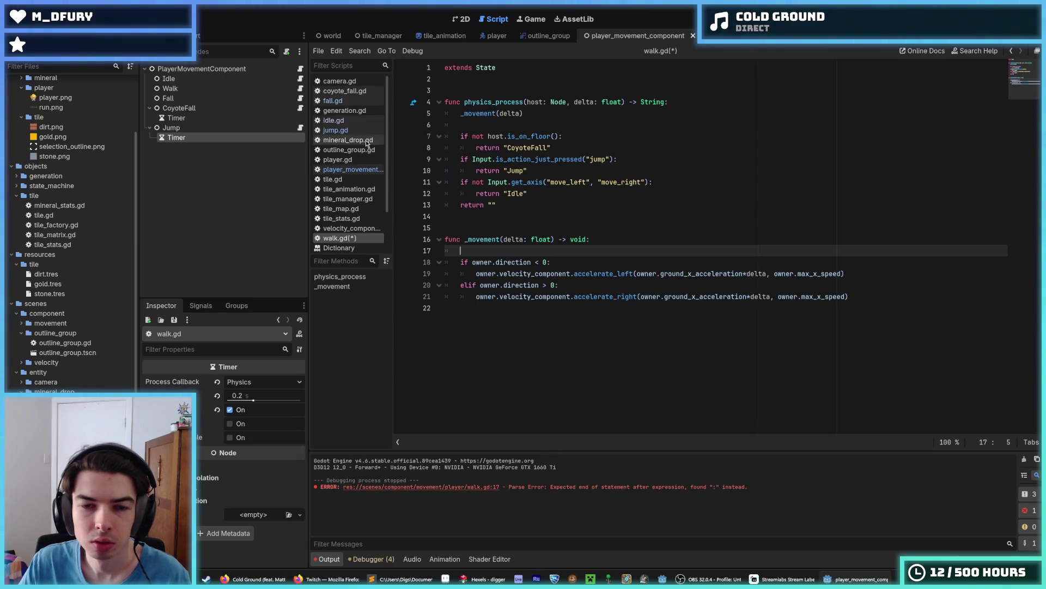
Paste the input axis line over line 27 of player_movement_component.gd, delete 'owner.', and save.
{"action": "left_click", "coordinate": [299, 80]}
{"action": "left_click", "coordinate": [299, 69]}
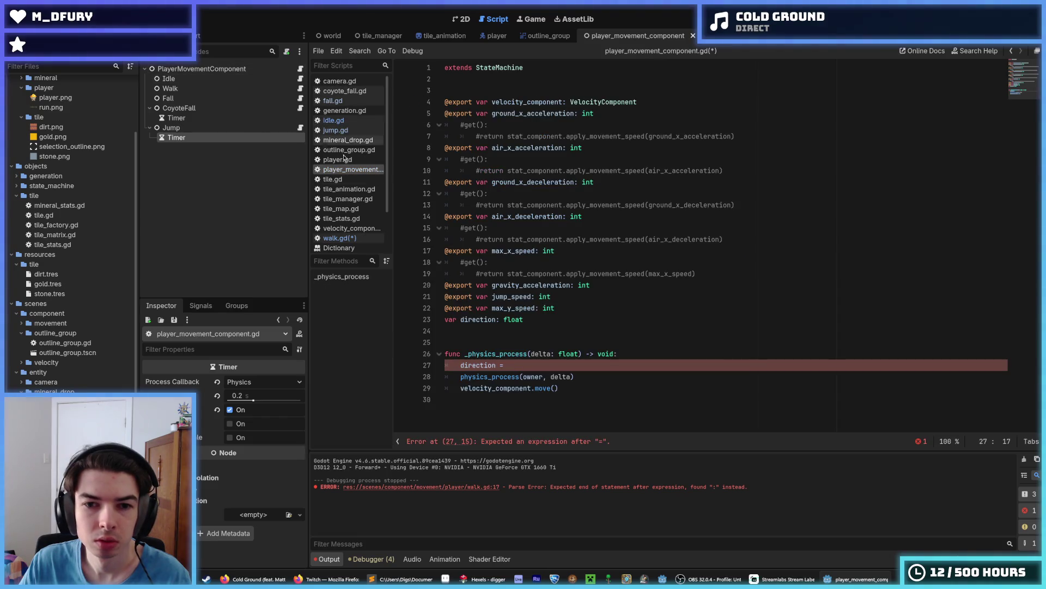
{"action": "left_click_drag", "start_coordinate": [507, 365], "coordinate": [460, 365]}
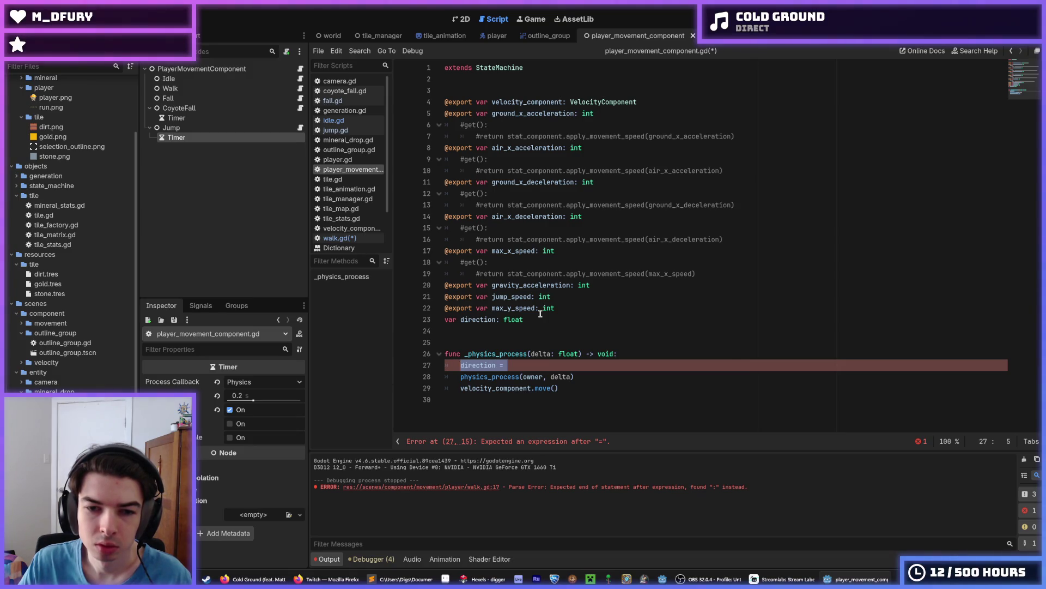
{"action": "key", "text": "ctrl+v"}
{"action": "key", "text": "ctrl+s"}
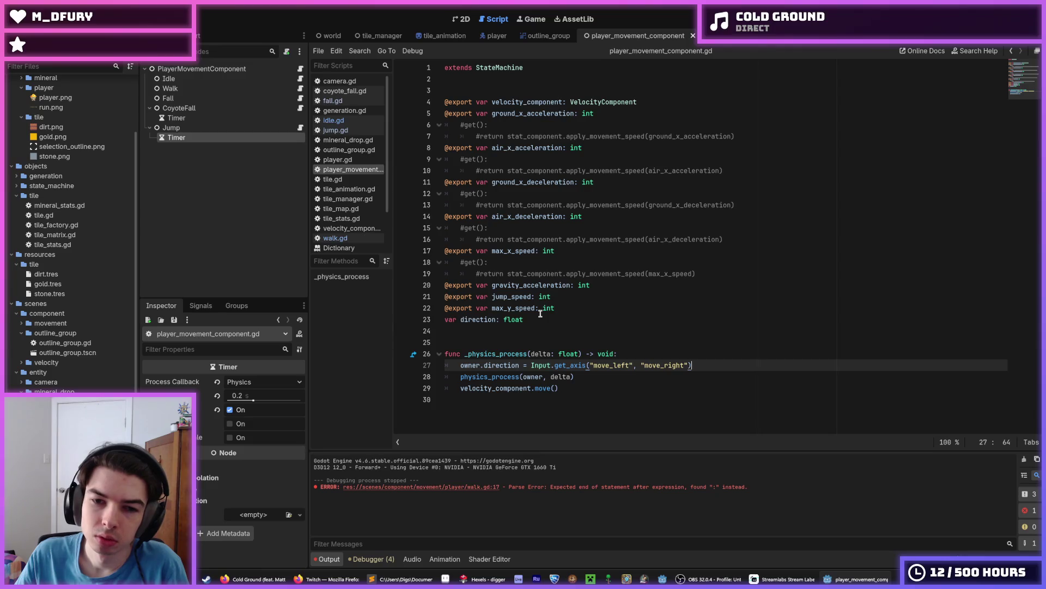
{"action": "double_click", "coordinate": [464, 364]}
{"action": "key", "text": "Delete"}
{"action": "key", "text": "Delete"}
{"action": "key", "text": "ctrl+s"}
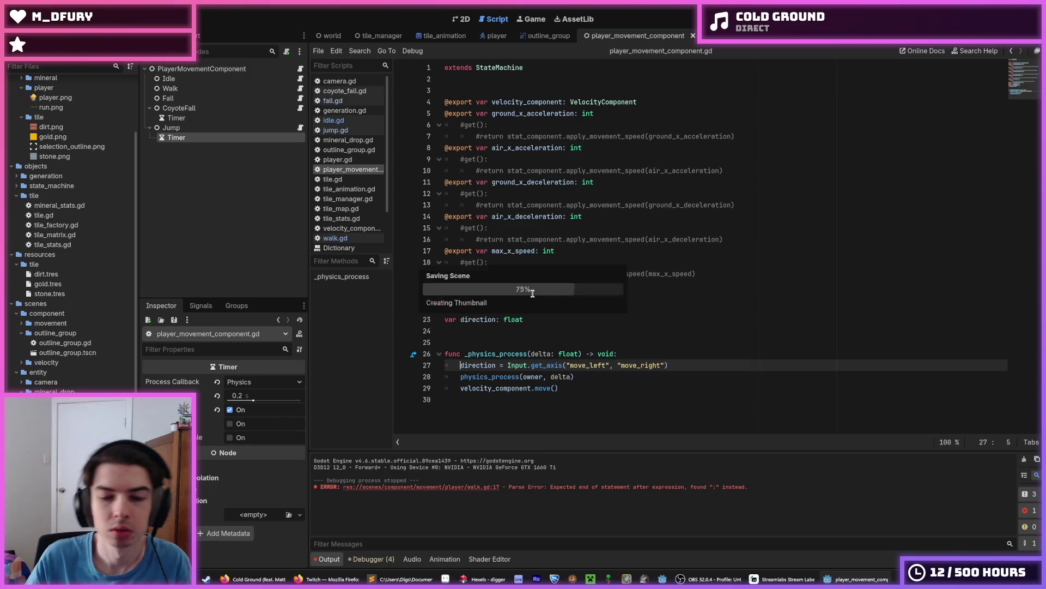
{"action": "left_click", "coordinate": [302, 83]}
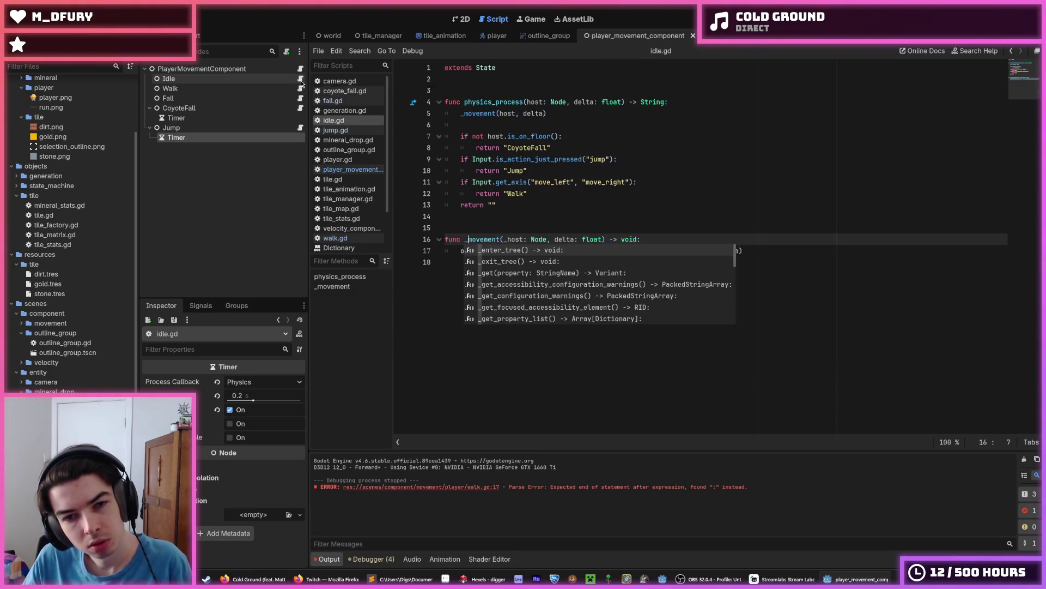
{"action": "left_click", "coordinate": [545, 202]}
{"action": "left_click", "coordinate": [536, 195]}
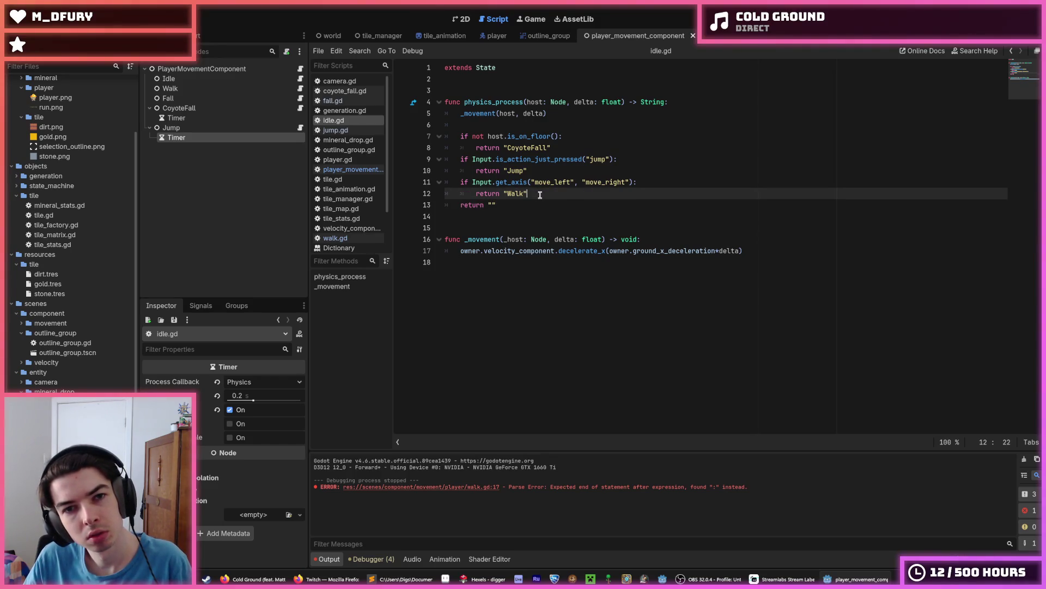
{"action": "left_click", "coordinate": [299, 69]}
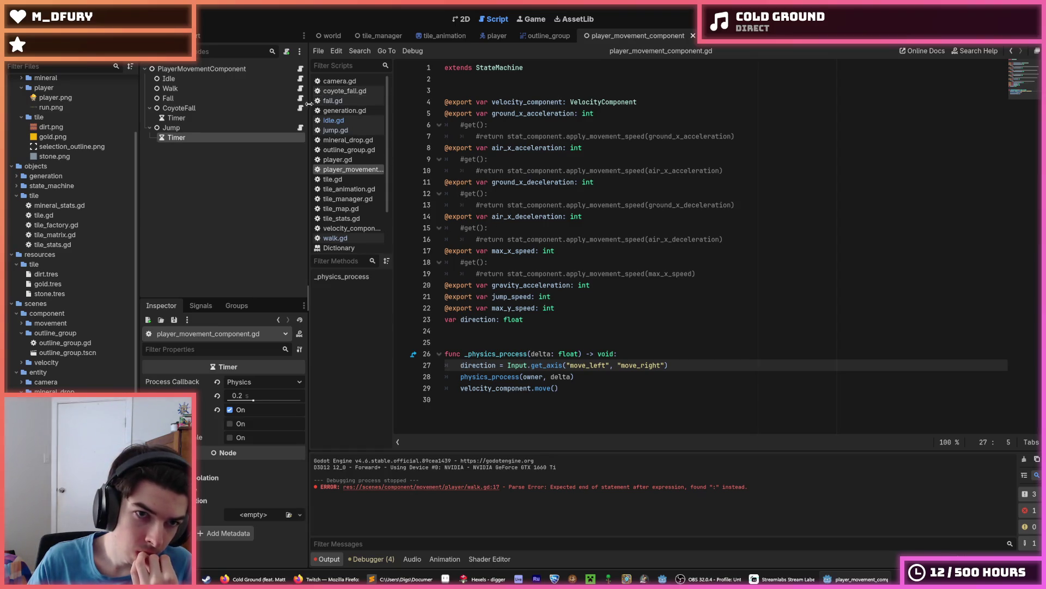
{"action": "left_click", "coordinate": [301, 78]}
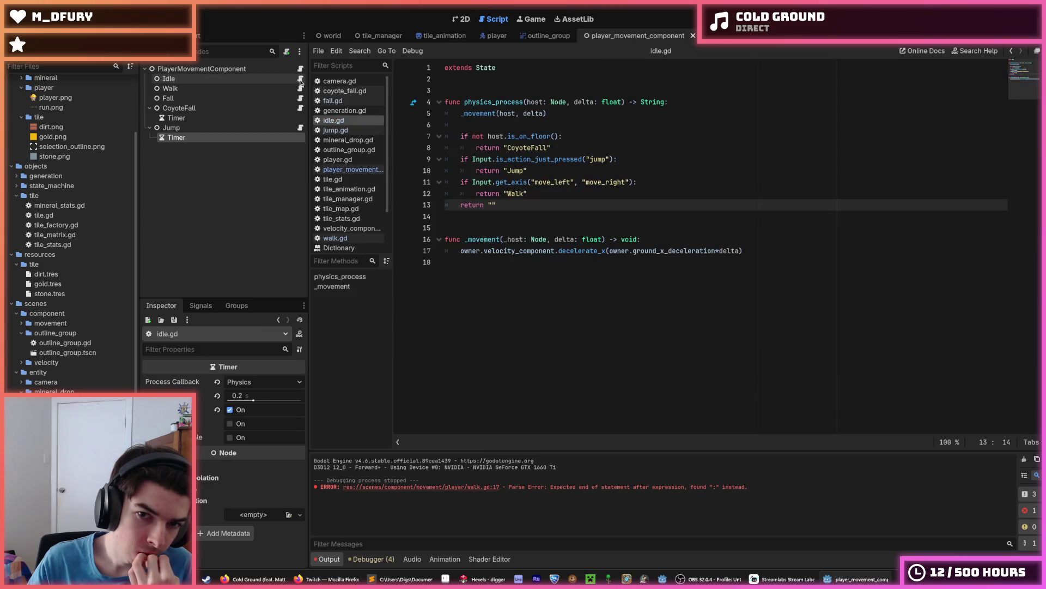
{"action": "left_click", "coordinate": [300, 69]}
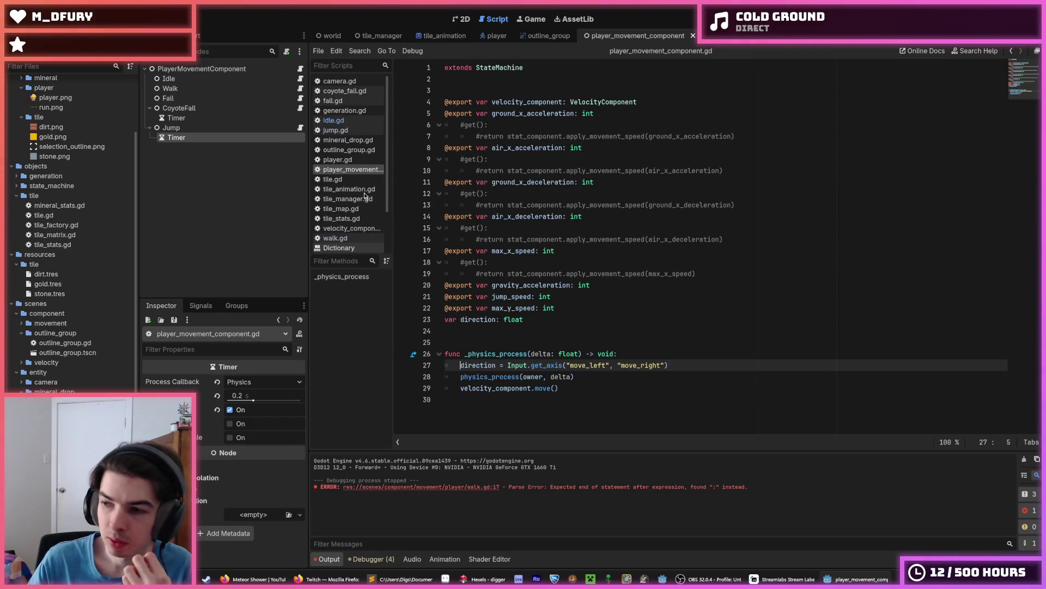
{"action": "left_click", "coordinate": [342, 158]}
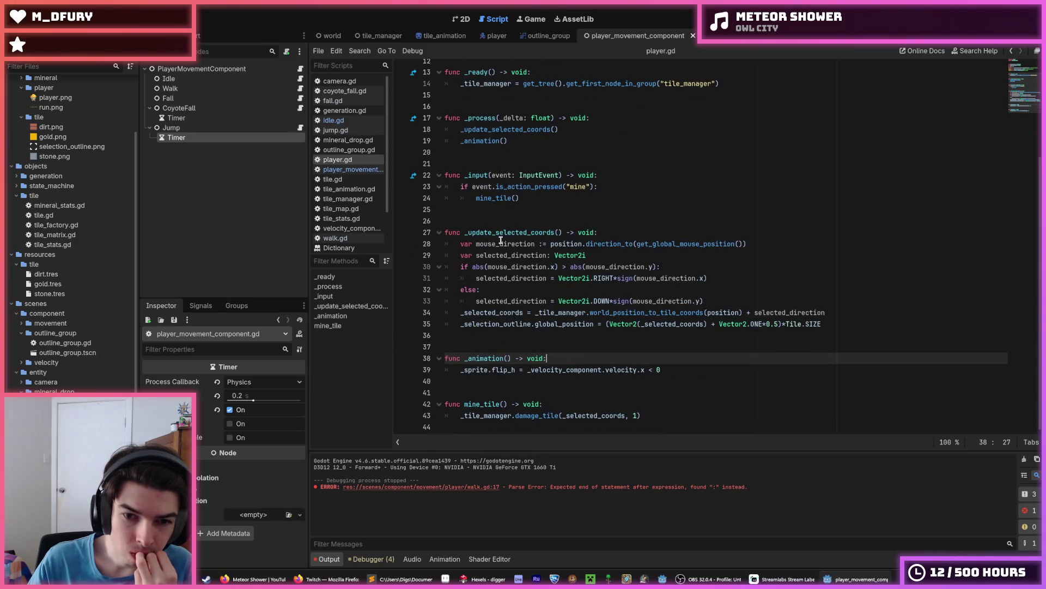
{"action": "left_click", "coordinate": [349, 170]}
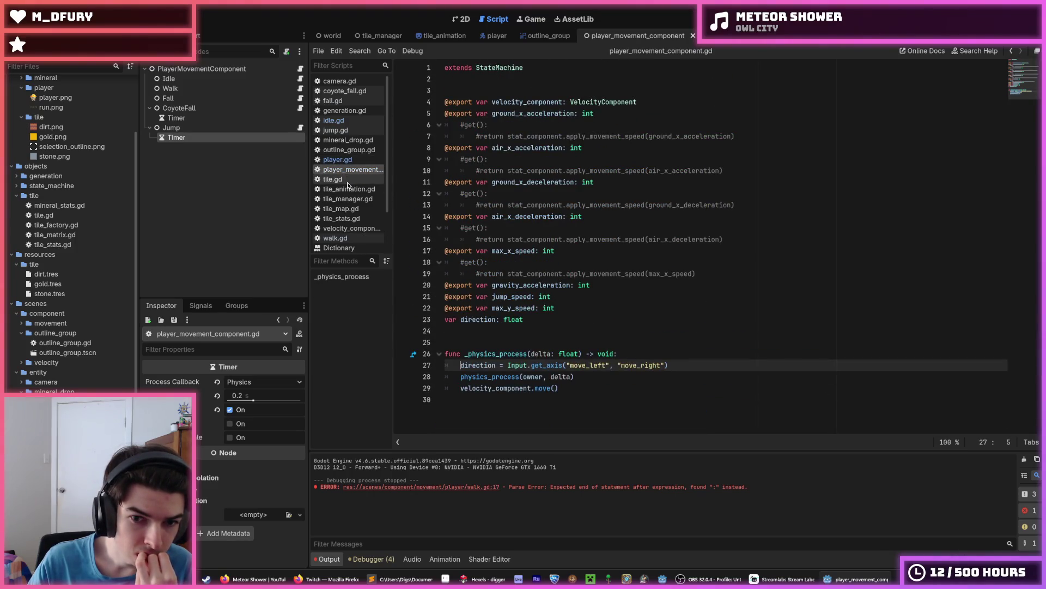
{"action": "double_click", "coordinate": [485, 378]}
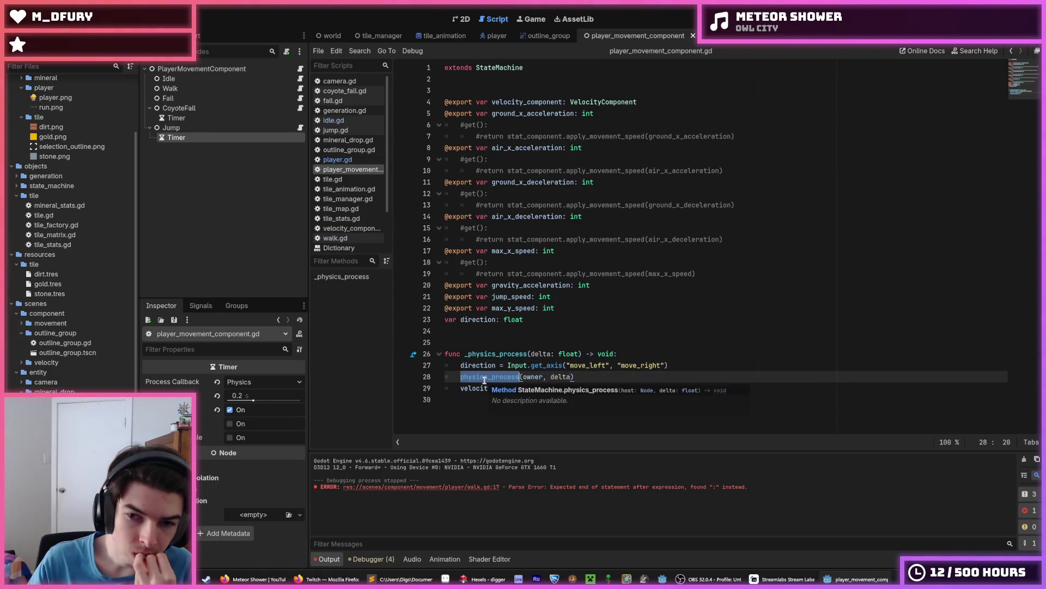
{"action": "left_click", "coordinate": [484, 379]}
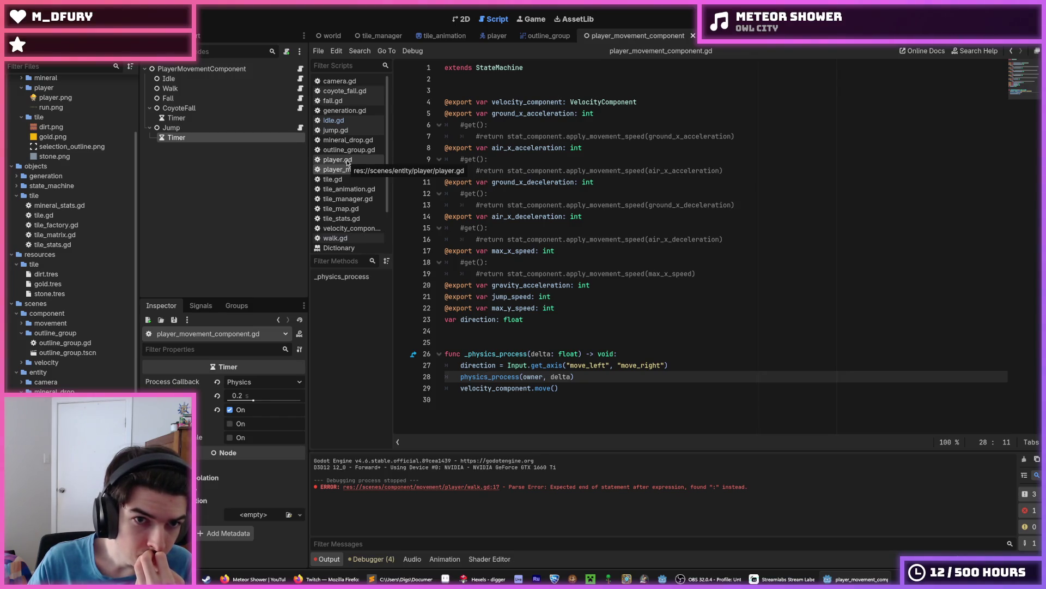
{"action": "scroll", "coordinate": [65, 349], "scroll_direction": "up", "scroll_amount": 3}
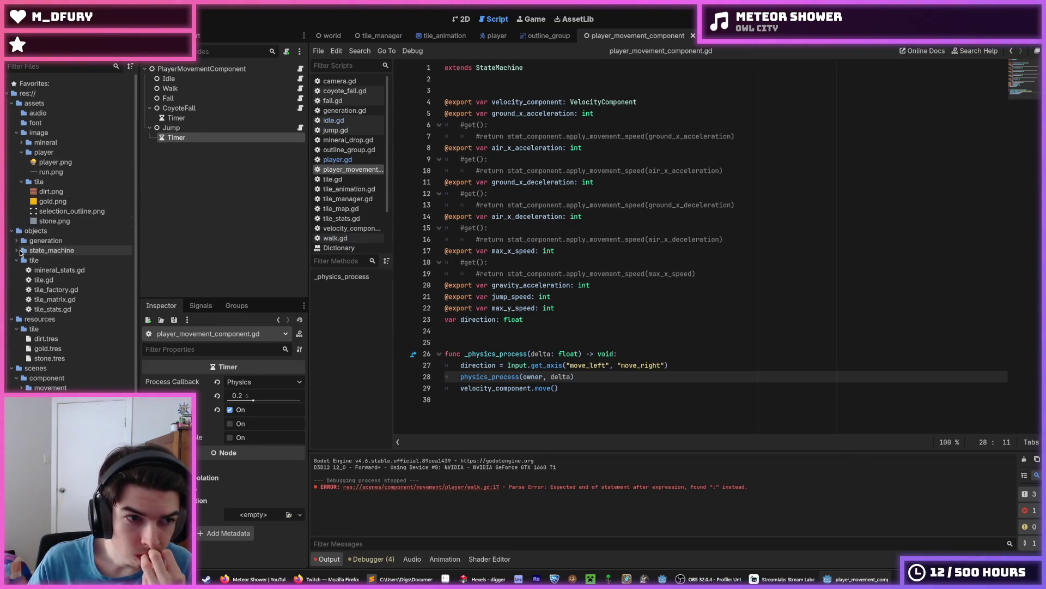
Open state.gd and state_machine.gd from the state_machine folder.
{"action": "left_click", "coordinate": [18, 251]}
{"action": "double_click", "coordinate": [40, 261]}
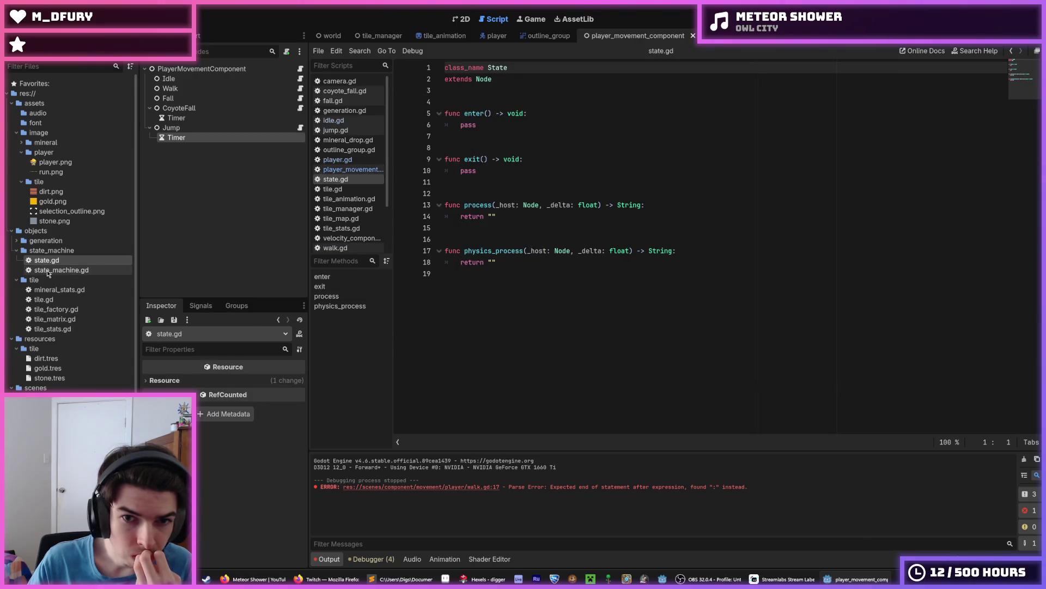
{"action": "double_click", "coordinate": [47, 270]}
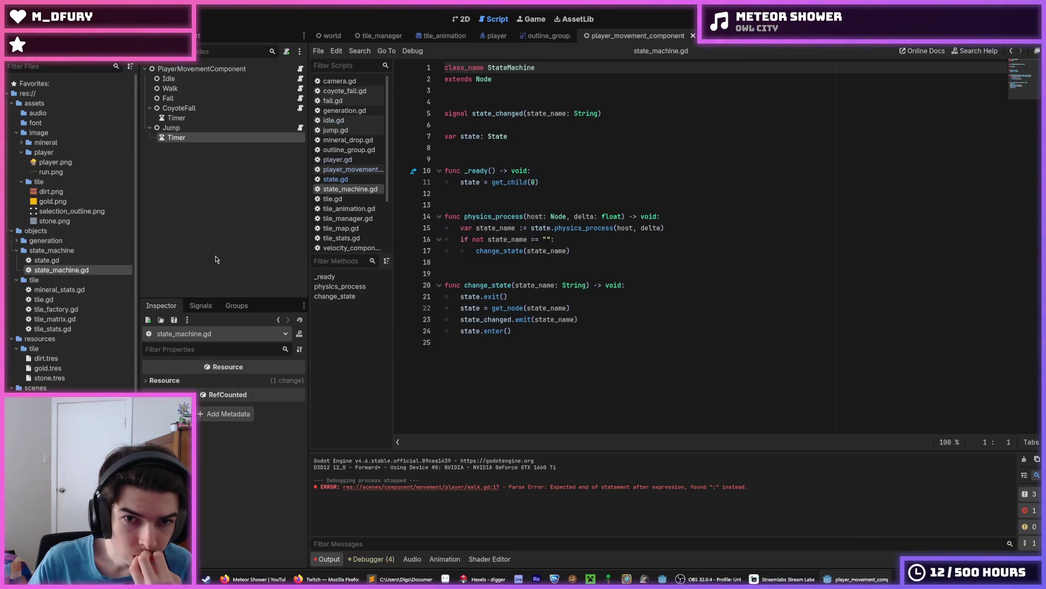
Review lines 15–17 of state_machine.gd and state.gd, then return to player_movement_component.gd.
{"action": "left_click", "coordinate": [613, 248]}
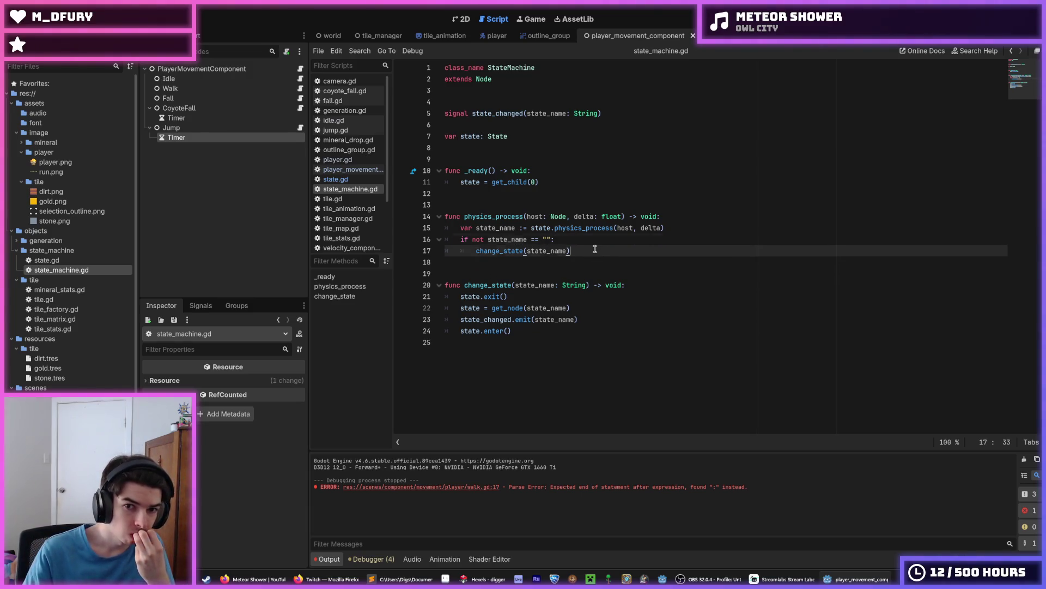
{"action": "left_click", "coordinate": [577, 240]}
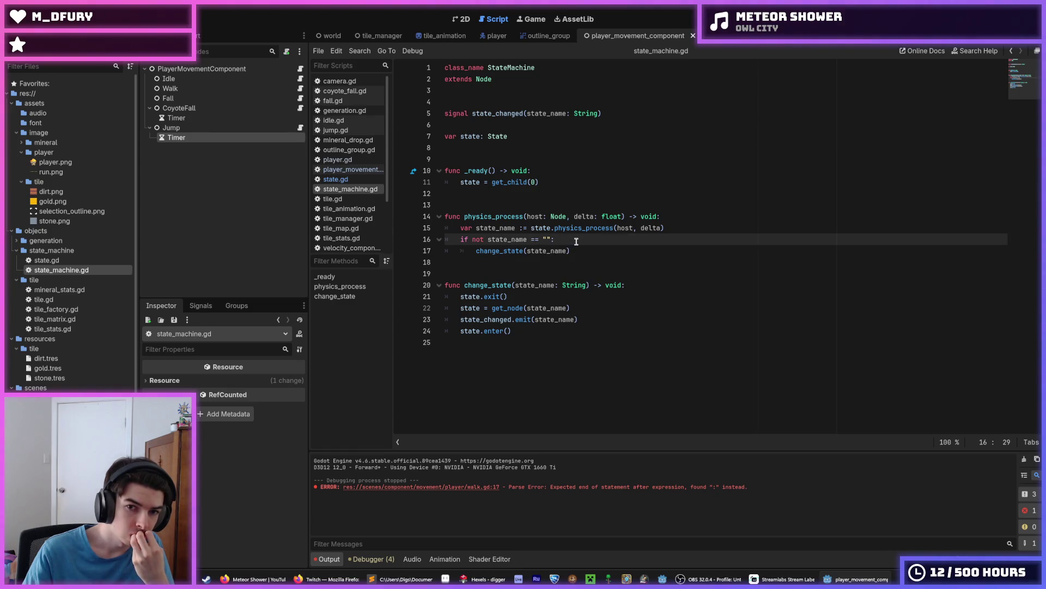
{"action": "left_click", "coordinate": [577, 248]}
{"action": "left_click", "coordinate": [578, 243]}
{"action": "left_click", "coordinate": [579, 246]}
{"action": "left_click", "coordinate": [577, 240]}
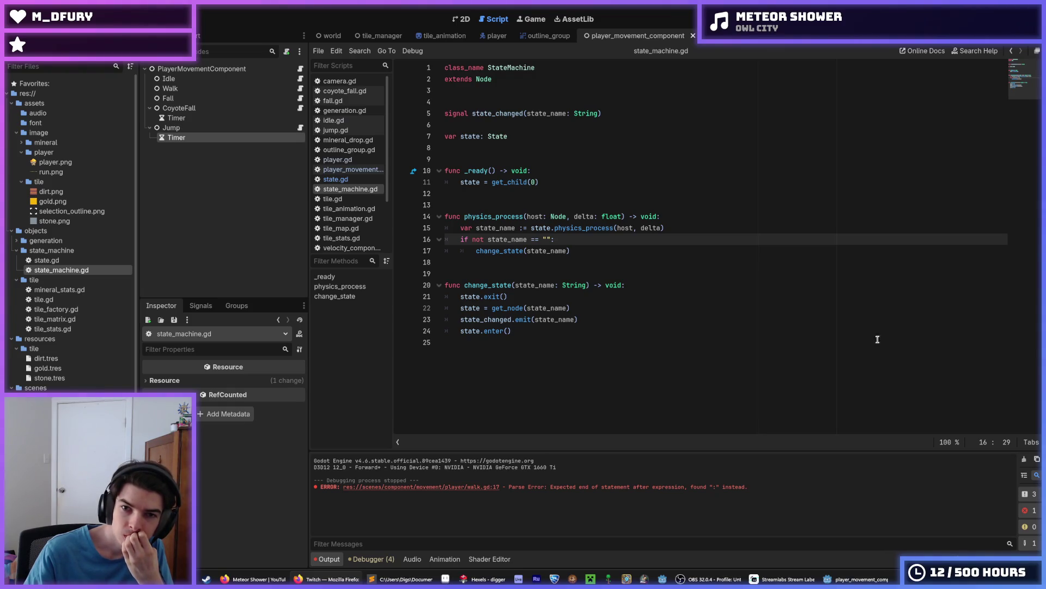
{"action": "left_click", "coordinate": [677, 227]}
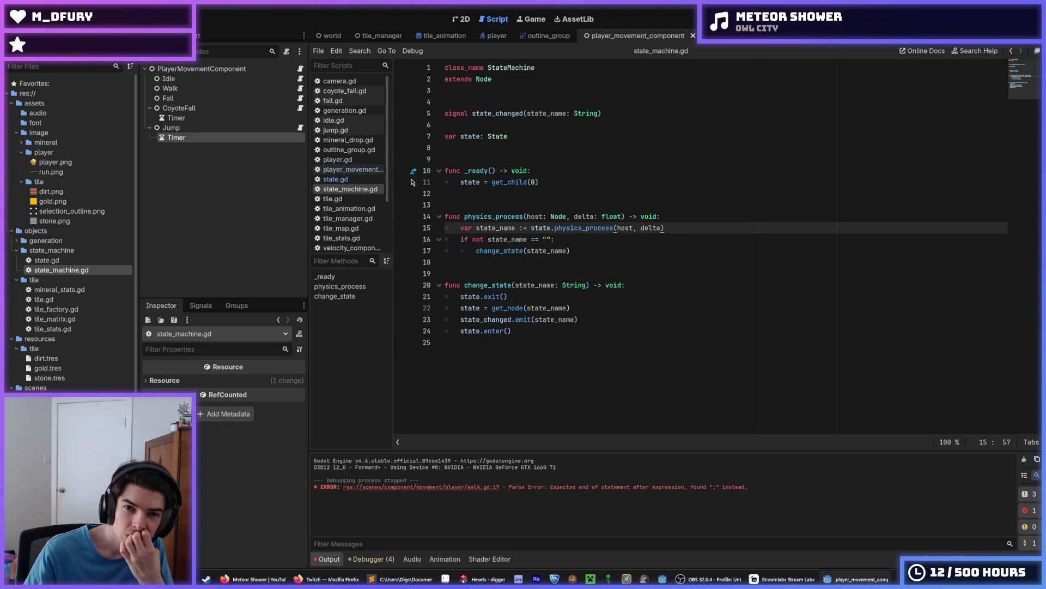
{"action": "left_click", "coordinate": [355, 181]}
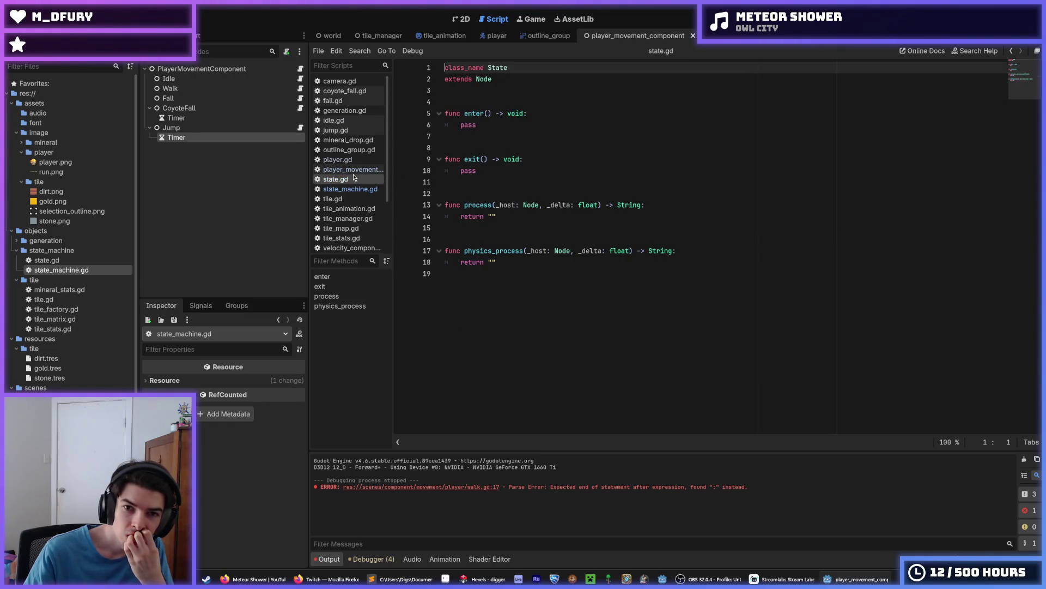
{"action": "left_click", "coordinate": [356, 187]}
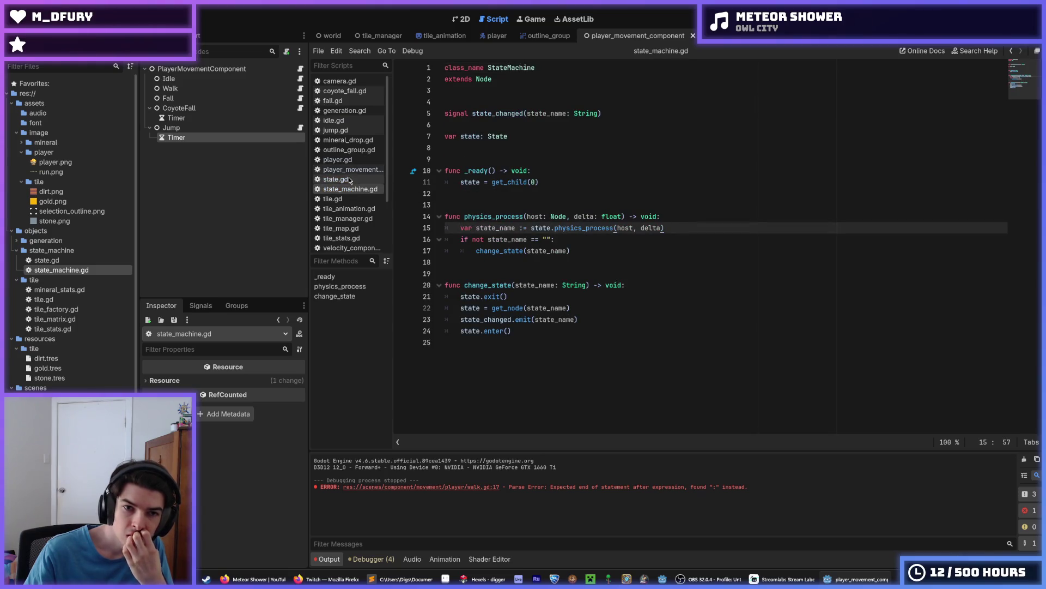
{"action": "left_click", "coordinate": [301, 69]}
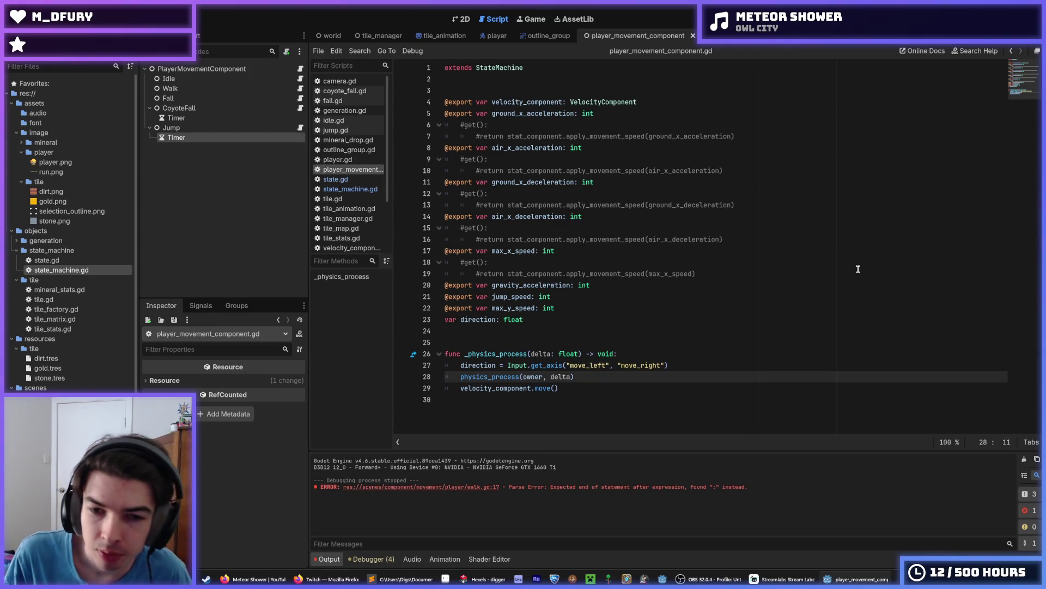
Copy the word 'direction' from line 27 of player_movement_component.gd.
{"action": "left_click", "coordinate": [694, 367]}
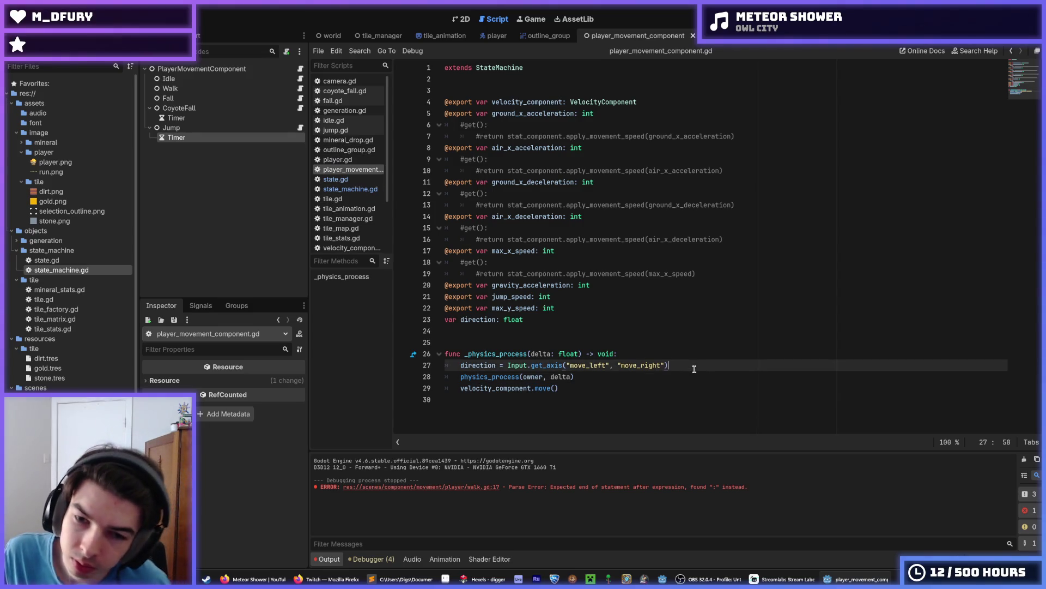
{"action": "double_click", "coordinate": [477, 365]}
{"action": "right_click", "coordinate": [487, 364]}
{"action": "left_click", "coordinate": [512, 417]}
{"action": "left_click", "coordinate": [588, 376]}
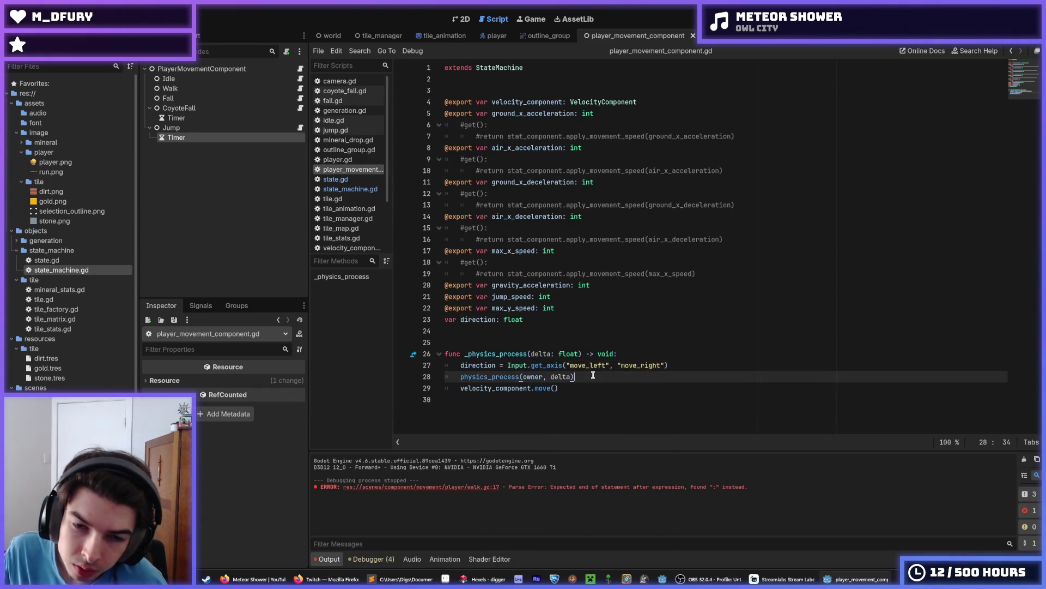
{"action": "double_click", "coordinate": [494, 365]}
{"action": "right_click", "coordinate": [480, 365]}
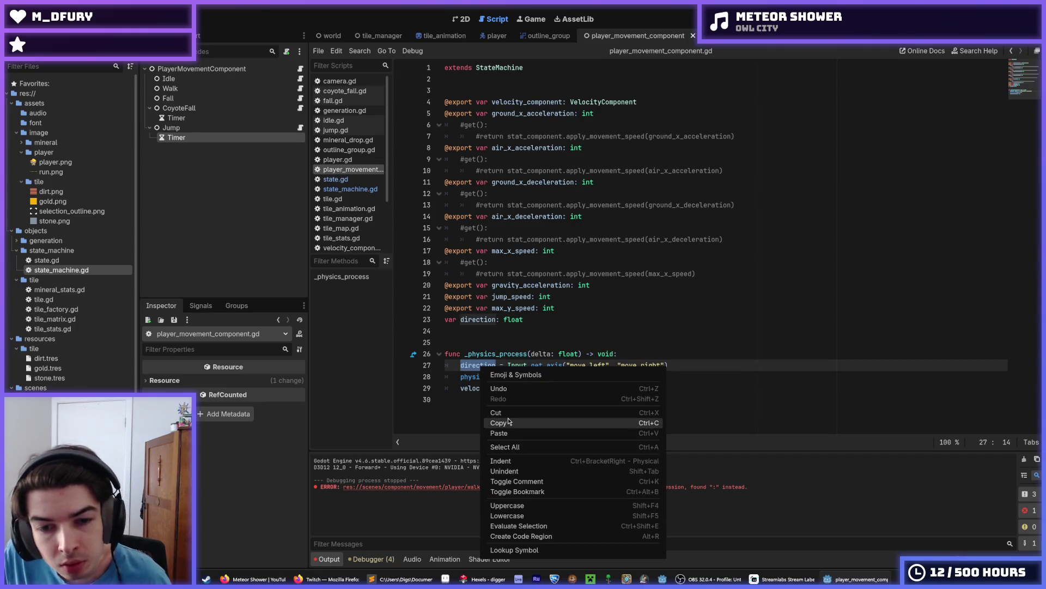
{"action": "left_click", "coordinate": [508, 418]}
{"action": "left_click", "coordinate": [582, 375]}
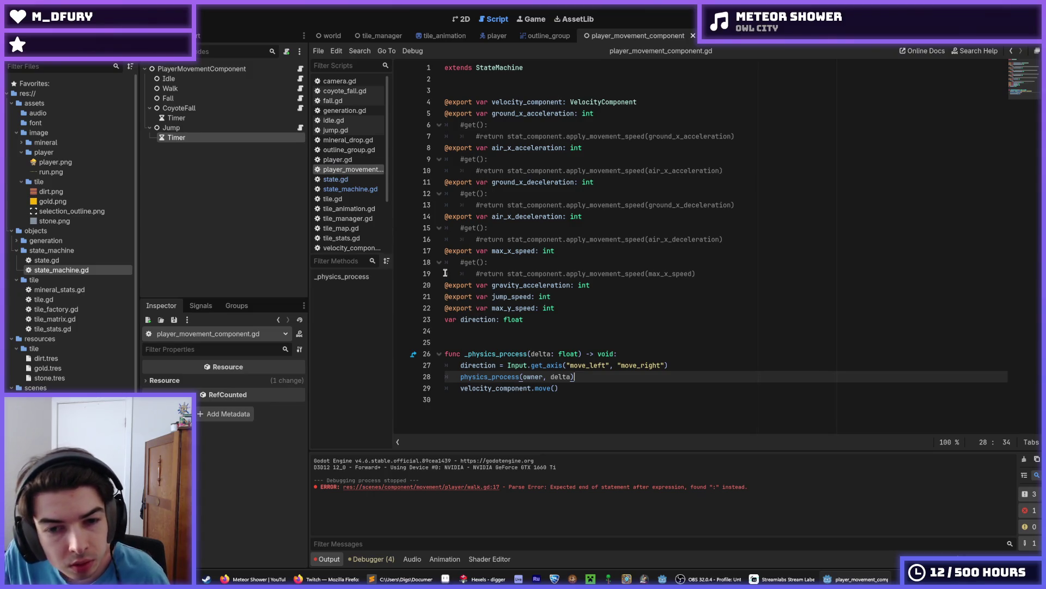
Replace the input axis check on idle.gd line 11 with owner.direction and save.
{"action": "left_click", "coordinate": [301, 79]}
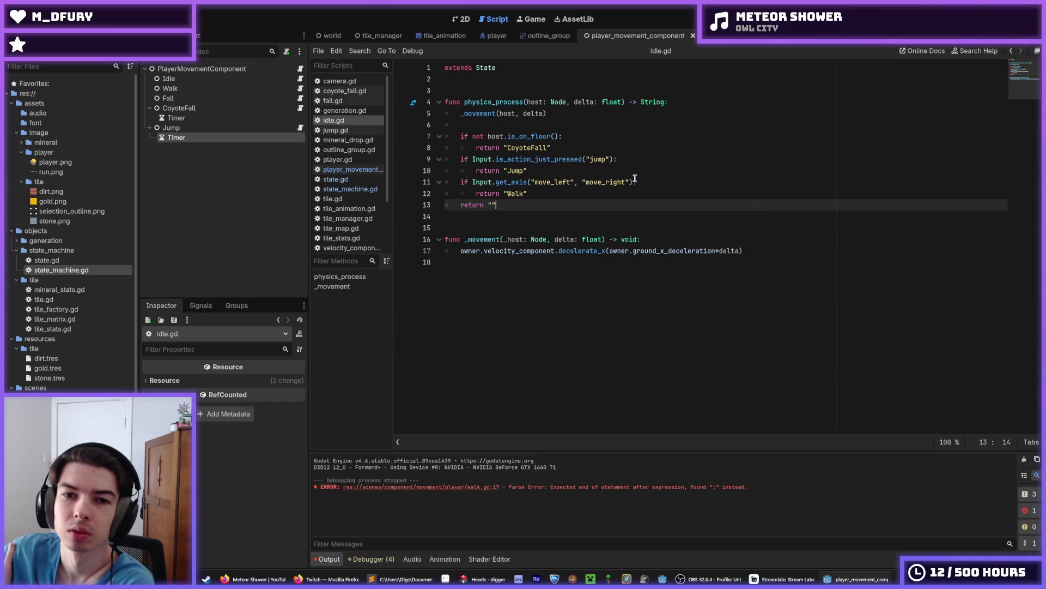
{"action": "left_click_drag", "start_coordinate": [634, 181], "coordinate": [474, 183]}
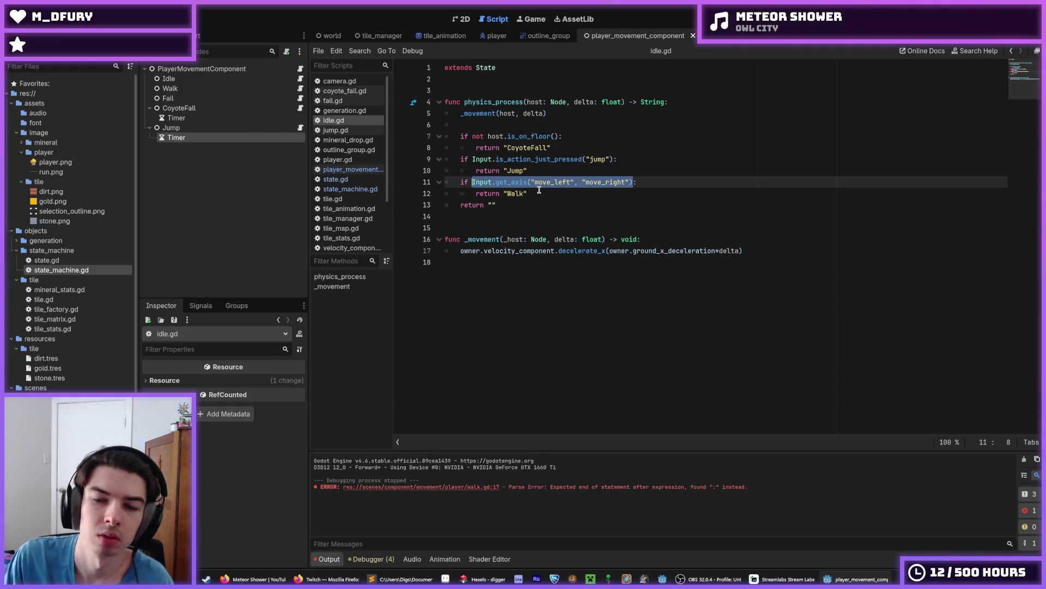
{"action": "type", "text": "direction:"}
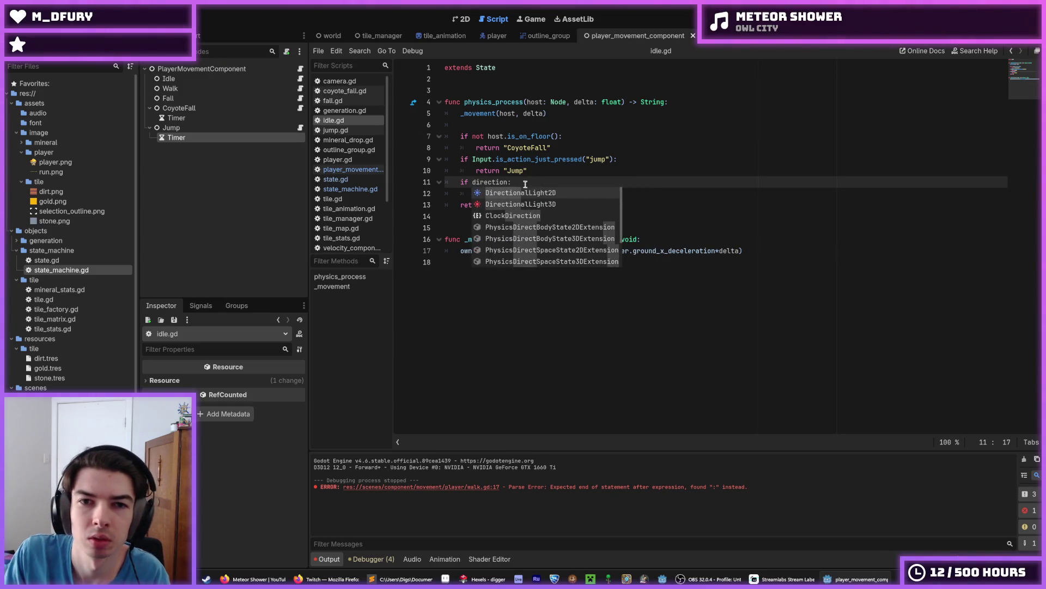
{"action": "key", "text": "Escape"}
{"action": "key", "text": "ctrl+Left"}
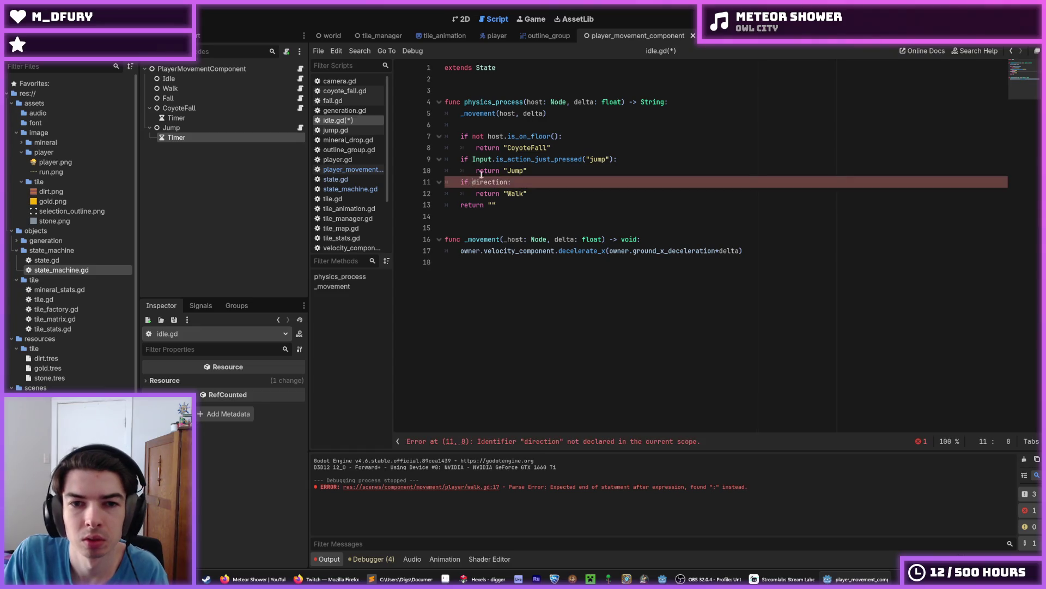
{"action": "type", "text": "op"}
{"action": "key", "text": "BackSpace"}
{"action": "type", "text": "wner."}
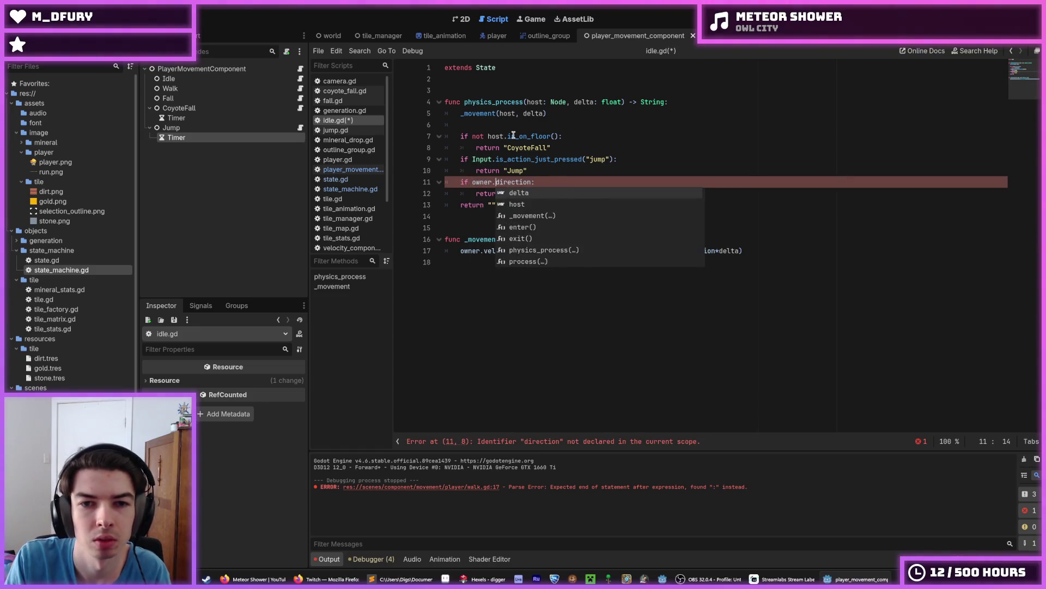
{"action": "left_click_drag", "start_coordinate": [532, 183], "coordinate": [471, 183]}
{"action": "key", "text": "ctrl+s"}
Back in player_movement_component.gd, select 'owner' in the line 28 physics_process call.
{"action": "left_click", "coordinate": [300, 69]}
{"action": "left_click", "coordinate": [532, 376]}
{"action": "left_click", "coordinate": [537, 366]}
{"action": "double_click", "coordinate": [534, 377]}
{"action": "mouse_move", "coordinate": [534, 376]}
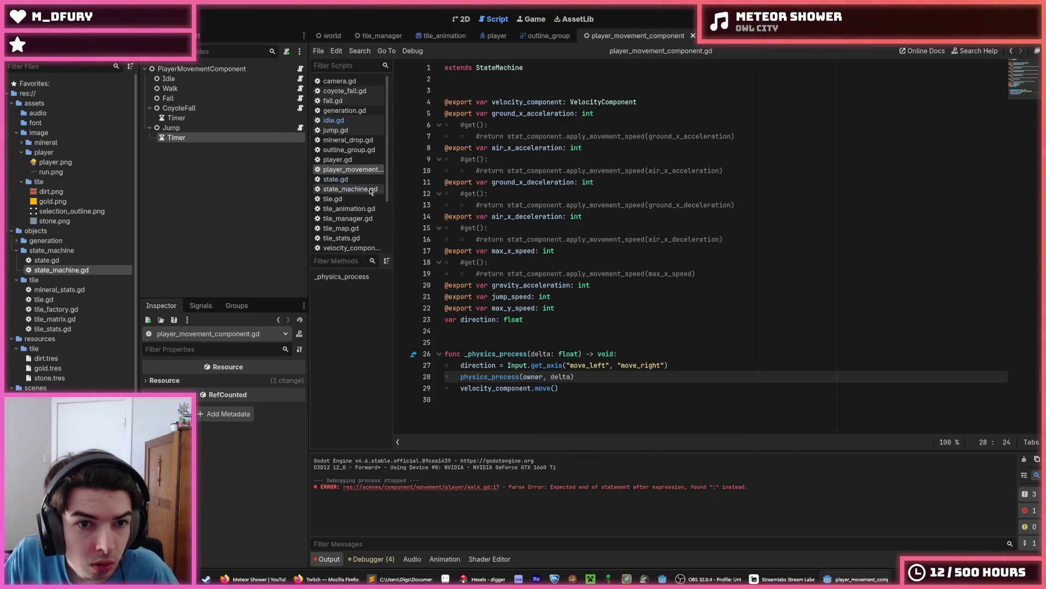
After checking state_machine.gd, replace owner with self in the physics_process call.
{"action": "left_click", "coordinate": [354, 189]}
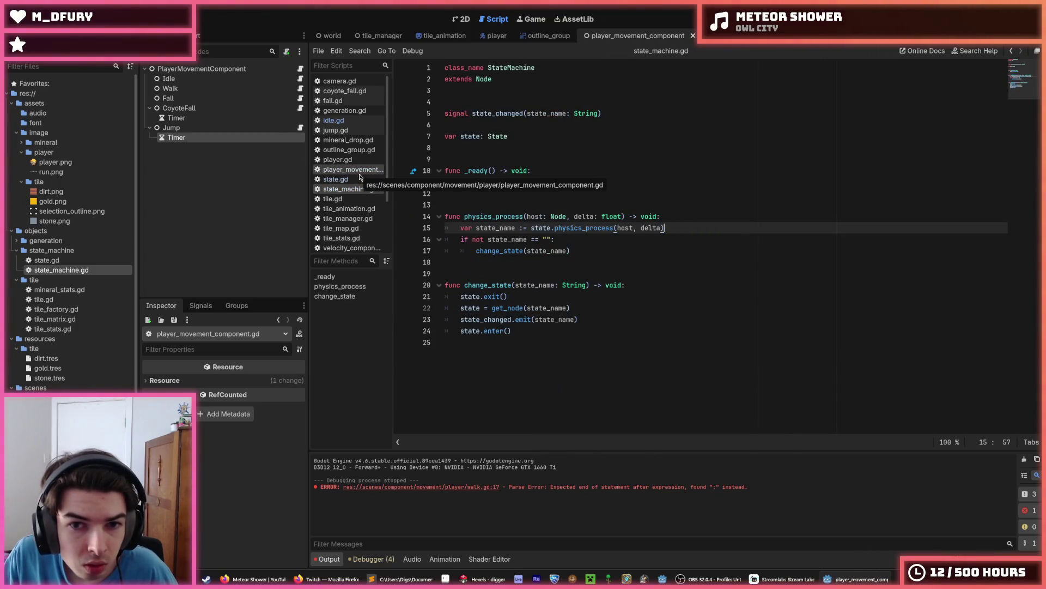
{"action": "left_click", "coordinate": [360, 172]}
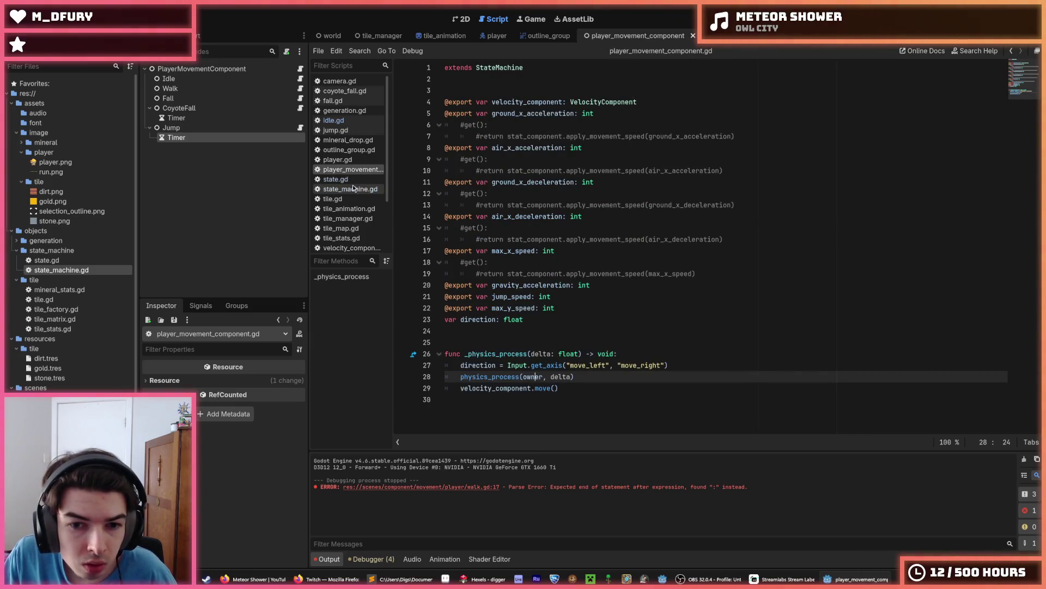
{"action": "type", "text": "self"}
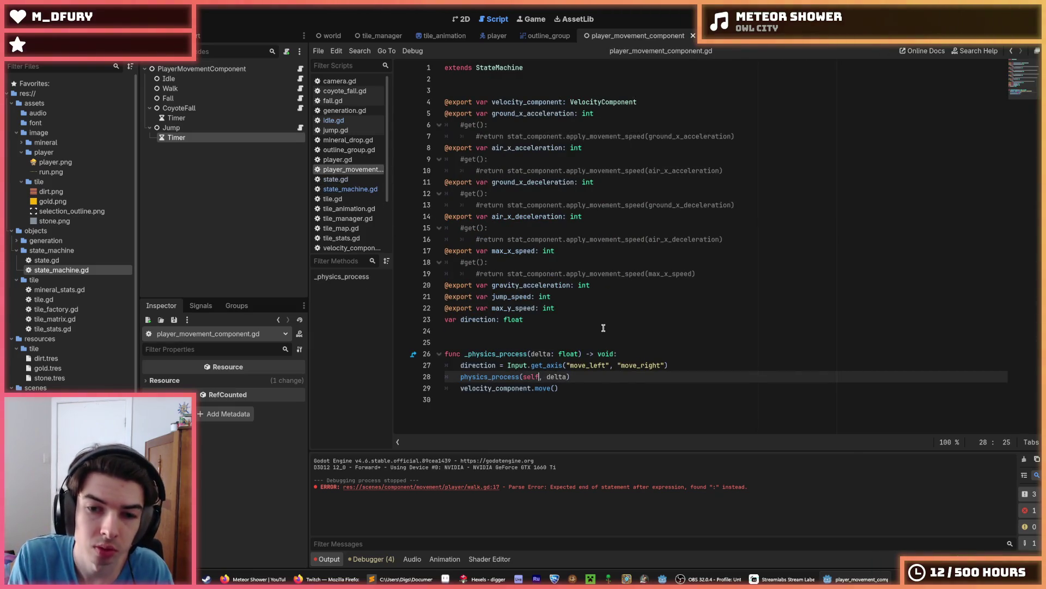
{"action": "left_click", "coordinate": [582, 327]}
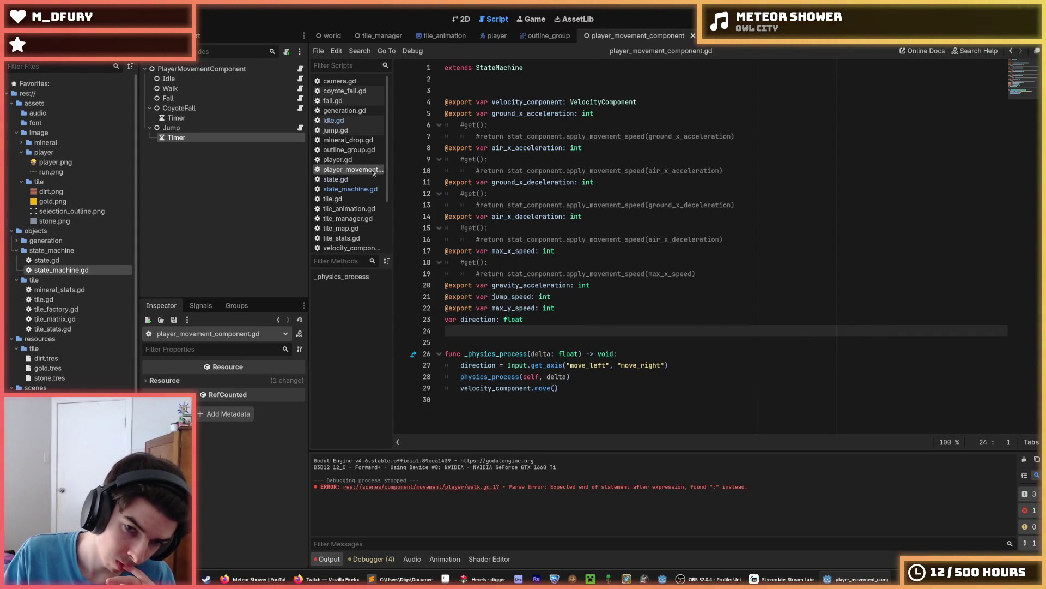
{"action": "left_click", "coordinate": [300, 89]}
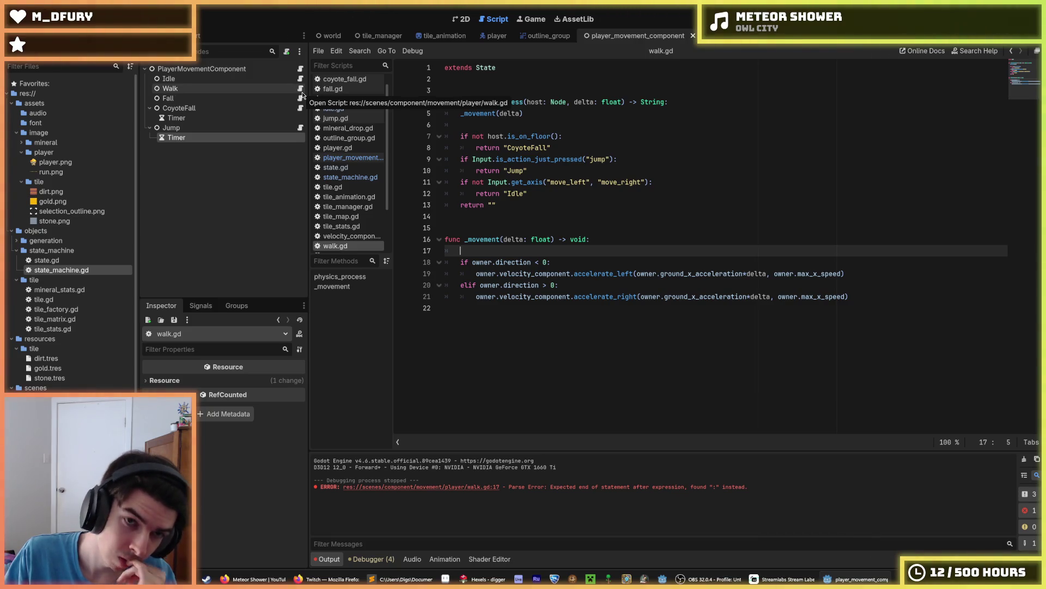
{"action": "left_click", "coordinate": [301, 69]}
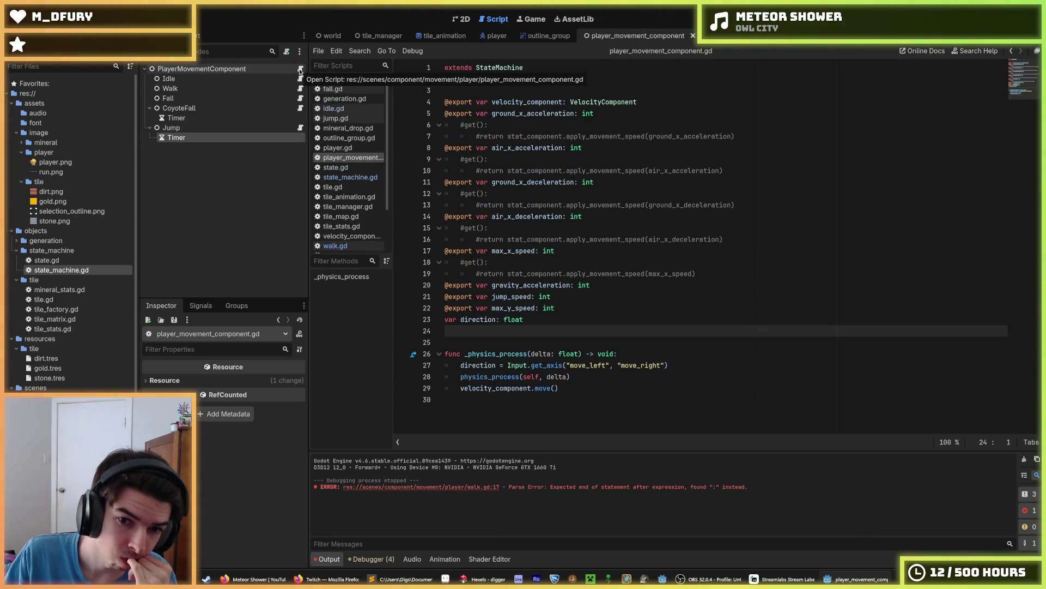
{"action": "left_click", "coordinate": [300, 108]}
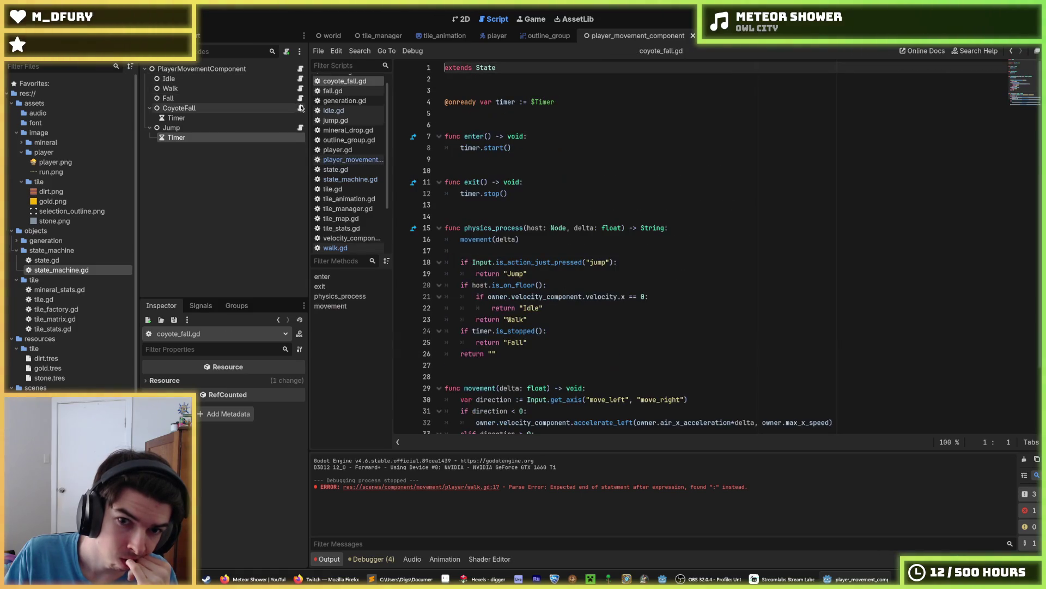
{"action": "scroll", "coordinate": [545, 218], "scroll_direction": "down", "scroll_amount": 3}
{"action": "scroll", "coordinate": [545, 218], "scroll_direction": "up", "scroll_amount": 3}
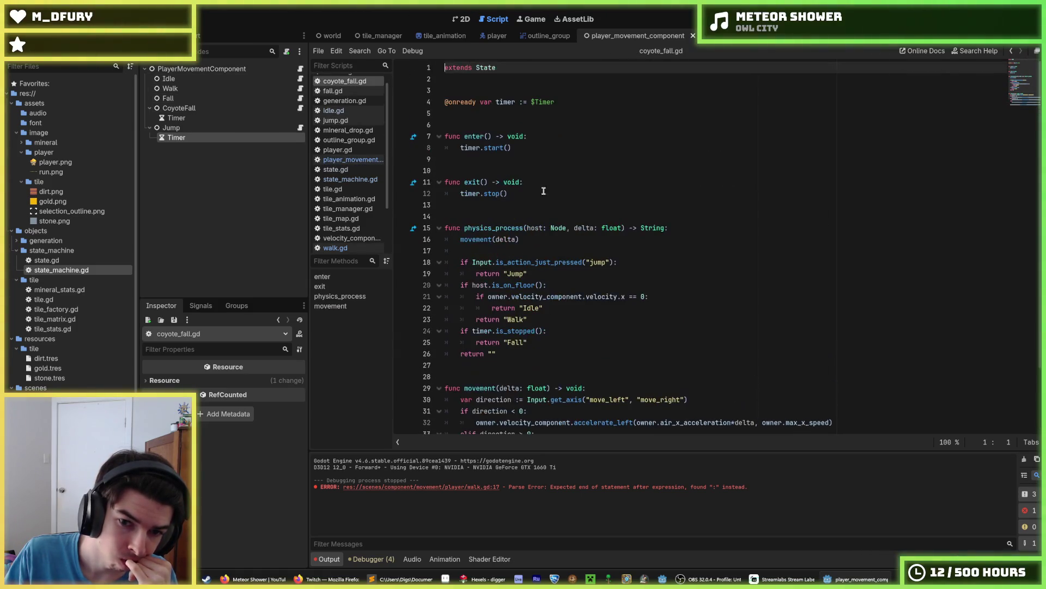
{"action": "left_click", "coordinate": [300, 88]}
{"action": "left_click", "coordinate": [301, 70]}
{"action": "left_click", "coordinate": [300, 78]}
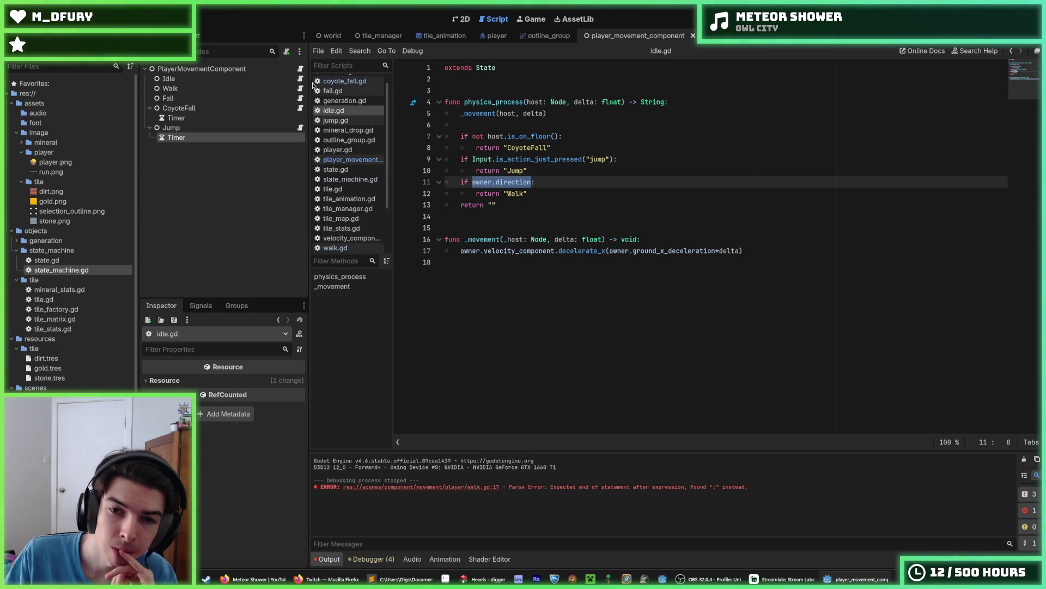
{"action": "left_click", "coordinate": [300, 70]}
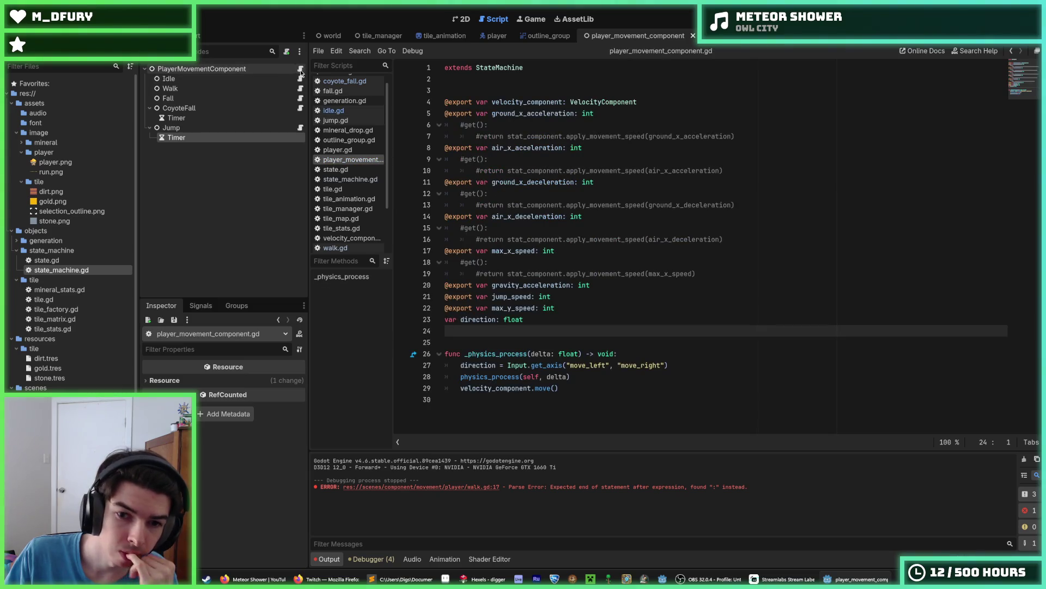
{"action": "left_click", "coordinate": [300, 88]}
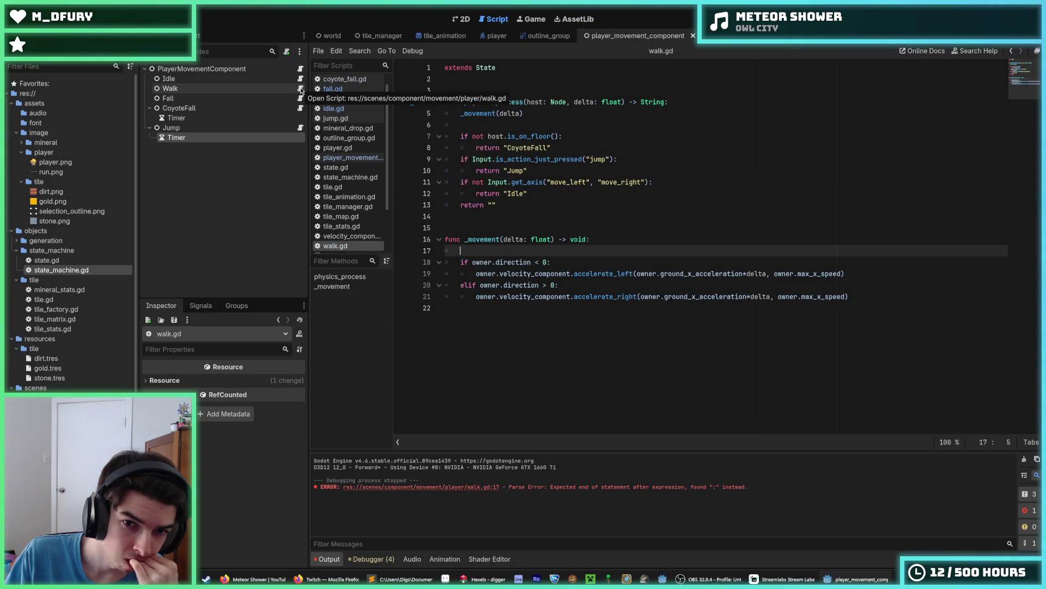
{"action": "left_click", "coordinate": [301, 98]}
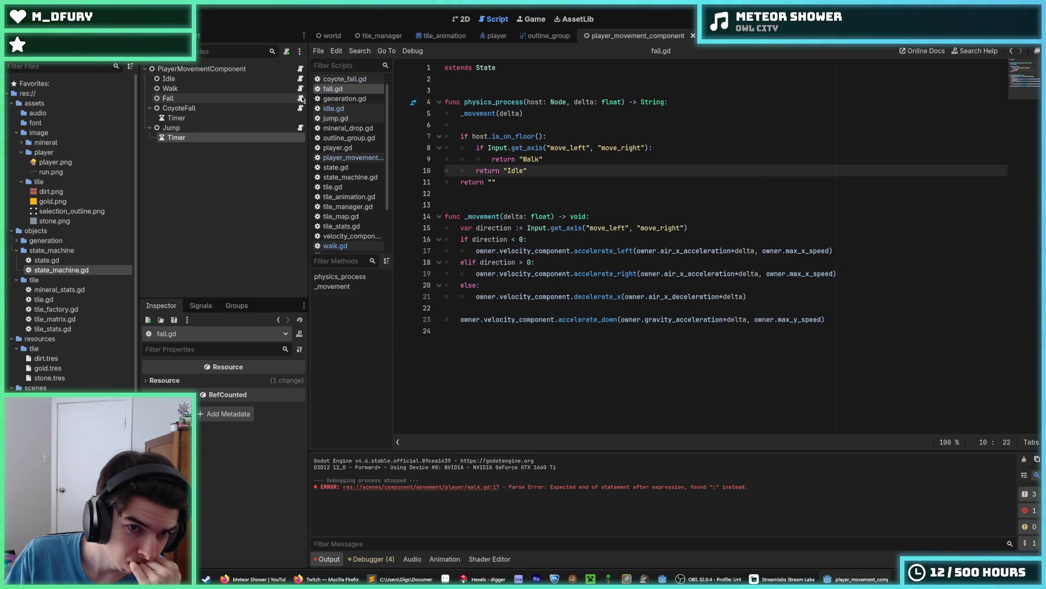
{"action": "left_click", "coordinate": [338, 147]}
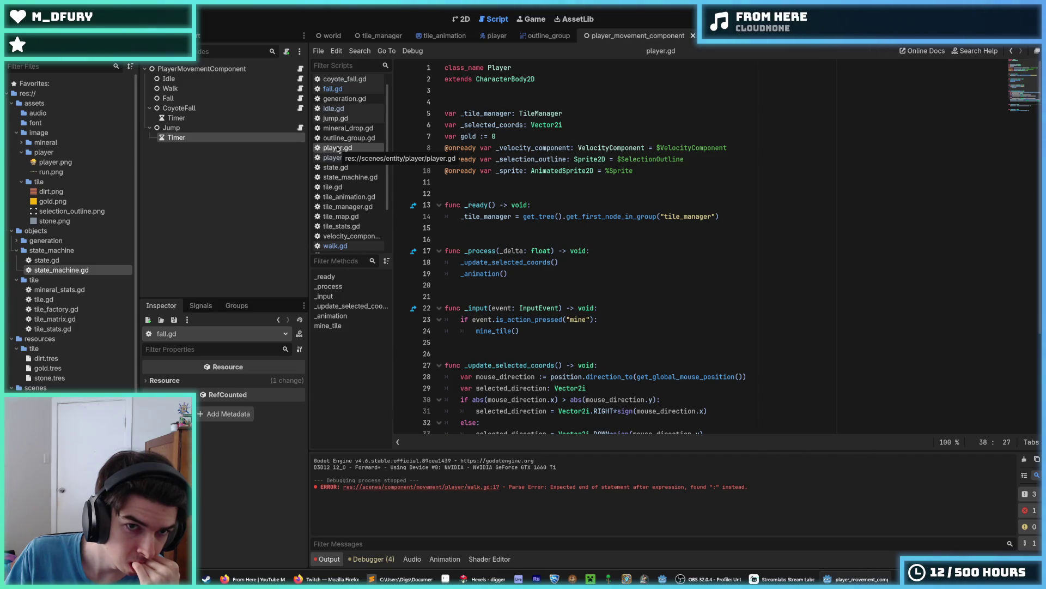
{"action": "scroll", "coordinate": [341, 141], "scroll_direction": "up", "scroll_amount": 1}
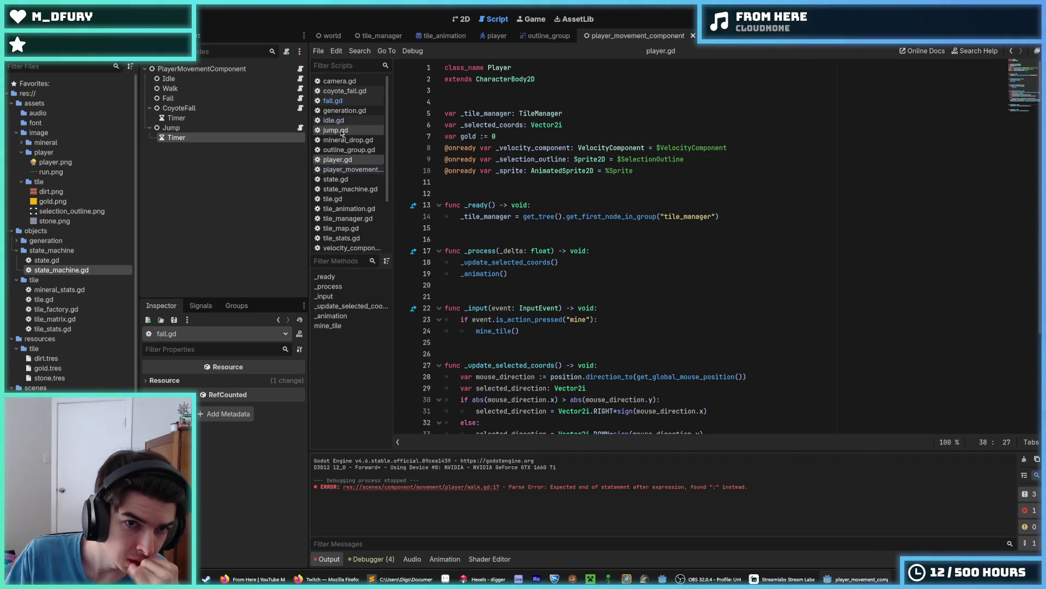
{"action": "left_click", "coordinate": [300, 69]}
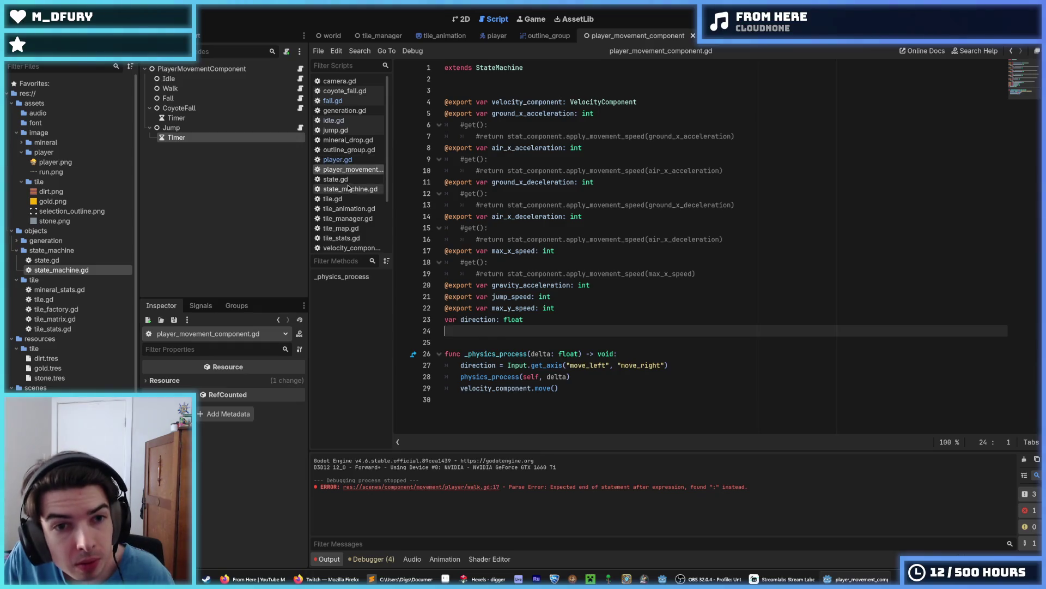
Inspect the host: Node parameter on line 14 of state_machine.gd.
{"action": "left_click", "coordinate": [351, 188]}
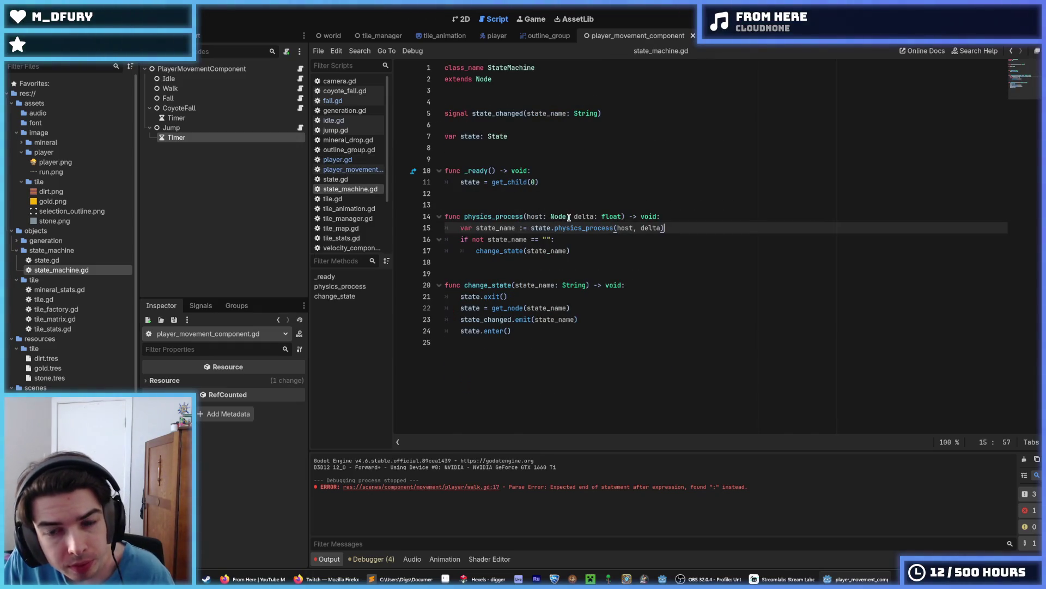
{"action": "left_click_drag", "start_coordinate": [571, 216], "coordinate": [528, 215]}
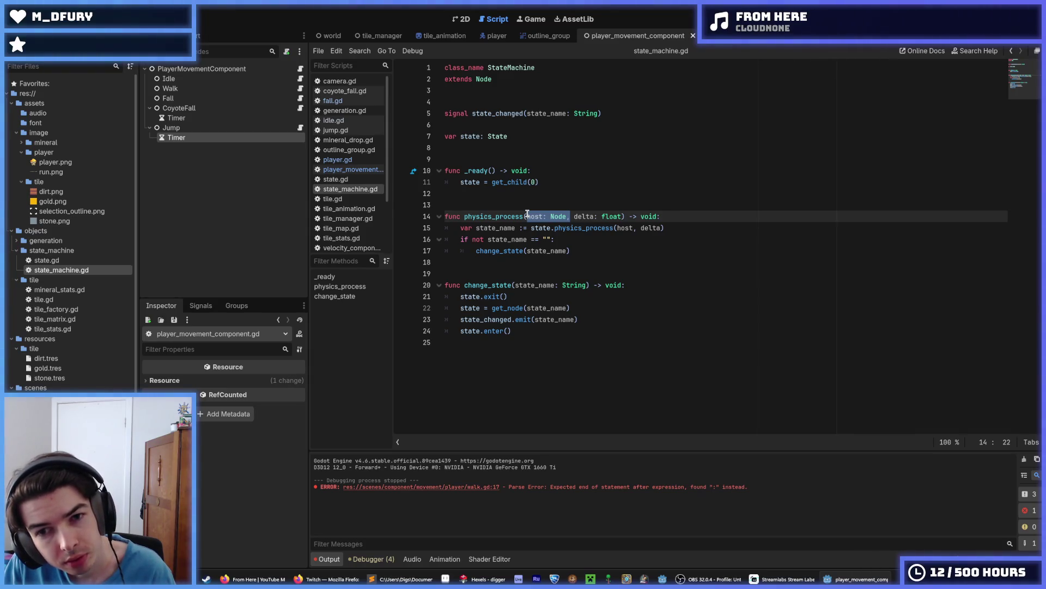
{"action": "left_click", "coordinate": [623, 227]}
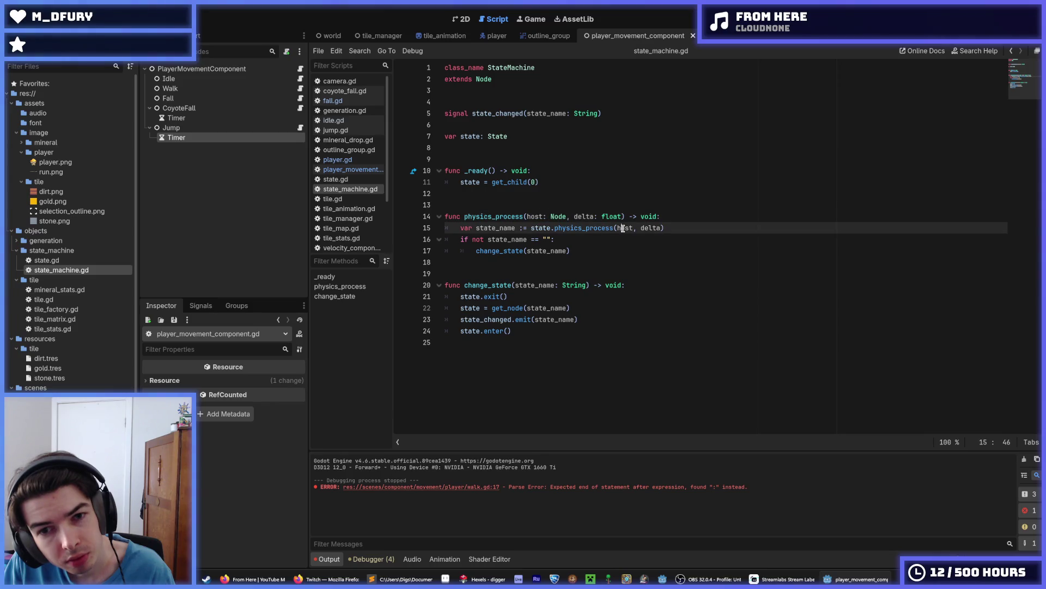
Browse fall.gd and generation.gd, then return to the physics_process(owner, delta) call.
{"action": "left_click", "coordinate": [347, 169]}
{"action": "left_click", "coordinate": [349, 100]}
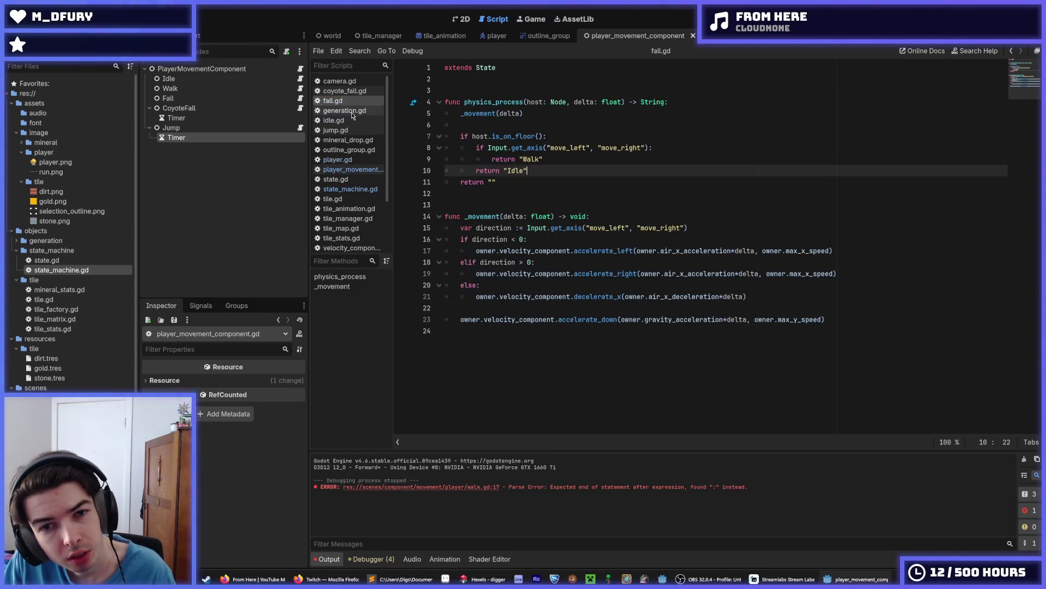
{"action": "left_click", "coordinate": [351, 112]}
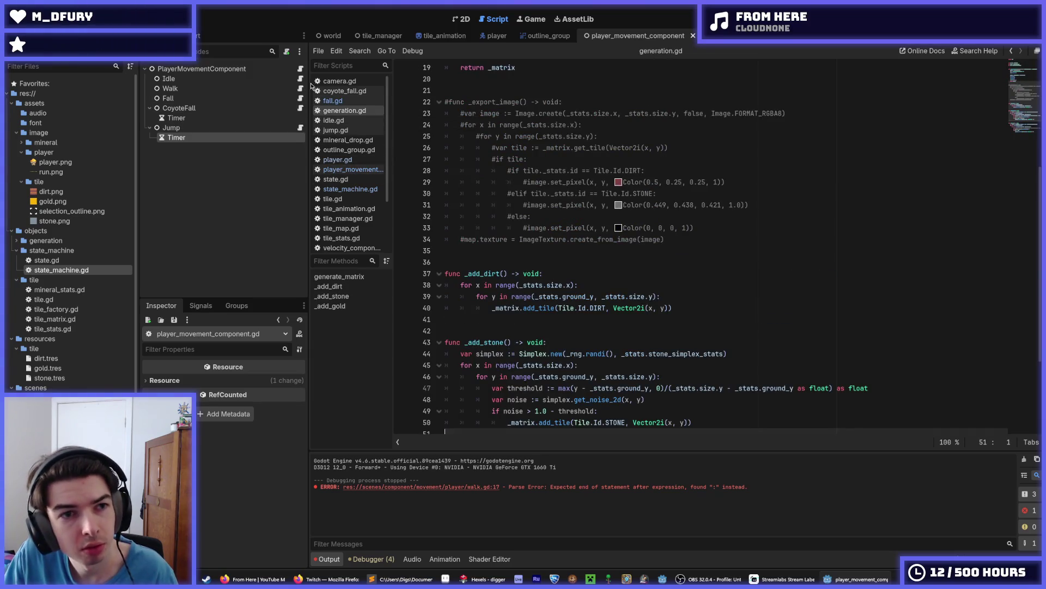
{"action": "left_click", "coordinate": [301, 69]}
{"action": "left_click", "coordinate": [618, 375]}
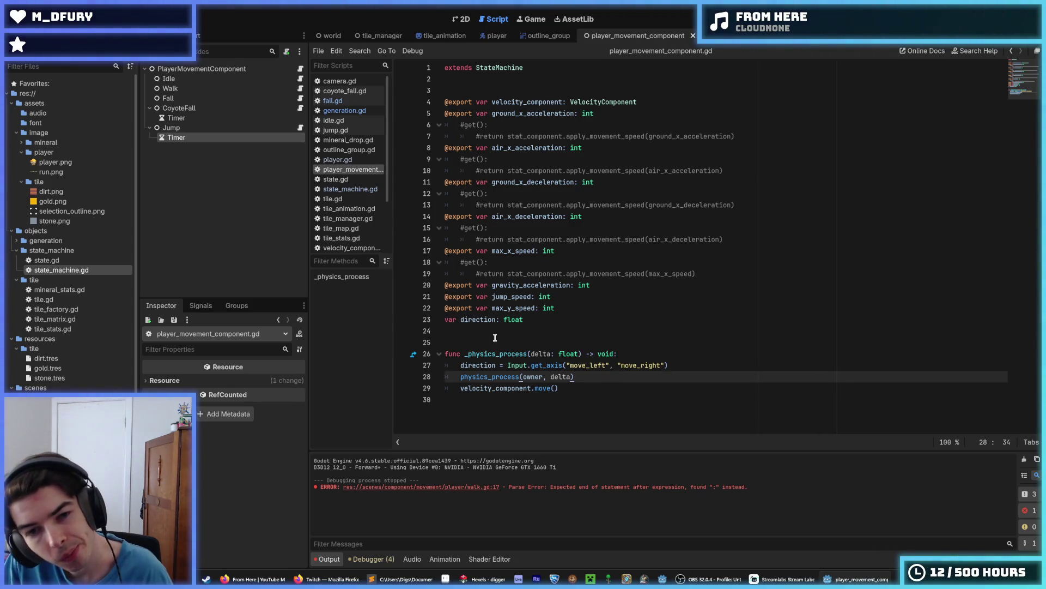
In walk.gd, use owner.direction for the line 11 check and delete blank line 17.
{"action": "left_click", "coordinate": [301, 79]}
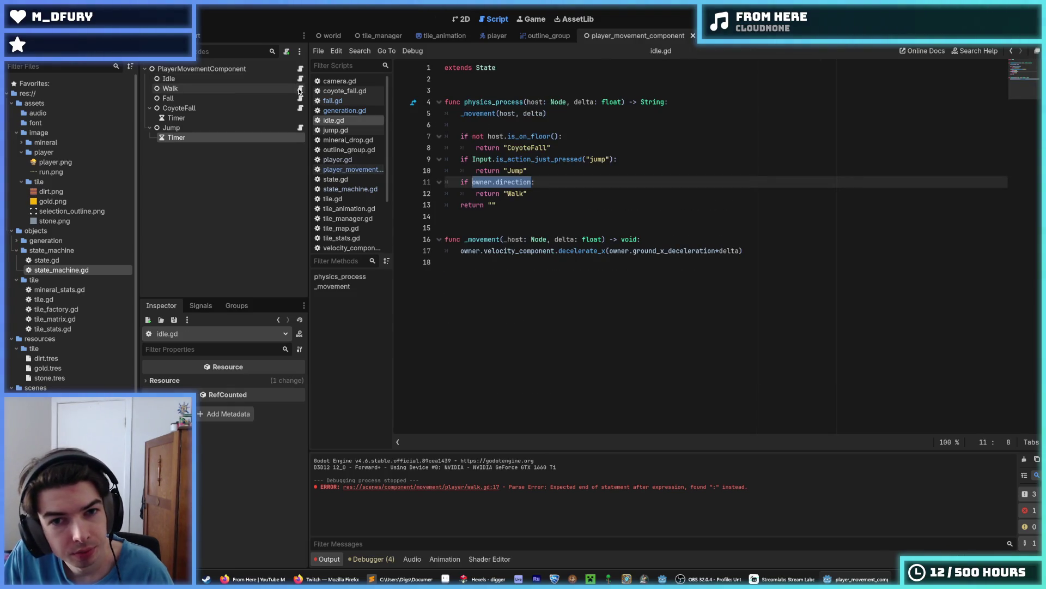
{"action": "left_click", "coordinate": [300, 89]}
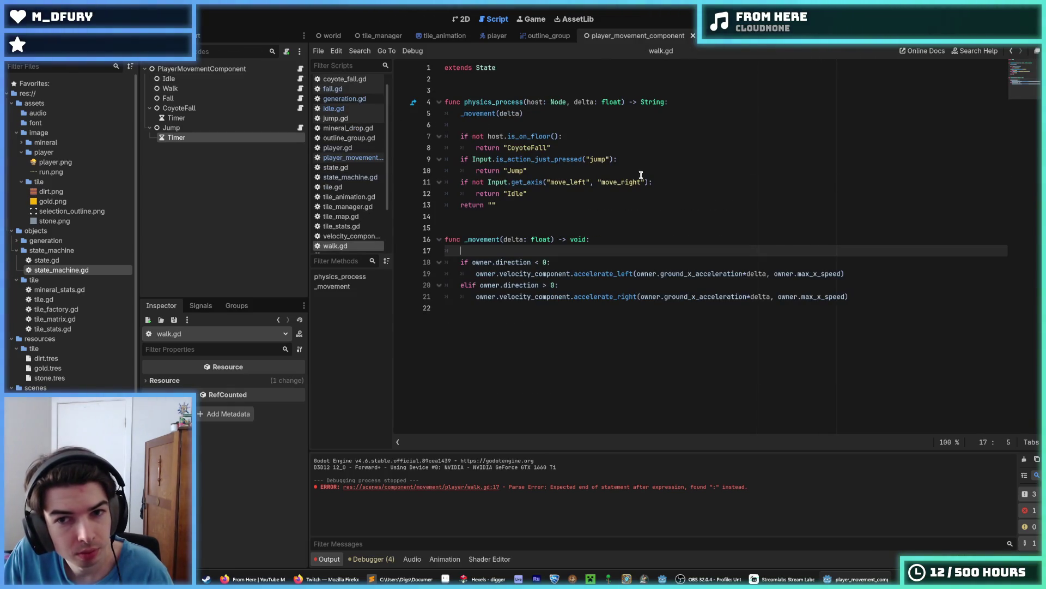
{"action": "left_click_drag", "start_coordinate": [620, 183], "coordinate": [489, 180]}
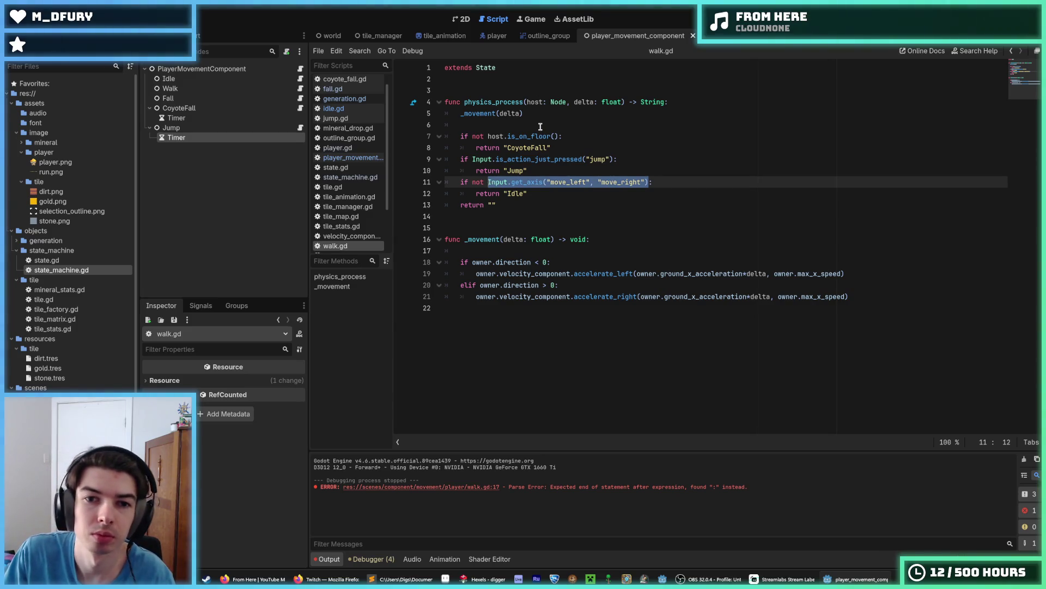
{"action": "type", "text": "owner.direction:"}
{"action": "left_click", "coordinate": [496, 251]}
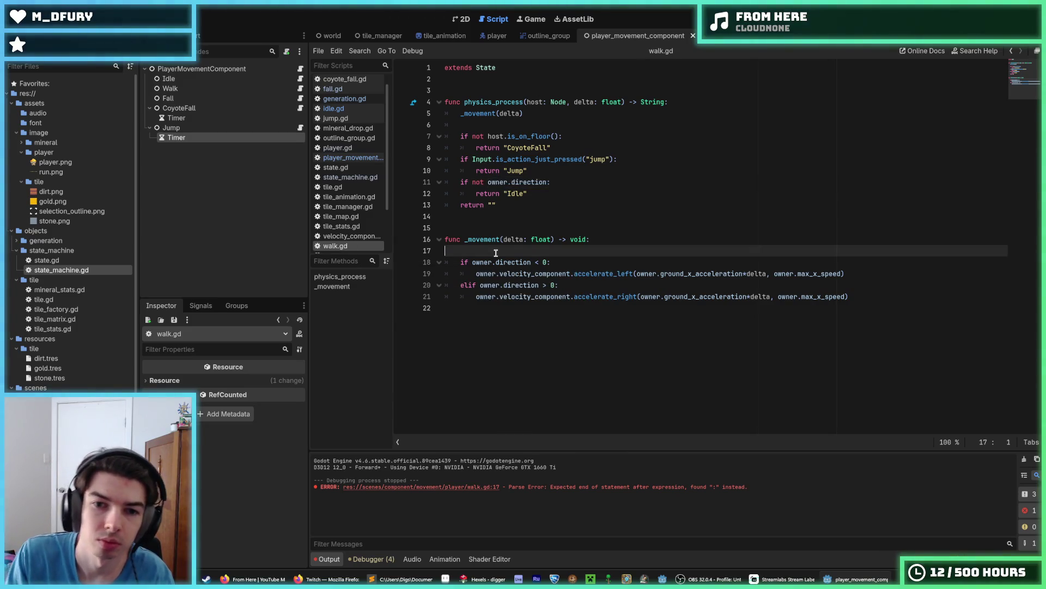
{"action": "key", "text": "BackSpace"}
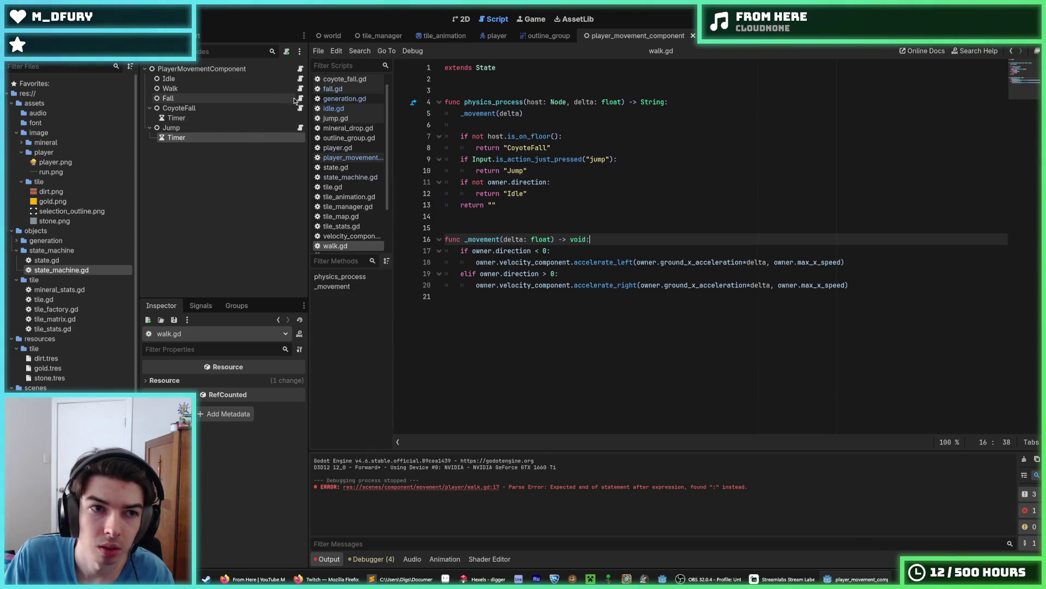
In fall.gd, use owner.direction on lines 8, 16 and 18, drop the local variable, and save.
{"action": "left_click", "coordinate": [299, 98]}
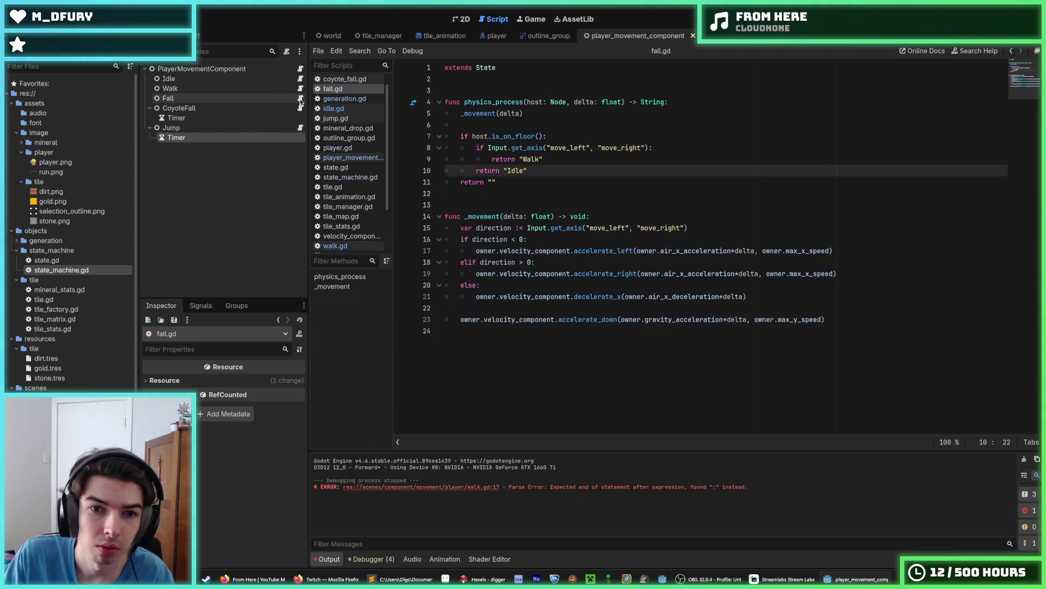
{"action": "double_click", "coordinate": [503, 240]}
{"action": "type", "text": "owner.direction"}
{"action": "double_click", "coordinate": [497, 262]}
{"action": "type", "text": "owner.direction"}
{"action": "left_click", "coordinate": [711, 225]}
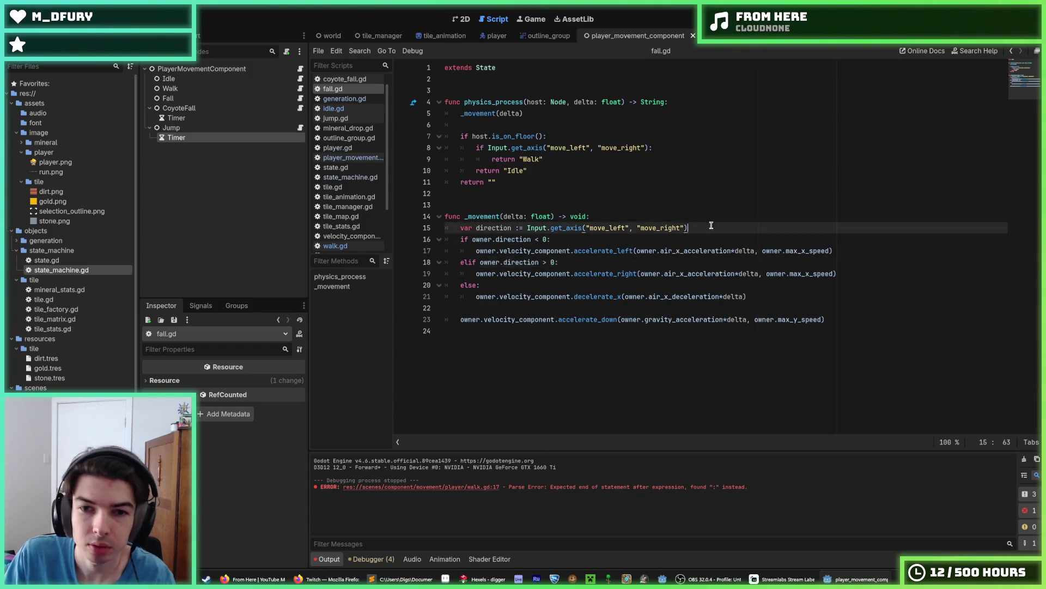
{"action": "triple_click", "coordinate": [711, 225]}
{"action": "key", "text": "BackSpace"}
{"action": "key", "text": "BackSpace"}
{"action": "left_click_drag", "start_coordinate": [488, 147], "coordinate": [650, 148]}
{"action": "type", "text": "owner.direction"}
{"action": "key", "text": "ctrl+s"}
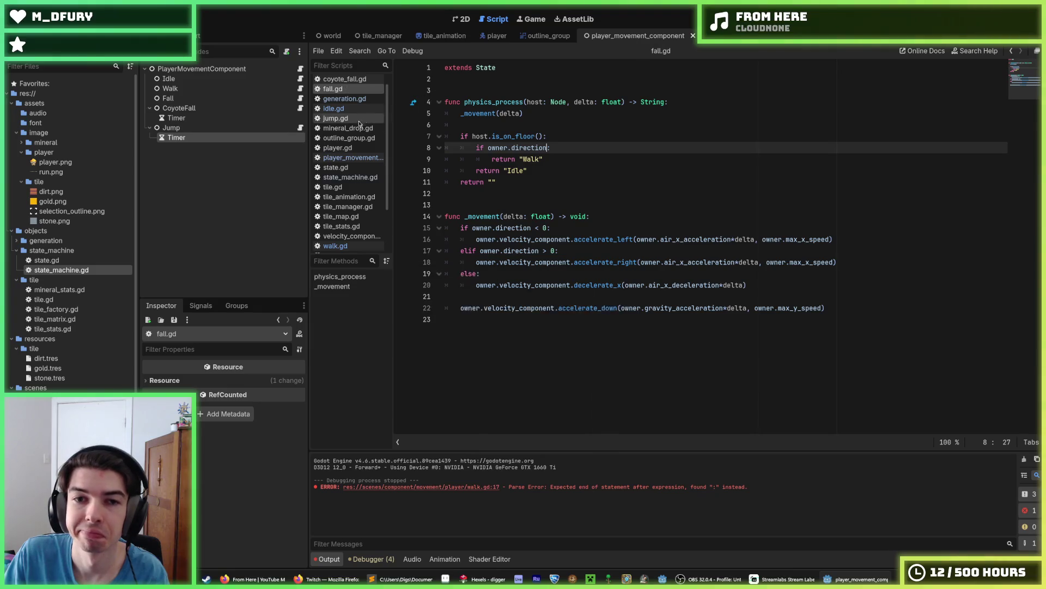
In coyote_fall.gd, use owner.direction on lines 31 and 33, remove the local direction variable, and save.
{"action": "left_click", "coordinate": [300, 108]}
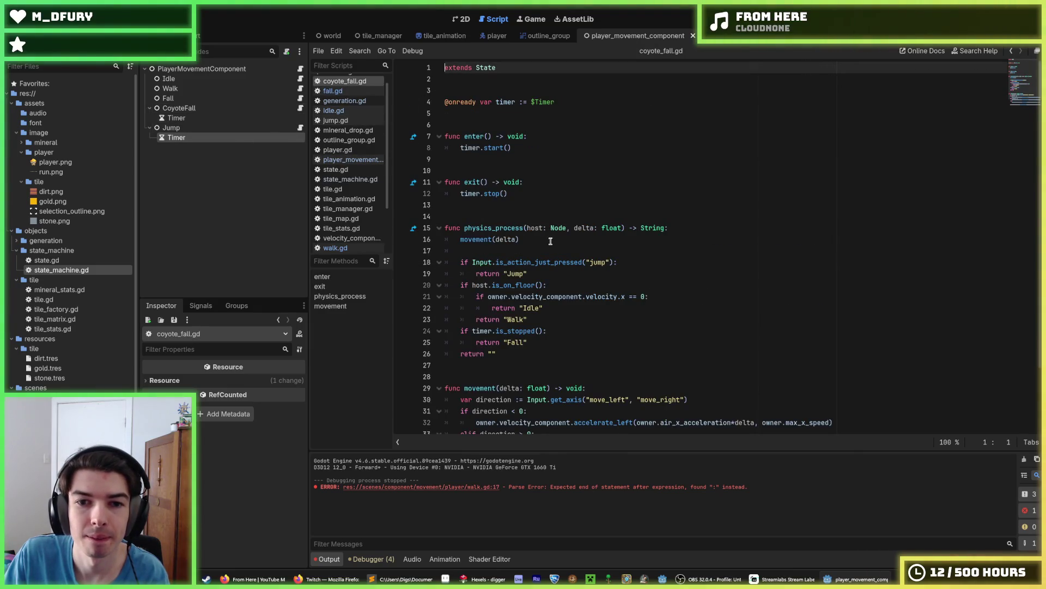
{"action": "scroll", "coordinate": [550, 241], "scroll_direction": "down", "scroll_amount": 2}
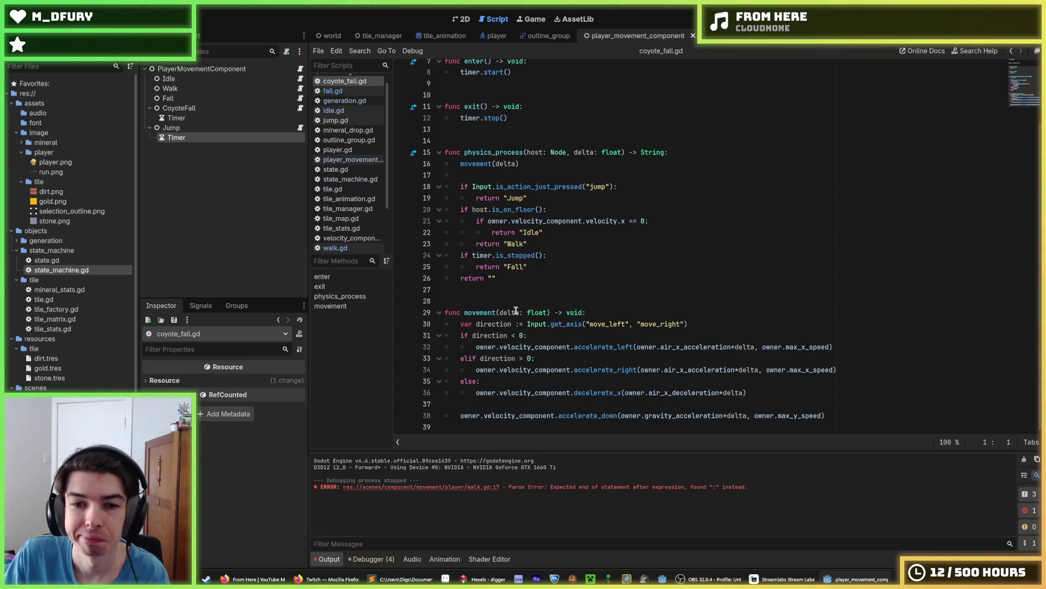
{"action": "double_click", "coordinate": [499, 335]}
{"action": "type", "text": "owner.direction"}
{"action": "double_click", "coordinate": [497, 358]}
{"action": "type", "text": "owner.direction"}
{"action": "left_click", "coordinate": [693, 324]}
{"action": "left_click_drag", "start_coordinate": [693, 324], "coordinate": [681, 312]}
{"action": "key", "text": "BackSpace"}
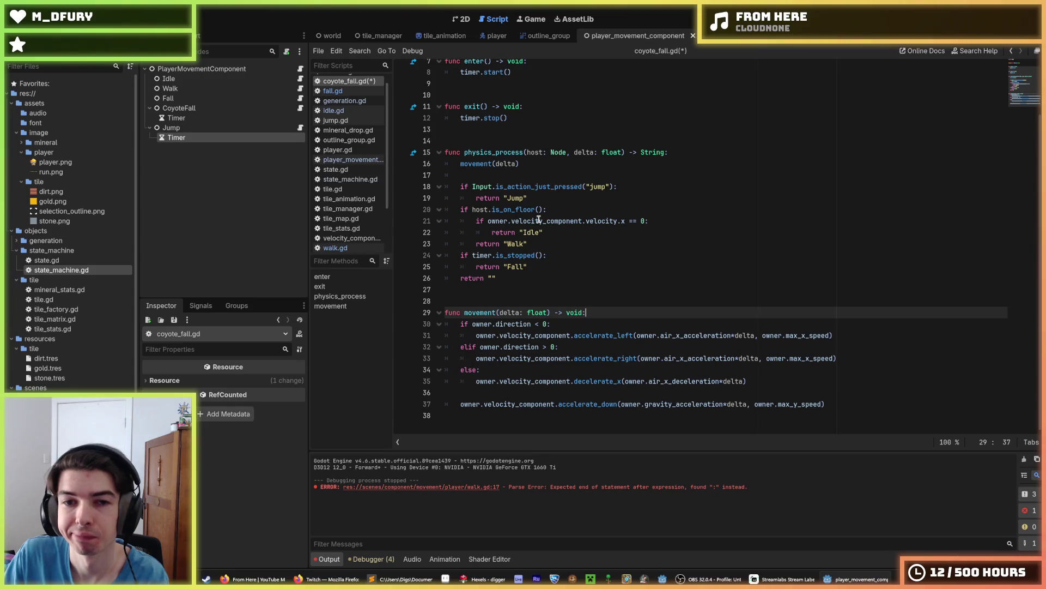
{"action": "left_click", "coordinate": [605, 208]}
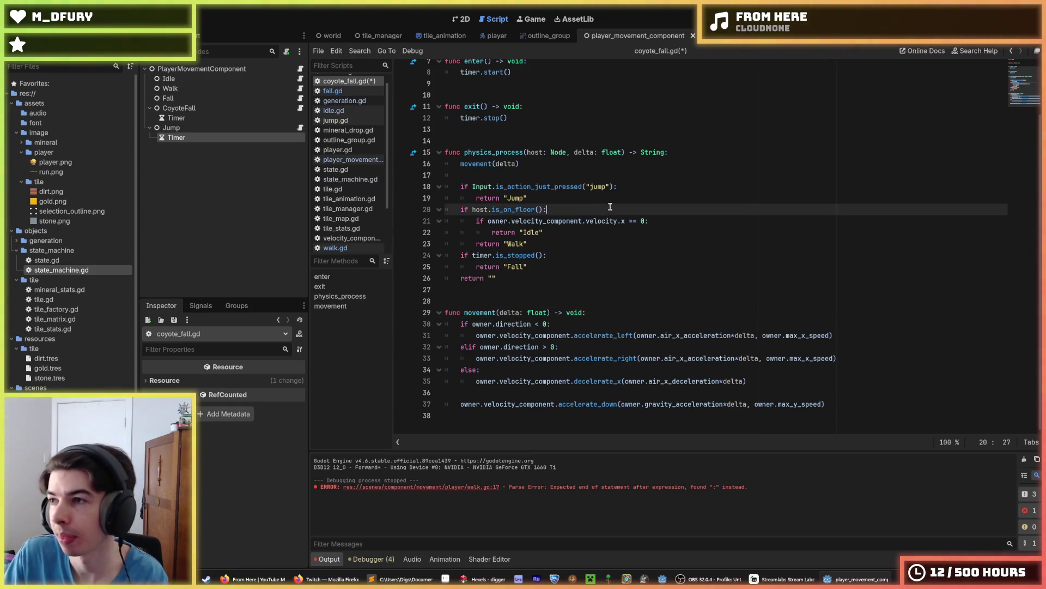
{"action": "key", "text": "ctrl+s"}
{"action": "left_click", "coordinate": [537, 198]}
{"action": "scroll", "coordinate": [534, 202], "scroll_direction": "up", "scroll_amount": 2}
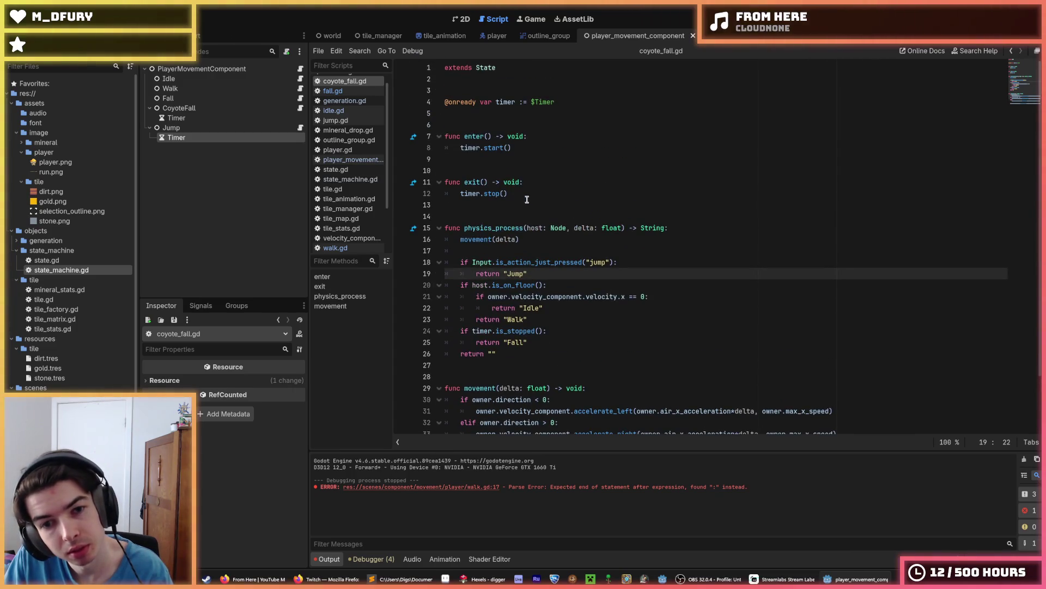
In jump.gd, use owner.direction on lines 24 and 26, remove the local direction variable, and save.
{"action": "left_click", "coordinate": [300, 128]}
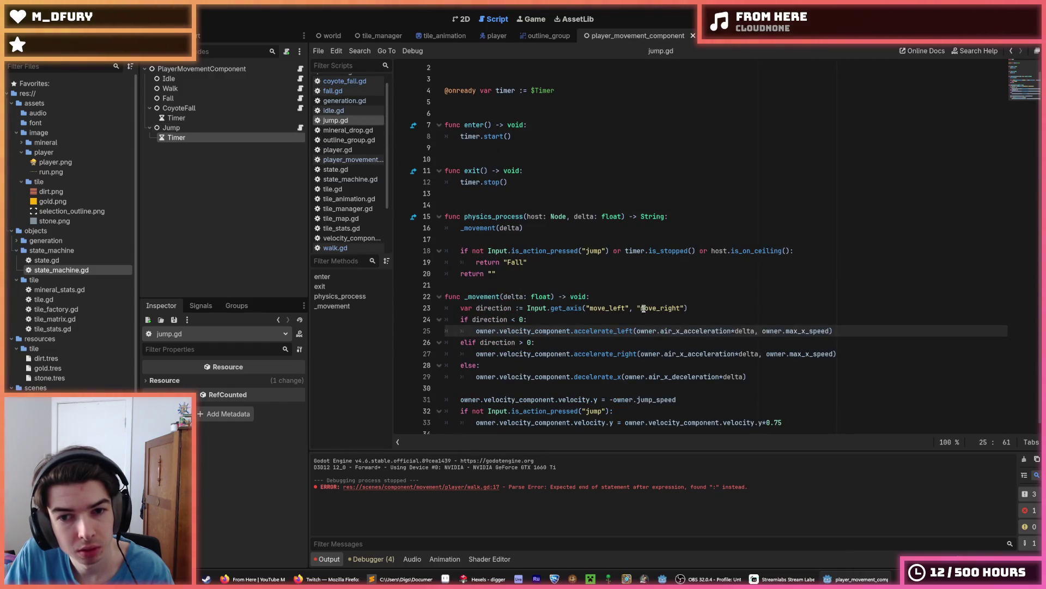
{"action": "left_click", "coordinate": [709, 308]}
{"action": "double_click", "coordinate": [488, 321]}
{"action": "type", "text": "owner.direction"}
{"action": "double_click", "coordinate": [496, 342]}
{"action": "type", "text": "owner.direction"}
{"action": "left_click_drag", "start_coordinate": [697, 293], "coordinate": [697, 302]}
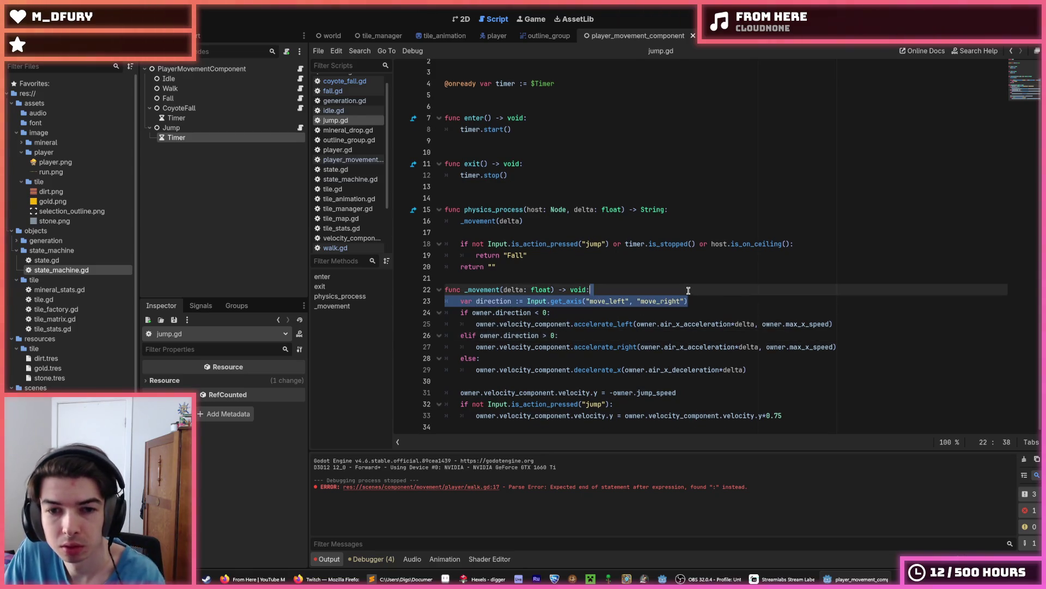
{"action": "key", "text": "BackSpace"}
{"action": "scroll", "coordinate": [593, 255], "scroll_direction": "up", "scroll_amount": 1}
{"action": "key", "text": "ctrl+s"}
{"action": "scroll", "coordinate": [579, 288], "scroll_direction": "down", "scroll_amount": 1}
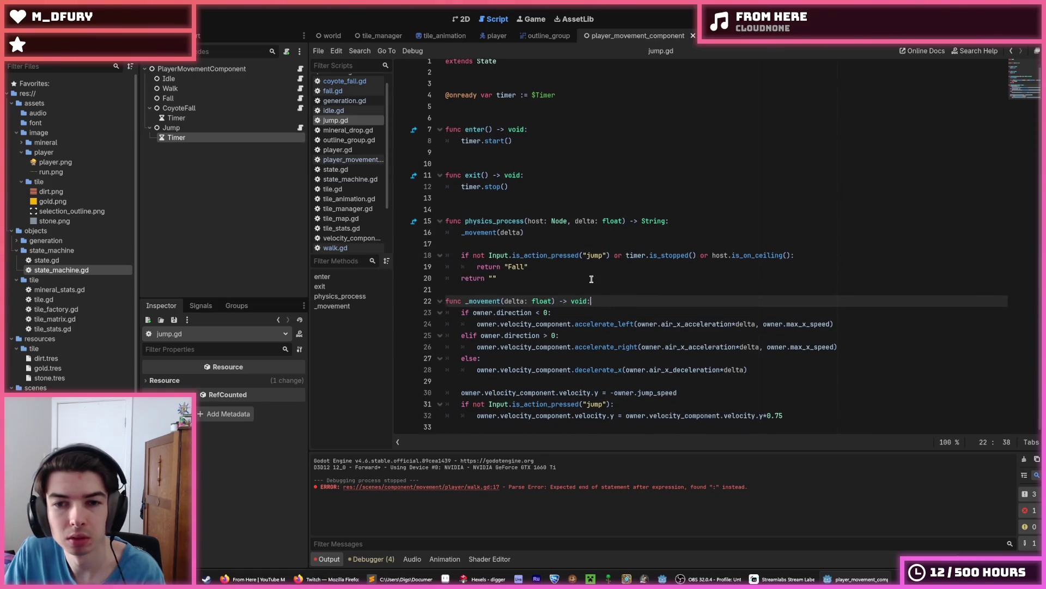
{"action": "left_click", "coordinate": [579, 288]}
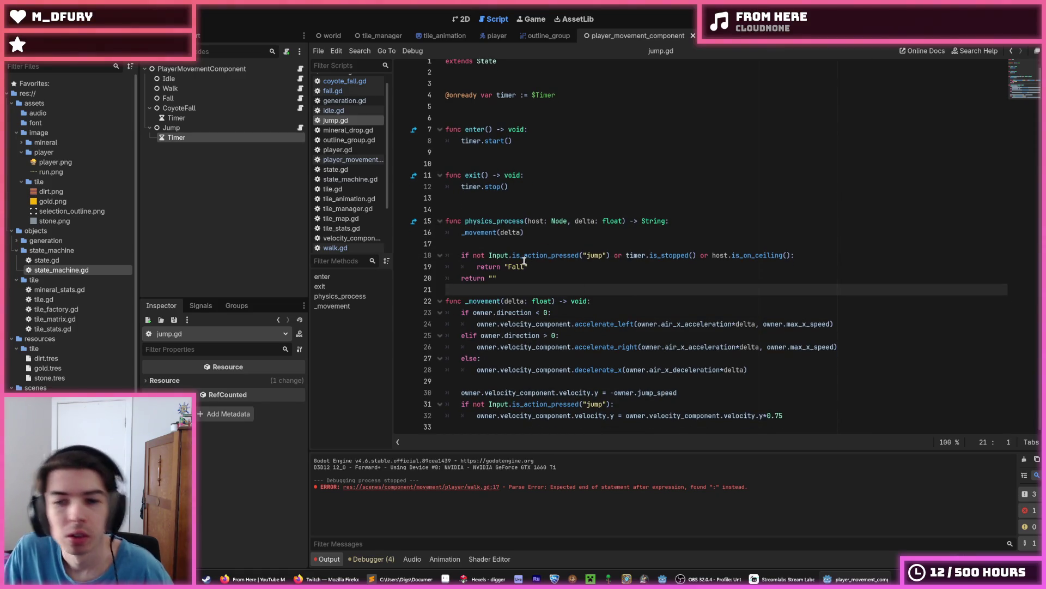
{"action": "left_click", "coordinate": [301, 70]}
{"action": "left_click", "coordinate": [662, 304]}
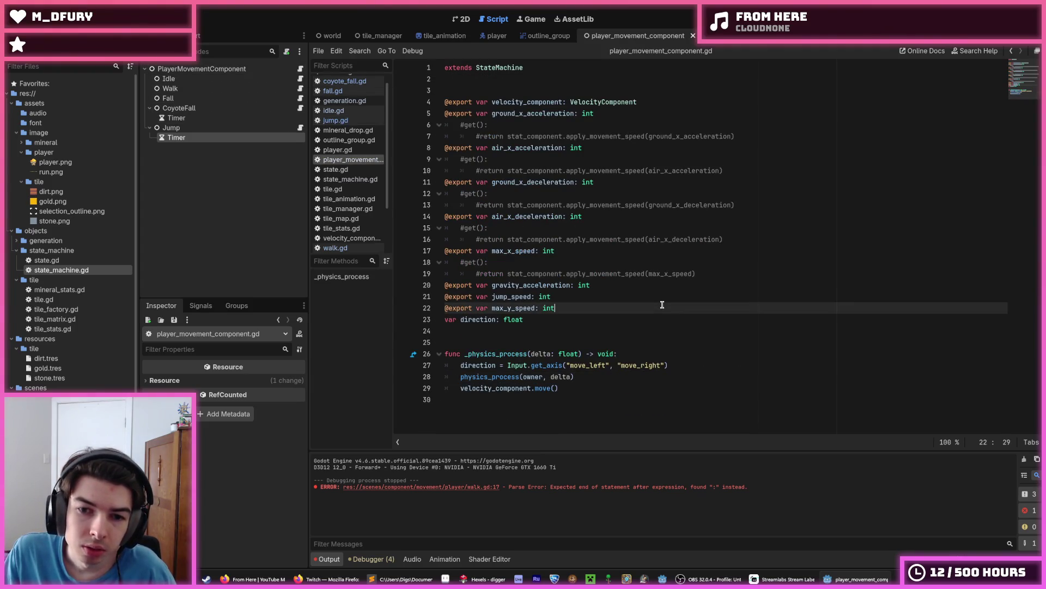
Save player_movement_component.gd and switch to player.gd in the Scripts list.
{"action": "key", "text": "Down"}
{"action": "key", "text": "ctrl+s"}
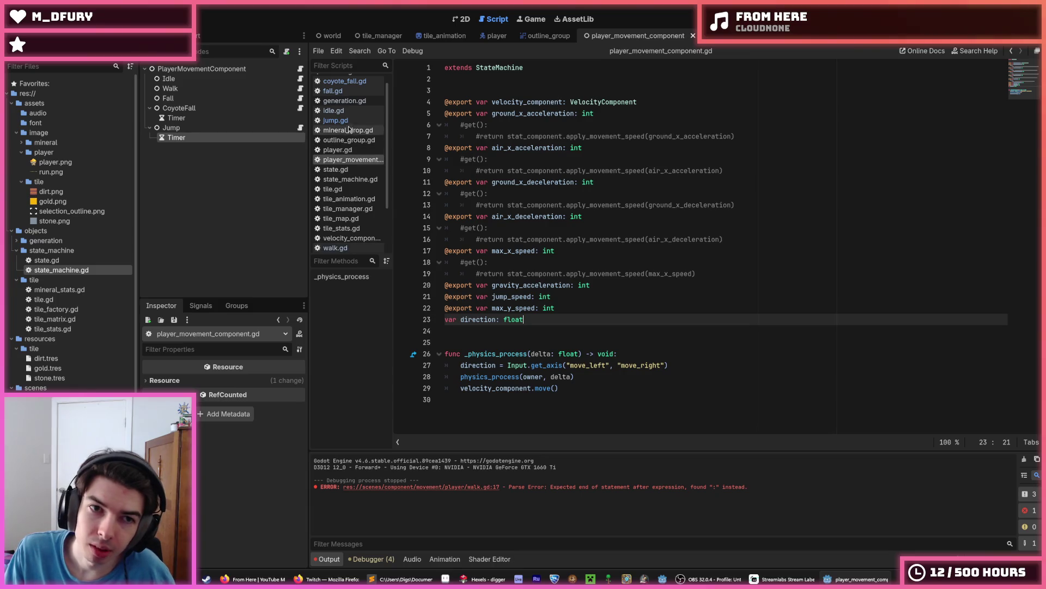
{"action": "scroll", "coordinate": [336, 119], "scroll_direction": "up", "scroll_amount": 1}
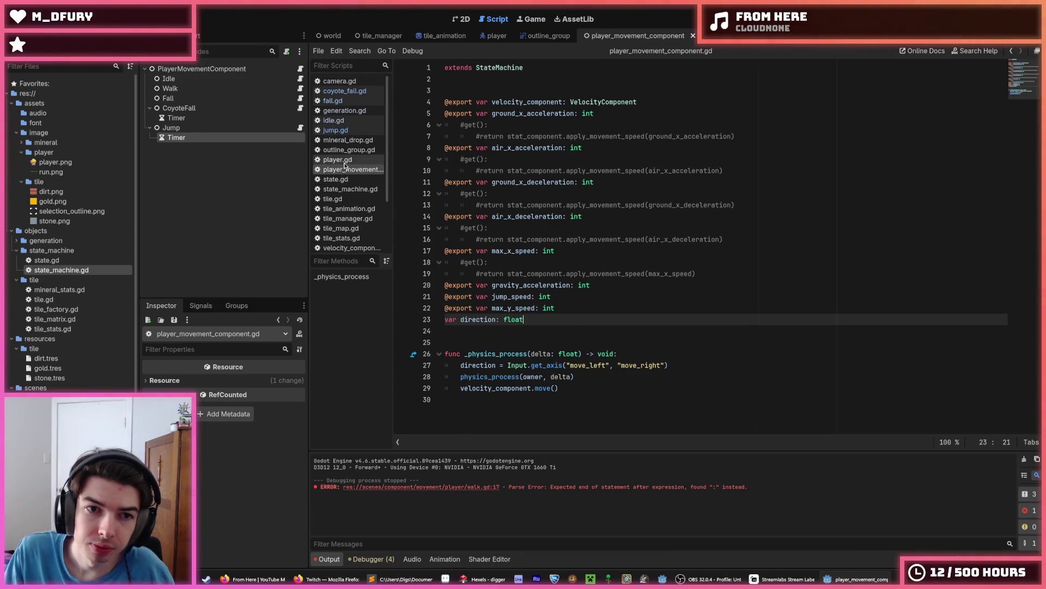
{"action": "left_click", "coordinate": [338, 159]}
{"action": "scroll", "coordinate": [556, 251], "scroll_direction": "down", "scroll_amount": 4}
Cut the velocity.x check from line 39 in _animation so flip_h can follow the movement direction.
{"action": "left_click", "coordinate": [683, 378]}
{"action": "left_click", "coordinate": [660, 358]}
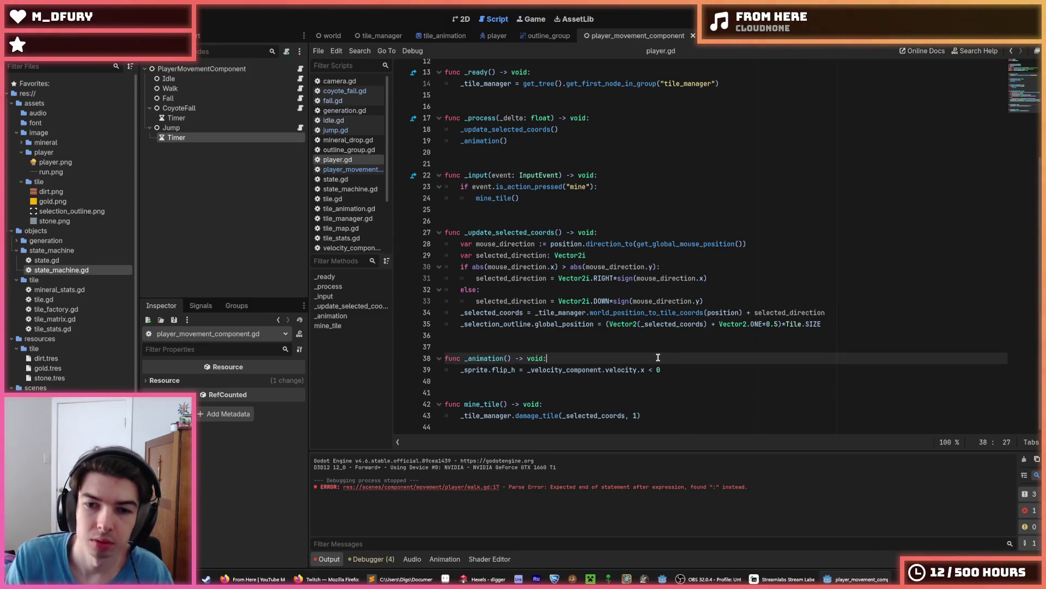
{"action": "left_click_drag", "start_coordinate": [638, 369], "coordinate": [527, 370]}
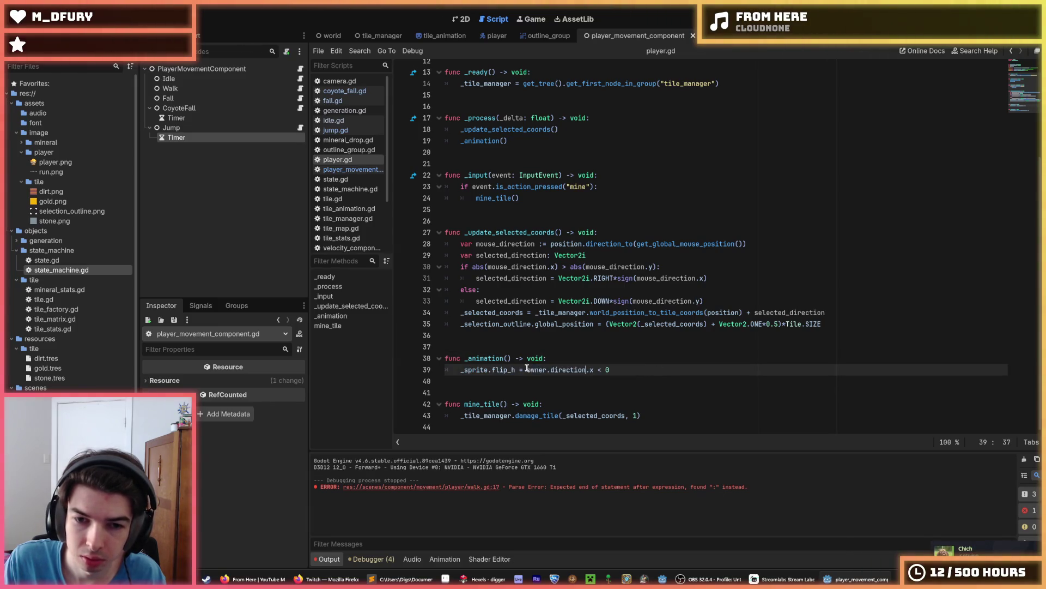
{"action": "key", "text": "ctrl+x"}
{"action": "scroll", "coordinate": [571, 305], "scroll_direction": "up", "scroll_amount": 4}
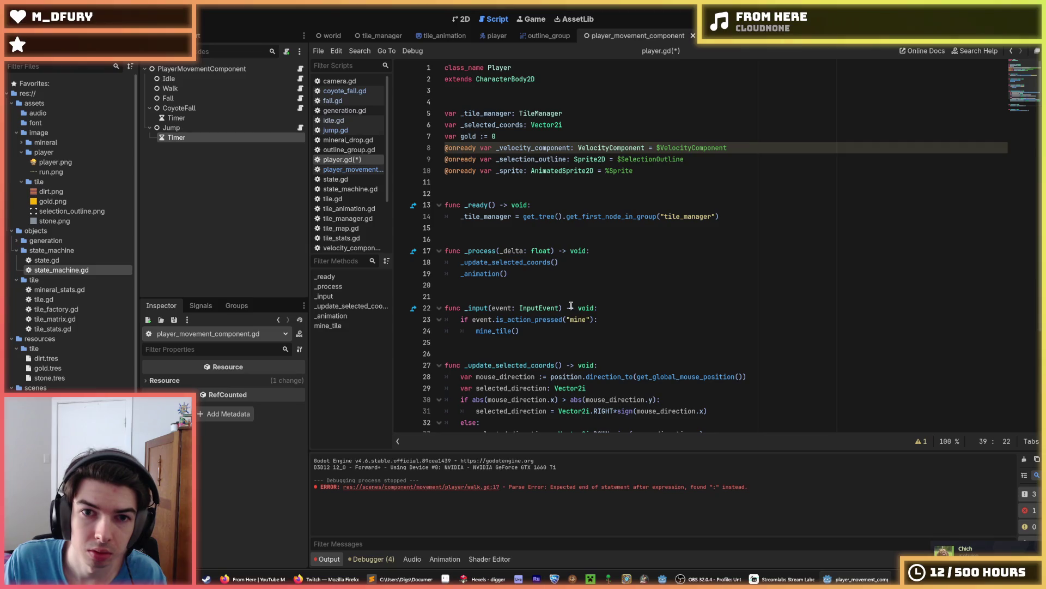
{"action": "left_click", "coordinate": [542, 149]}
{"action": "key", "text": "ctrl+shift+d"}
{"action": "double_click", "coordinate": [542, 148]}
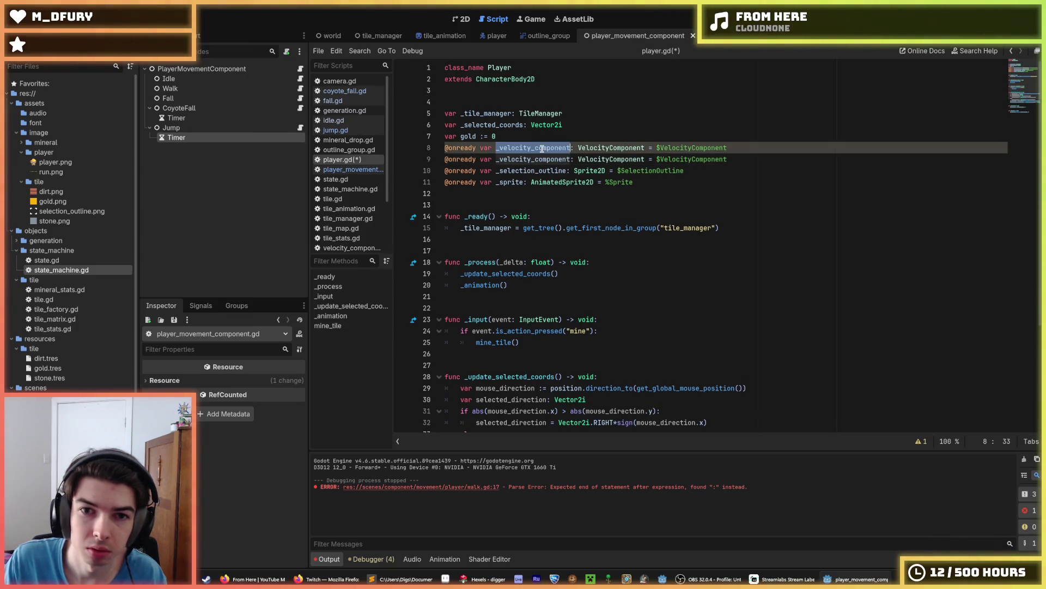
{"action": "type", "text": "_player_movem"}
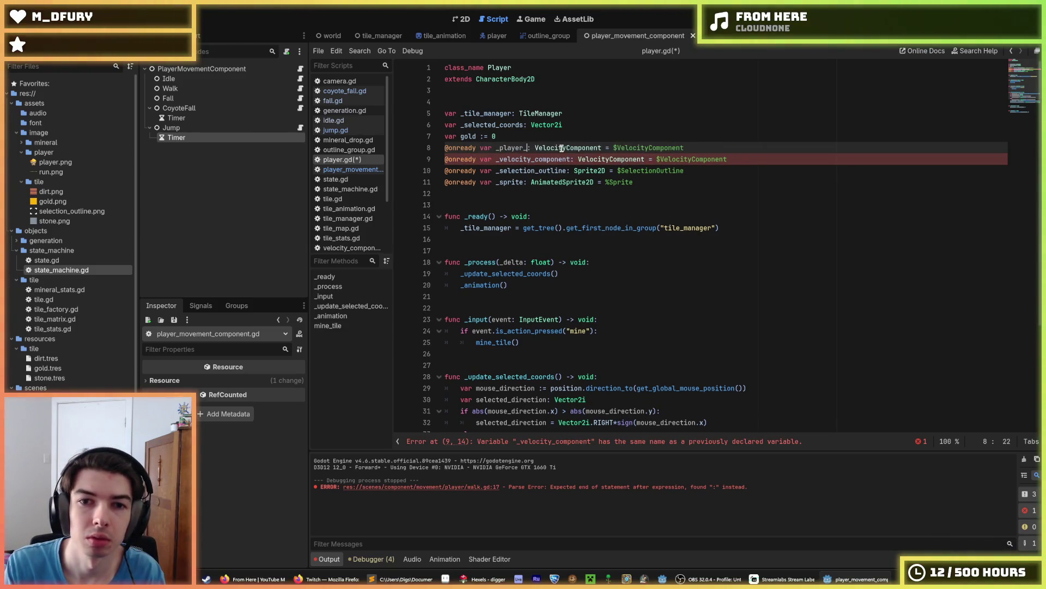
{"action": "type", "text": "ent_compone"}
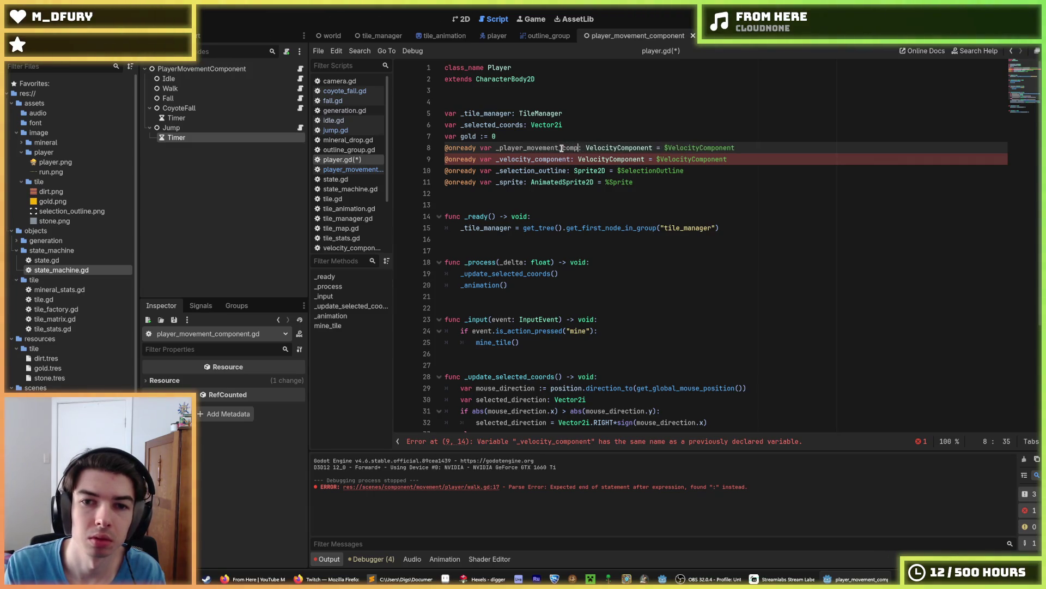
{"action": "type", "text": "nt"}
{"action": "key", "text": "End"}
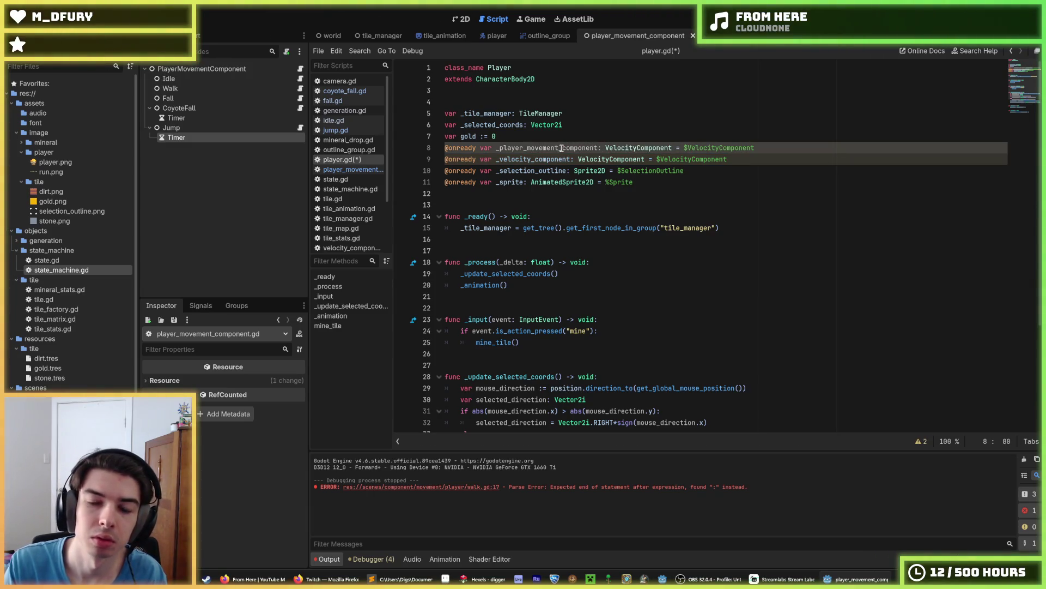
{"action": "key", "text": "BackSpace"}
{"action": "key", "text": "BackSpace"}
{"action": "key", "text": "BackSpace"}
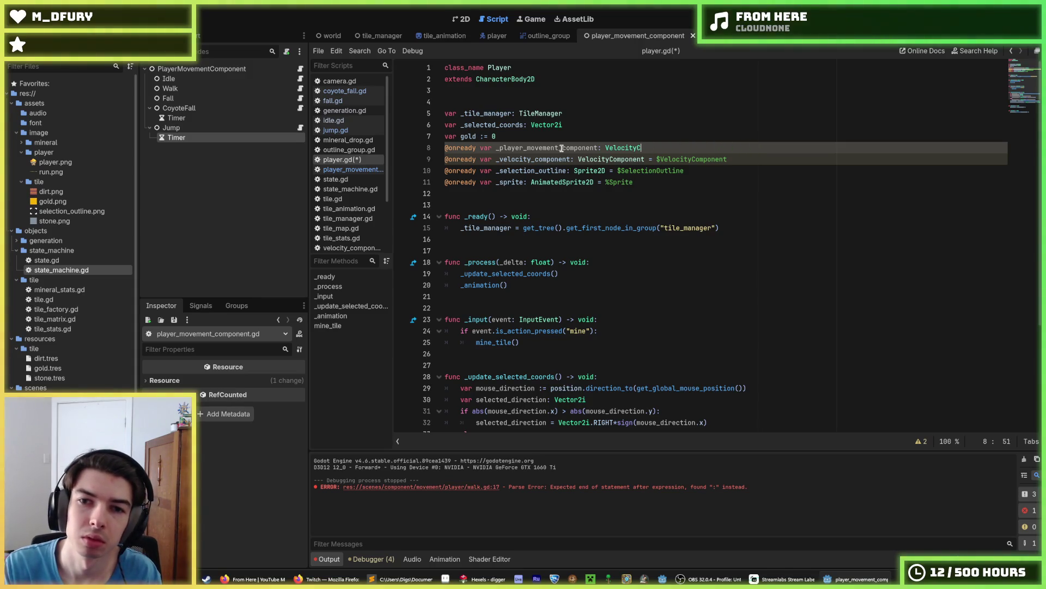
{"action": "type", "text": "PlayerMoevementComponent ="}
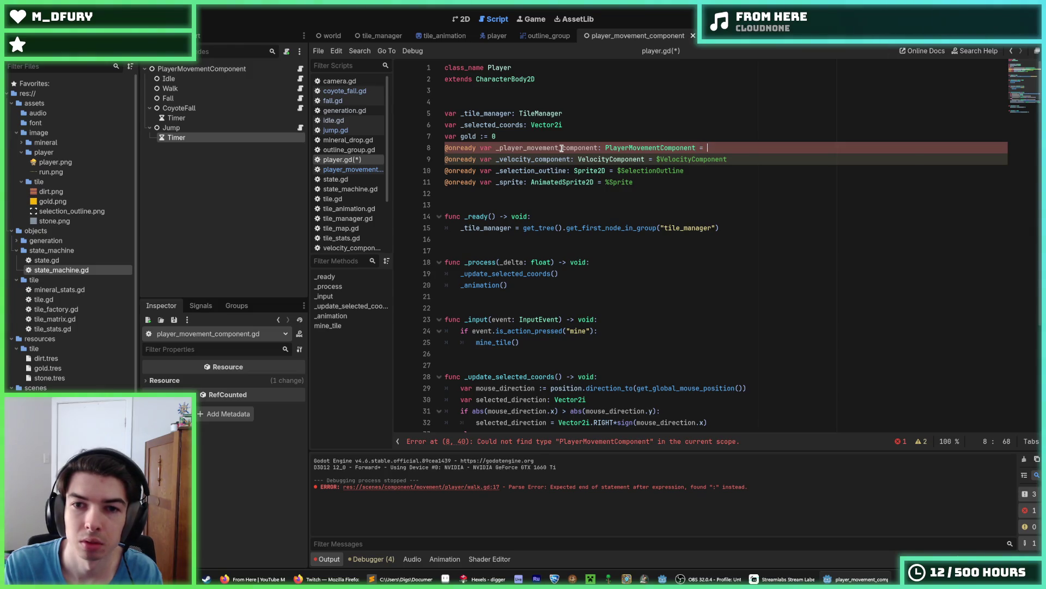
{"action": "type", "text": "$PlayerMov"}
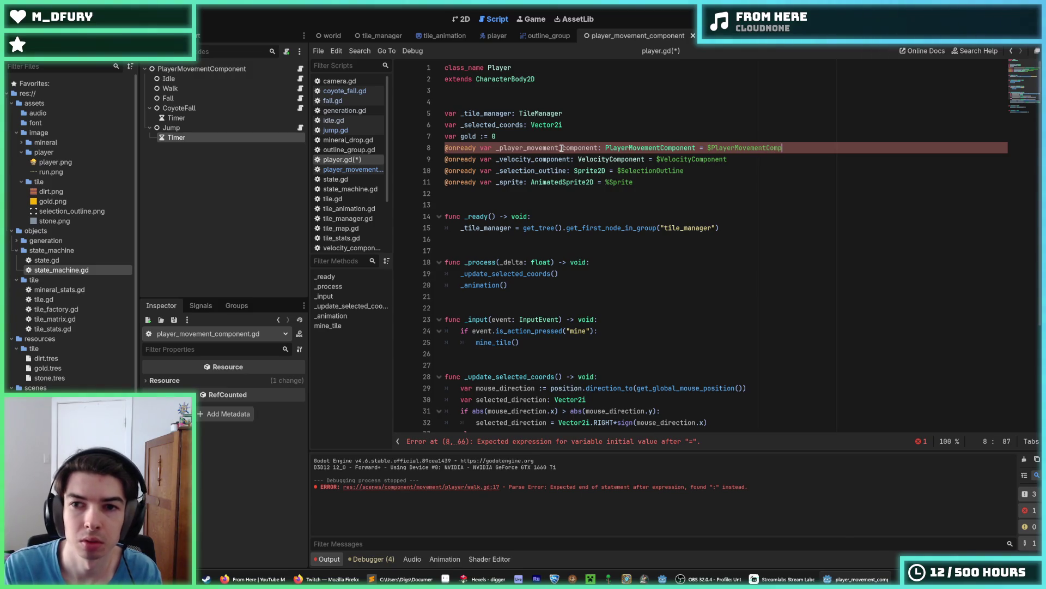
{"action": "type", "text": "ement"}
{"action": "key", "text": "ctrl+s"}
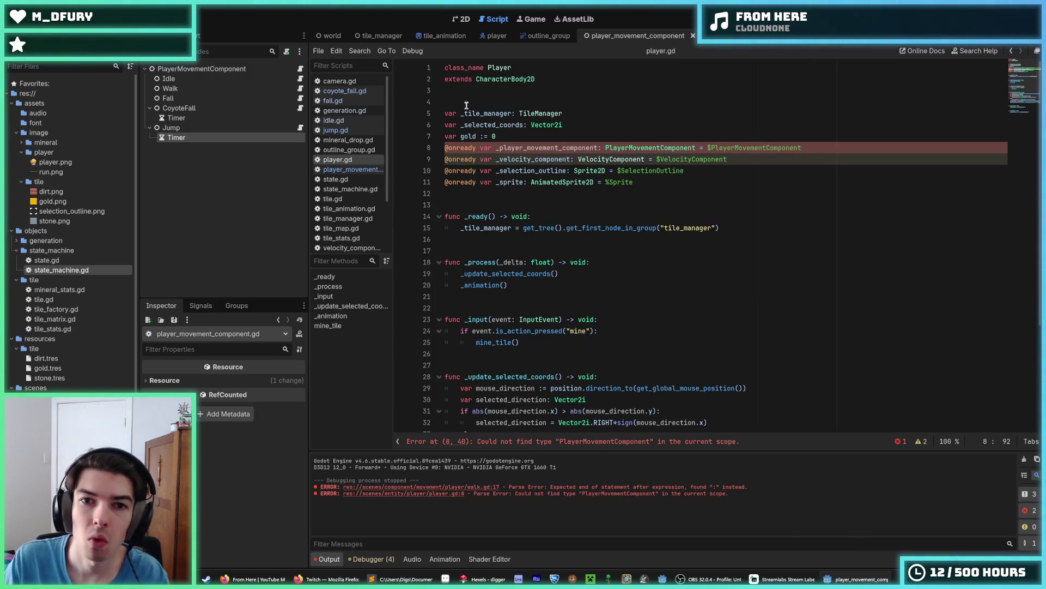
{"action": "left_click", "coordinate": [300, 69]}
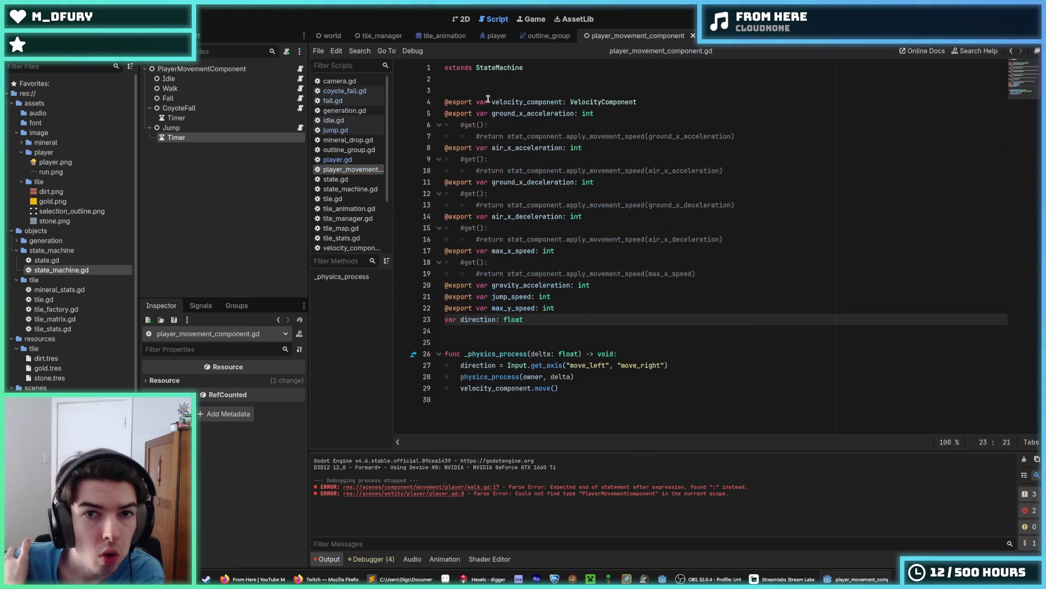
Add 'class_name PlayerMovementComponent' atop the movement component script, save, and switch to player.gd.
{"action": "key", "text": "ctrl+Home"}
{"action": "key", "text": "Return"}
{"action": "key", "text": "Up"}
{"action": "type", "text": "c"}
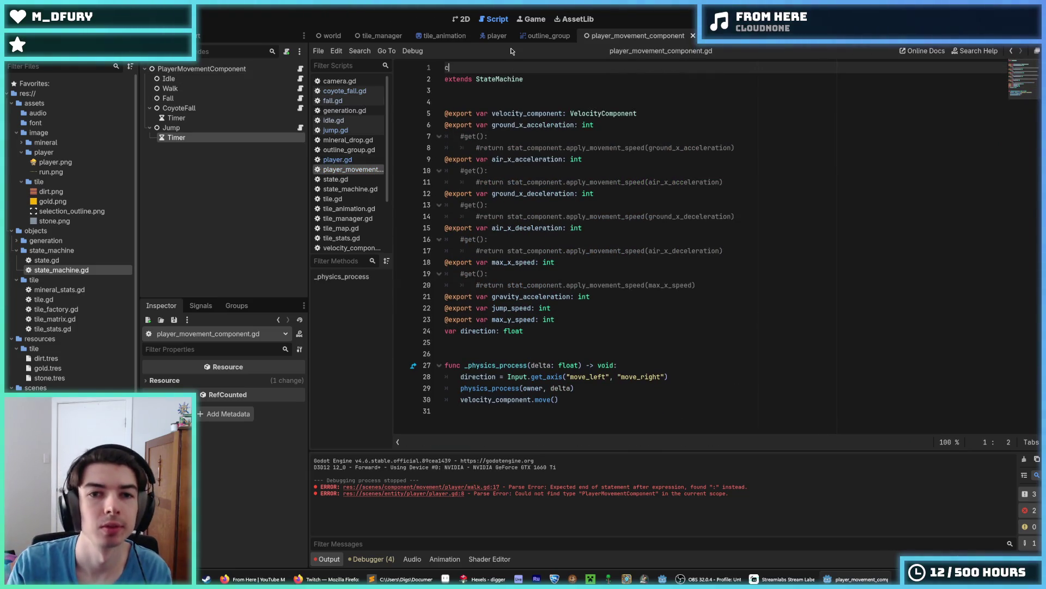
{"action": "type", "text": "lass_name "}
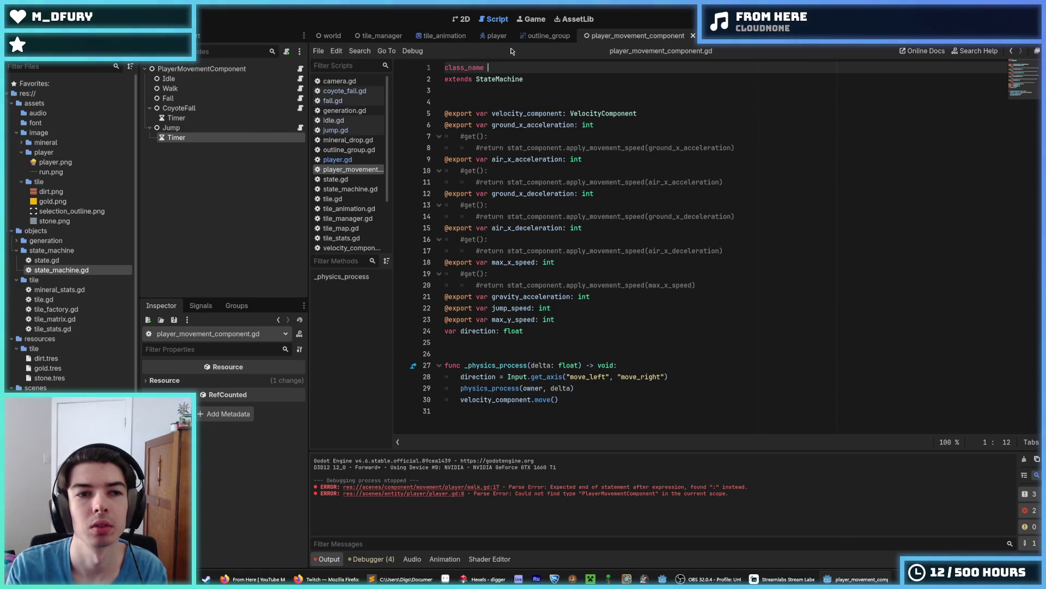
{"action": "type", "text": "PlayerMoeve"}
{"action": "key", "text": "BackSpace"}
{"action": "type", "text": "vementComponent"}
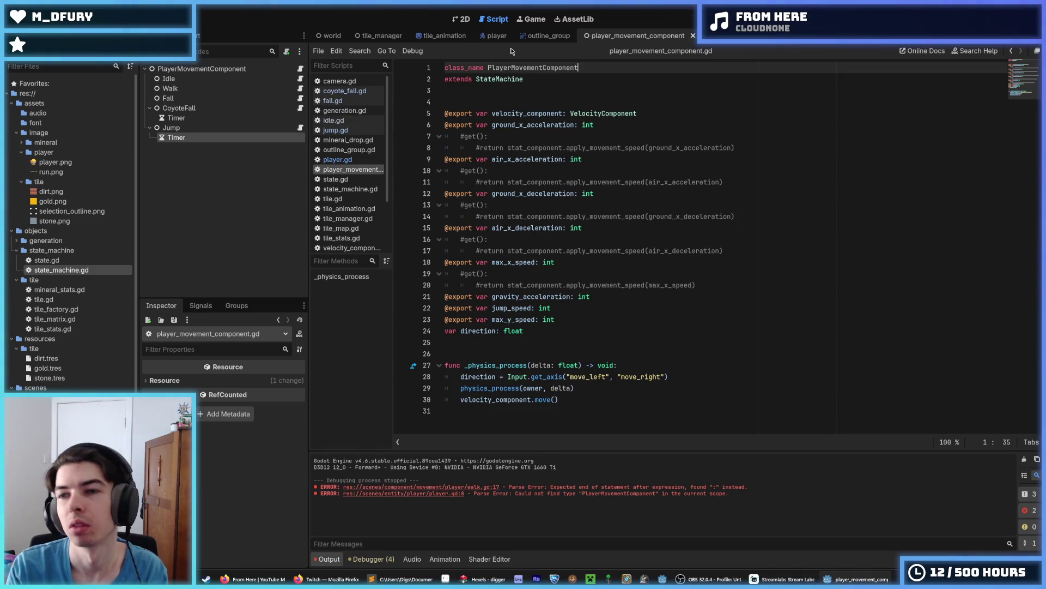
{"action": "key", "text": "ctrl+s"}
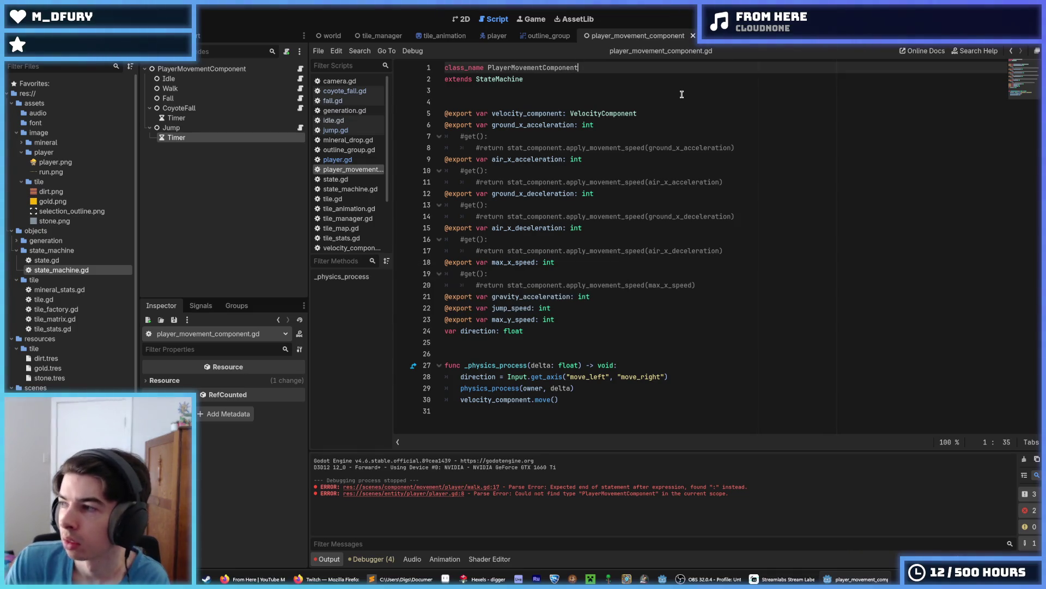
{"action": "left_click", "coordinate": [343, 160]}
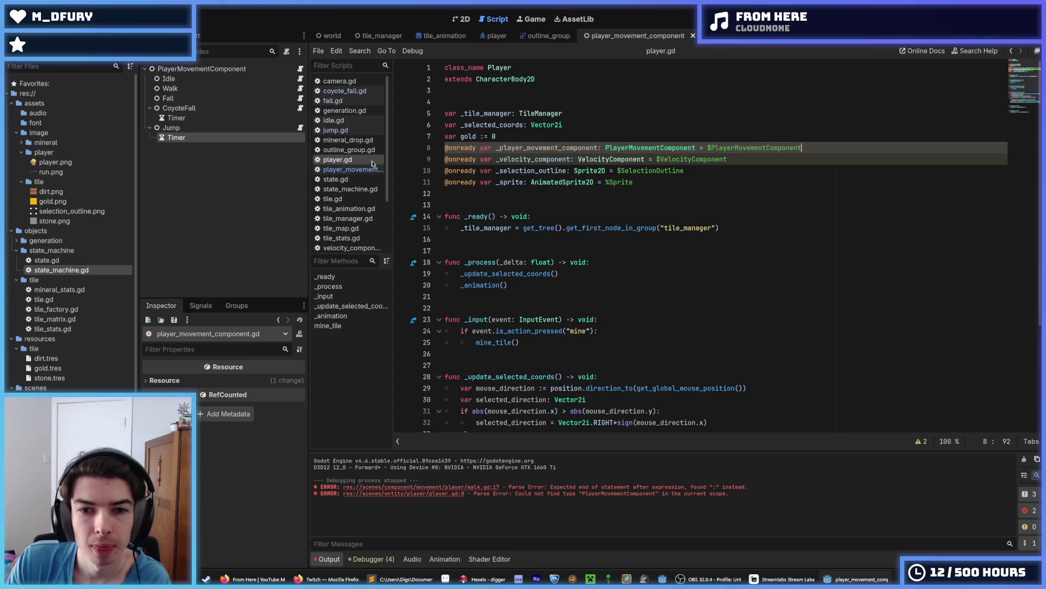
{"action": "left_click", "coordinate": [743, 160]}
Pick up the _player_movement_component variable name from player.gd's declarations for reuse.
{"action": "scroll", "coordinate": [742, 175], "scroll_direction": "down", "scroll_amount": 4}
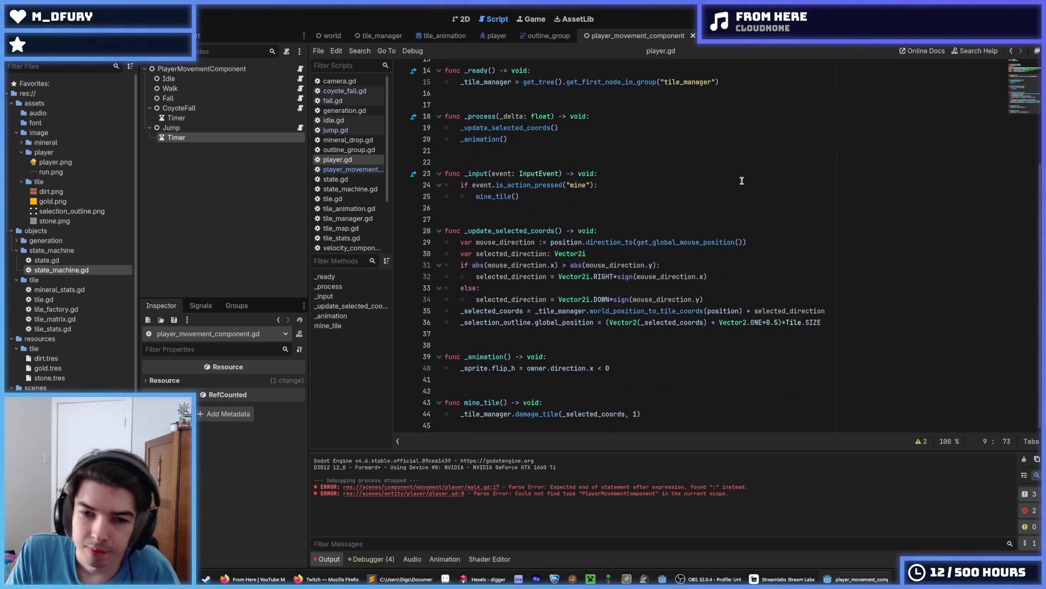
{"action": "scroll", "coordinate": [687, 214], "scroll_direction": "up", "scroll_amount": 4}
{"action": "scroll", "coordinate": [591, 349], "scroll_direction": "down", "scroll_amount": 4}
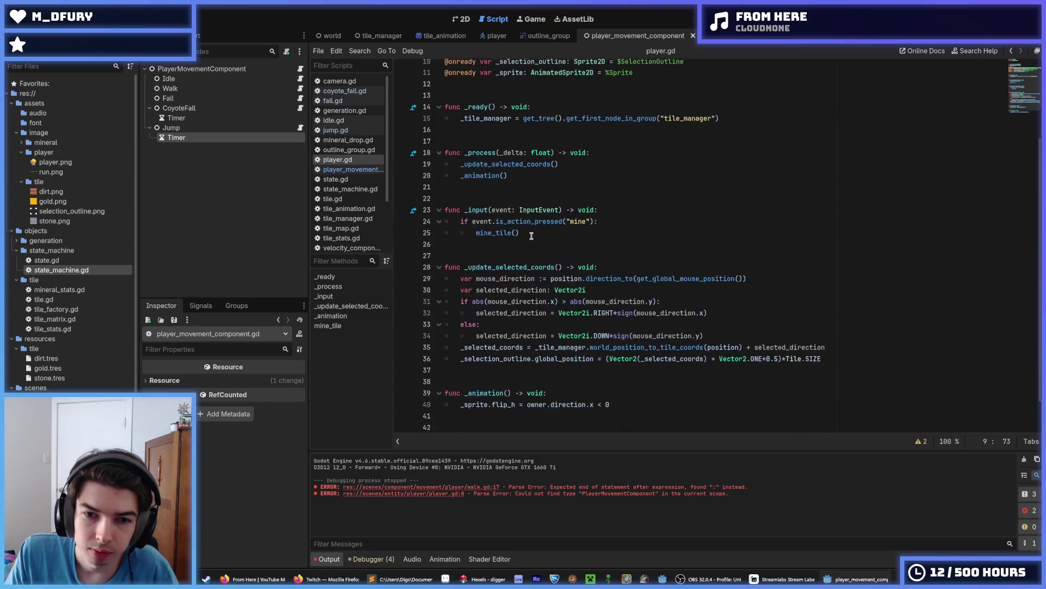
{"action": "left_click", "coordinate": [641, 370]}
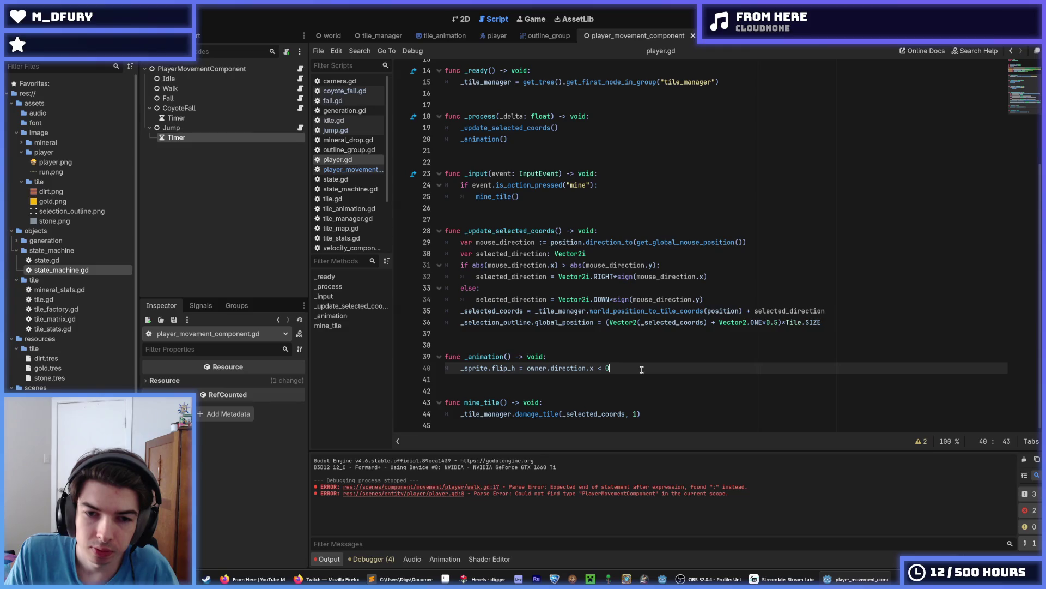
{"action": "scroll", "coordinate": [641, 370], "scroll_direction": "up", "scroll_amount": 4}
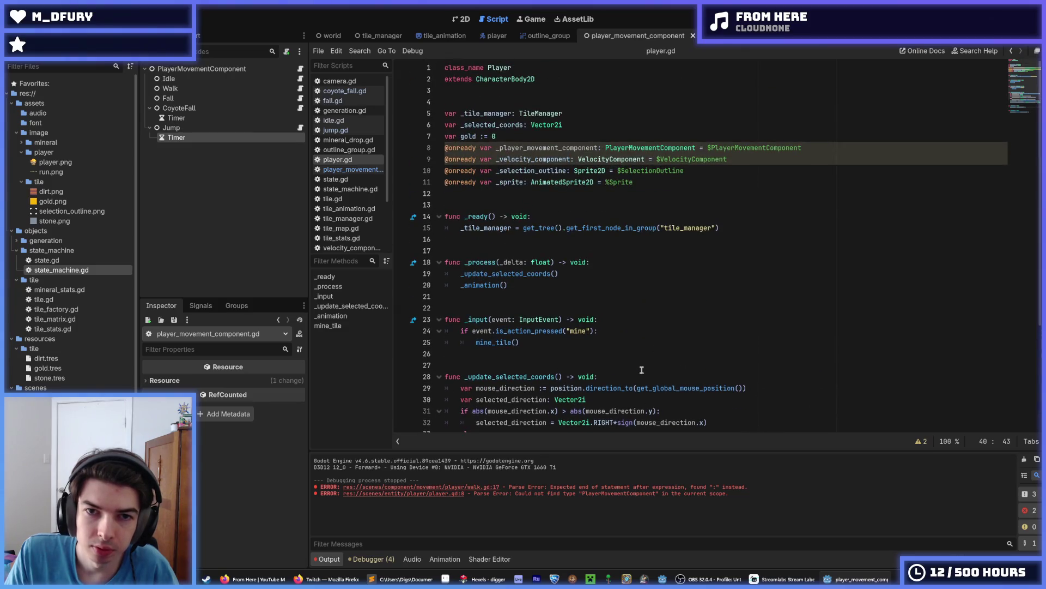
{"action": "double_click", "coordinate": [538, 147]}
{"action": "key", "text": "ctrl+c"}
{"action": "left_click", "coordinate": [461, 137]}
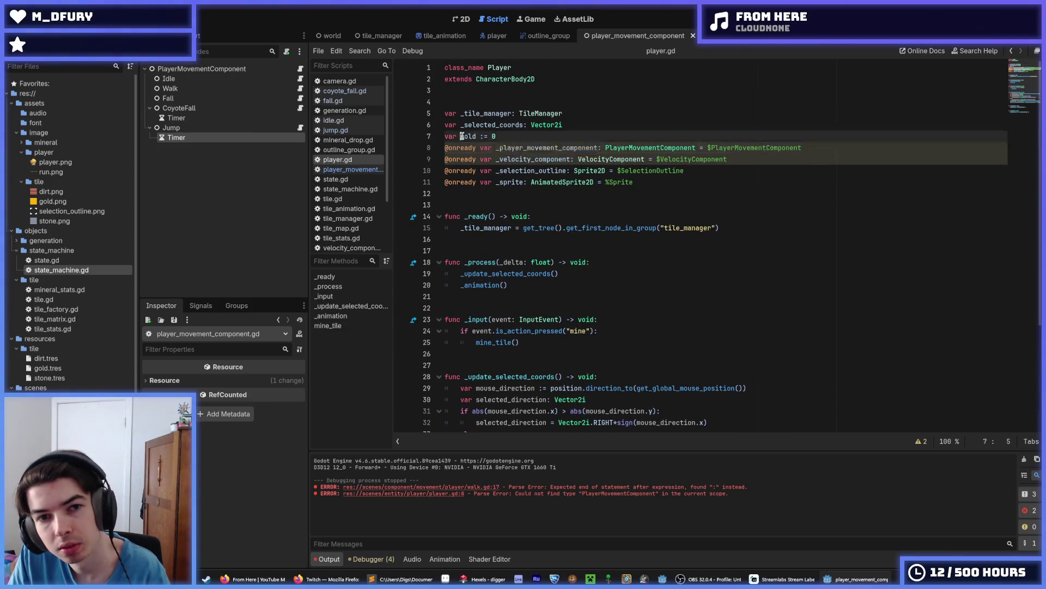
{"action": "type", "text": "_"}
{"action": "key", "text": "ctrl+s"}
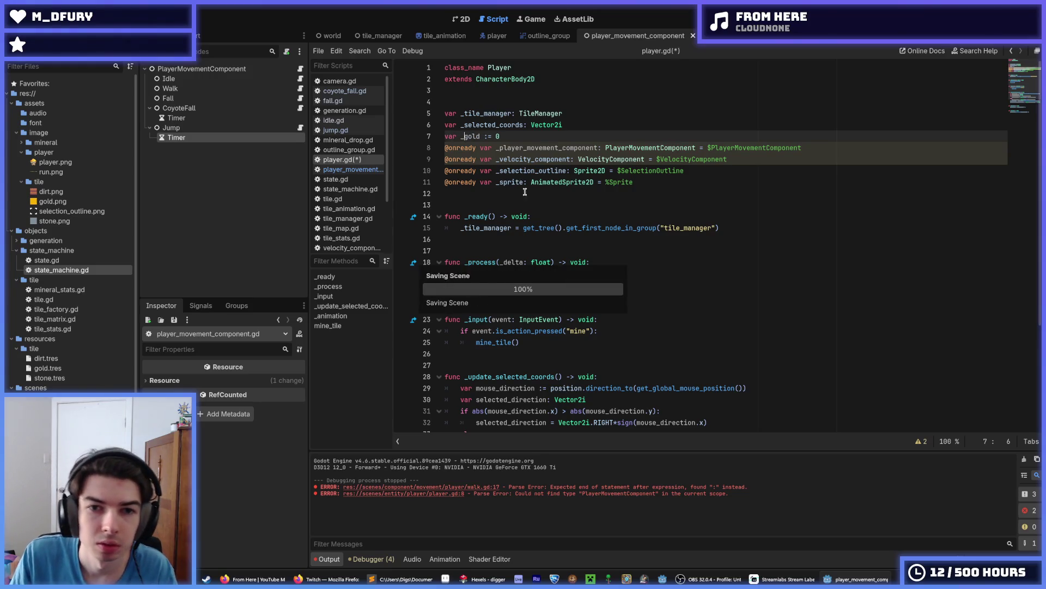
{"action": "scroll", "coordinate": [524, 192], "scroll_direction": "down", "scroll_amount": 4}
{"action": "scroll", "coordinate": [490, 236], "scroll_direction": "up", "scroll_amount": 3}
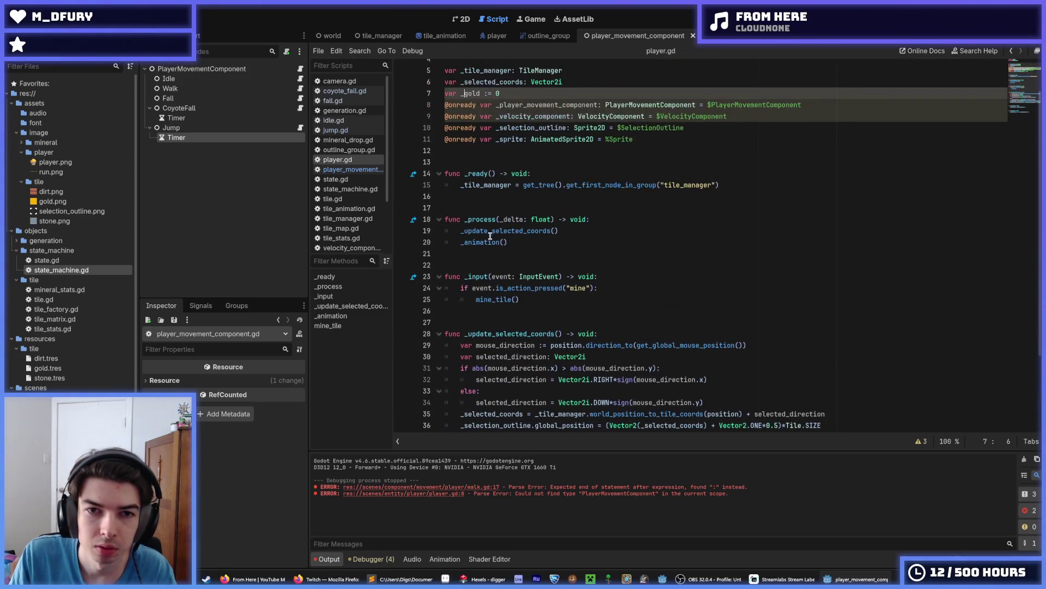
{"action": "key", "text": "BackSpace"}
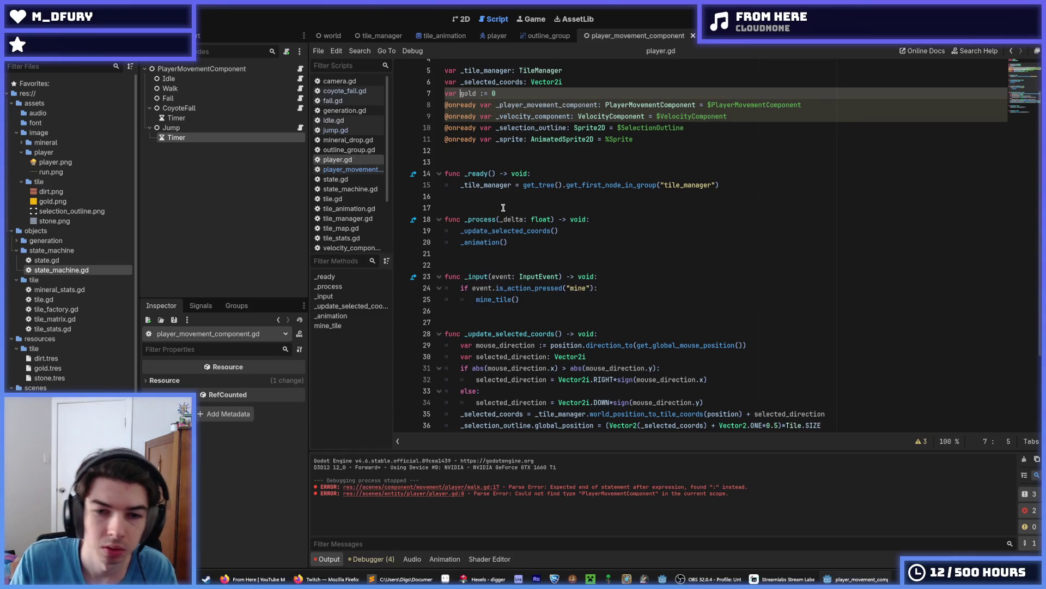
On line 40 replace owner with _player_movement_component, drop .x, save, and run the game.
{"action": "scroll", "coordinate": [534, 302], "scroll_direction": "down", "scroll_amount": 3}
{"action": "left_click", "coordinate": [635, 371]}
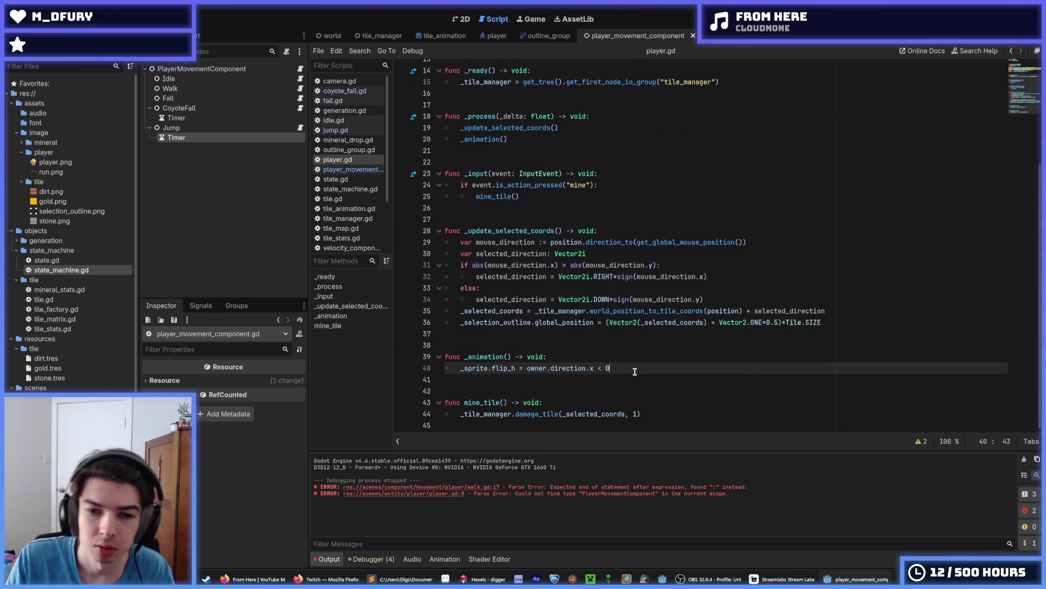
{"action": "key", "text": "Return"}
{"action": "type", "text": "_player_movement_component"}
{"action": "key", "text": "ctrl+BackSpace"}
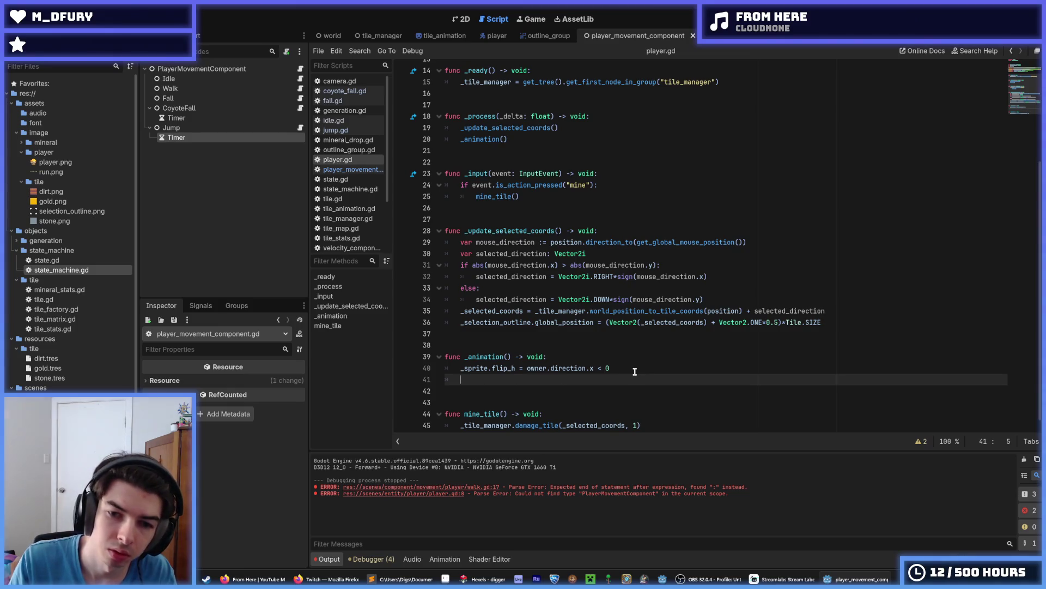
{"action": "double_click", "coordinate": [538, 368]}
{"action": "key", "text": "ctrl+v"}
{"action": "left_click", "coordinate": [565, 381]}
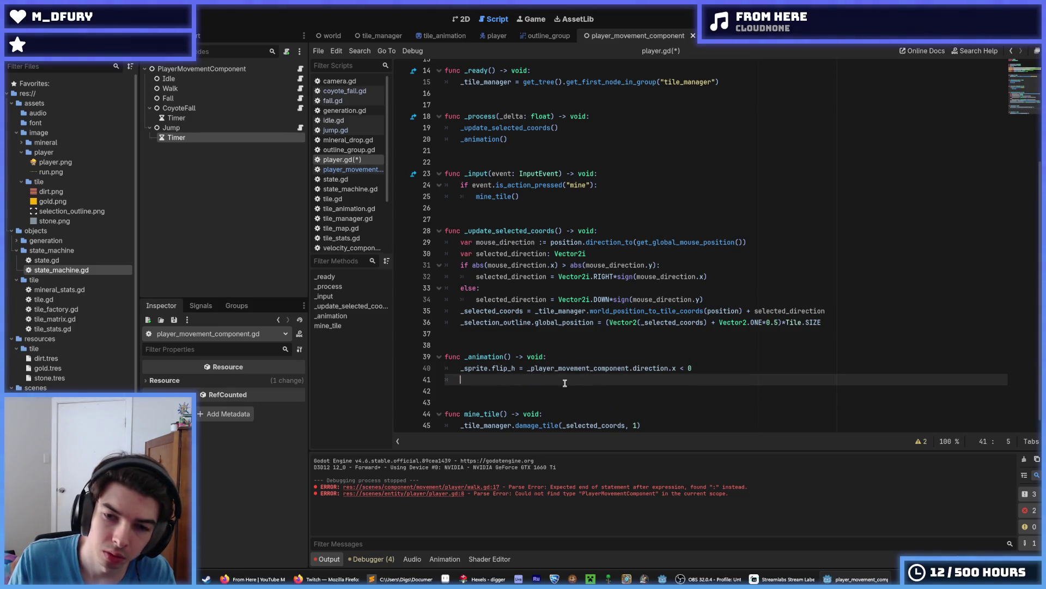
{"action": "key", "text": "BackSpace"}
{"action": "key", "text": "BackSpace"}
{"action": "key", "text": "ctrl+s"}
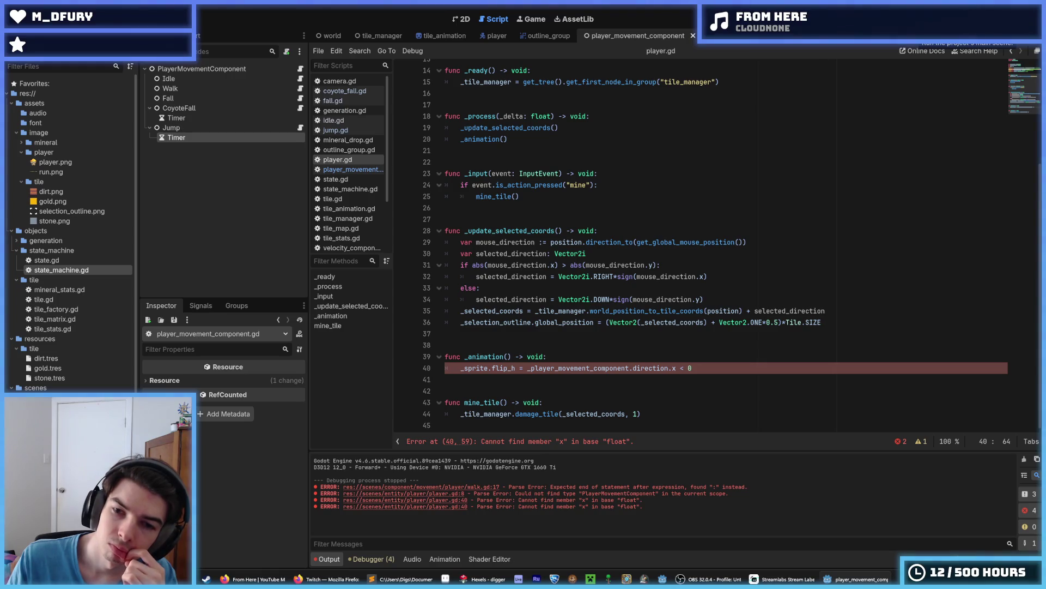
{"action": "key", "text": "BackSpace"}
{"action": "key", "text": "BackSpace"}
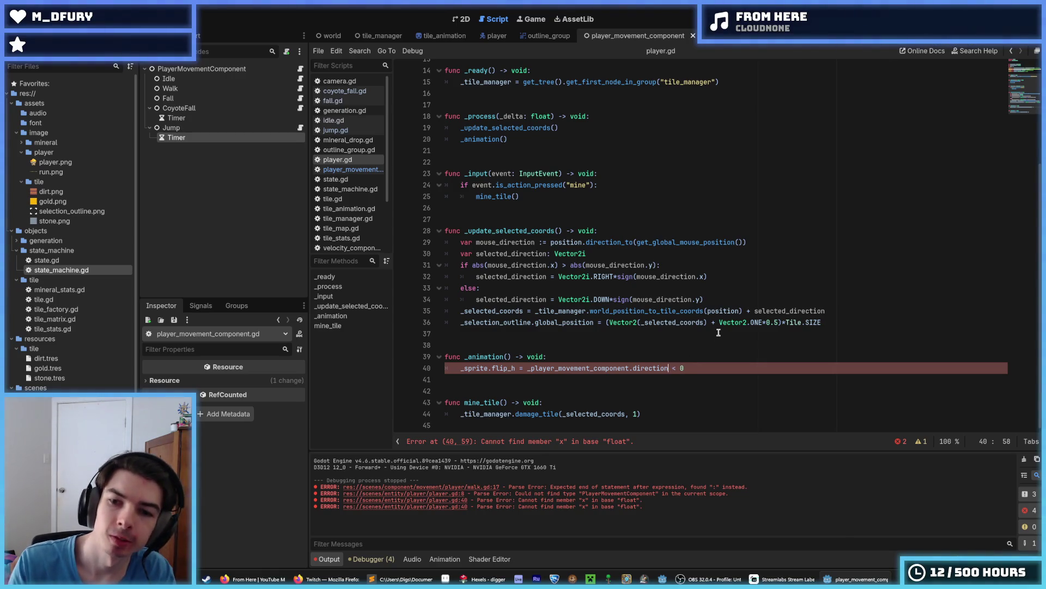
{"action": "key", "text": "F5"}
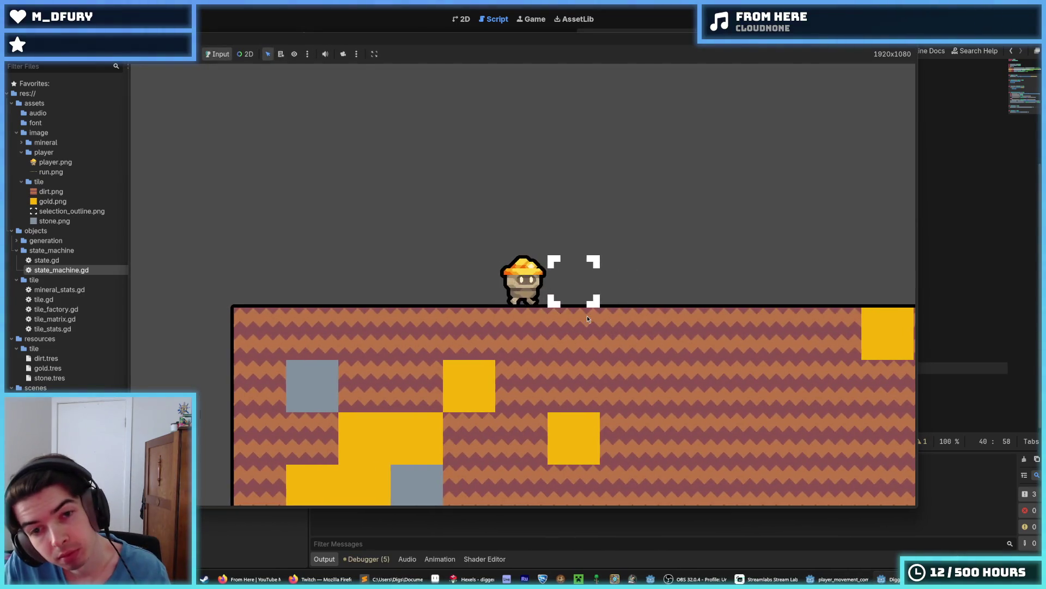
Walk the miner left and right with A and D, then stop the game with F8.
{"action": "key", "text": "a"}
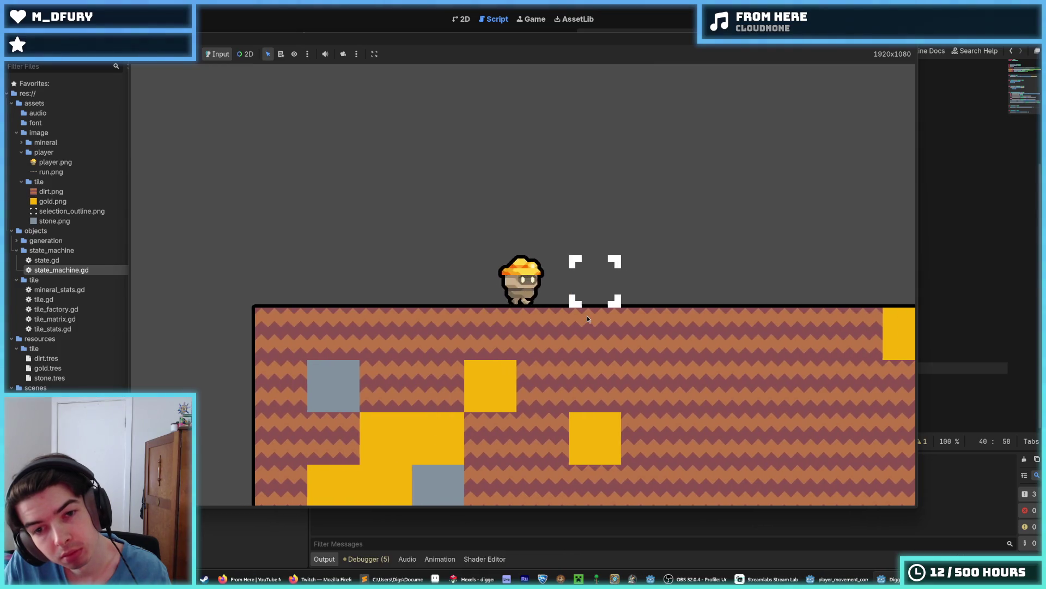
{"action": "key", "text": "d"}
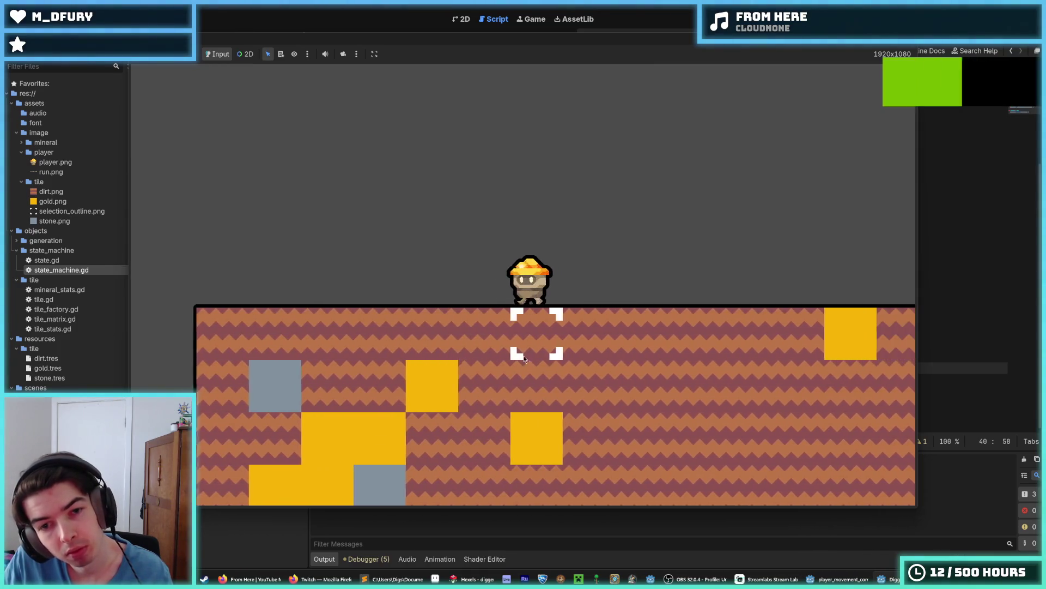
{"action": "key", "text": "a"}
{"action": "key", "text": "d"}
{"action": "key", "text": "a"}
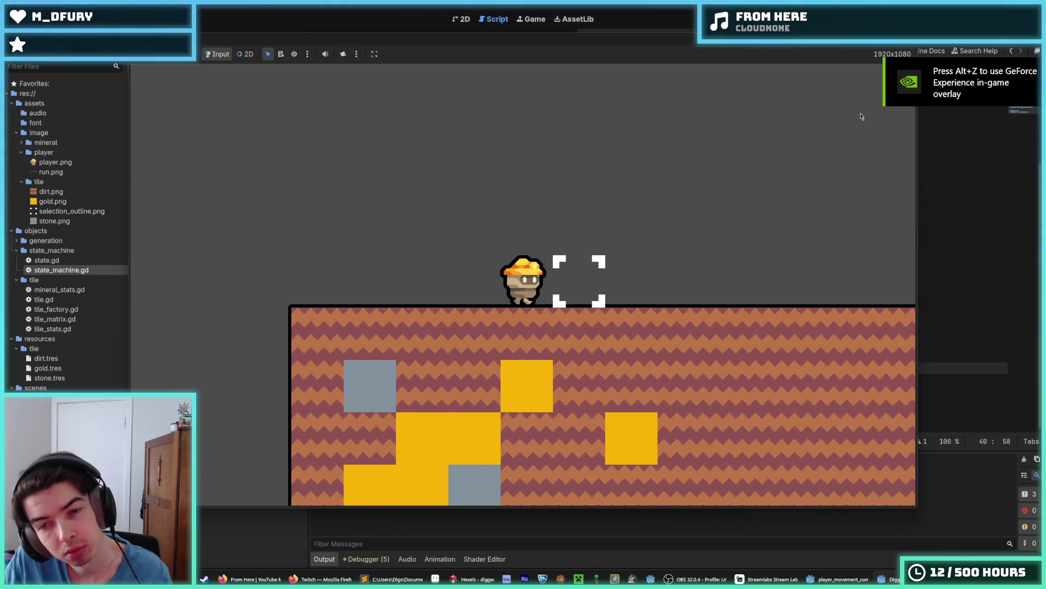
{"action": "key", "text": "F8"}
{"action": "left_click", "coordinate": [605, 358]}
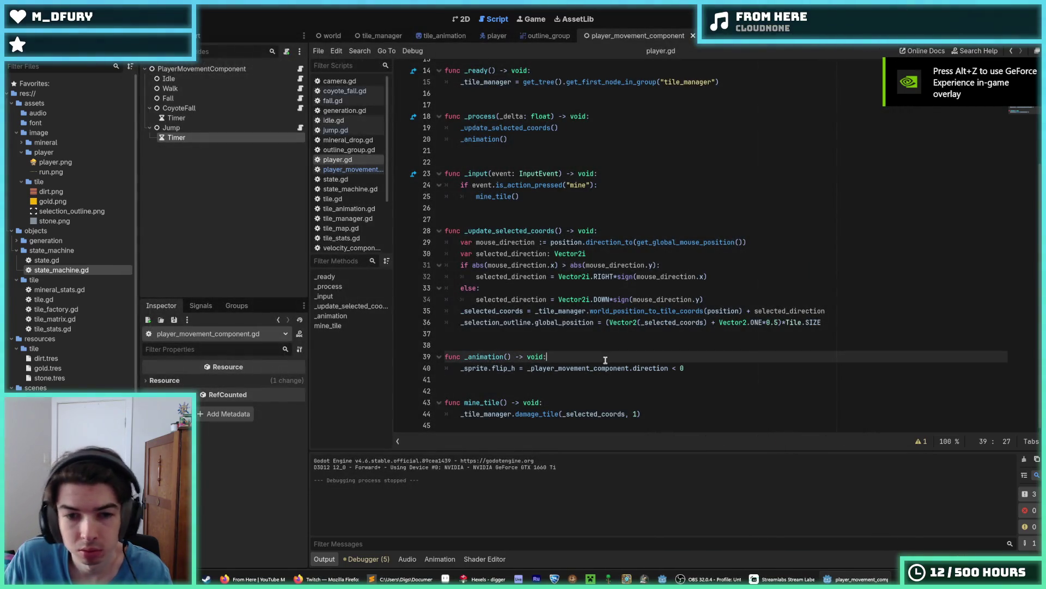
Wrap the sprite flip in 'if _player_movement_component.direction:', save, and run the game again.
{"action": "key", "text": "Return"}
{"action": "type", "text": "if"}
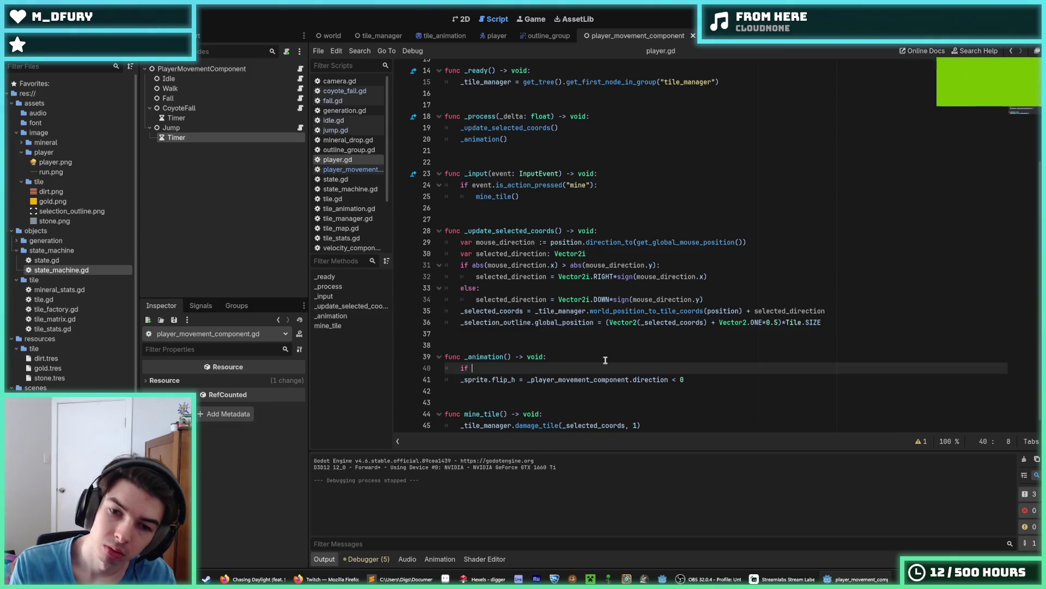
{"action": "left_click_drag", "start_coordinate": [669, 380], "coordinate": [524, 380]}
{"action": "key", "text": "ctrl+c"}
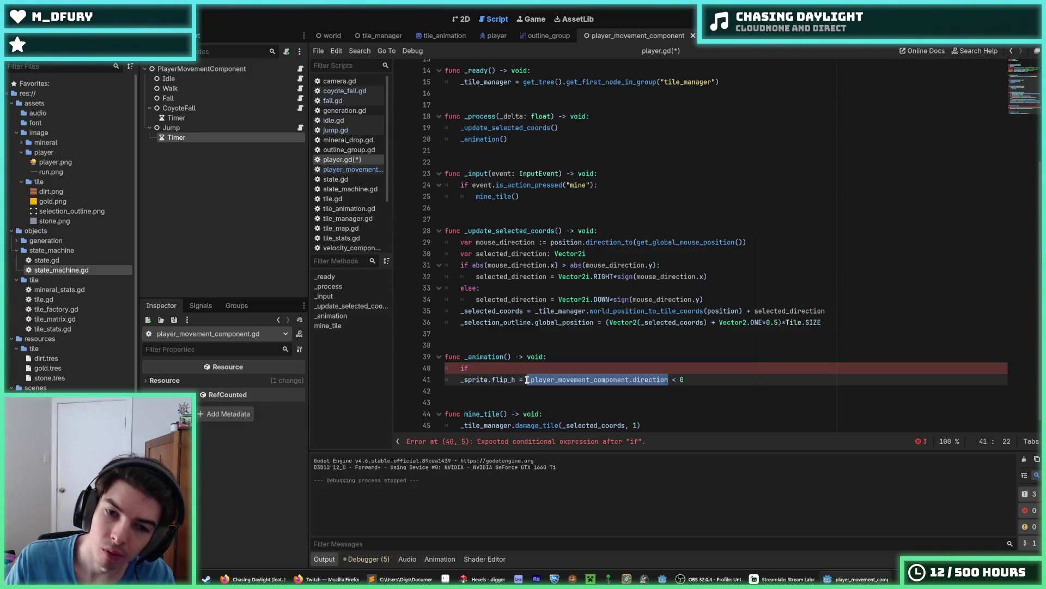
{"action": "left_click", "coordinate": [531, 364]}
{"action": "key", "text": "ctrl+v"}
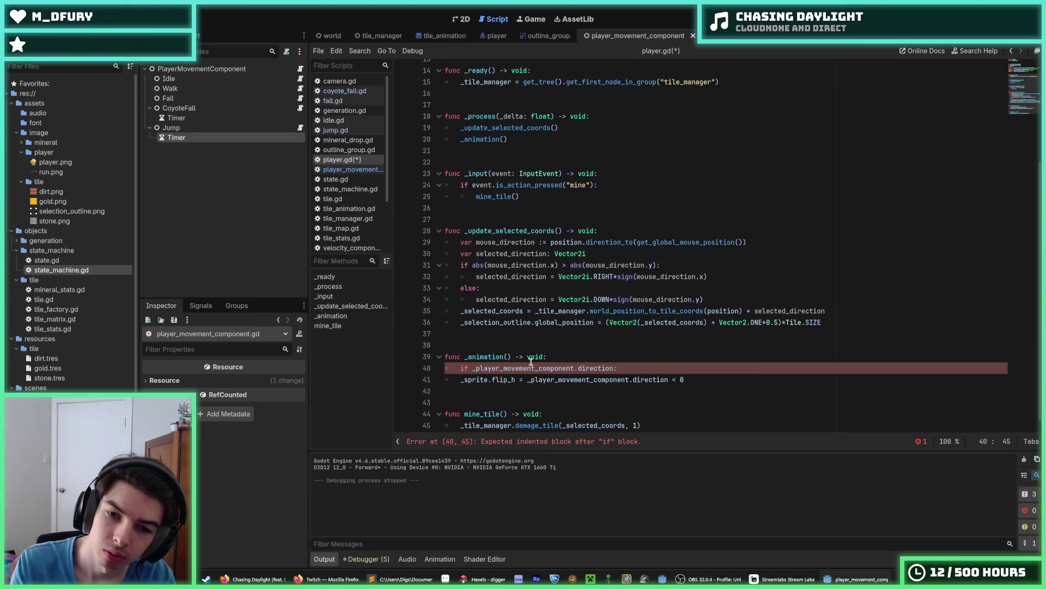
{"action": "key", "text": "Down"}
{"action": "key", "text": "ctrl+s"}
{"action": "left_click", "coordinate": [686, 359]}
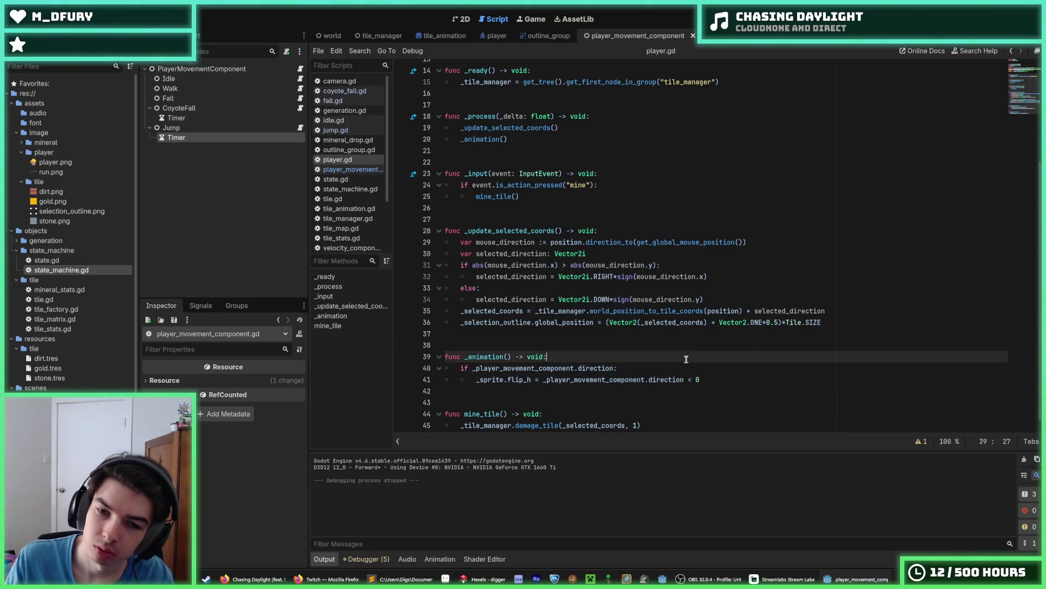
{"action": "key", "text": "F5"}
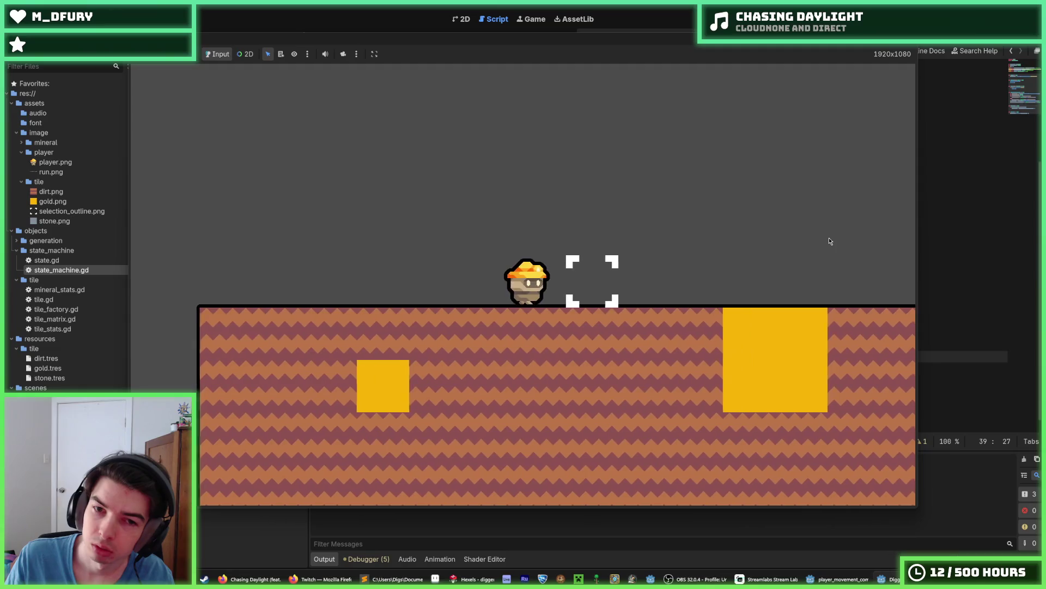
Walk the miner left and right and jump with A, D and Space, then stop with F8.
{"action": "key", "text": "a"}
{"action": "key", "text": "d"}
{"action": "key", "text": "space"}
{"action": "key", "text": "a"}
{"action": "key", "text": "space"}
{"action": "key", "text": "d"}
{"action": "key", "text": "d"}
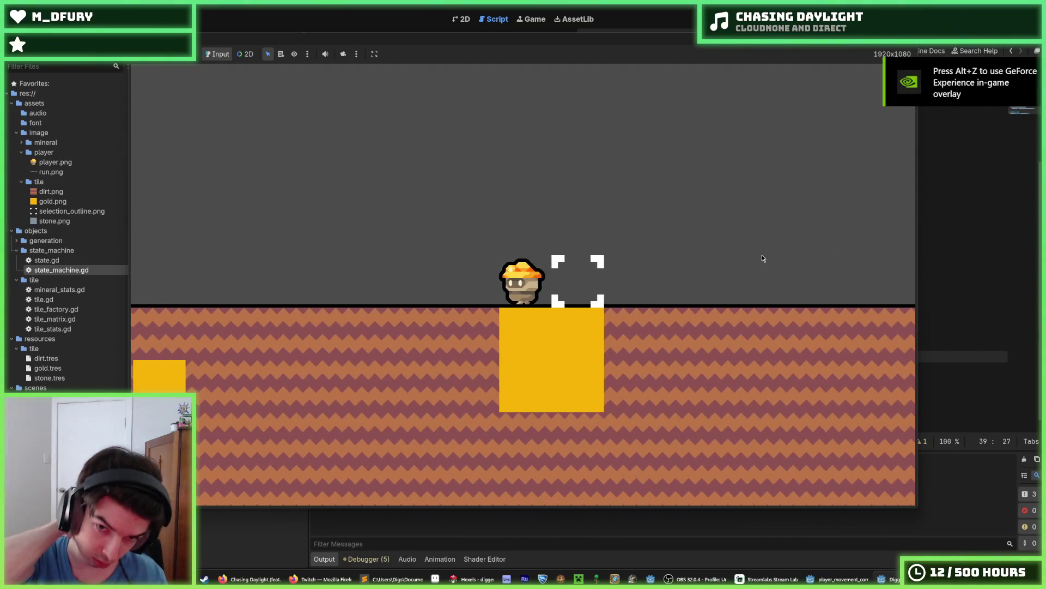
{"action": "key", "text": "a"}
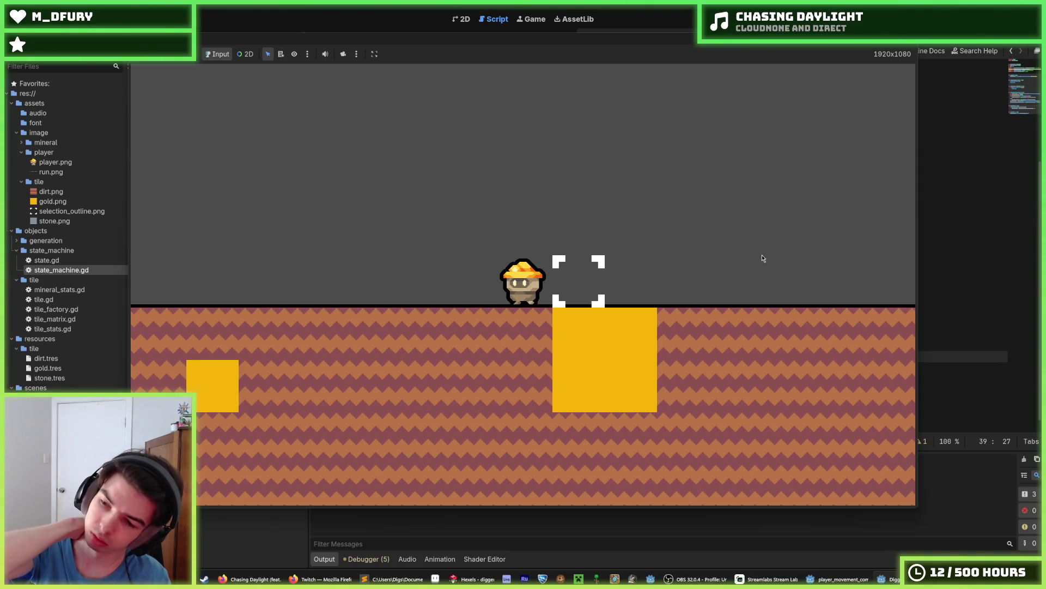
{"action": "key", "text": "a"}
{"action": "key", "text": "d"}
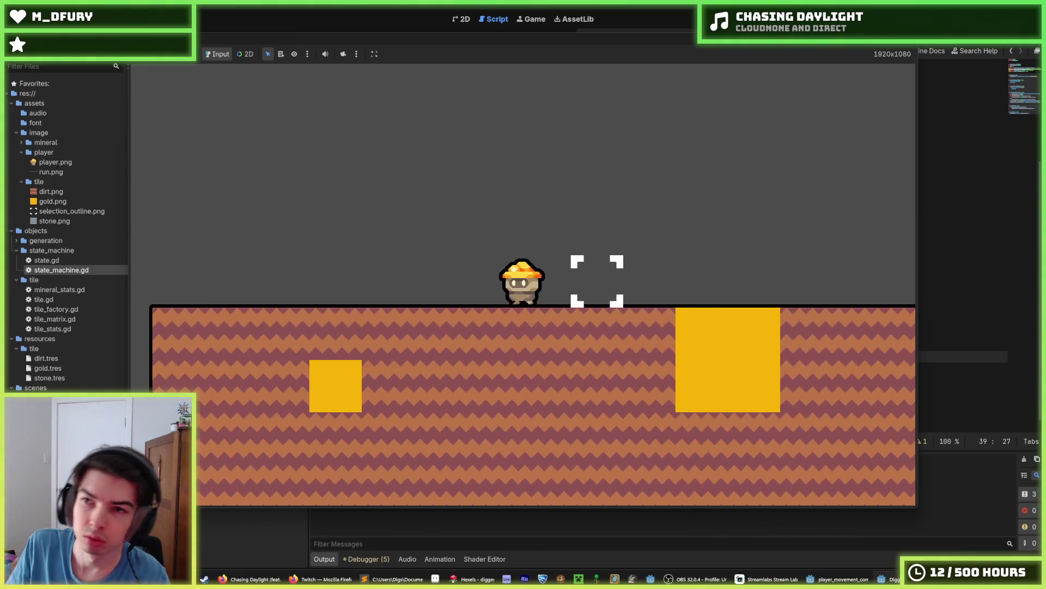
{"action": "key", "text": "F8"}
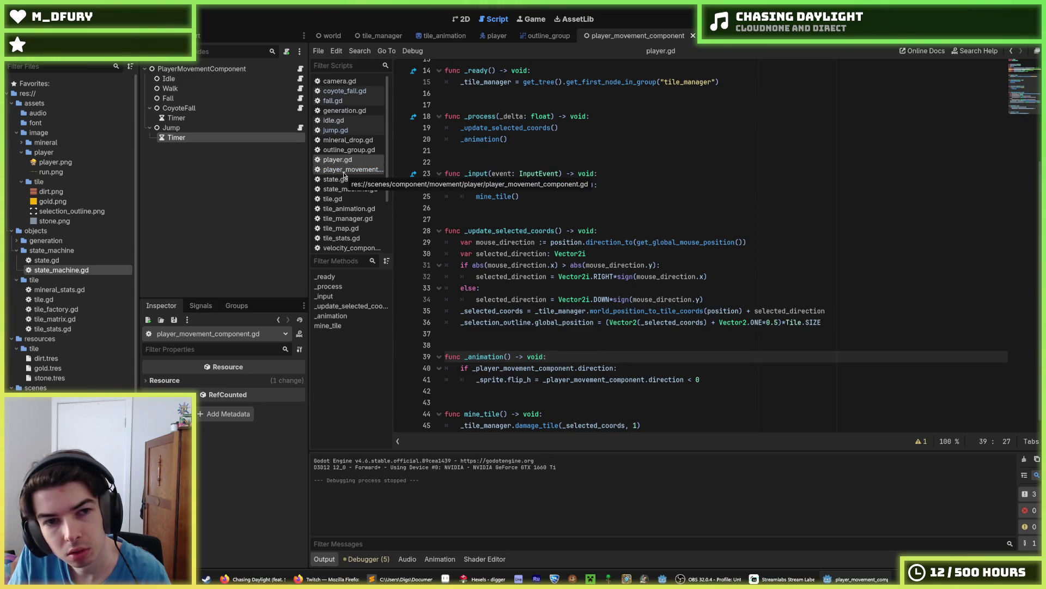
Review walk.gd, the movement component and player.gd's flip_h line, then run the project.
{"action": "left_click", "coordinate": [302, 89]}
{"action": "left_click_drag", "start_coordinate": [577, 274], "coordinate": [457, 254]}
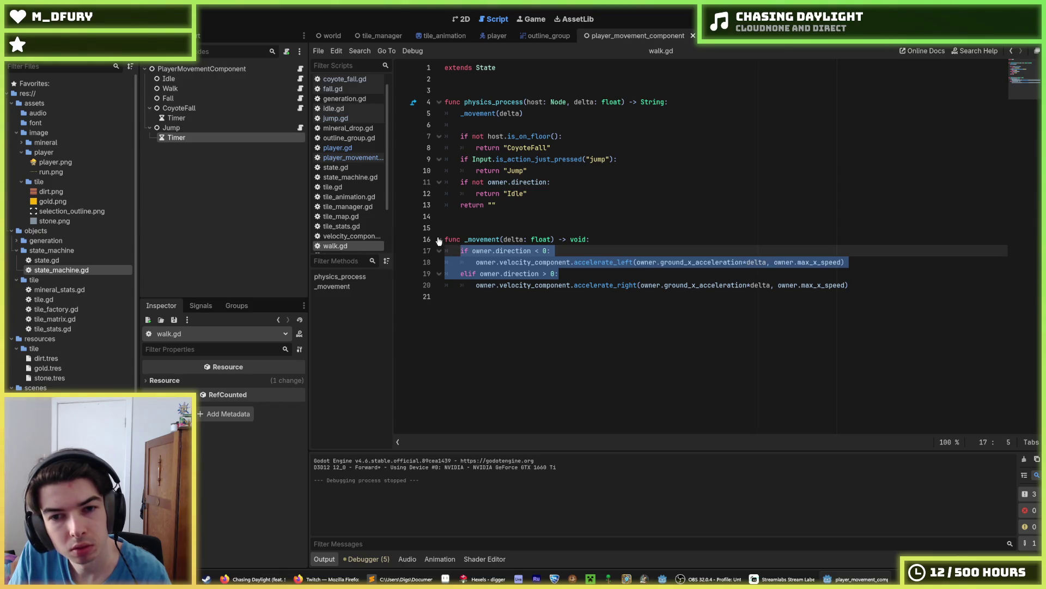
{"action": "left_click", "coordinate": [302, 70]}
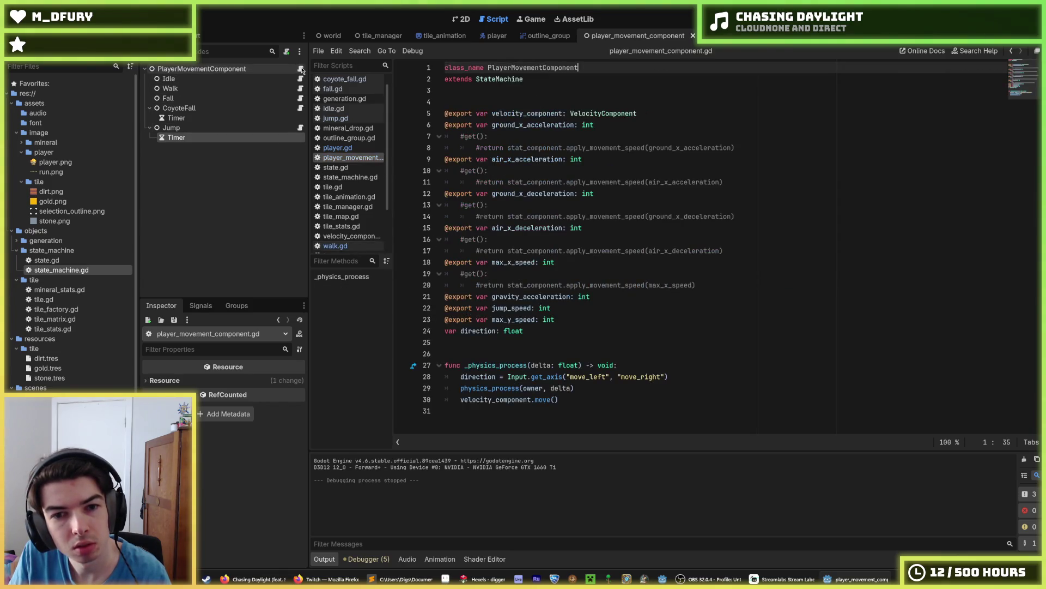
{"action": "left_click", "coordinate": [334, 148]}
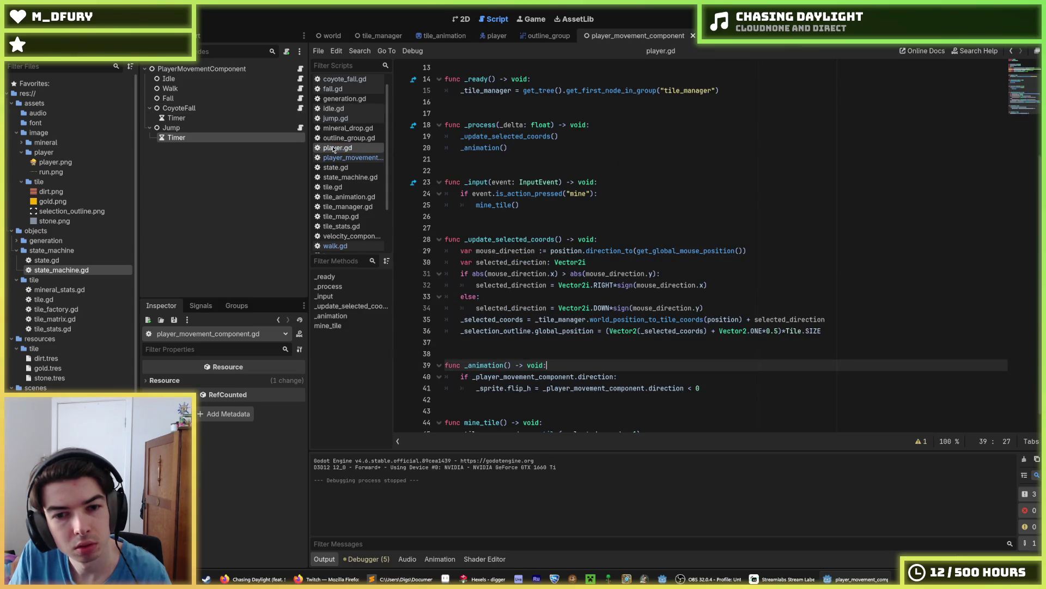
{"action": "left_click", "coordinate": [638, 378]}
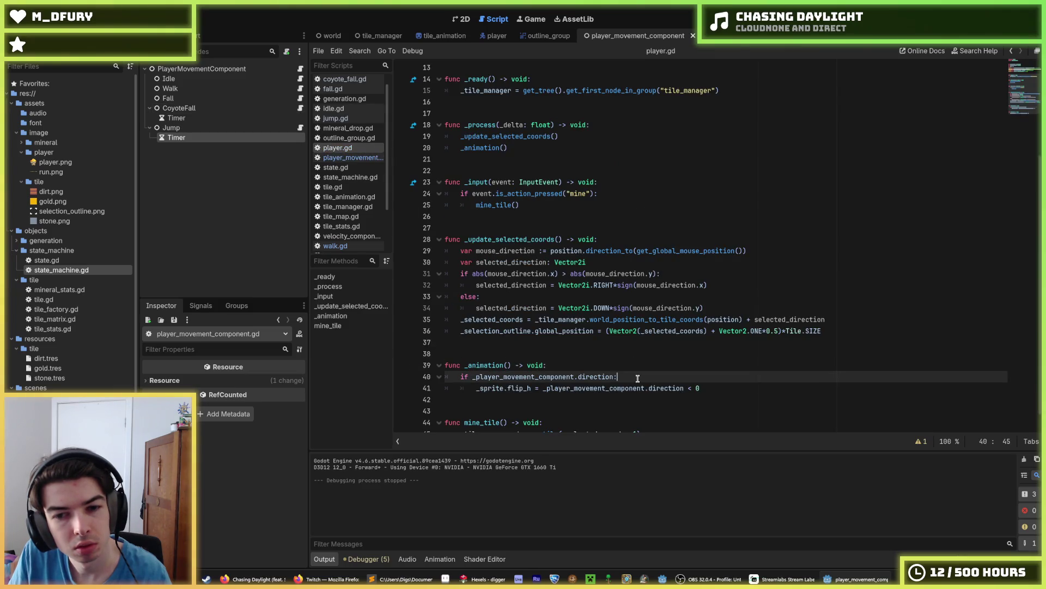
{"action": "left_click", "coordinate": [715, 386]}
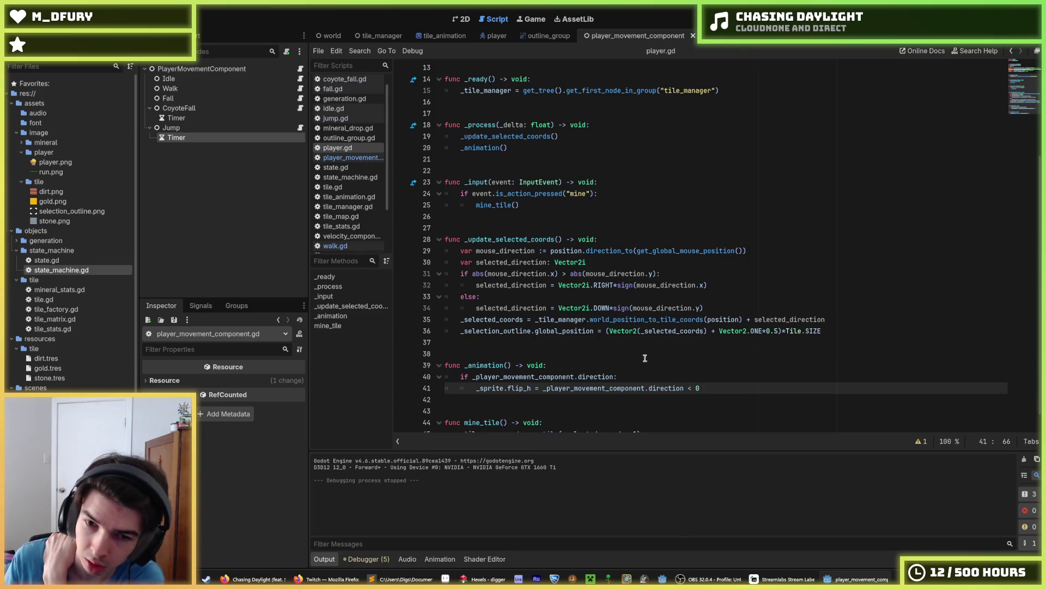
{"action": "scroll", "coordinate": [645, 358], "scroll_direction": "down", "scroll_amount": 1}
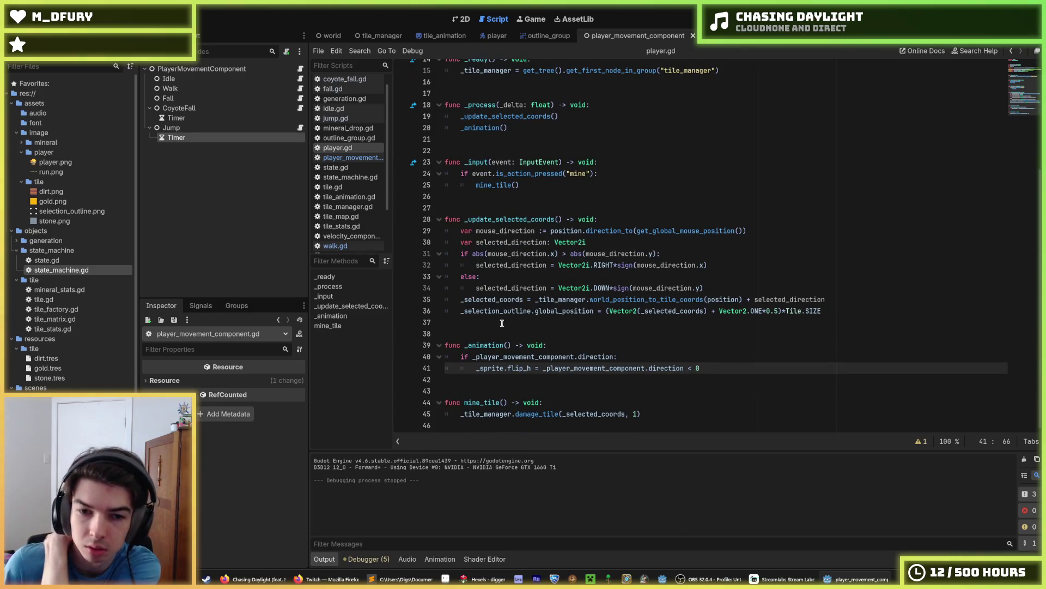
{"action": "left_click", "coordinate": [902, 19]}
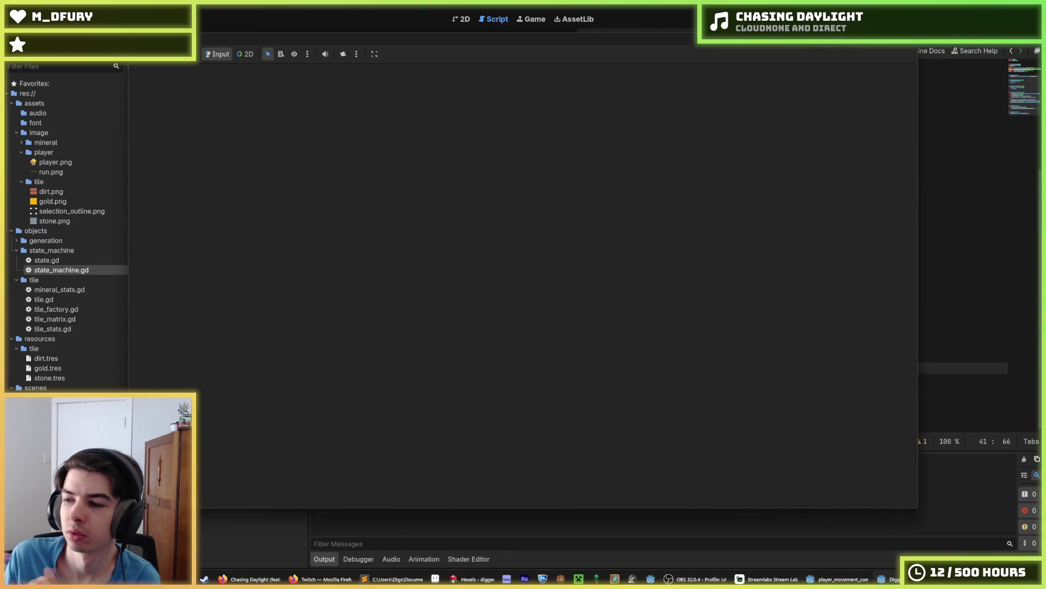
Walk left and right and dig down with A, D and S, stop the game, and switch to Hexels.
{"action": "key", "text": "a"}
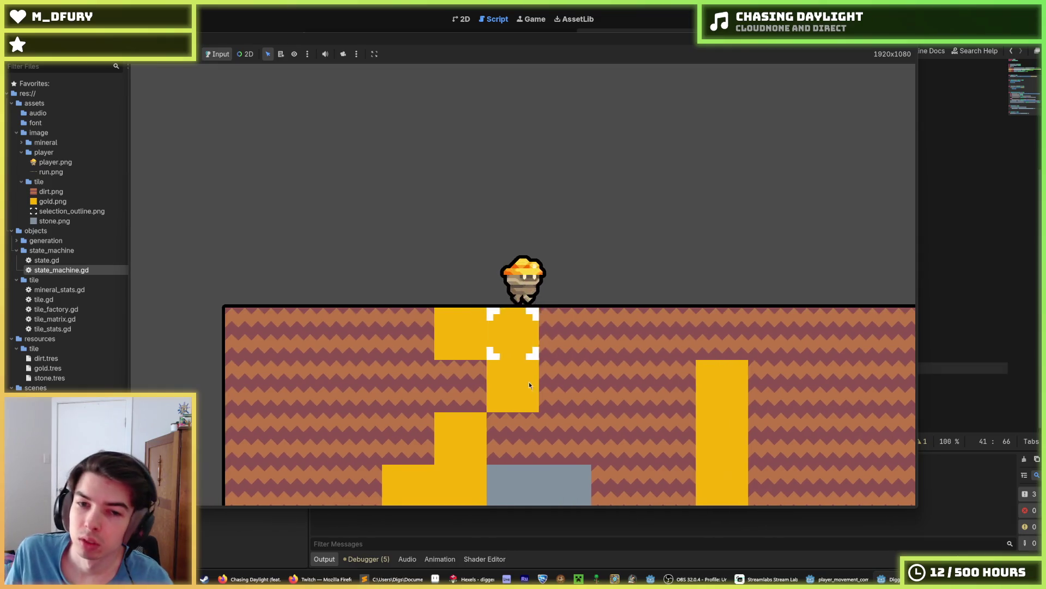
{"action": "key", "text": "d"}
{"action": "key", "text": "s"}
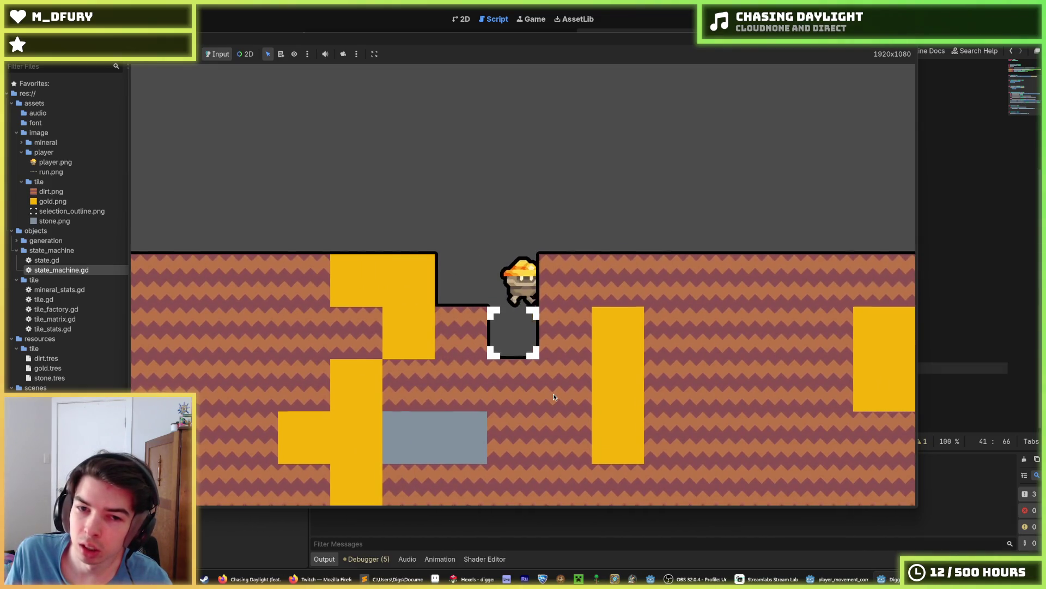
{"action": "key", "text": "F5"}
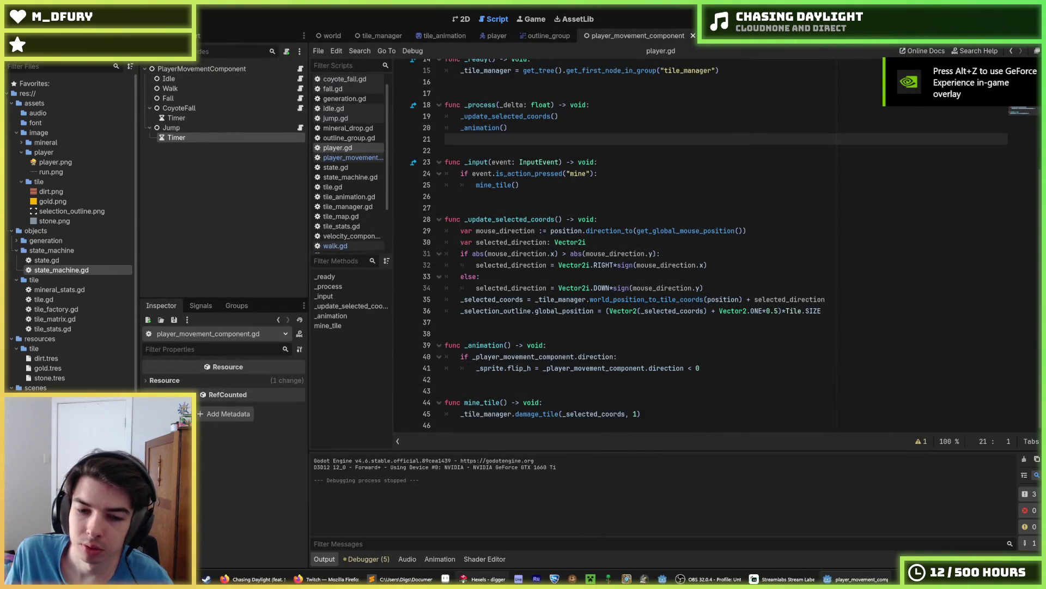
{"action": "left_click", "coordinate": [477, 579]}
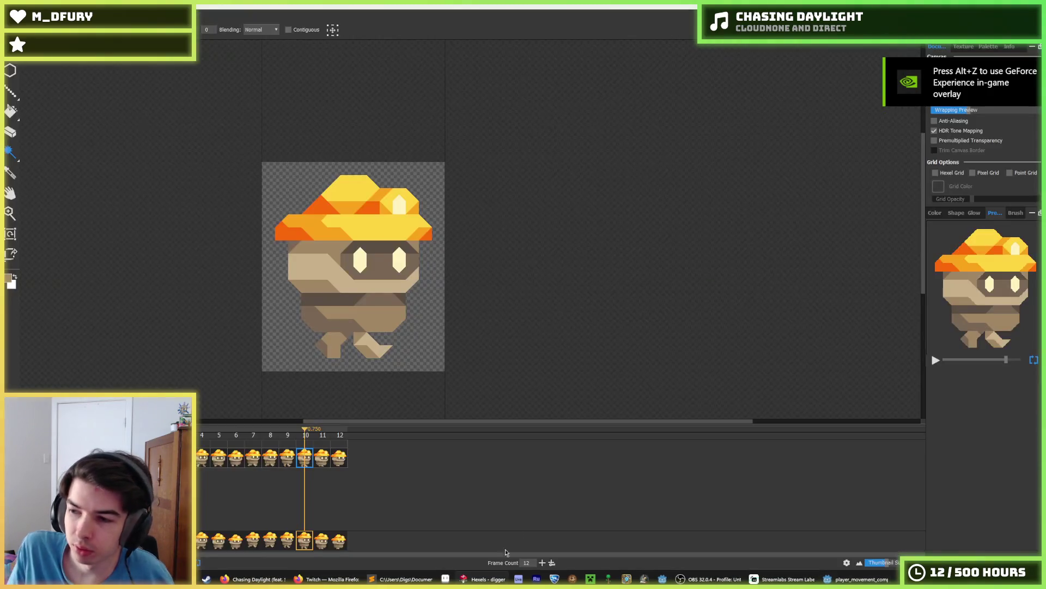
Play the digger animation in the timeline and step back to its first frame.
{"action": "key", "text": "space"}
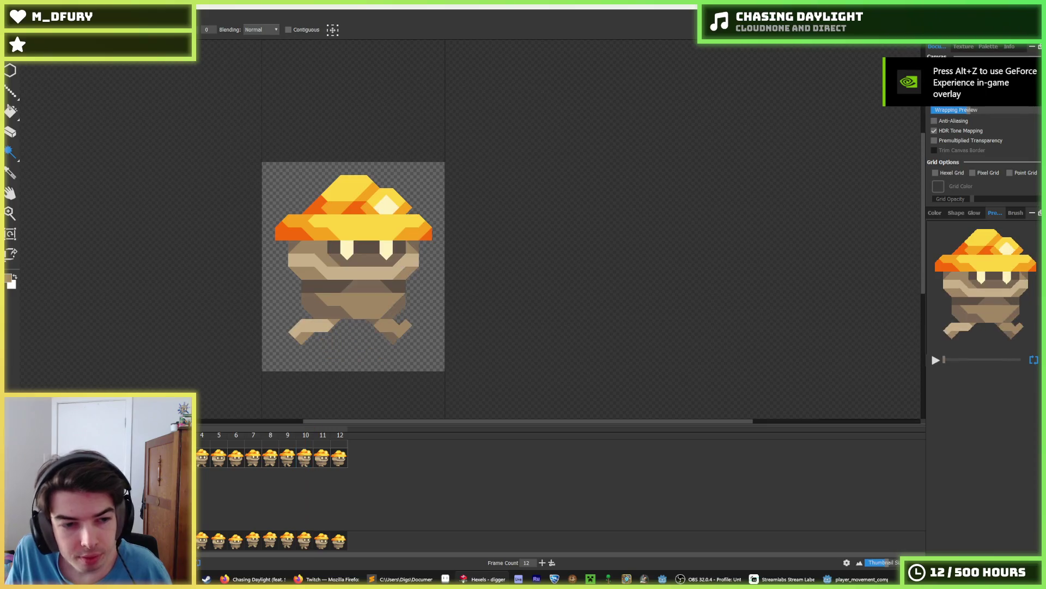
{"action": "key", "text": "space"}
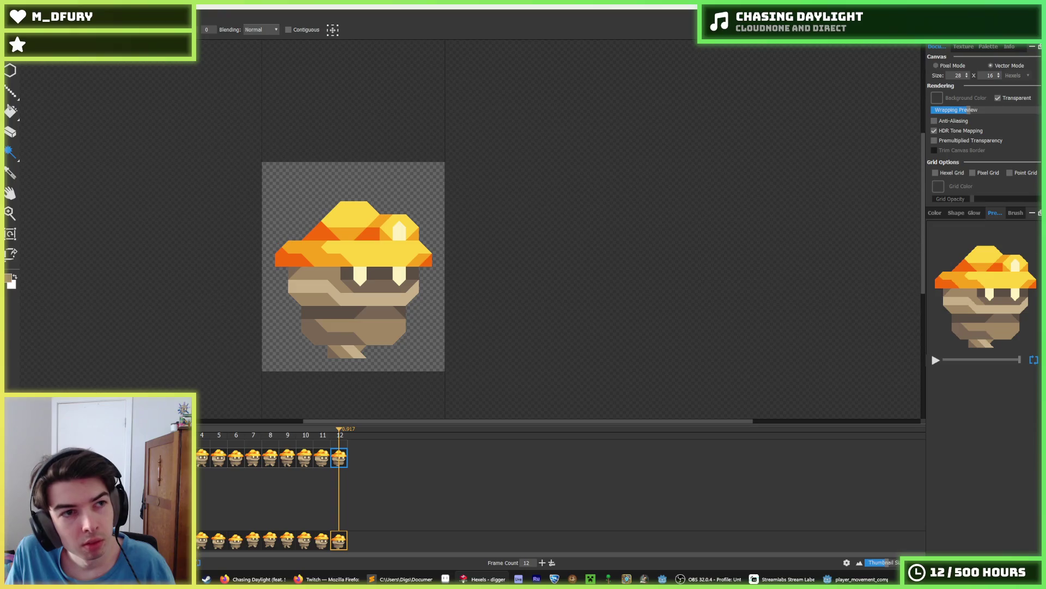
{"action": "key", "text": "alt+f"}
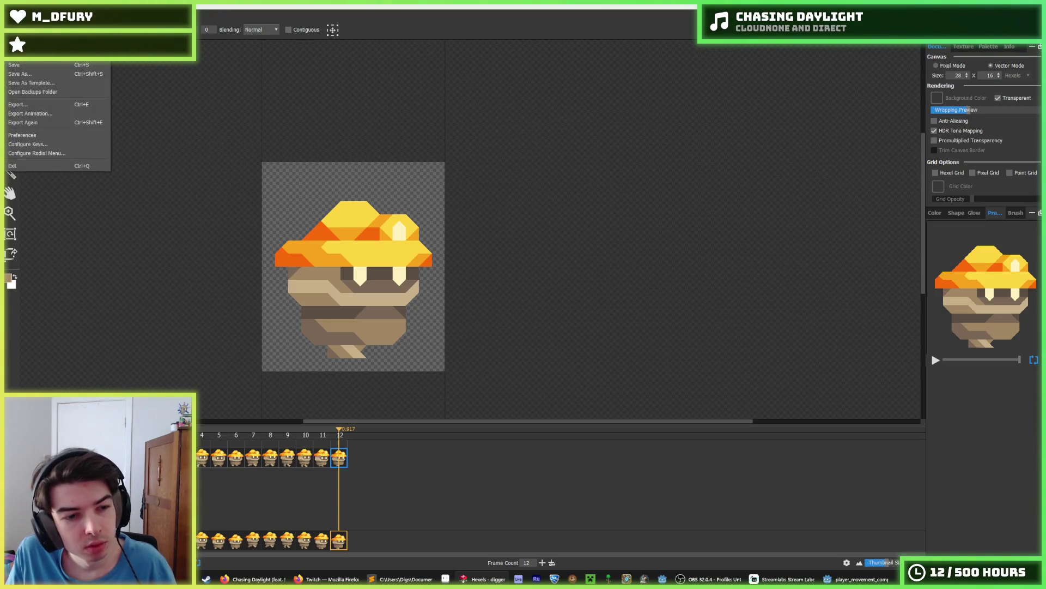
{"action": "key", "text": "Escape"}
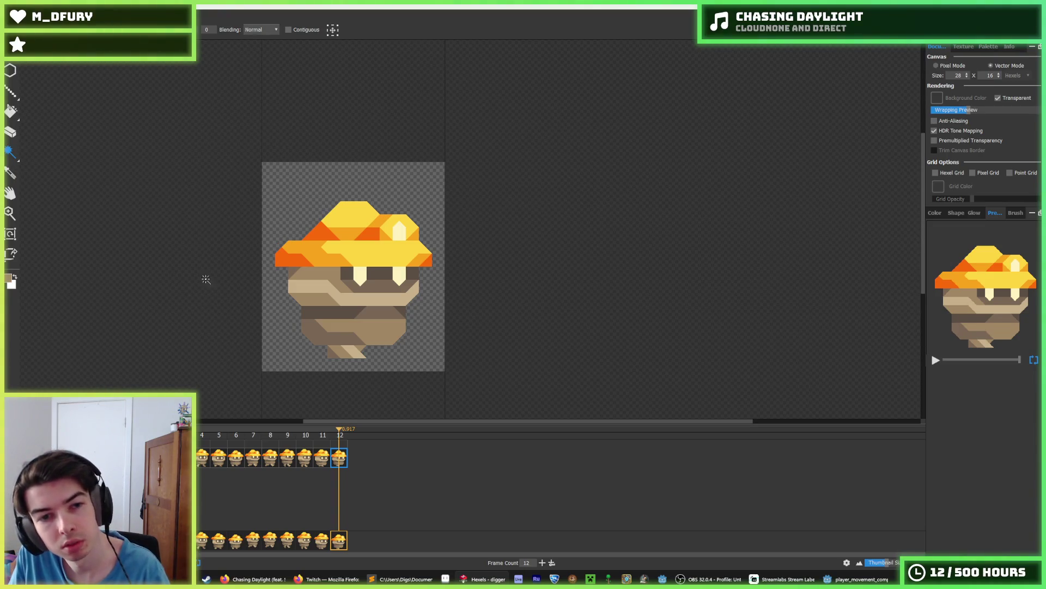
{"action": "key", "text": "Right"}
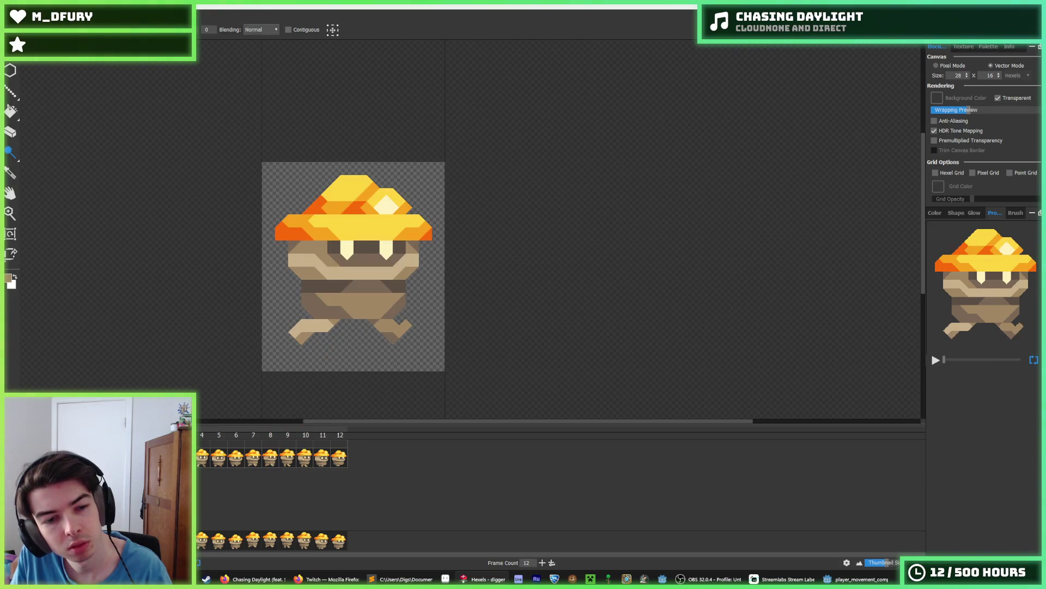
Save the sprite under the new name digger_idle with Save As.
{"action": "key", "text": "ctrl+shift+s"}
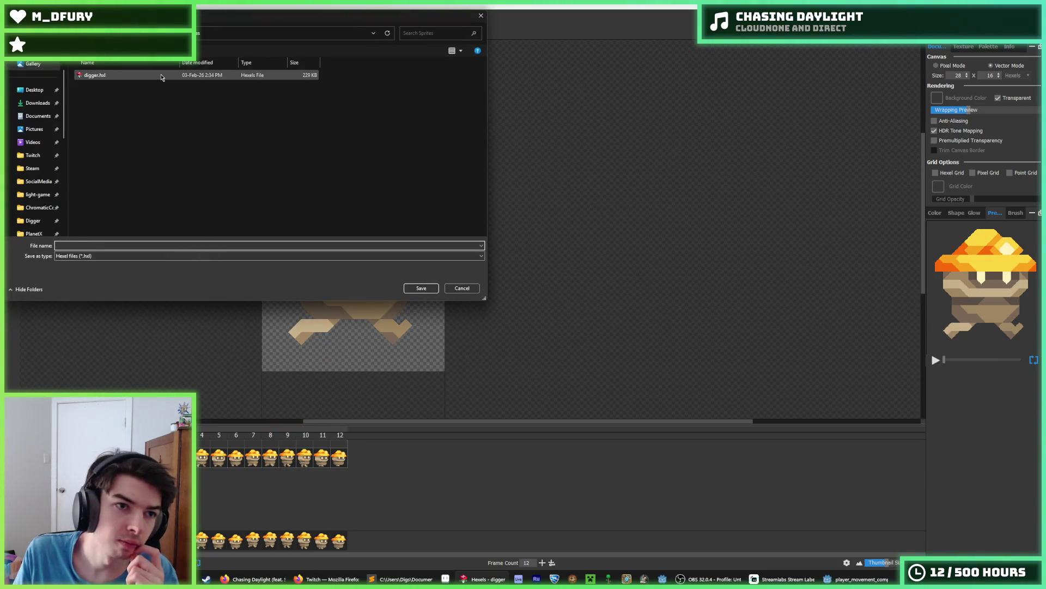
{"action": "double_click", "coordinate": [71, 246]}
{"action": "left_click", "coordinate": [68, 246]}
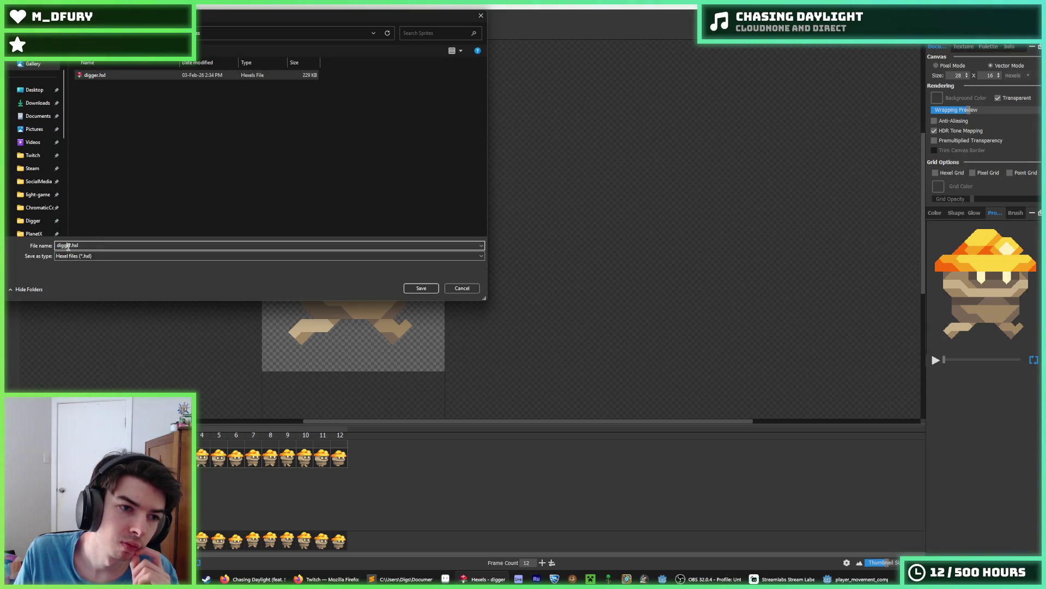
{"action": "type", "text": "_idl"}
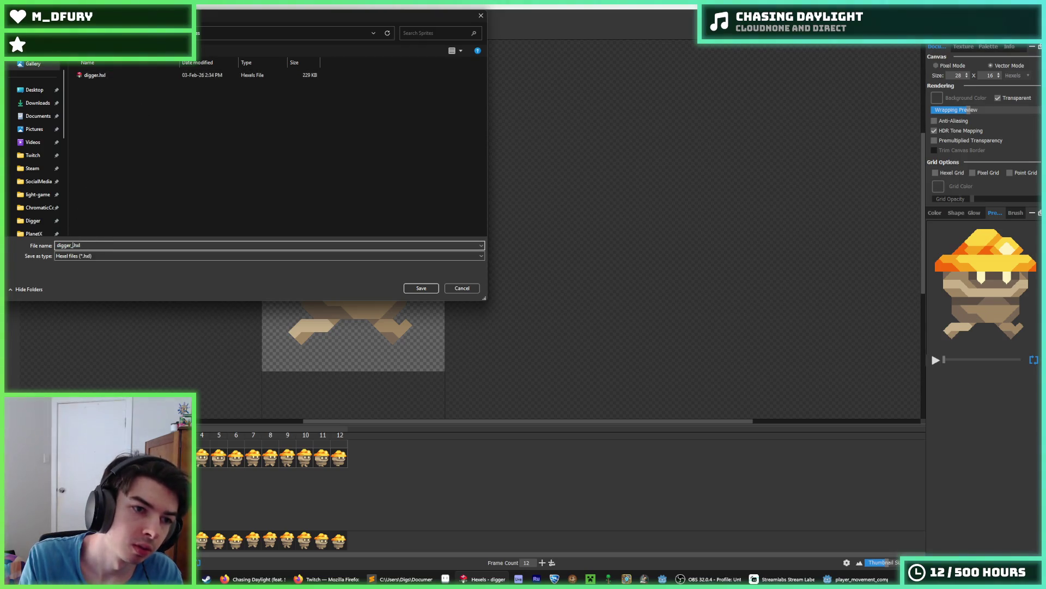
{"action": "type", "text": "e"}
{"action": "key", "text": "Return"}
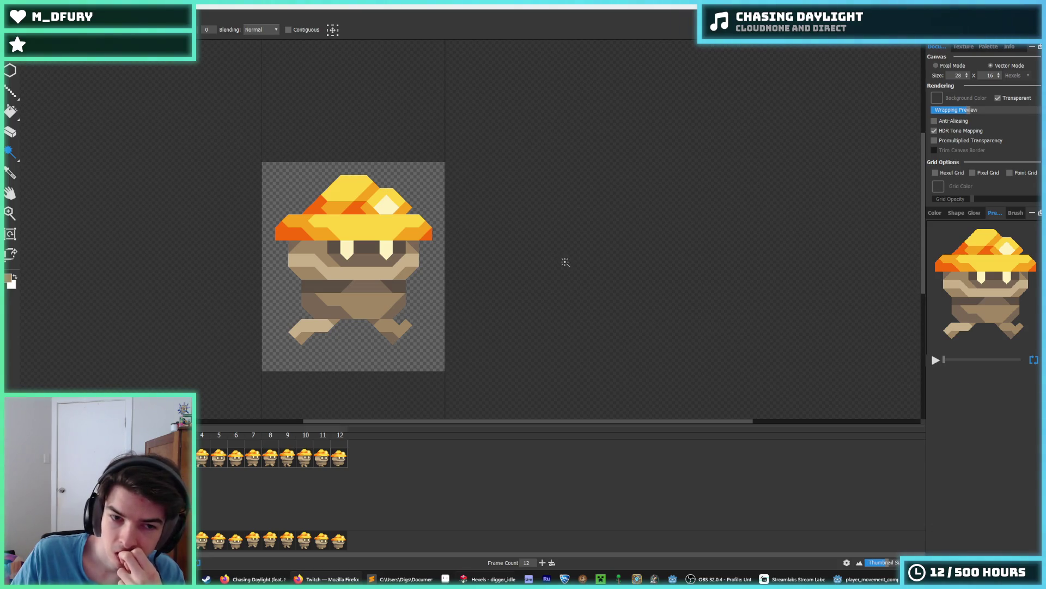
{"action": "left_click", "coordinate": [585, 244]}
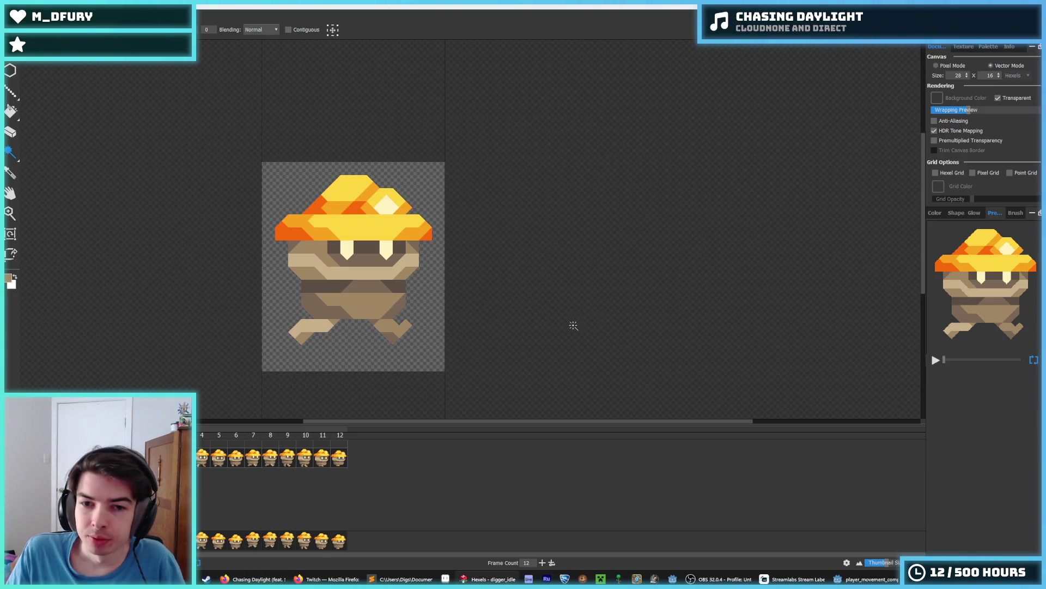
{"action": "scroll", "coordinate": [276, 271], "scroll_direction": "up", "scroll_amount": 1}
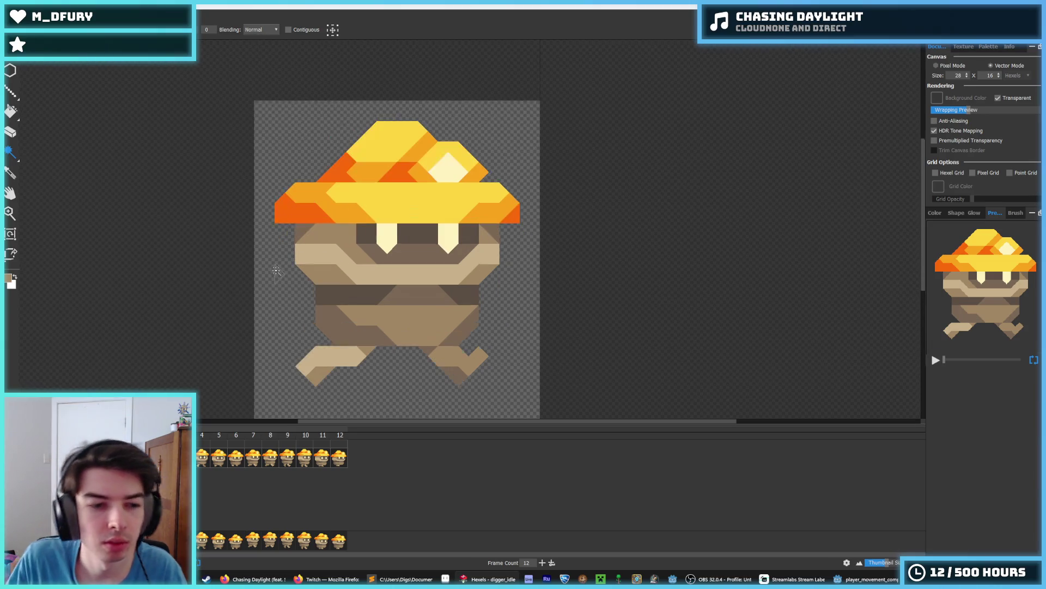
{"action": "mouse_move", "coordinate": [185, 462]}
{"action": "left_mouse_down"}
{"action": "mouse_move", "coordinate": [251, 462]}
{"action": "mouse_move", "coordinate": [228, 460]}
{"action": "mouse_move", "coordinate": [240, 463]}
{"action": "left_mouse_up"}
{"action": "left_click", "coordinate": [201, 459]}
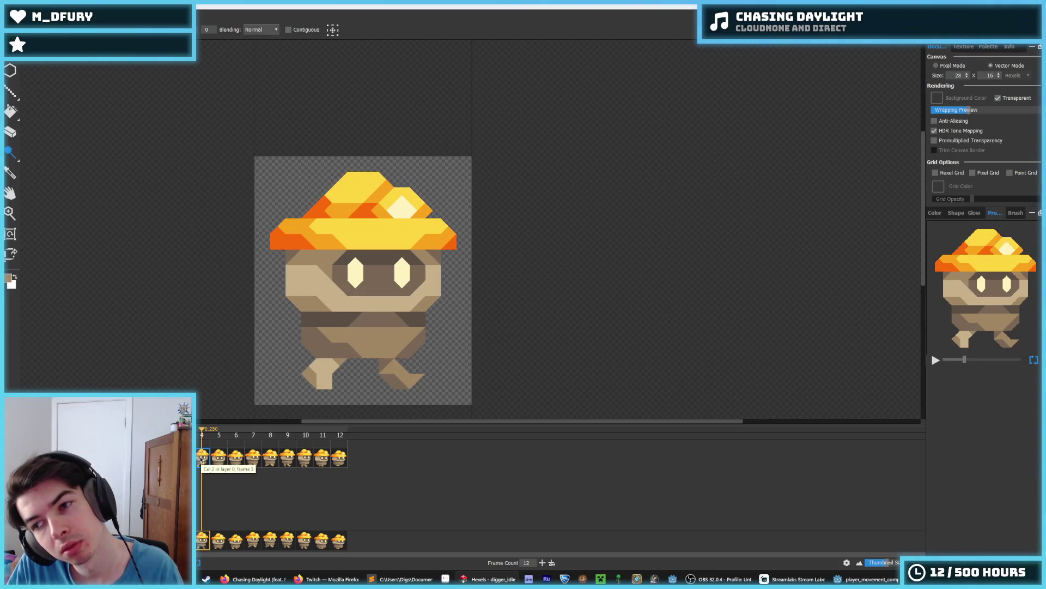
{"action": "mouse_move", "coordinate": [201, 459]}
{"action": "left_mouse_down"}
{"action": "mouse_move", "coordinate": [184, 460]}
{"action": "mouse_move", "coordinate": [250, 462]}
{"action": "left_mouse_up"}
{"action": "left_click", "coordinate": [230, 462]}
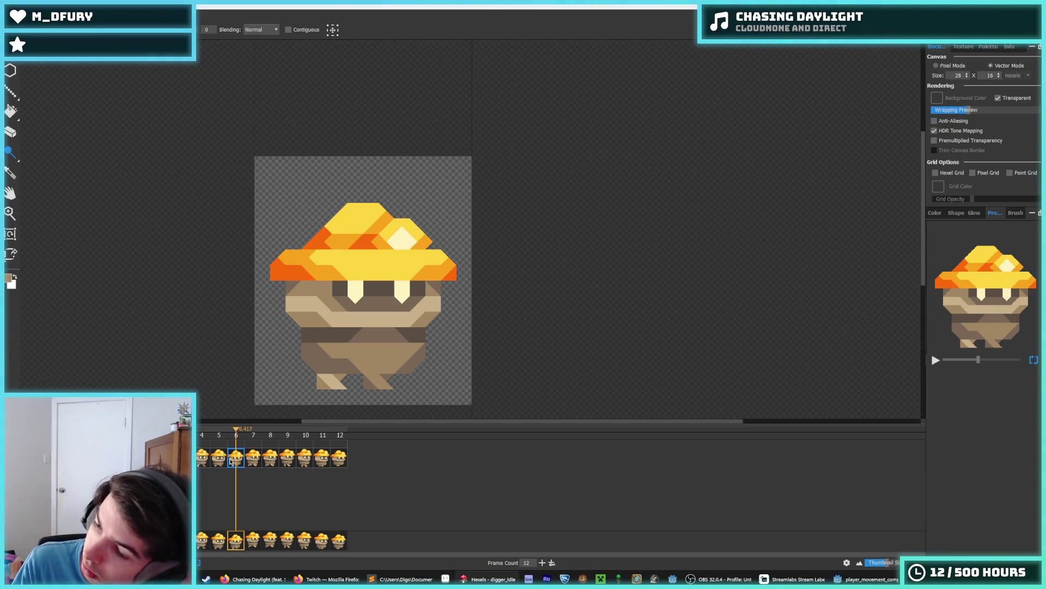
{"action": "key", "text": "Right"}
{"action": "key", "text": "Left"}
{"action": "left_click", "coordinate": [222, 459]}
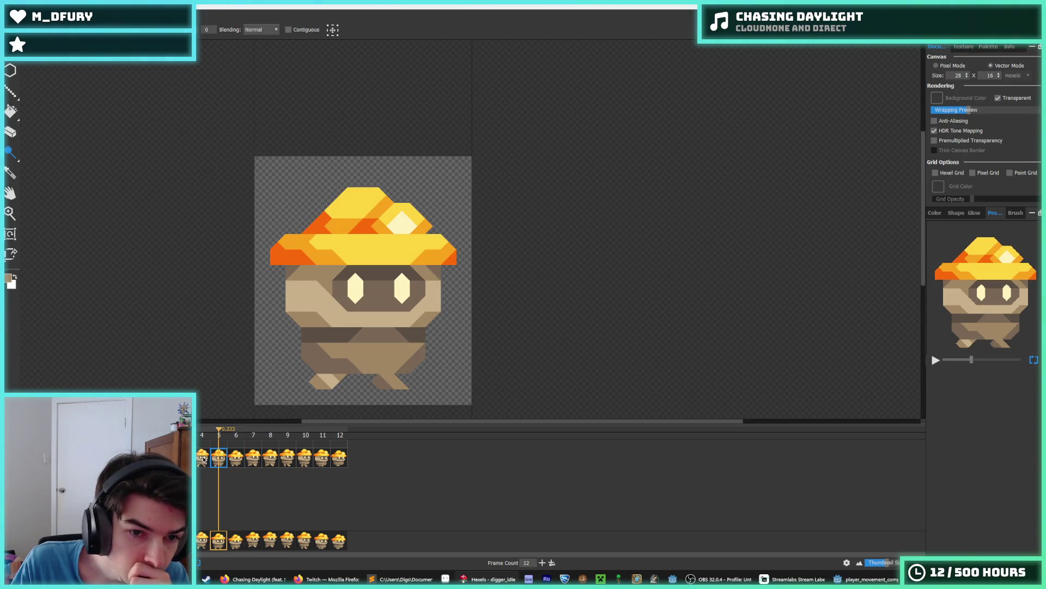
{"action": "left_click", "coordinate": [204, 459]}
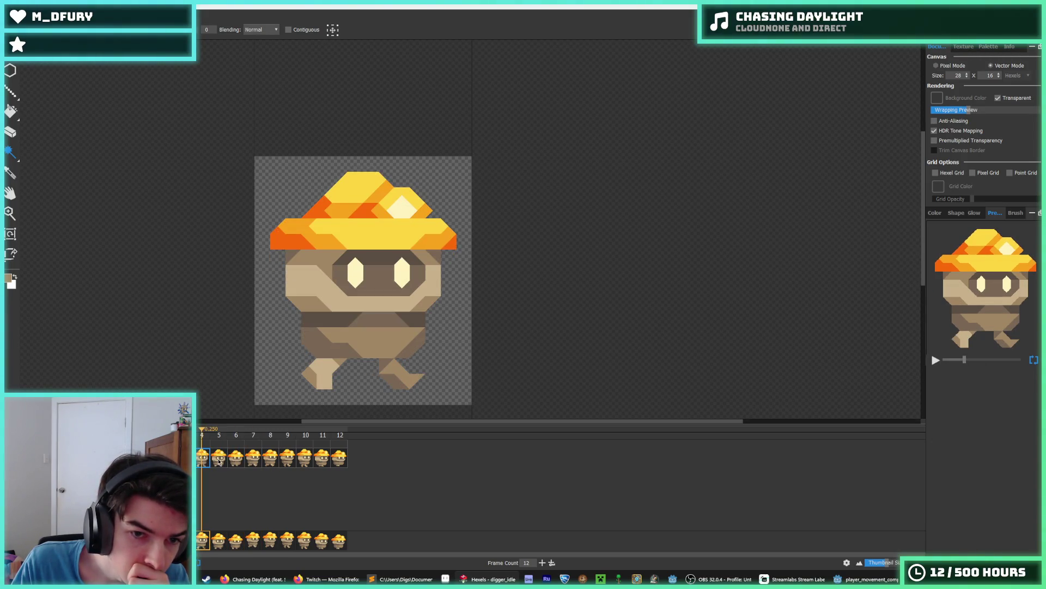
{"action": "left_click", "coordinate": [218, 460]}
{"action": "left_click", "coordinate": [232, 463]}
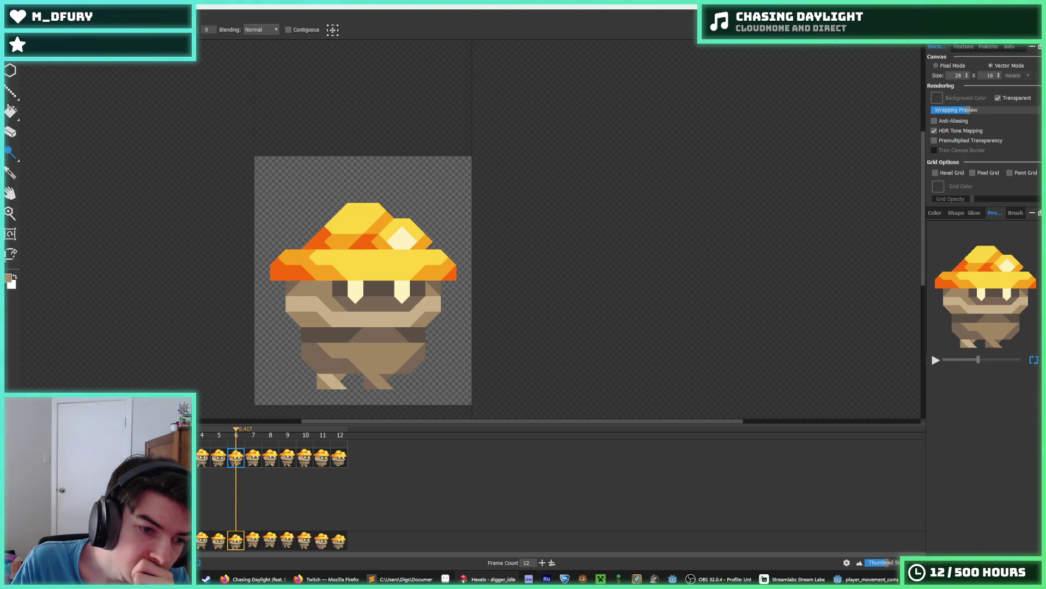
{"action": "left_click", "coordinate": [186, 458]}
{"action": "left_click", "coordinate": [186, 460]}
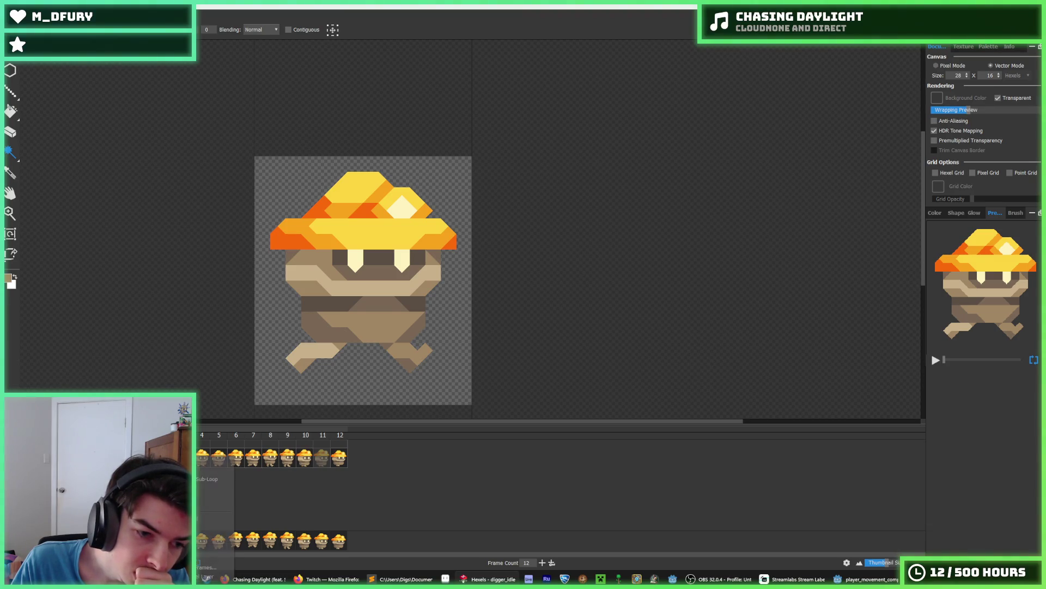
Delete the cels in frames 12, 9 and 8, then play the animation to review.
{"action": "left_click", "coordinate": [312, 459]}
{"action": "left_click", "coordinate": [338, 458]}
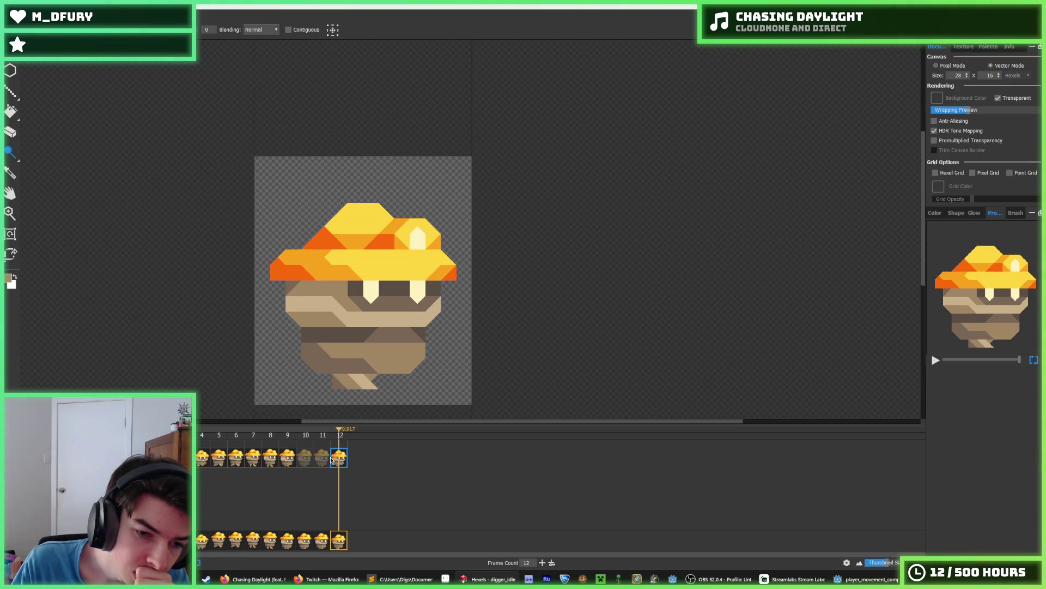
{"action": "right_click", "coordinate": [335, 459]}
{"action": "left_click", "coordinate": [362, 540]}
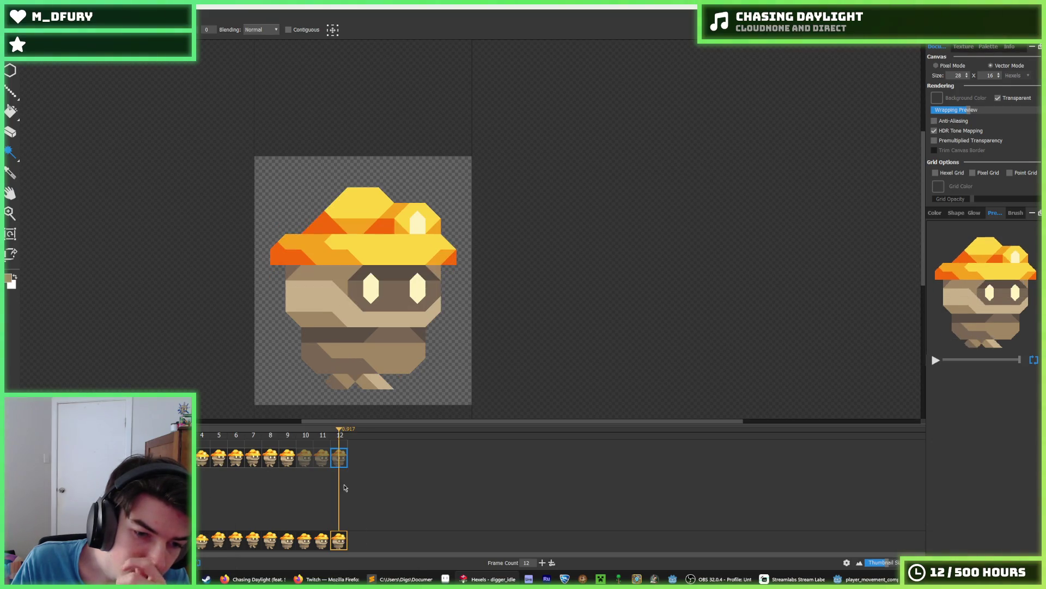
{"action": "left_click", "coordinate": [291, 459]}
{"action": "right_click", "coordinate": [297, 459]}
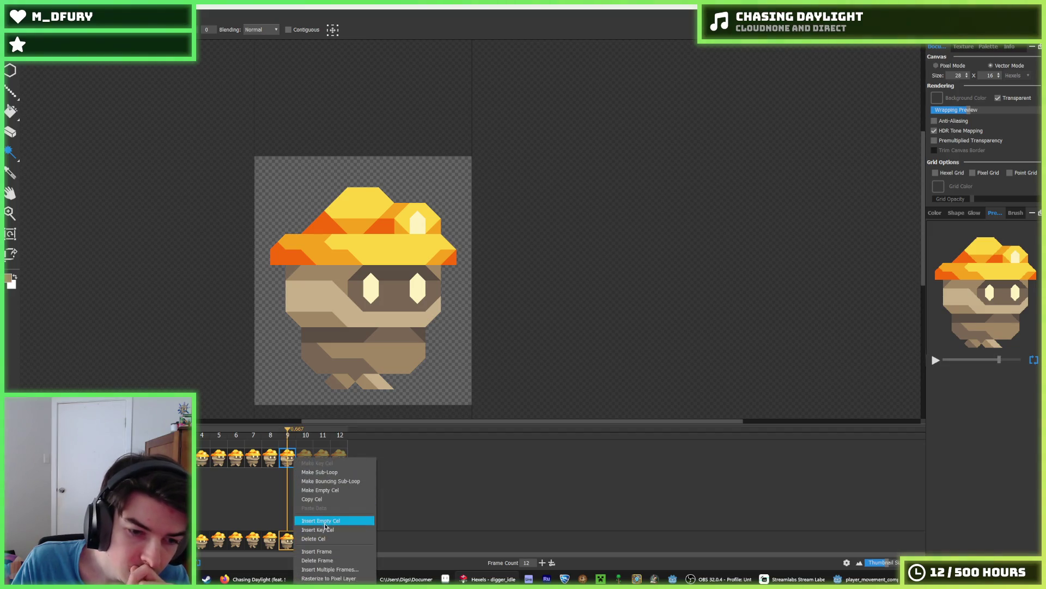
{"action": "left_click", "coordinate": [326, 538]}
{"action": "left_click", "coordinate": [270, 458]}
{"action": "right_click", "coordinate": [272, 460]}
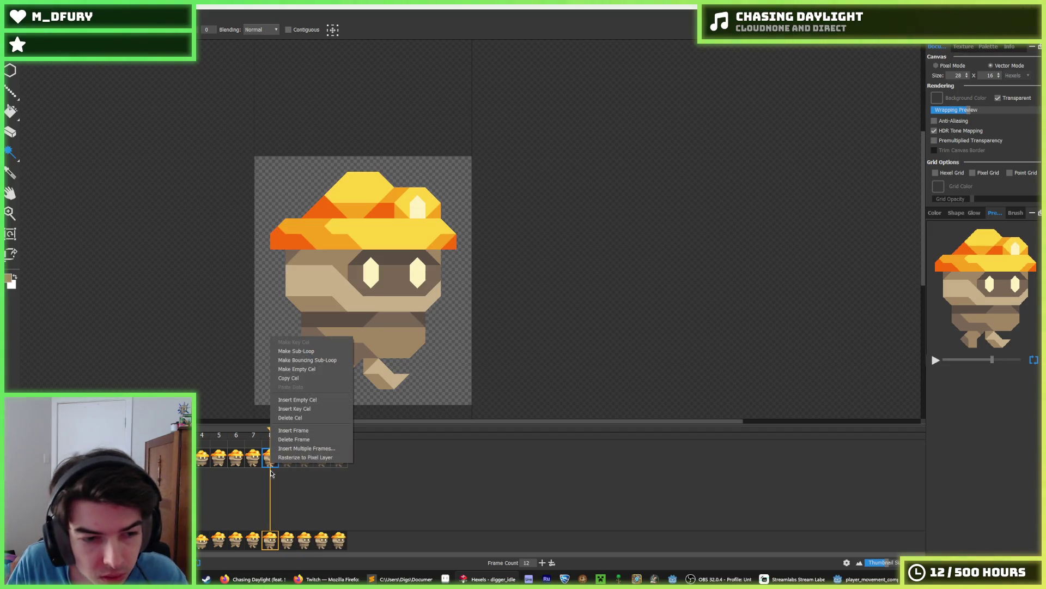
{"action": "left_click", "coordinate": [297, 418]}
{"action": "key", "text": "space"}
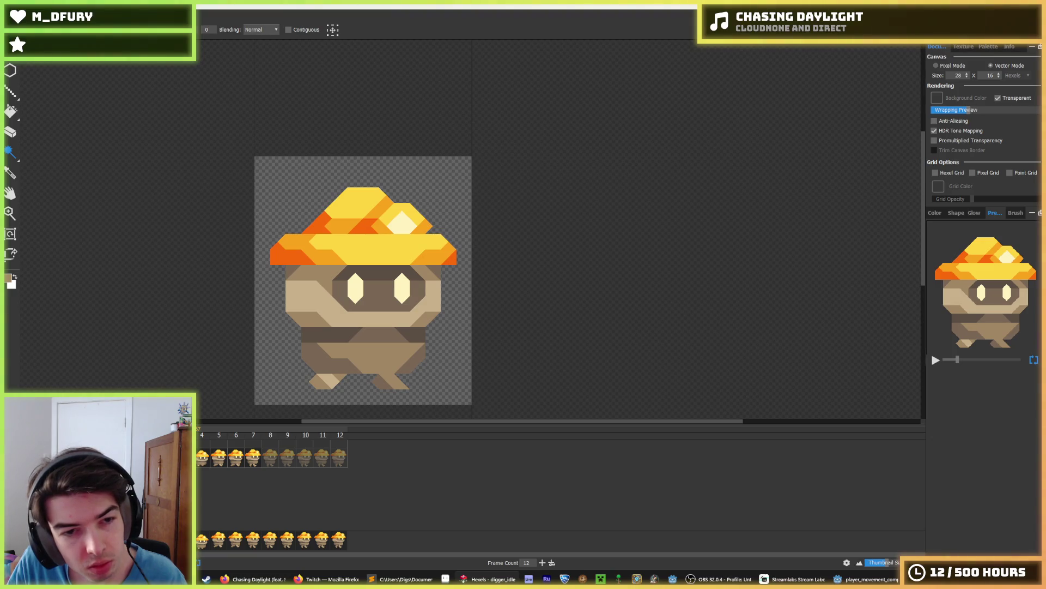
Delete the cels in frames 7, 5 and 4 and replay the animation.
{"action": "right_click", "coordinate": [193, 461]}
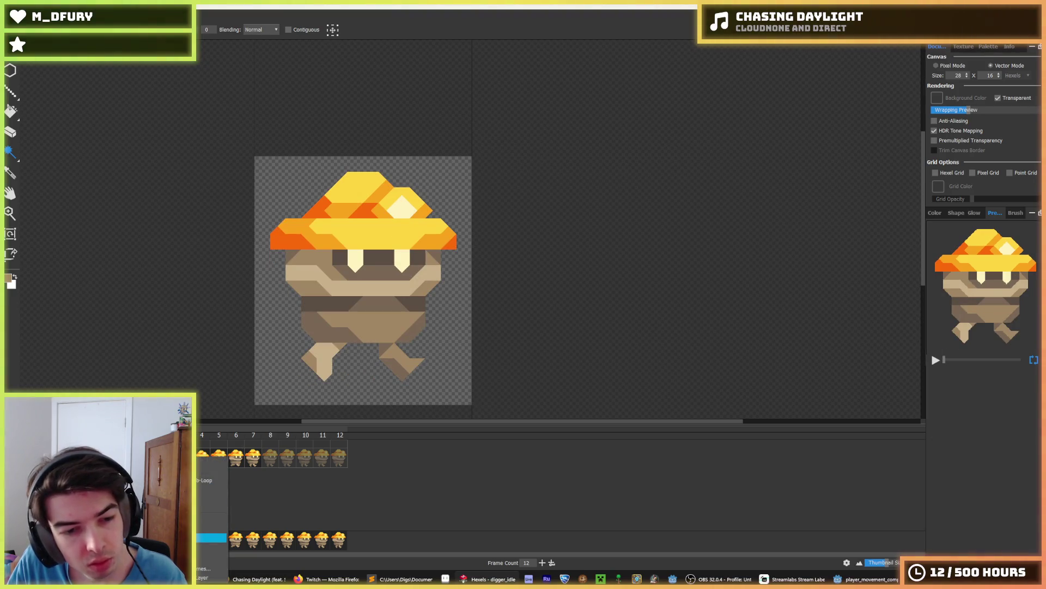
{"action": "left_click", "coordinate": [211, 538]}
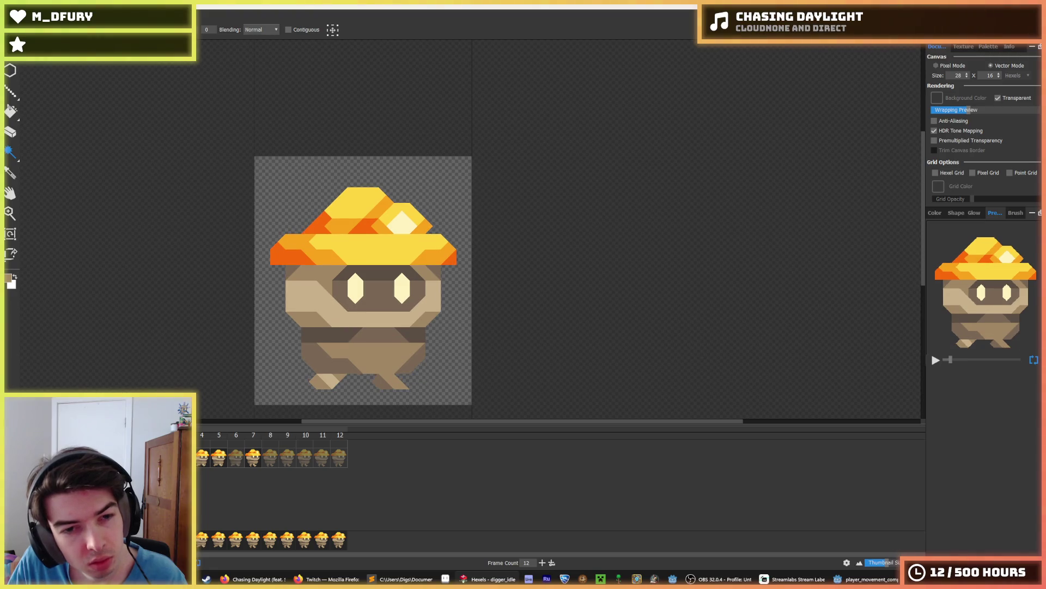
{"action": "right_click", "coordinate": [252, 463]}
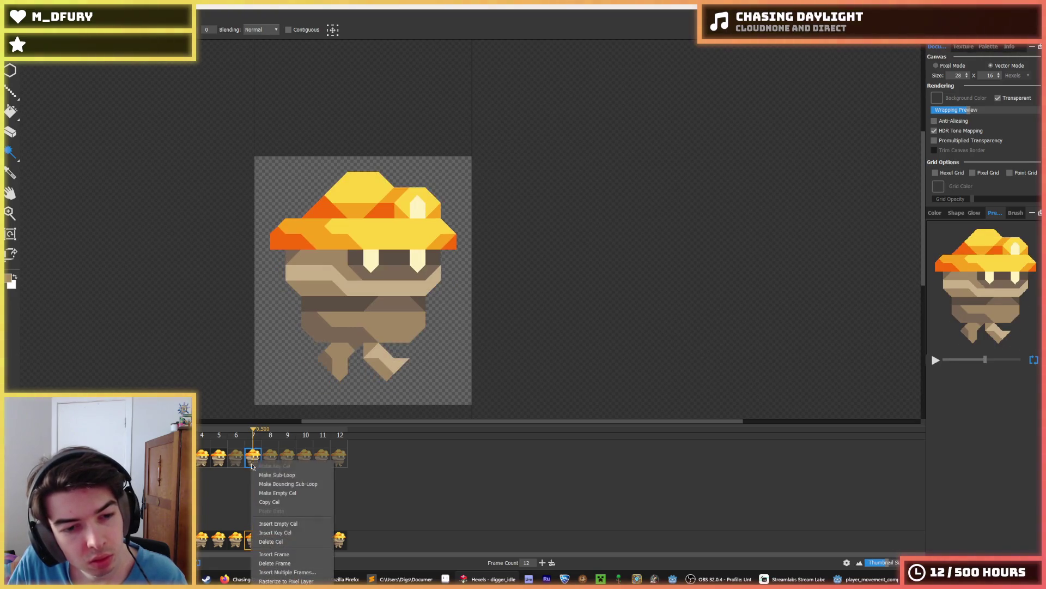
{"action": "left_click", "coordinate": [281, 545]}
{"action": "left_click", "coordinate": [219, 461]}
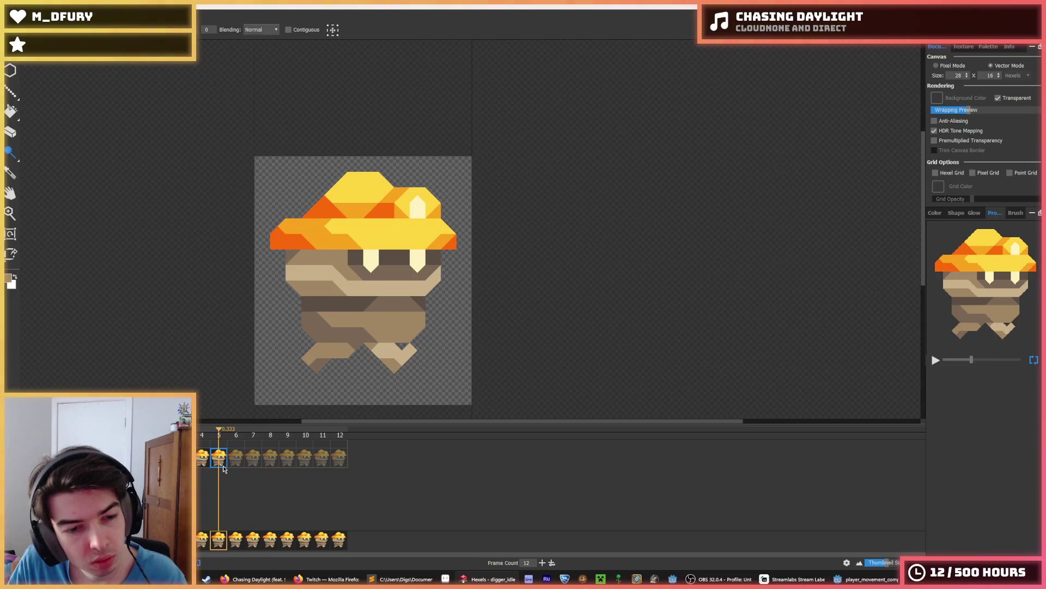
{"action": "right_click", "coordinate": [224, 468]}
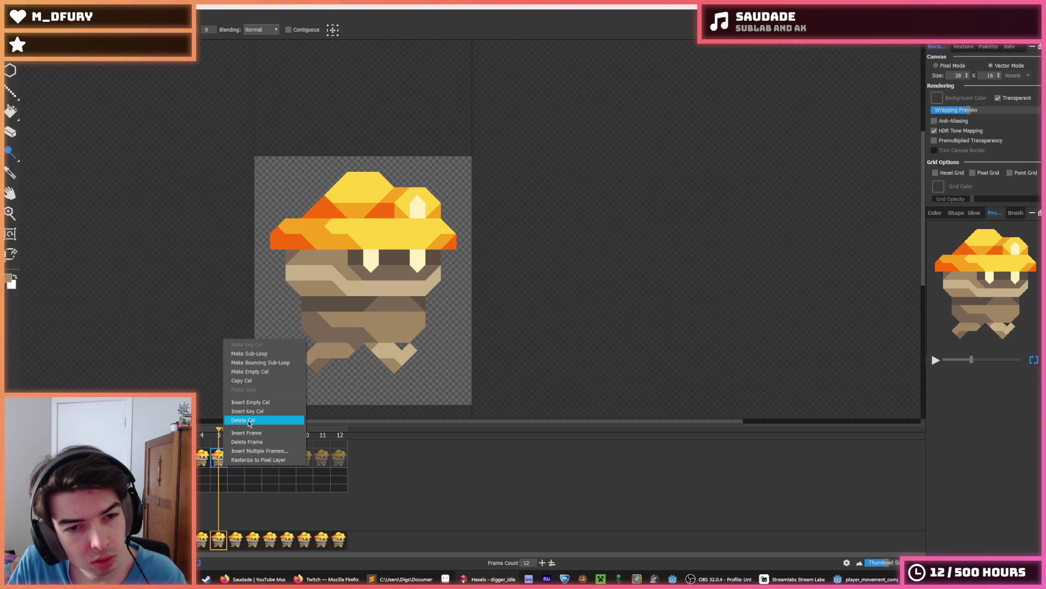
{"action": "left_click", "coordinate": [249, 420]}
{"action": "left_click", "coordinate": [203, 461]}
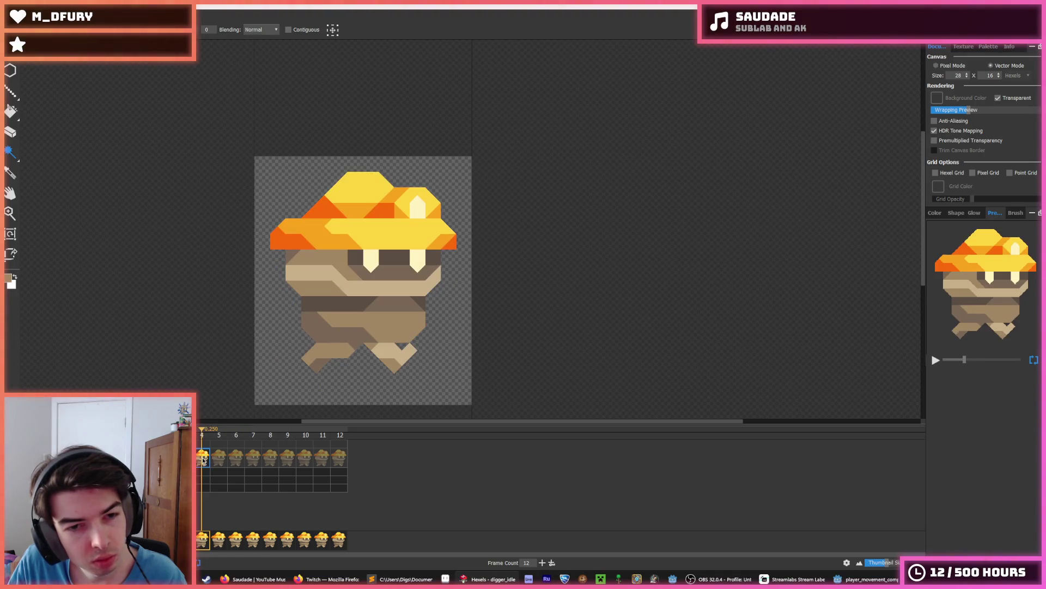
{"action": "right_click", "coordinate": [203, 461]}
{"action": "left_click", "coordinate": [205, 534]}
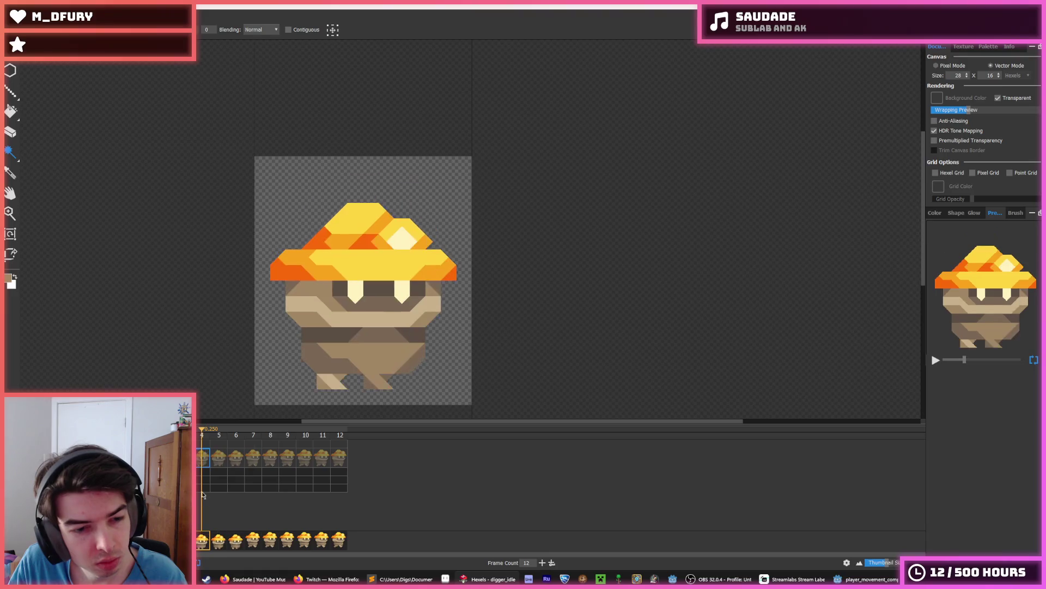
{"action": "key", "text": "space"}
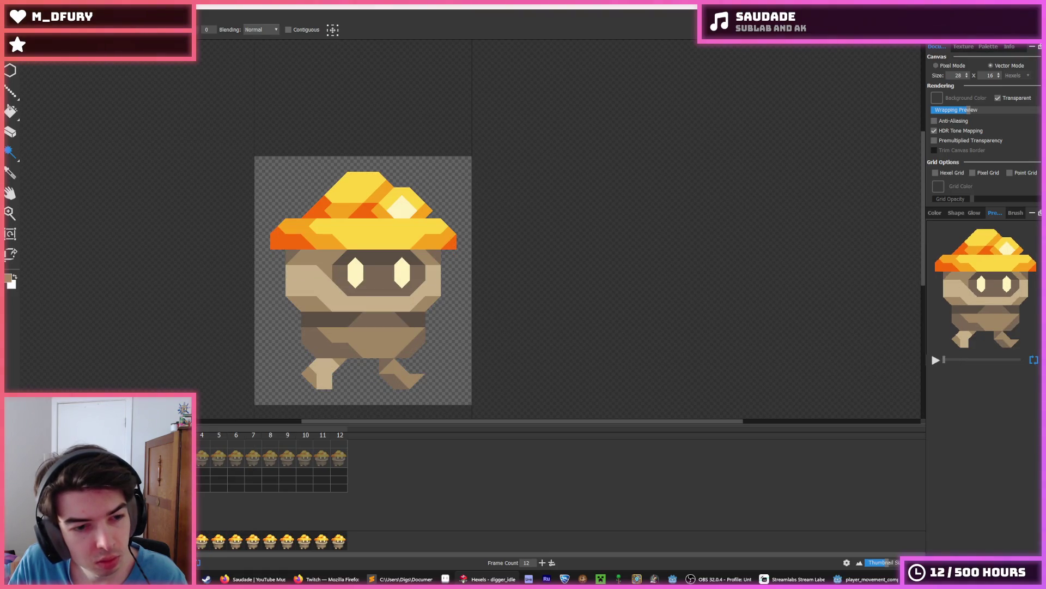
Select cels from frame 4 through 12 and delete frames until 7 remain.
{"action": "left_click", "coordinate": [207, 456]}
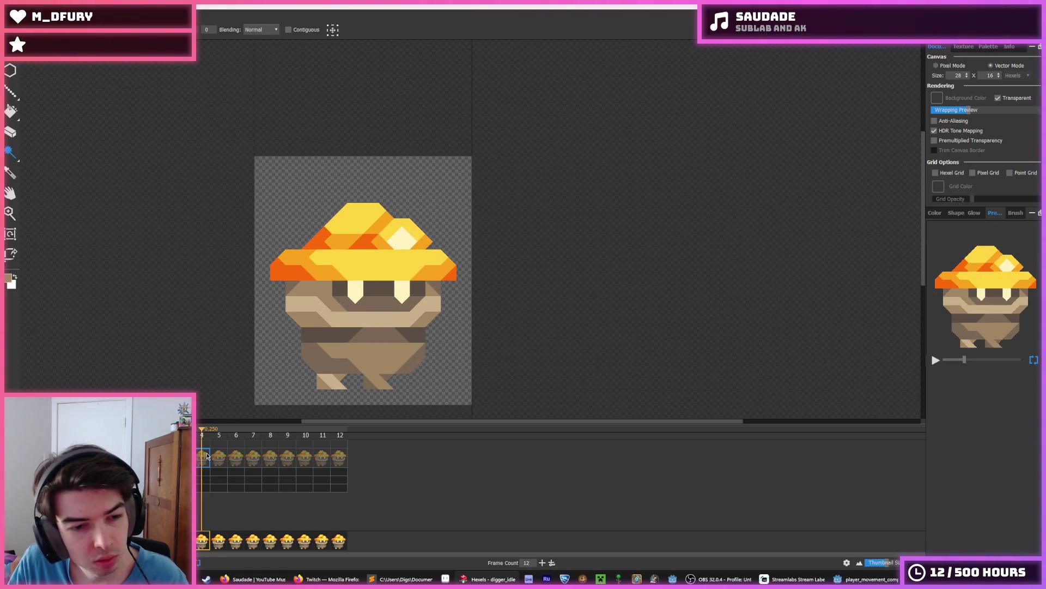
{"action": "left_click", "coordinate": [339, 457], "text": "shift"}
{"action": "right_click", "coordinate": [341, 454]}
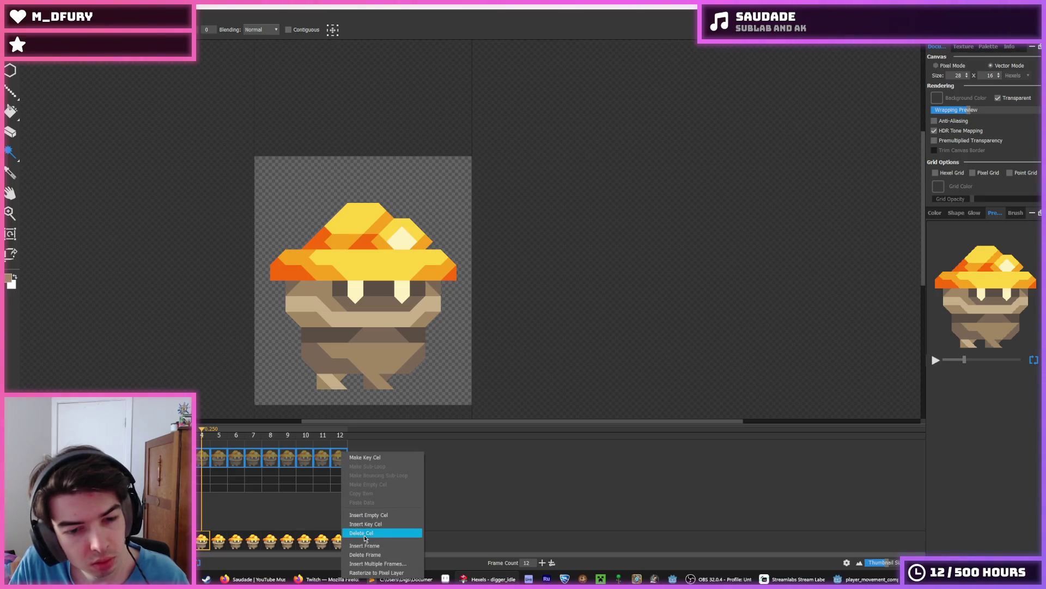
{"action": "left_click", "coordinate": [369, 554]}
{"action": "right_click", "coordinate": [201, 457]}
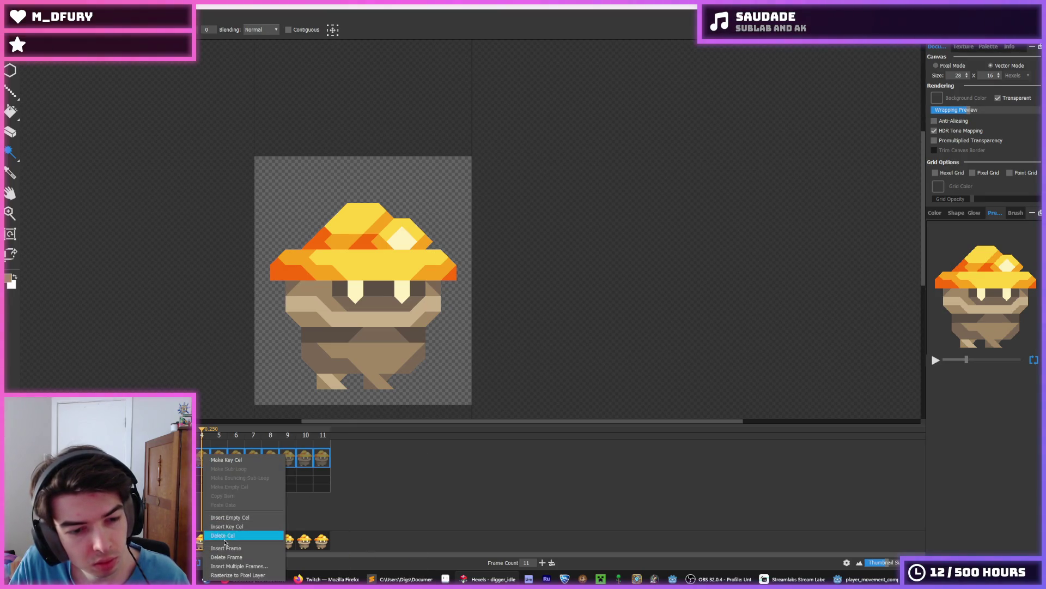
{"action": "left_click", "coordinate": [232, 554]}
{"action": "right_click", "coordinate": [200, 462]}
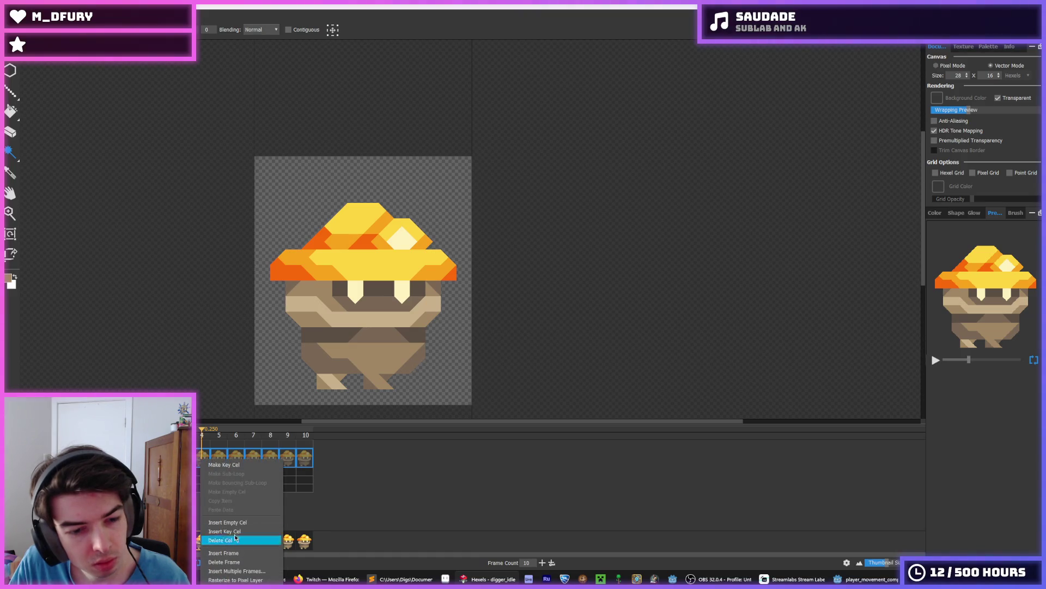
{"action": "left_click", "coordinate": [234, 538]}
{"action": "right_click", "coordinate": [200, 470]}
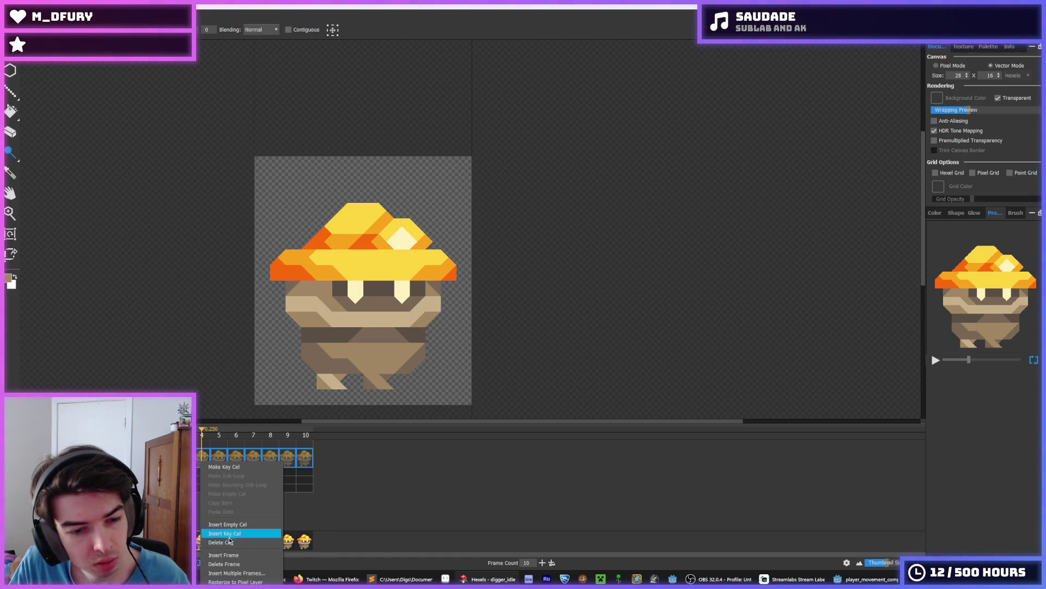
{"action": "left_click", "coordinate": [232, 561]}
{"action": "right_click", "coordinate": [201, 460]}
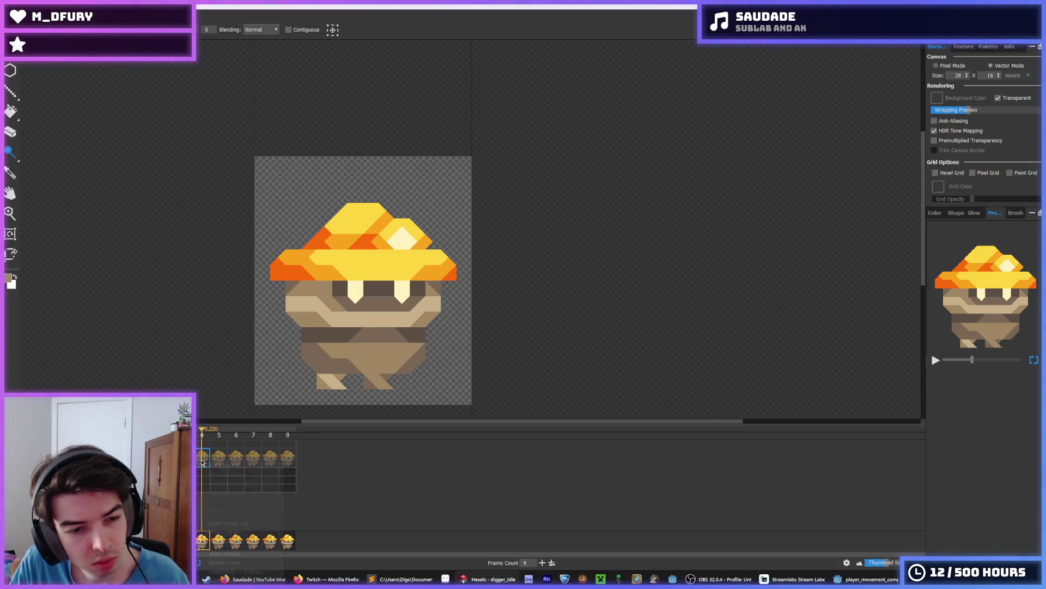
{"action": "left_click", "coordinate": [235, 563]}
{"action": "right_click", "coordinate": [204, 457]}
{"action": "left_click", "coordinate": [239, 560]}
Keep deleting frames until the animation's Frame Count reads 3.
{"action": "right_click", "coordinate": [206, 458]}
{"action": "left_click", "coordinate": [234, 560]}
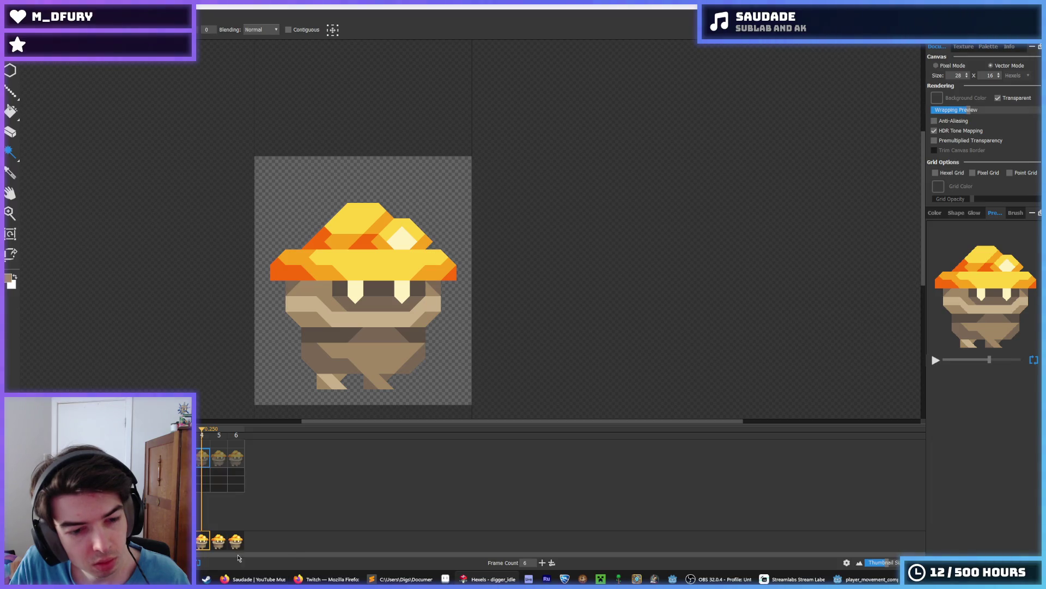
{"action": "right_click", "coordinate": [205, 453]}
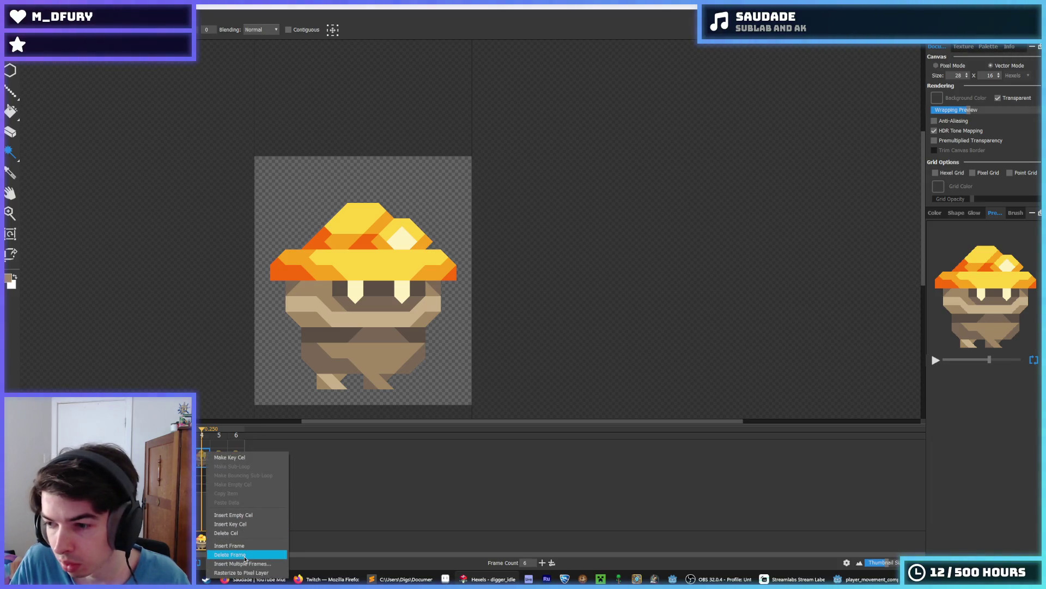
{"action": "left_click", "coordinate": [244, 560]}
{"action": "right_click", "coordinate": [204, 462]}
{"action": "left_click", "coordinate": [227, 535]}
{"action": "right_click", "coordinate": [211, 457]}
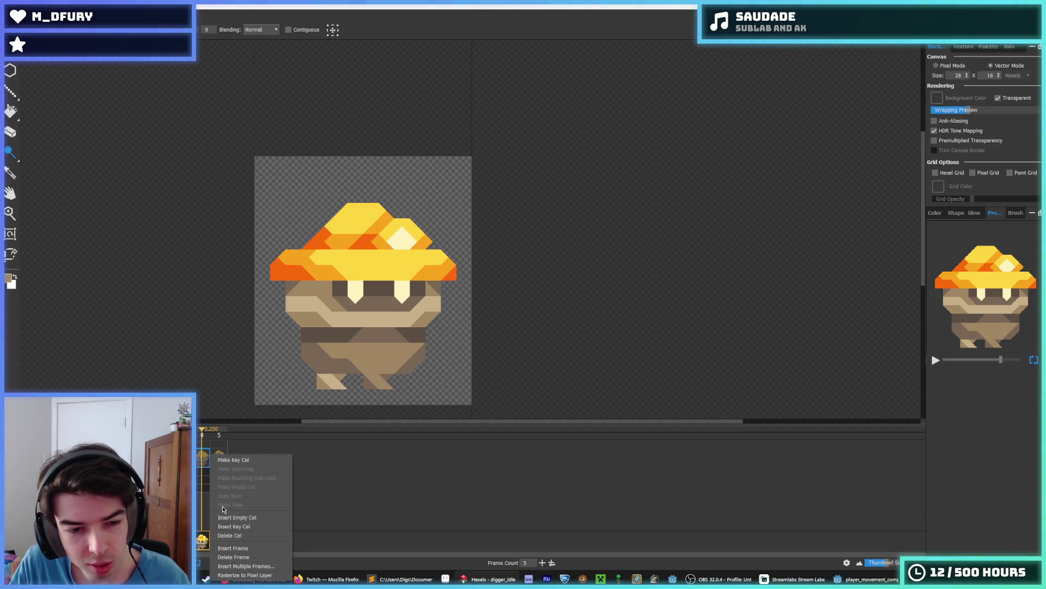
{"action": "left_click", "coordinate": [240, 556]}
{"action": "right_click", "coordinate": [202, 459]}
{"action": "left_click", "coordinate": [240, 554]}
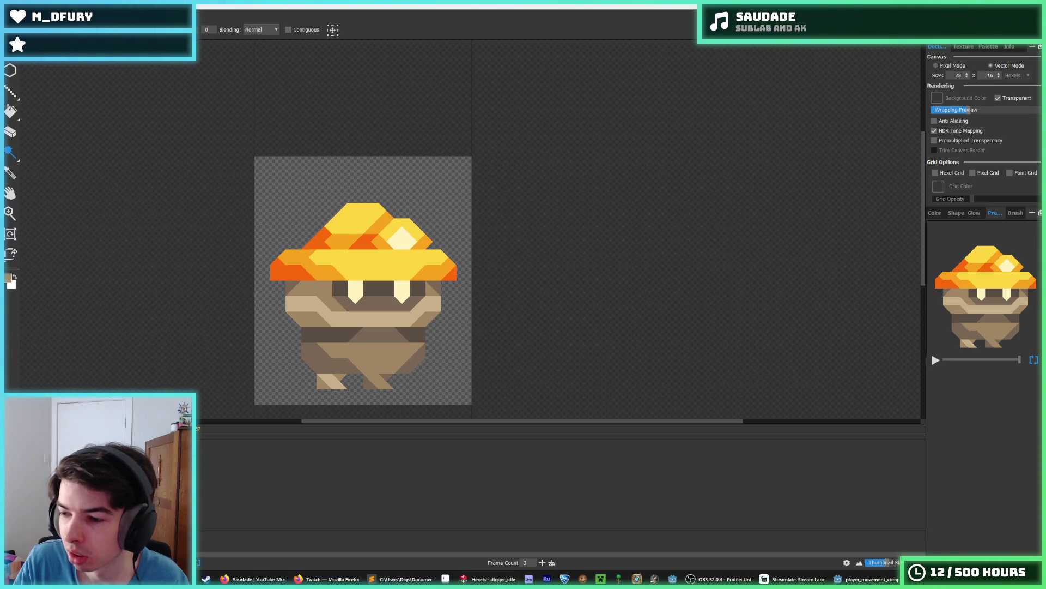
{"action": "left_click", "coordinate": [206, 579]}
{"action": "left_click", "coordinate": [80, 54]}
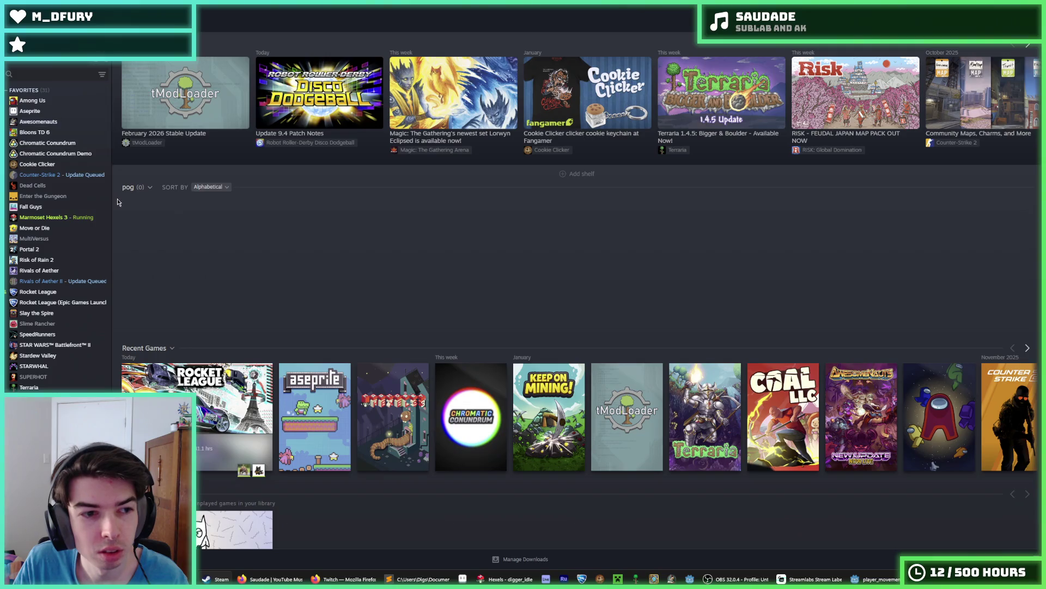
{"action": "left_click", "coordinate": [48, 73]}
{"action": "type", "text": "m"}
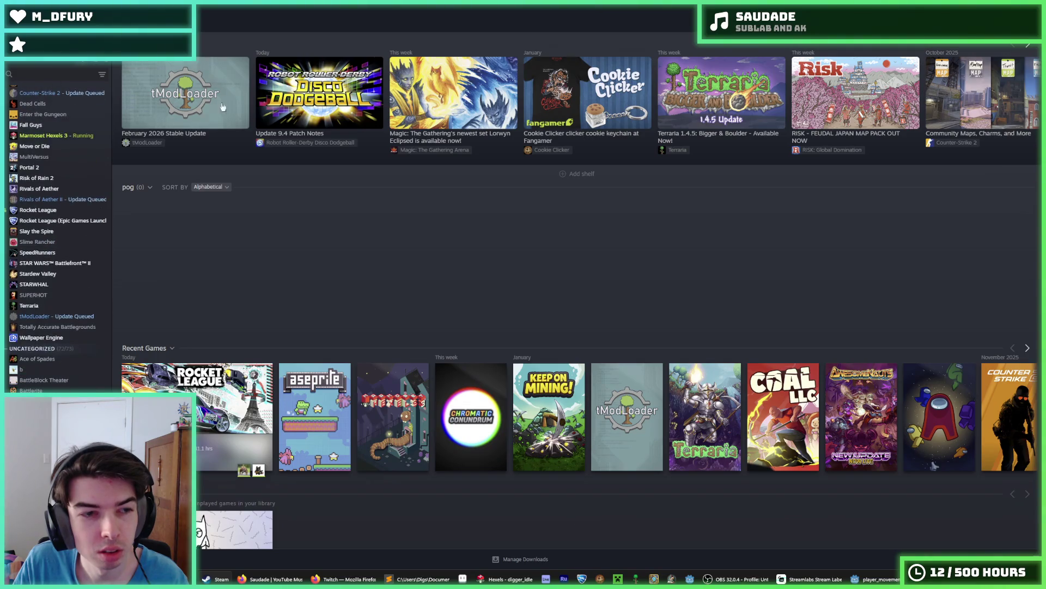
{"action": "type", "text": "arm"}
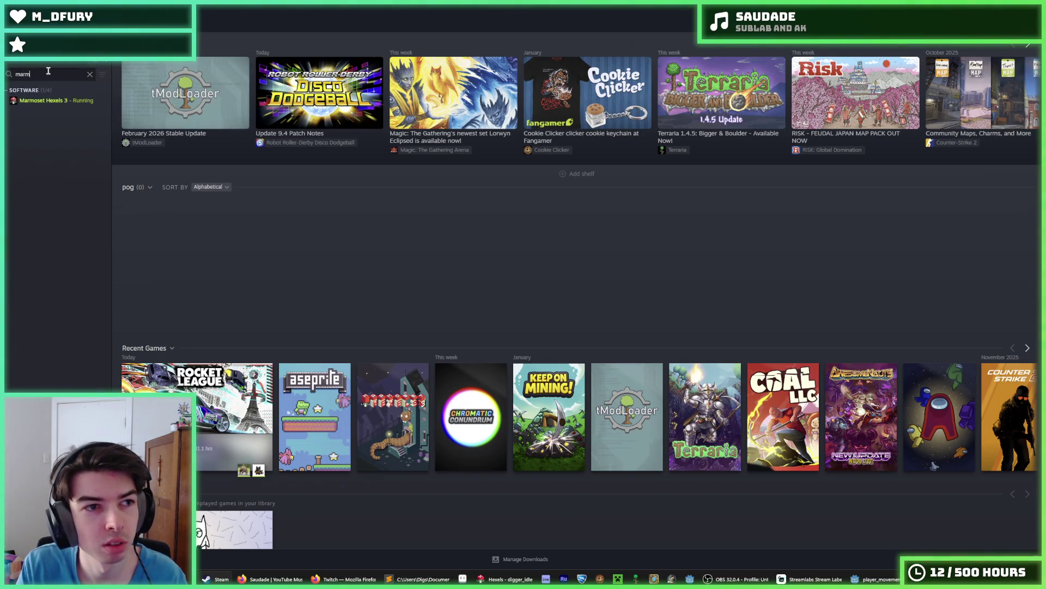
{"action": "left_click", "coordinate": [46, 100]}
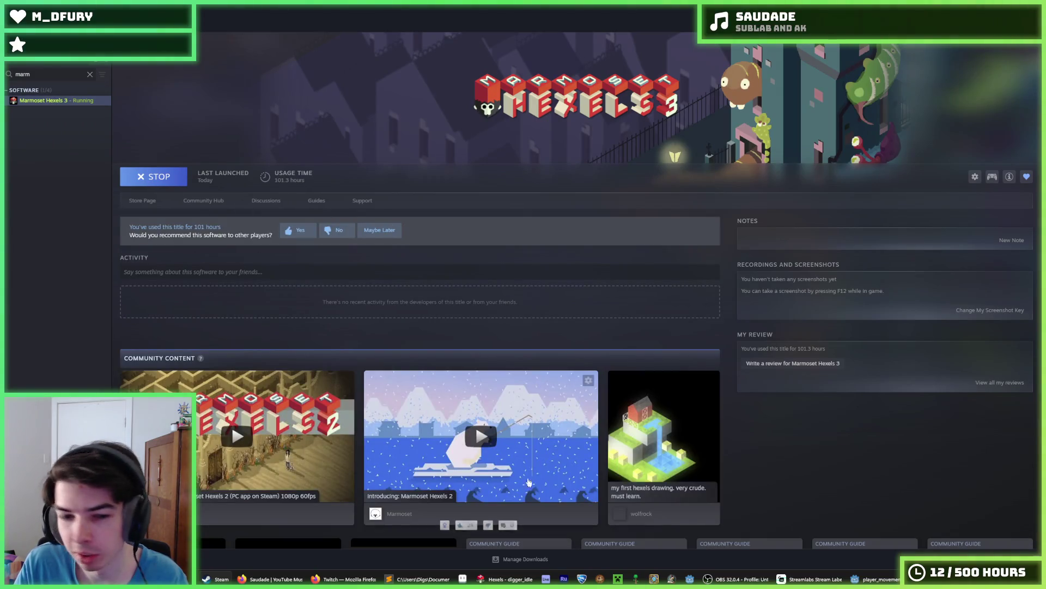
{"action": "left_click", "coordinate": [504, 578]}
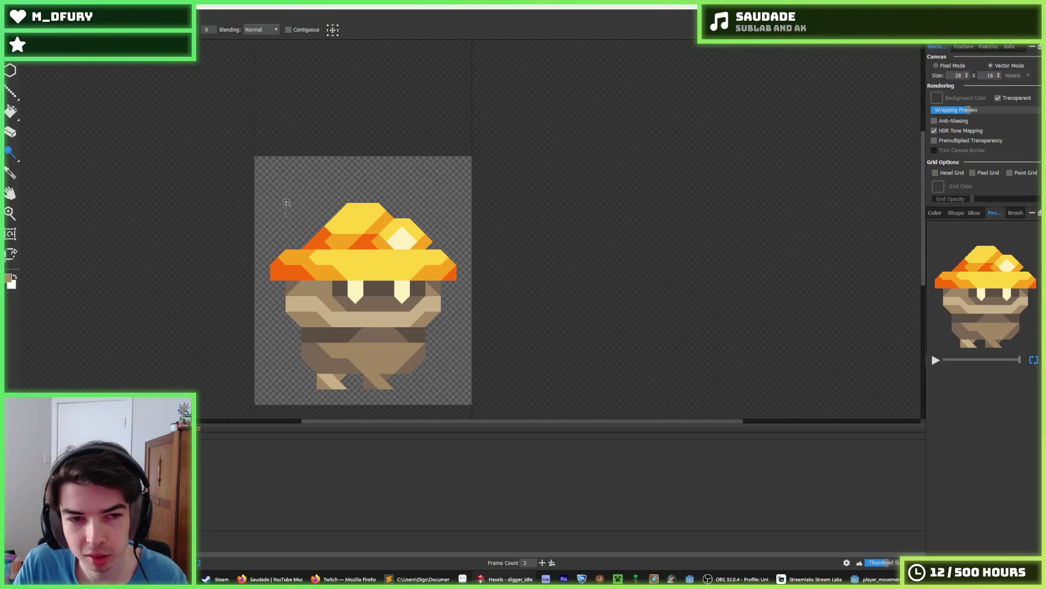
Paint a brown checkmark shape above the hat, undoing the stray blob and diagonal stroke.
{"action": "key", "text": "b"}
{"action": "scroll", "coordinate": [234, 175], "scroll_direction": "up", "scroll_amount": 5}
{"action": "mouse_move", "coordinate": [350, 236]}
{"action": "left_mouse_down"}
{"action": "mouse_move", "coordinate": [348, 207]}
{"action": "mouse_move", "coordinate": [338, 251]}
{"action": "mouse_move", "coordinate": [348, 226]}
{"action": "mouse_move", "coordinate": [294, 240]}
{"action": "mouse_move", "coordinate": [340, 283]}
{"action": "mouse_move", "coordinate": [354, 242]}
{"action": "mouse_move", "coordinate": [276, 289]}
{"action": "mouse_move", "coordinate": [357, 255]}
{"action": "left_mouse_up"}
{"action": "key", "text": "ctrl+z"}
{"action": "mouse_move", "coordinate": [387, 190]}
{"action": "left_mouse_down"}
{"action": "mouse_move", "coordinate": [283, 248]}
{"action": "mouse_move", "coordinate": [247, 223]}
{"action": "left_mouse_up"}
{"action": "left_click", "coordinate": [419, 178]}
{"action": "mouse_move", "coordinate": [423, 198]}
{"action": "left_mouse_down"}
{"action": "mouse_move", "coordinate": [434, 207]}
{"action": "mouse_move", "coordinate": [458, 196]}
{"action": "mouse_move", "coordinate": [381, 250]}
{"action": "mouse_move", "coordinate": [373, 243]}
{"action": "left_mouse_up"}
{"action": "key", "text": "ctrl+z"}
{"action": "key", "text": "ctrl+z"}
{"action": "key", "text": "ctrl+z"}
Undo the trial brown squares, diamond and triangle, and paint a small pentagon above the checkmark.
{"action": "left_click", "coordinate": [375, 164]}
{"action": "left_click", "coordinate": [510, 171]}
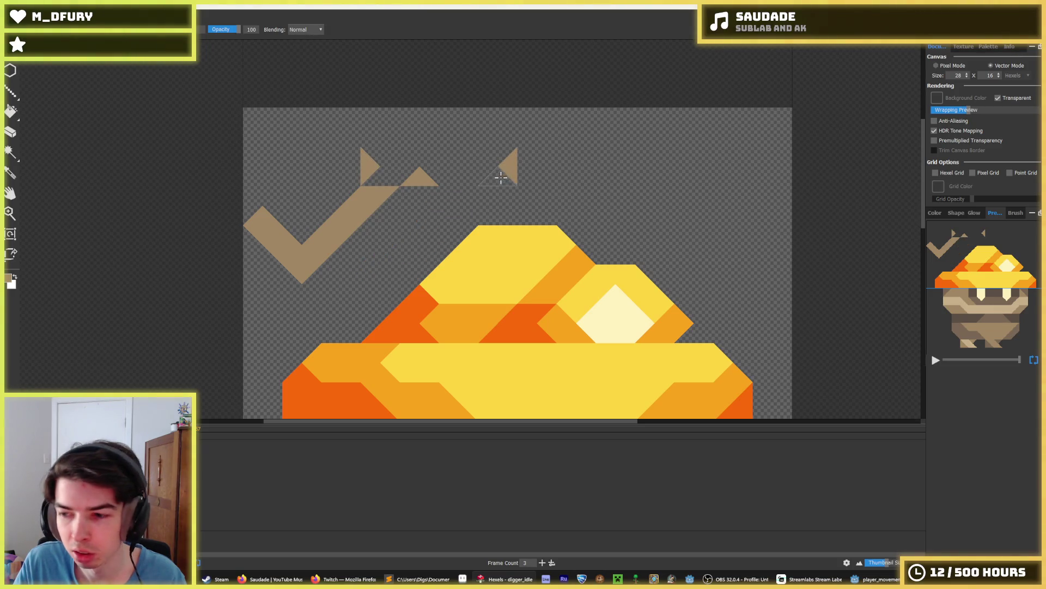
{"action": "left_click", "coordinate": [495, 173]}
{"action": "key", "text": "ctrl+z"}
{"action": "left_click", "coordinate": [497, 167]}
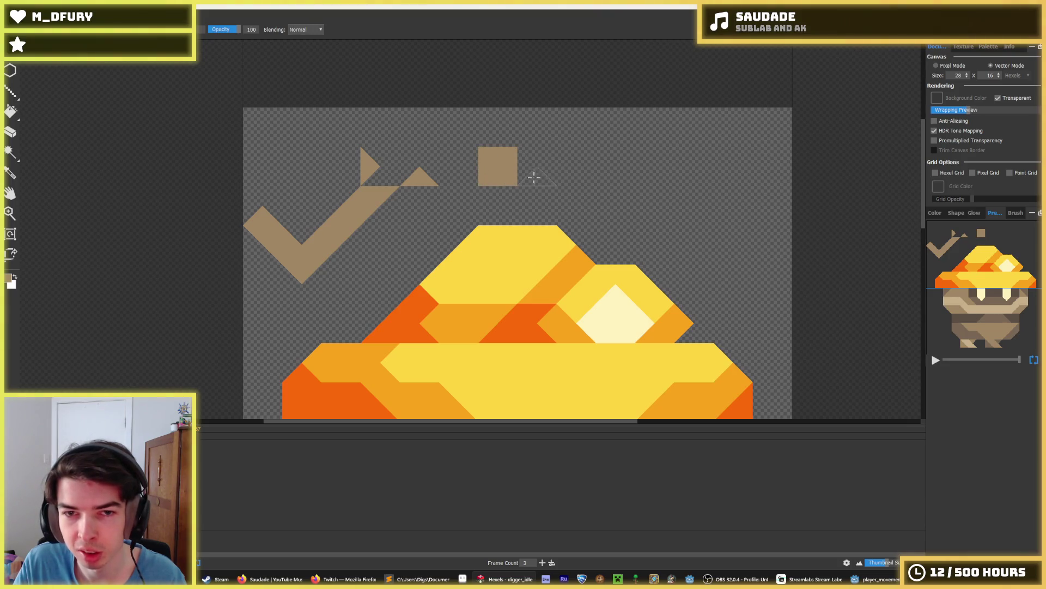
{"action": "key", "text": "ctrl+z"}
{"action": "key", "text": "ctrl+z"}
{"action": "left_click", "coordinate": [514, 162]}
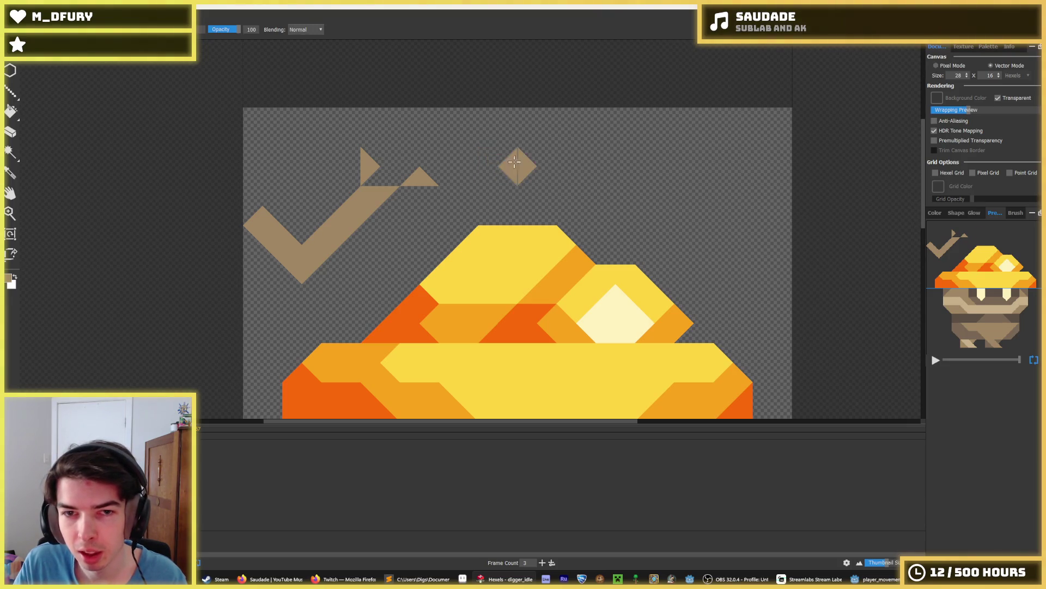
{"action": "left_click", "coordinate": [512, 166]}
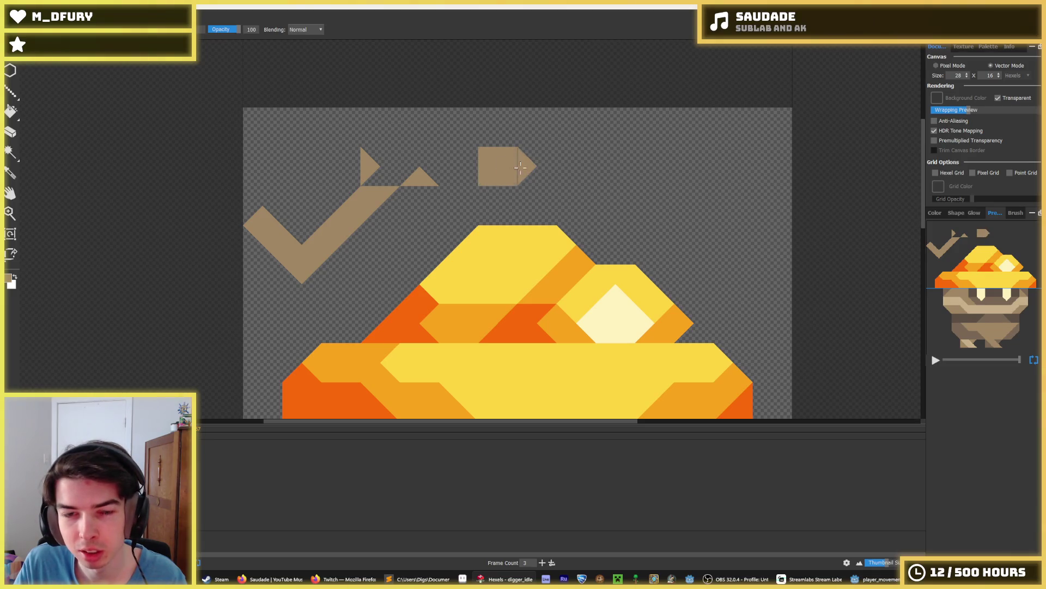
{"action": "key", "text": "ctrl+z"}
{"action": "key", "text": "ctrl+z"}
{"action": "key", "text": "ctrl+z"}
{"action": "key", "text": "ctrl+z"}
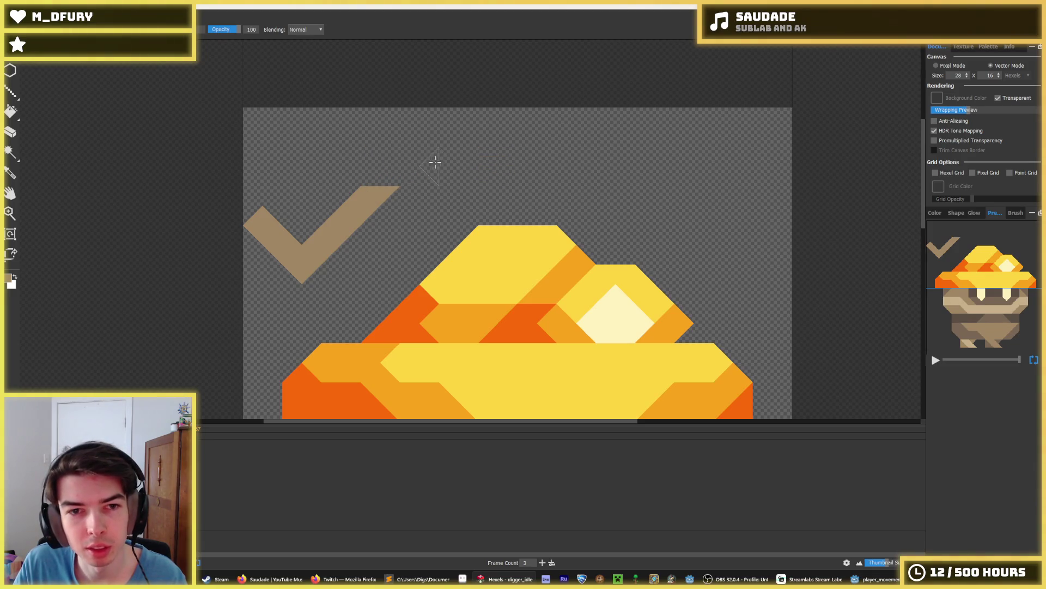
{"action": "left_click_drag", "start_coordinate": [318, 147], "coordinate": [311, 173]}
{"action": "key", "text": "ctrl+z"}
{"action": "key", "text": "ctrl+z"}
{"action": "key", "text": "ctrl+z"}
Preview the Houndstooth, Exels, Hexels Classic, Spiral, Halftone, 1080P and Trixels templates, then close without creating a file.
{"action": "left_click", "coordinate": [16, 17]}
{"action": "left_click", "coordinate": [25, 67]}
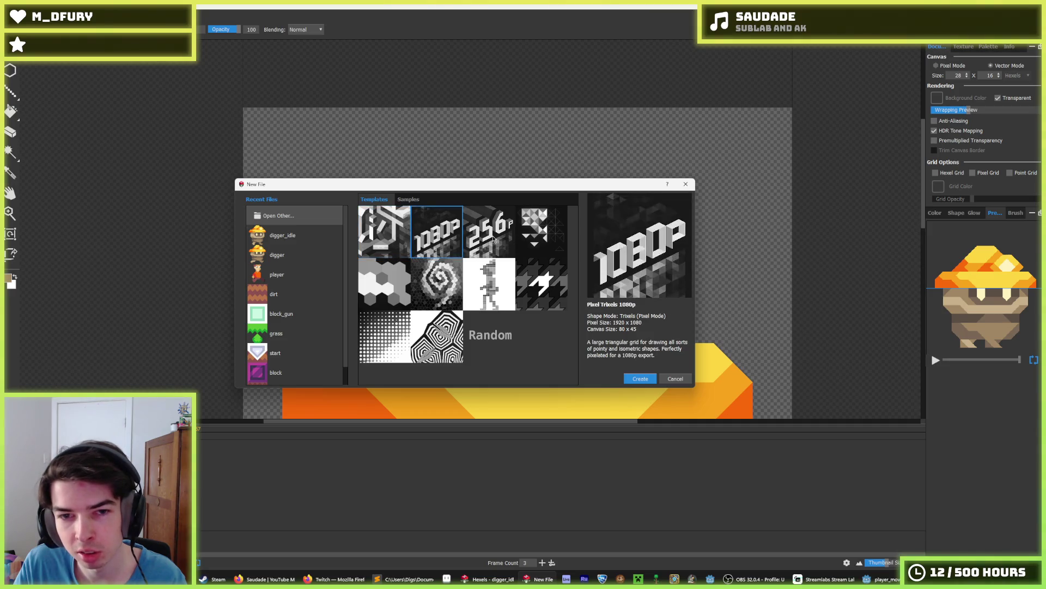
{"action": "left_click", "coordinate": [547, 283]}
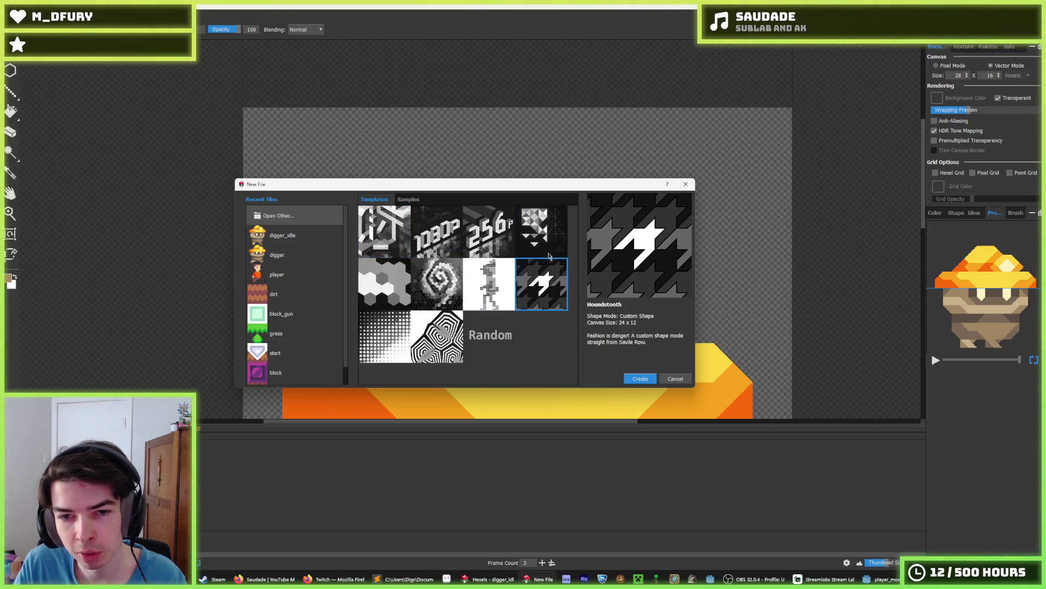
{"action": "left_click", "coordinate": [549, 255]}
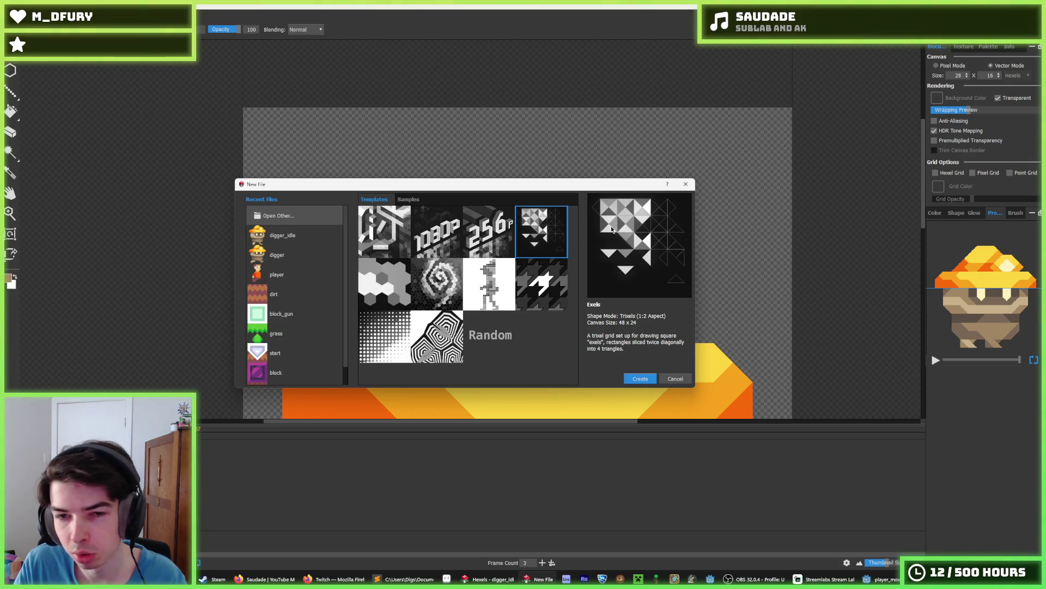
{"action": "left_click", "coordinate": [392, 284]}
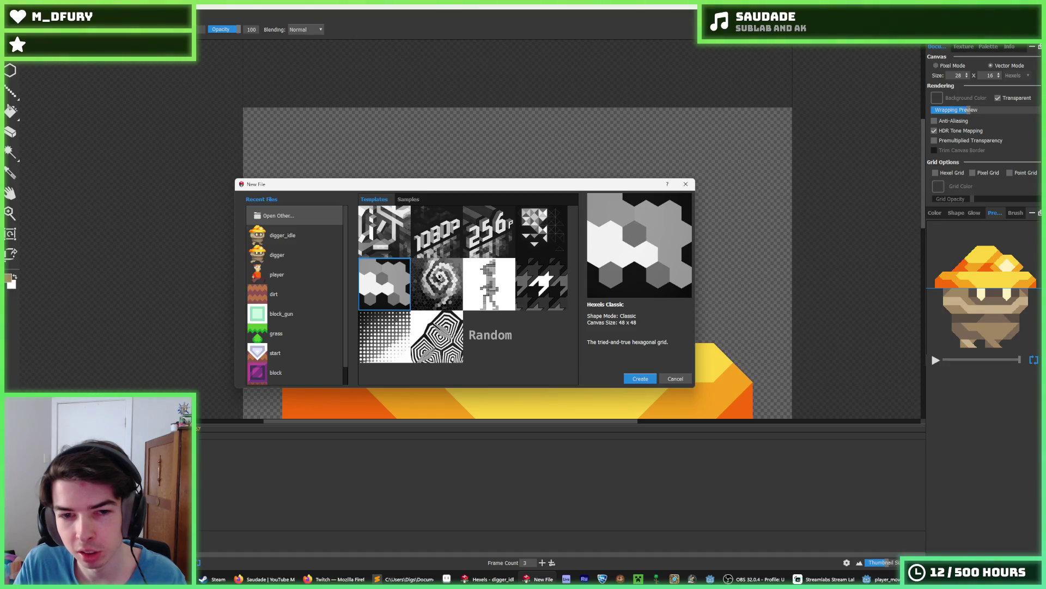
{"action": "left_click", "coordinate": [428, 295]}
{"action": "left_click", "coordinate": [437, 325]}
{"action": "left_click", "coordinate": [397, 334]}
{"action": "left_click", "coordinate": [522, 288]}
{"action": "left_click", "coordinate": [436, 232]}
{"action": "left_click", "coordinate": [370, 227]}
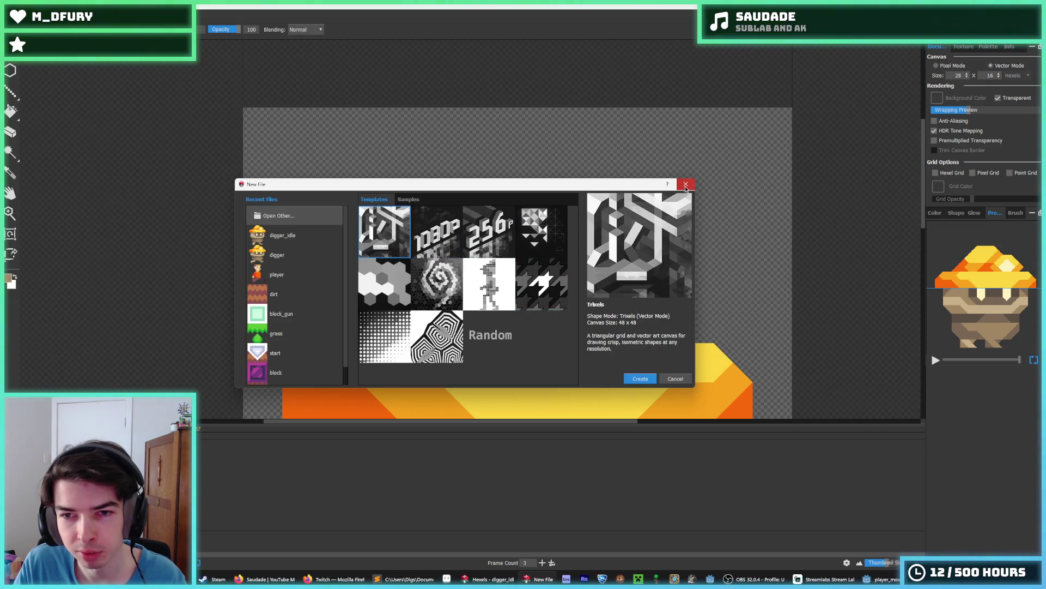
{"action": "left_click", "coordinate": [686, 184]}
Frame the digger sprite, sample its light tan body colour, and return to Godot's player.gd.
{"action": "scroll", "coordinate": [472, 347], "scroll_direction": "down", "scroll_amount": 3}
{"action": "scroll", "coordinate": [479, 376], "scroll_direction": "up", "scroll_amount": 2}
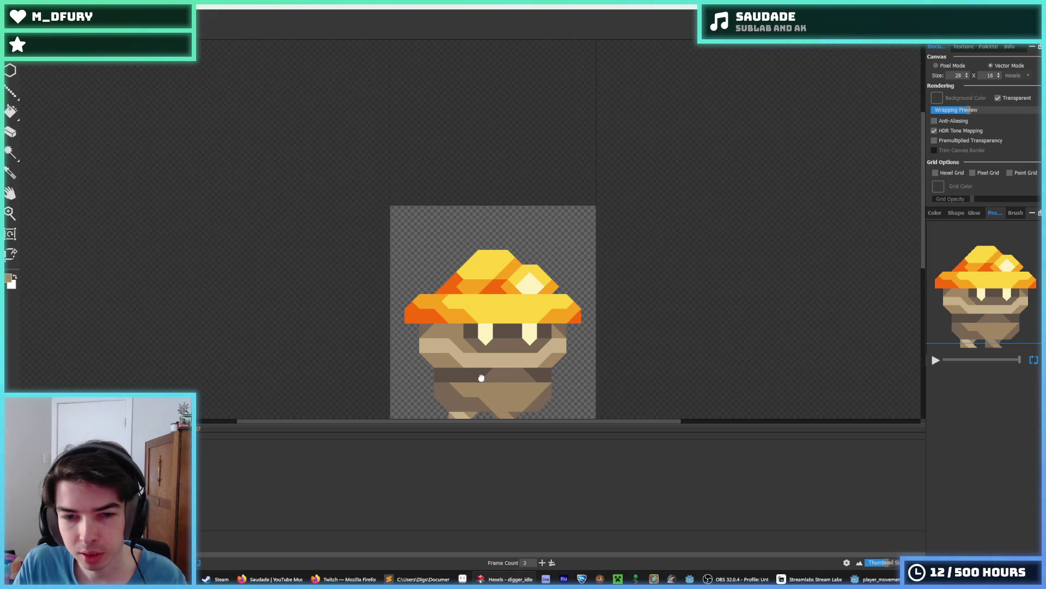
{"action": "left_click_drag", "start_coordinate": [479, 373], "coordinate": [480, 266]}
{"action": "scroll", "coordinate": [406, 271], "scroll_direction": "up", "scroll_amount": 1}
{"action": "scroll", "coordinate": [437, 261], "scroll_direction": "up", "scroll_amount": 1}
{"action": "key", "text": "i"}
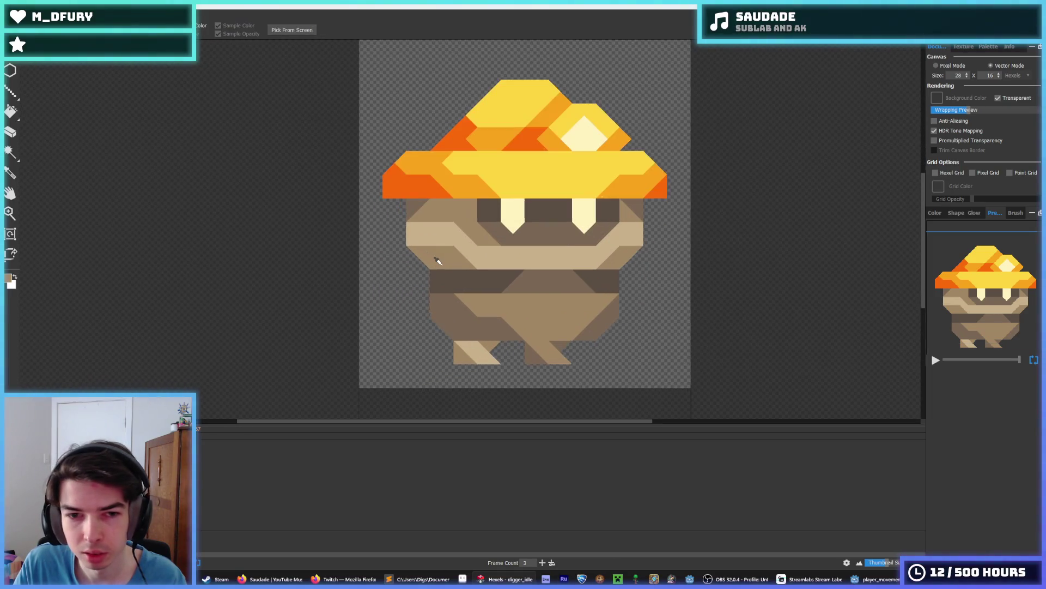
{"action": "left_click", "coordinate": [488, 257]}
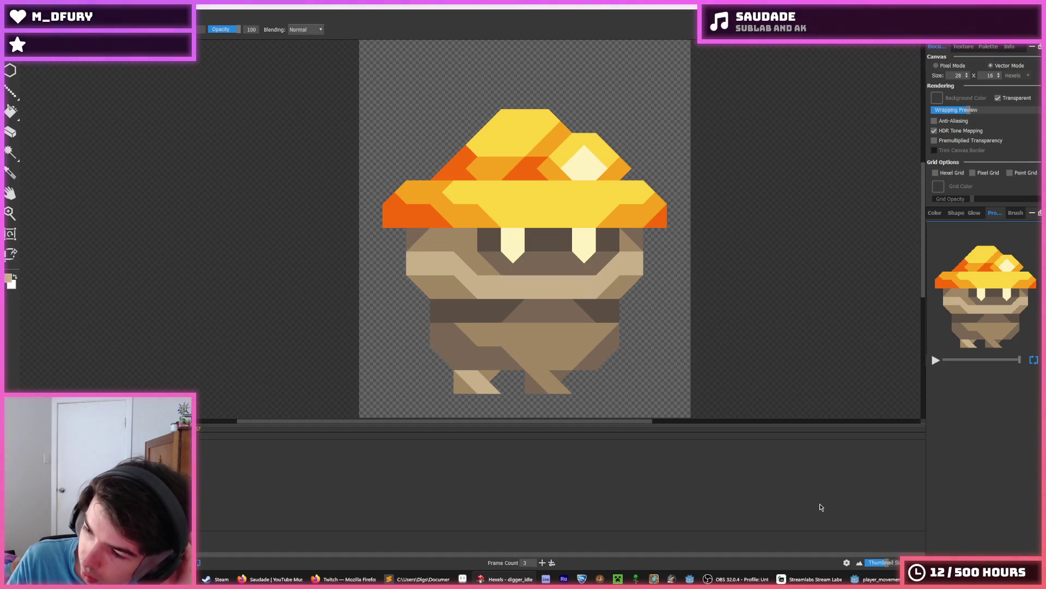
{"action": "key", "text": "alt+Tab"}
{"action": "left_click", "coordinate": [697, 322]}
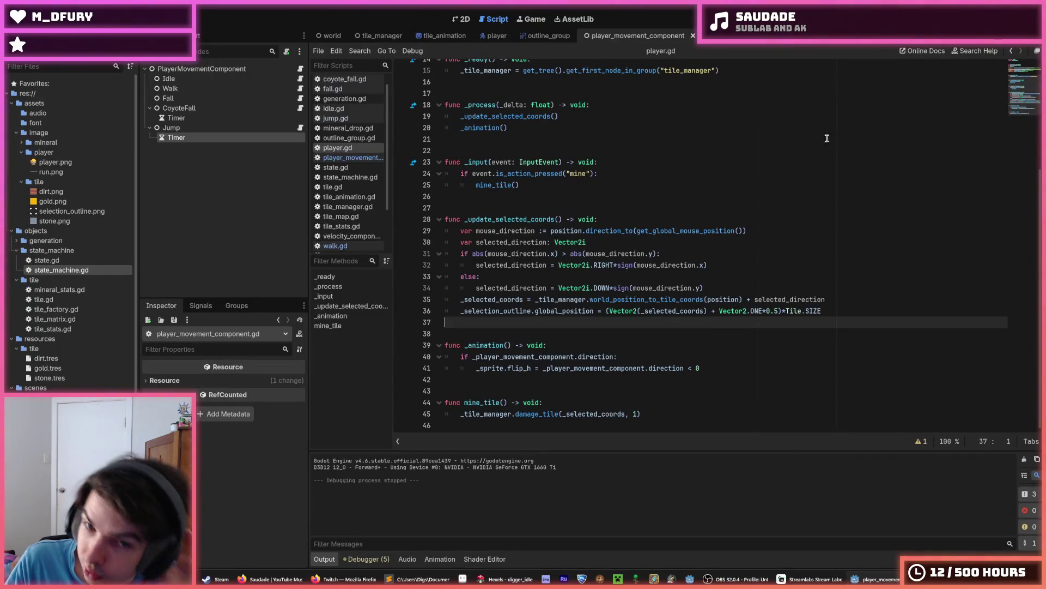
{"action": "key", "text": "F5"}
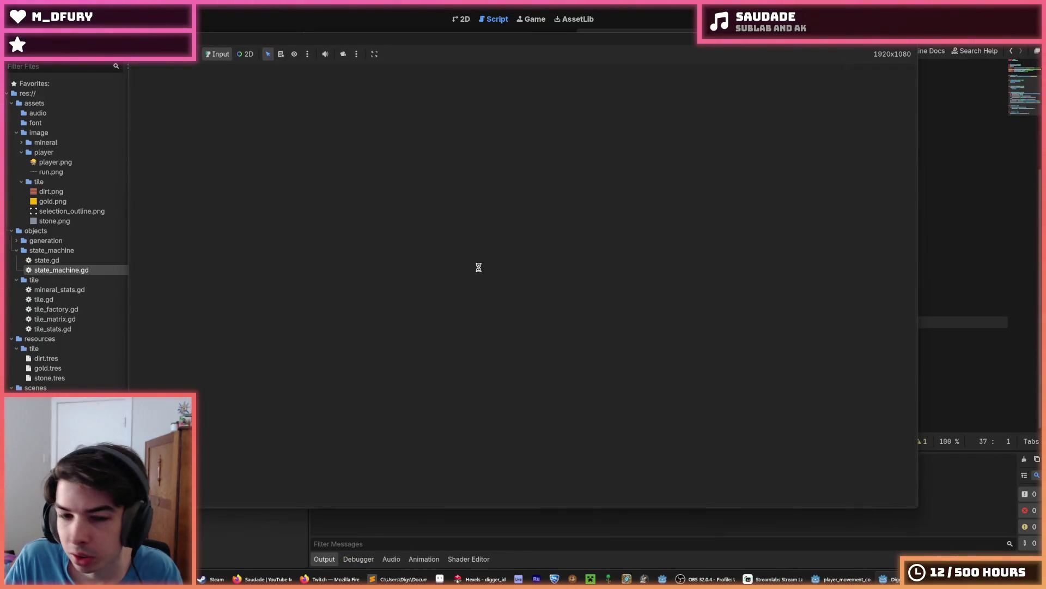
{"action": "key", "text": "a"}
{"action": "key", "text": "d"}
{"action": "key", "text": "a"}
{"action": "key", "text": "s"}
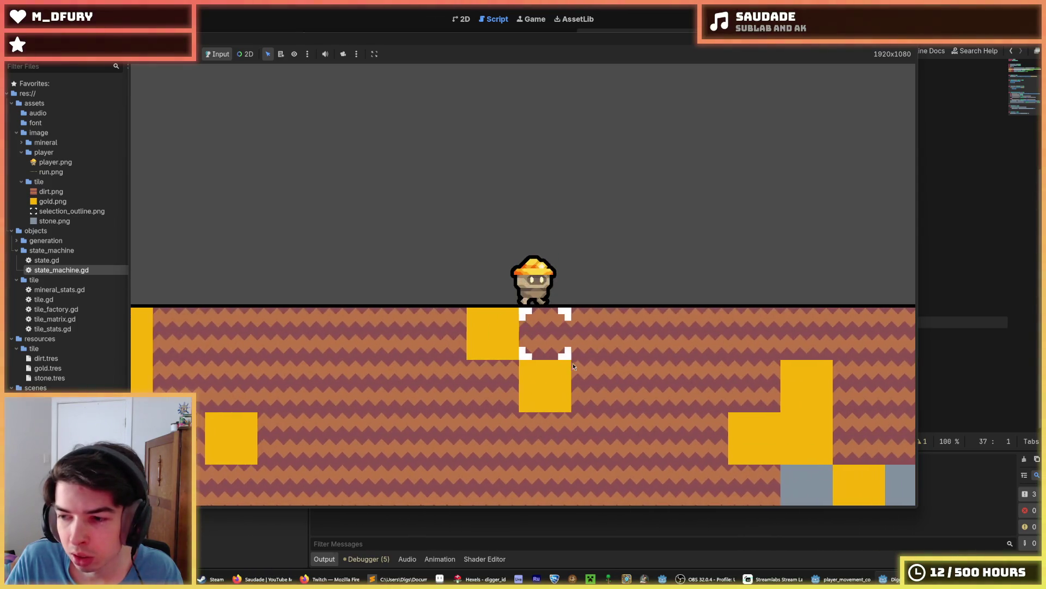
{"action": "key", "text": "d"}
{"action": "key", "text": "a"}
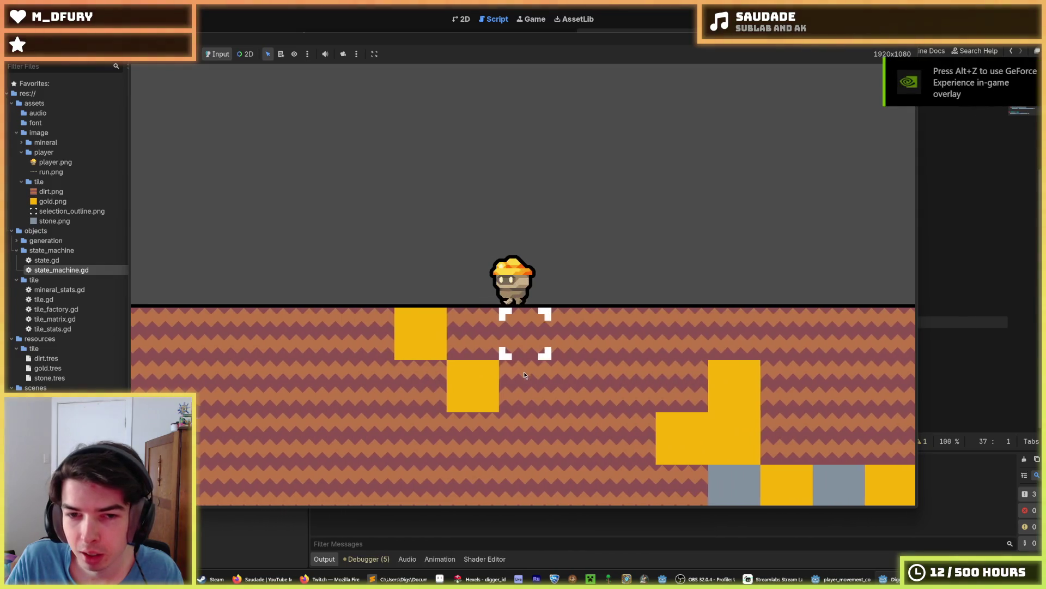
{"action": "key", "text": "a"}
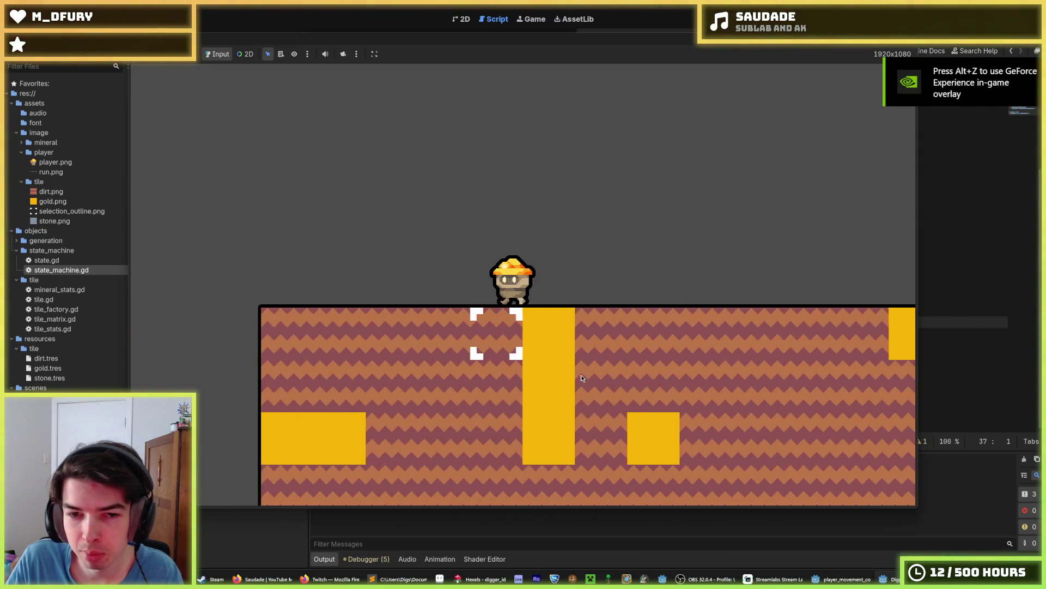
{"action": "key", "text": "d"}
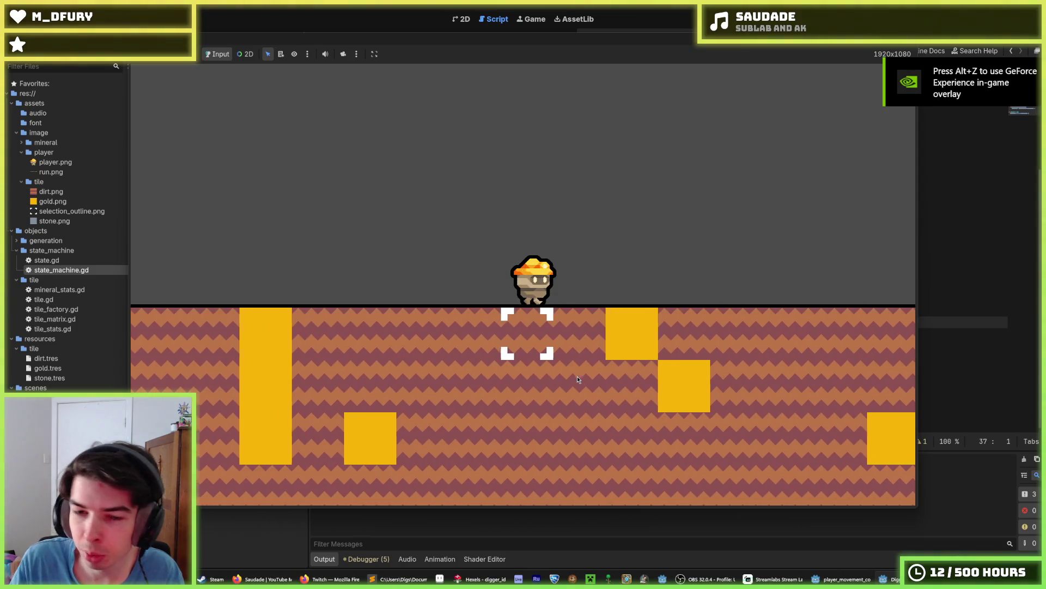
{"action": "key", "text": "d"}
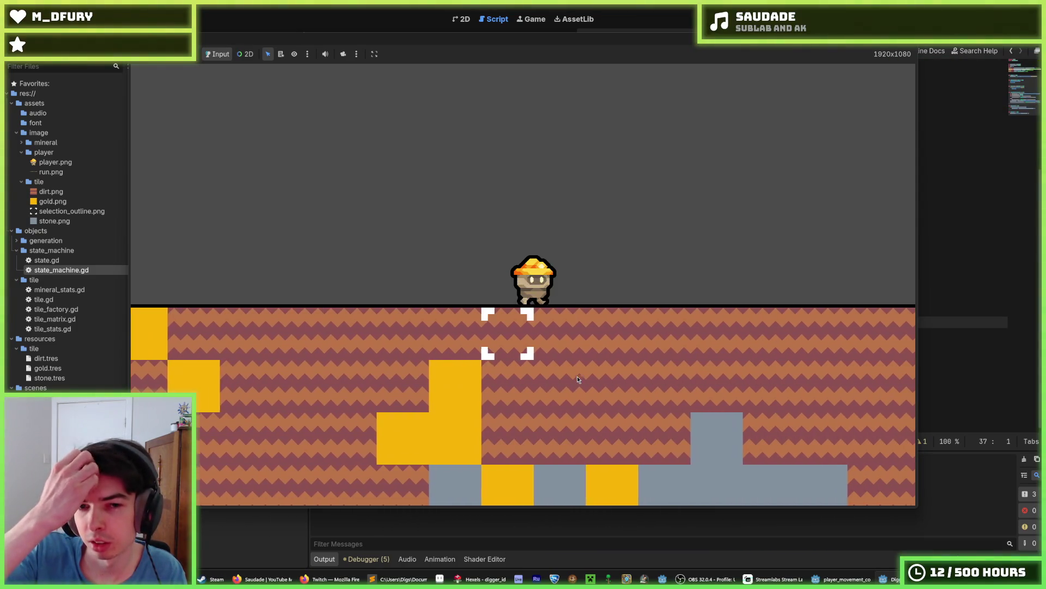
{"action": "key", "text": "a"}
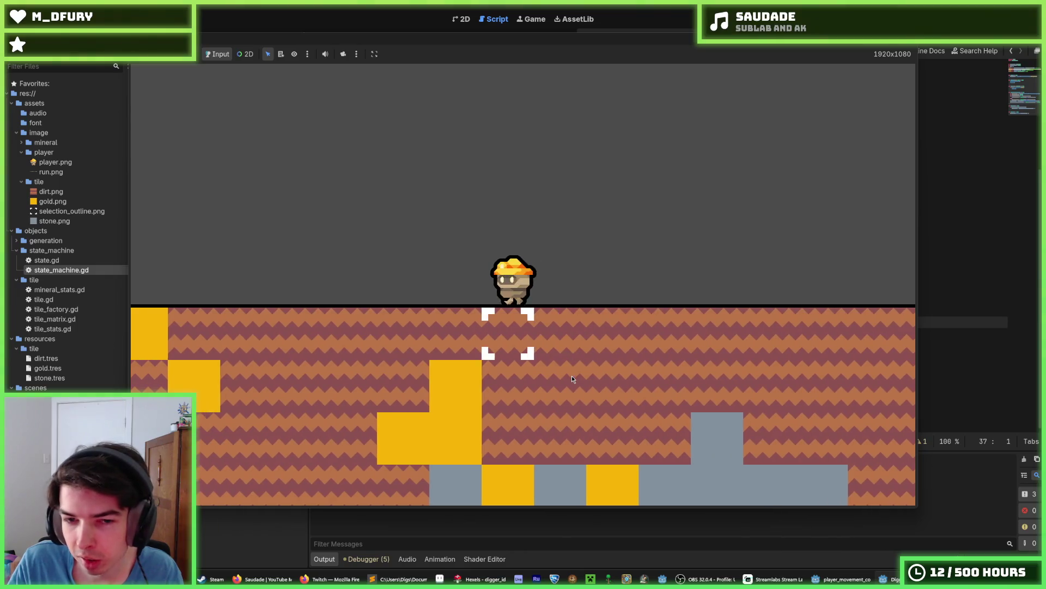
{"action": "key", "text": "a"}
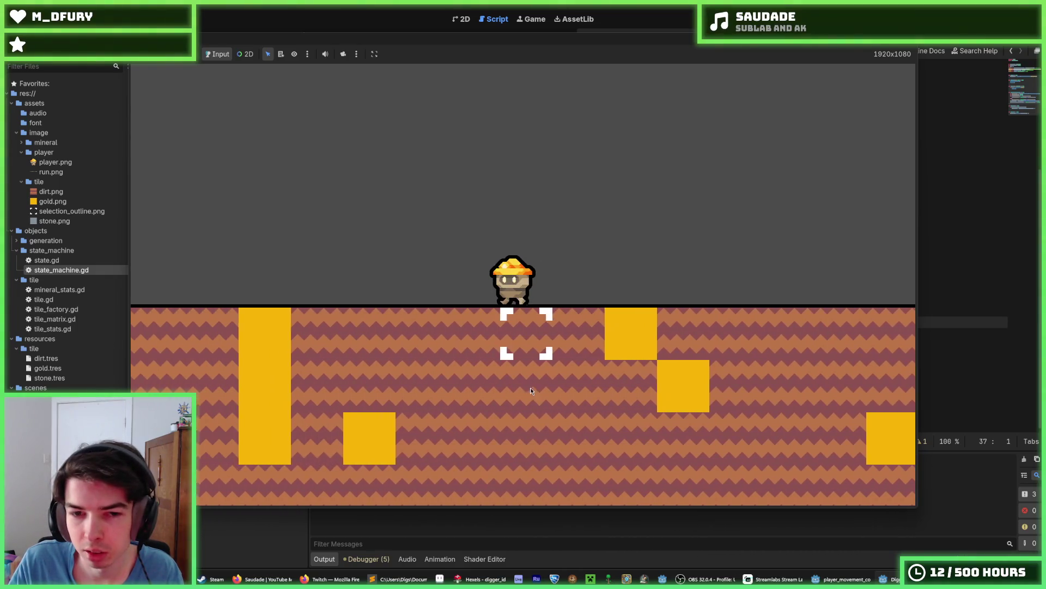
{"action": "key", "text": "s"}
{"action": "key", "text": "s"}
{"action": "key", "text": "d"}
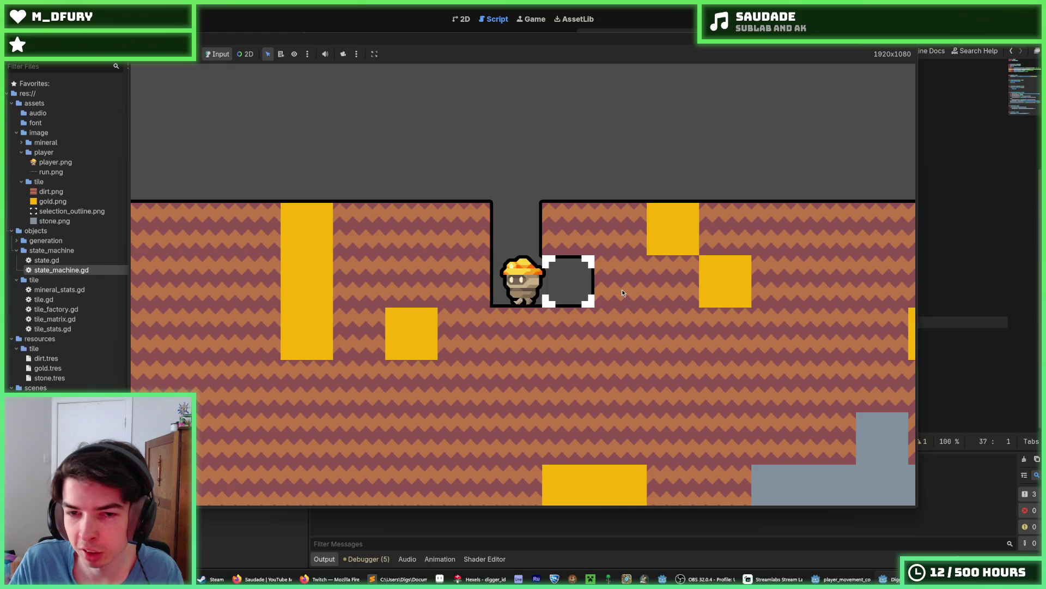
{"action": "key", "text": "d"}
{"action": "key", "text": "s"}
{"action": "key", "text": "s"}
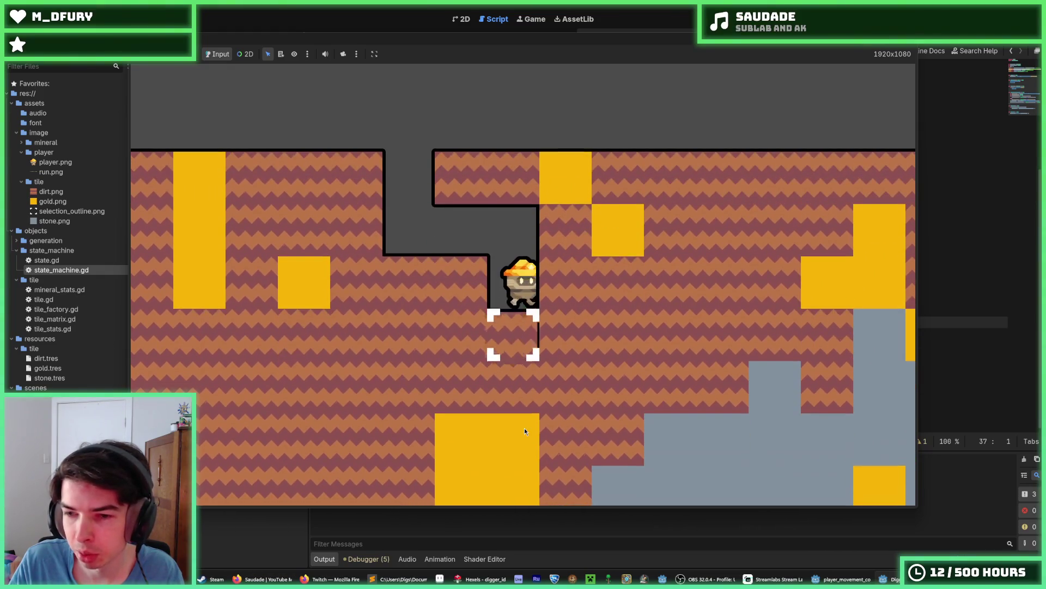
{"action": "key", "text": "s"}
{"action": "key", "text": "d"}
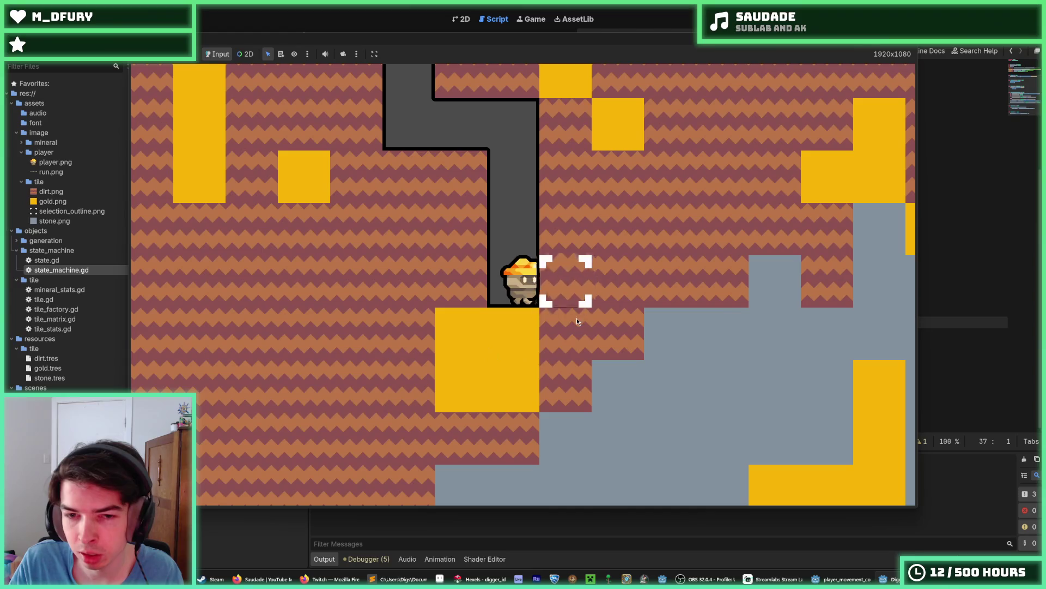
{"action": "key", "text": "w"}
{"action": "key", "text": "w"}
{"action": "key", "text": "w"}
{"action": "key", "text": "a"}
{"action": "key", "text": "a"}
{"action": "key", "text": "a"}
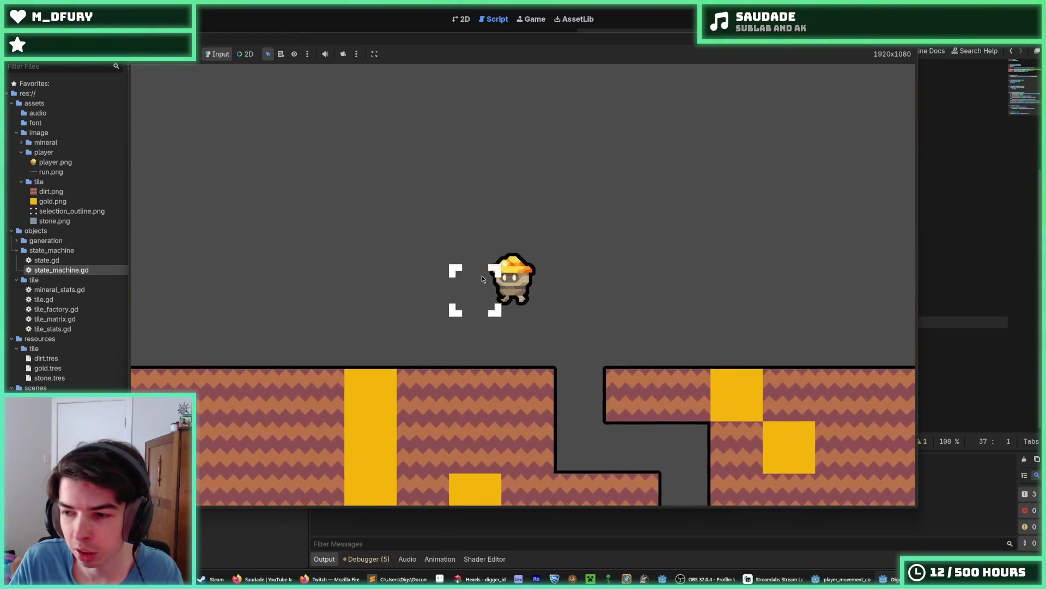
{"action": "key", "text": "w"}
{"action": "key", "text": "d"}
{"action": "key", "text": "d"}
{"action": "key", "text": "d"}
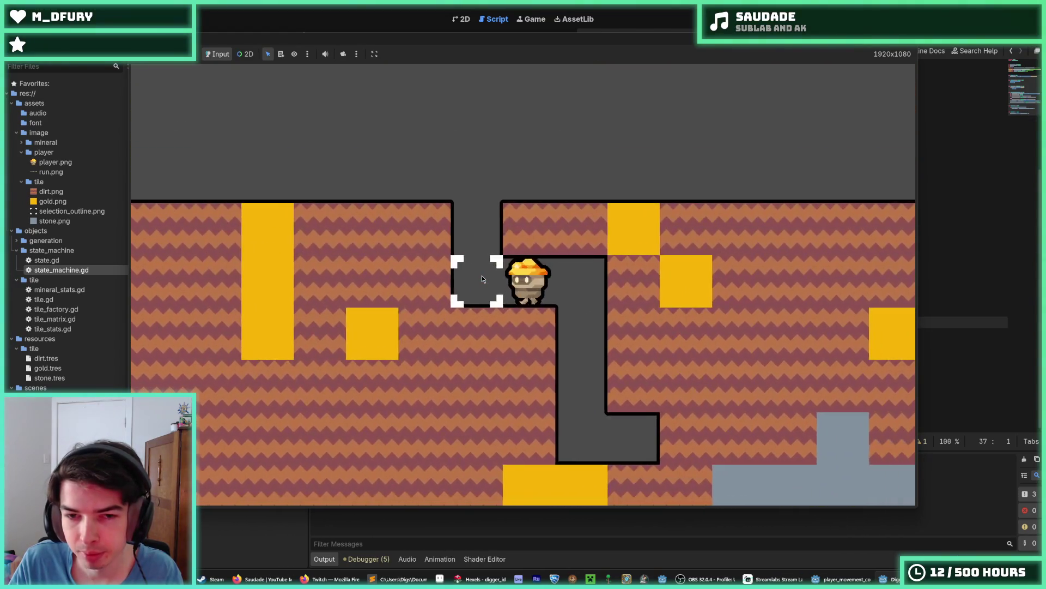
{"action": "key", "text": "w"}
{"action": "key", "text": "d"}
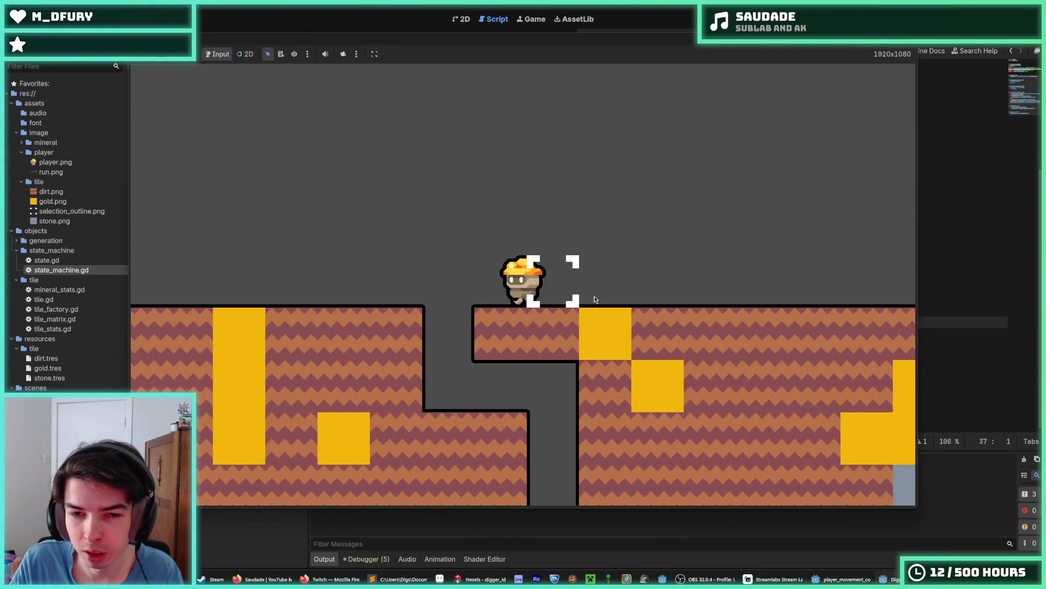
{"action": "key", "text": "d"}
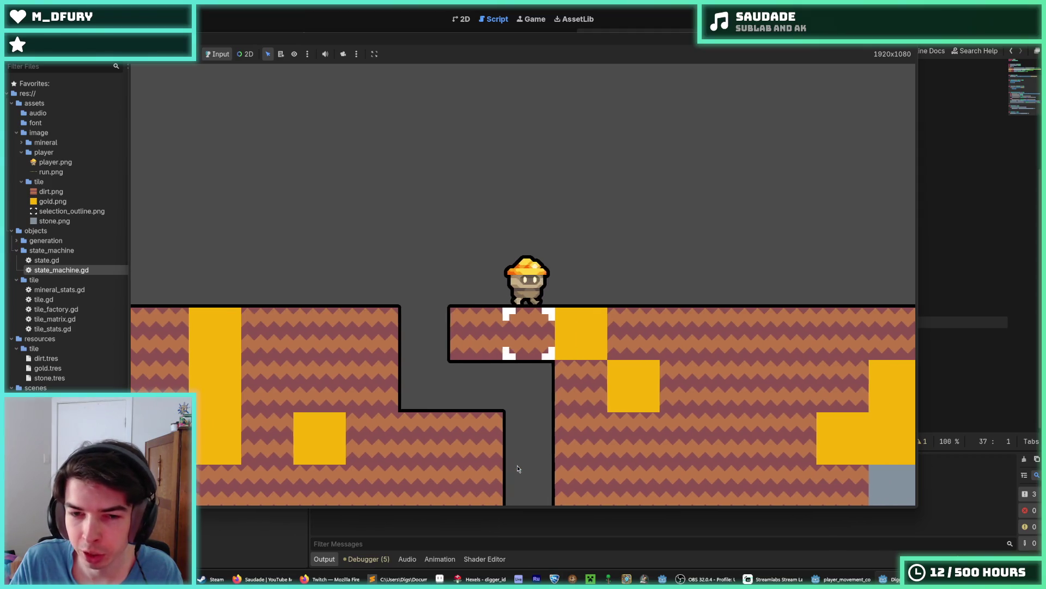
{"action": "key", "text": "F8"}
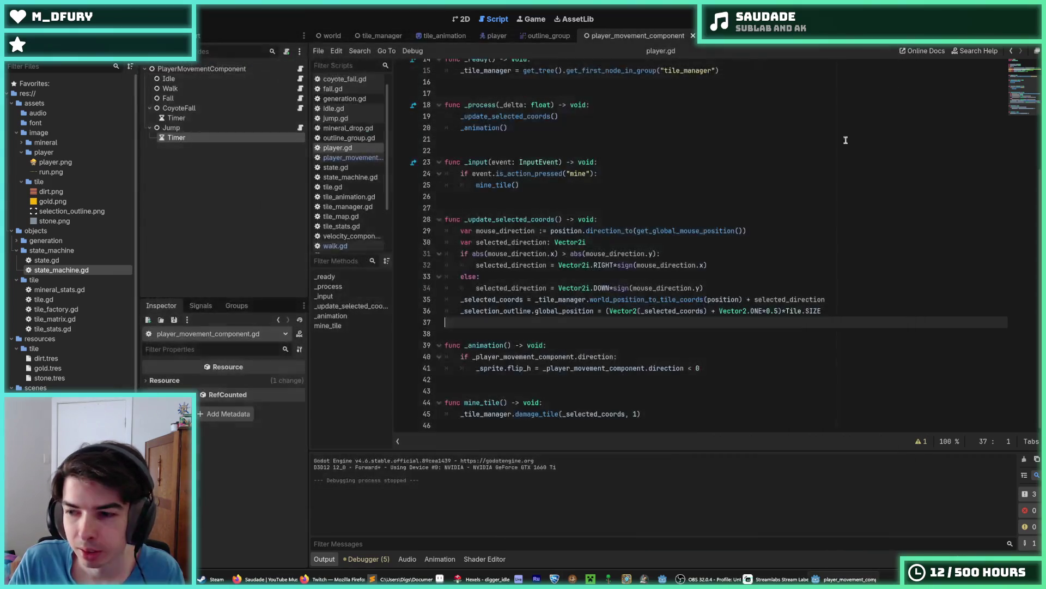
Bring Hexels back to the front showing the digger_idle hard-hat miner sprite.
{"action": "left_click", "coordinate": [755, 217]}
{"action": "mouse_move", "coordinate": [731, 579]}
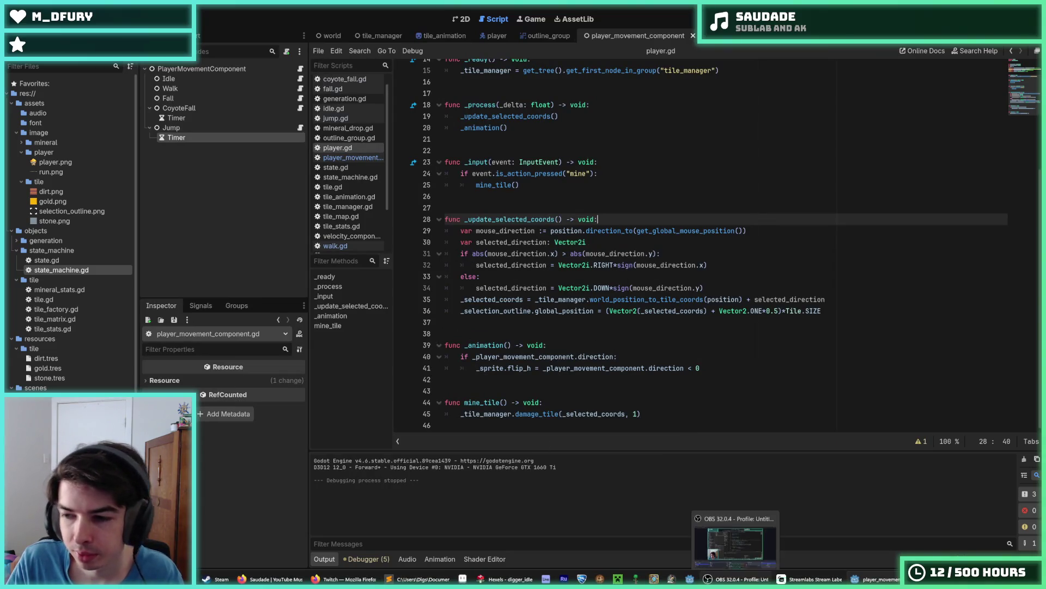
{"action": "left_click", "coordinate": [496, 578]}
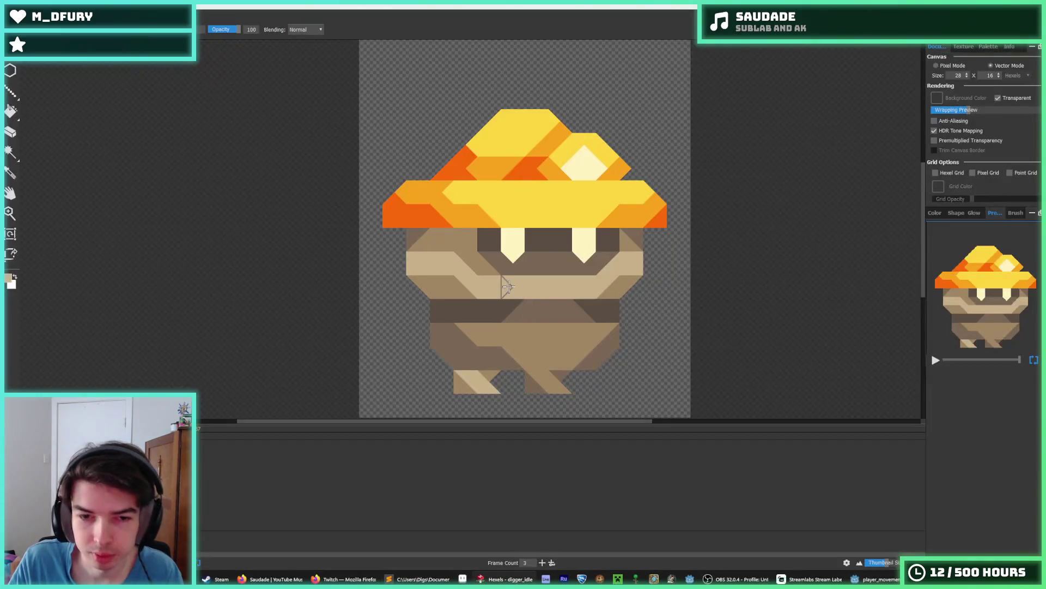
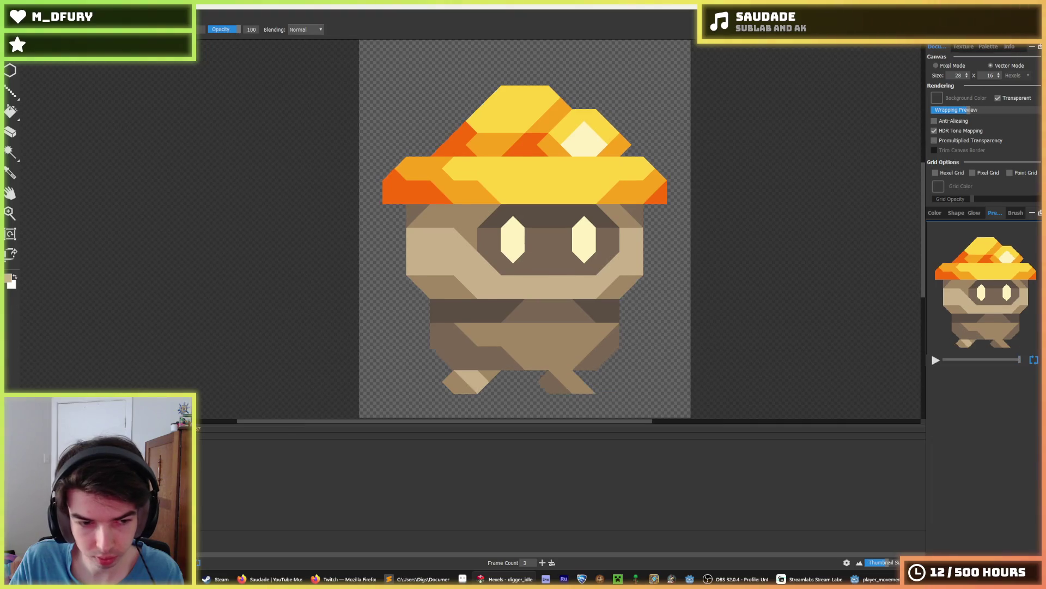
Marquee the mushroom hat and lower it one hexel row on the current frame.
{"action": "key", "text": "w"}
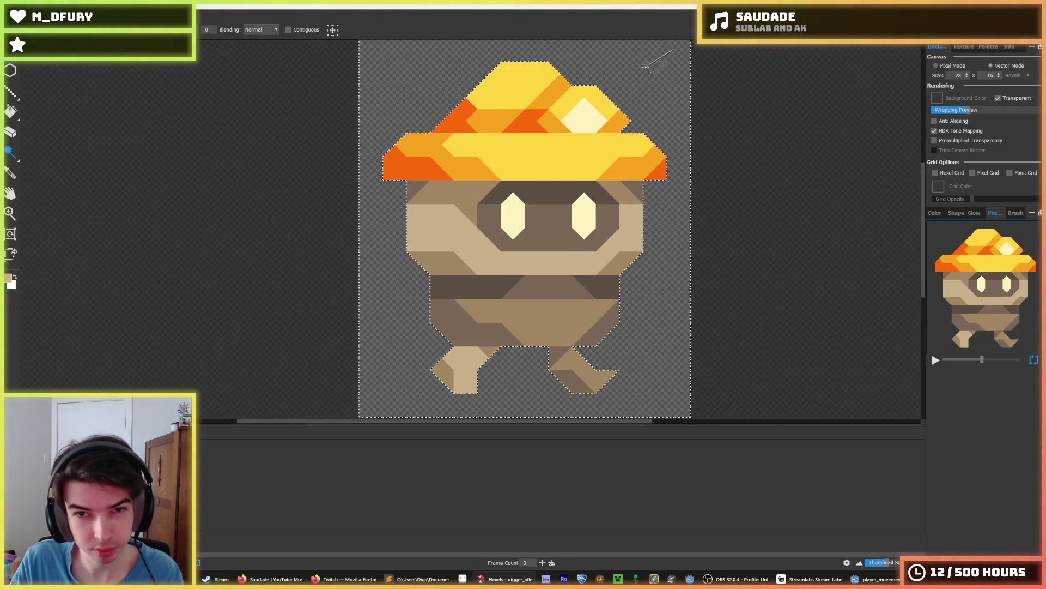
{"action": "mouse_move", "coordinate": [11, 153]}
{"action": "left_mouse_down"}
{"action": "mouse_move", "coordinate": [26, 154]}
{"action": "mouse_move", "coordinate": [14, 156]}
{"action": "left_mouse_up"}
{"action": "left_click_drag", "start_coordinate": [690, 41], "coordinate": [355, 166]}
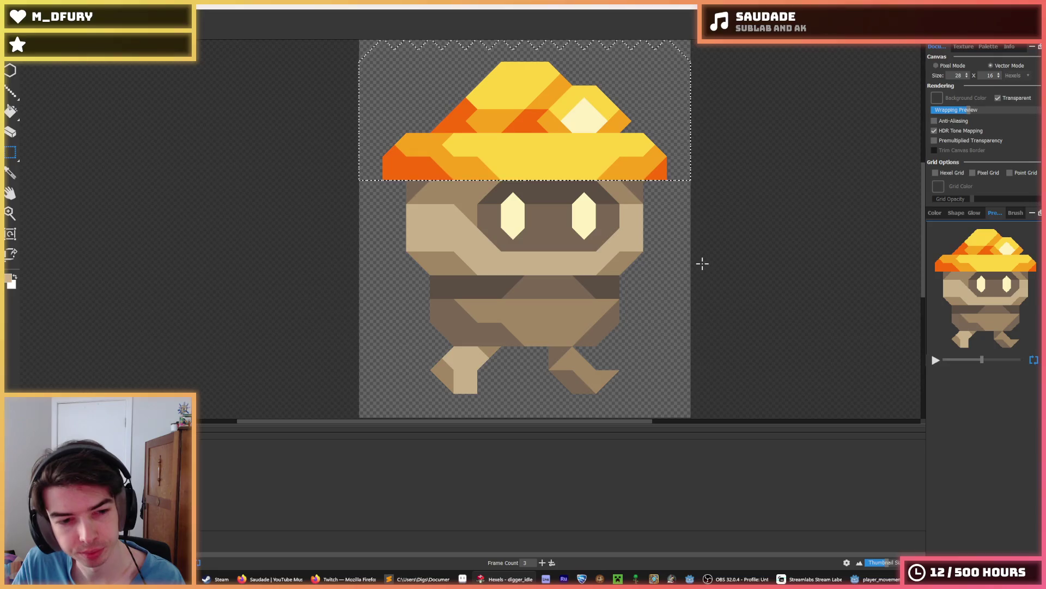
{"action": "key", "text": "Down"}
{"action": "key", "text": "ctrl+d"}
Step through neighbouring frames and try shifting the hat and face down, then undo that move.
{"action": "key", "text": "comma"}
{"action": "mouse_move", "coordinate": [665, 292]}
{"action": "left_mouse_down"}
{"action": "mouse_move", "coordinate": [579, 183]}
{"action": "mouse_move", "coordinate": [383, 62]}
{"action": "left_mouse_up"}
{"action": "key", "text": "period"}
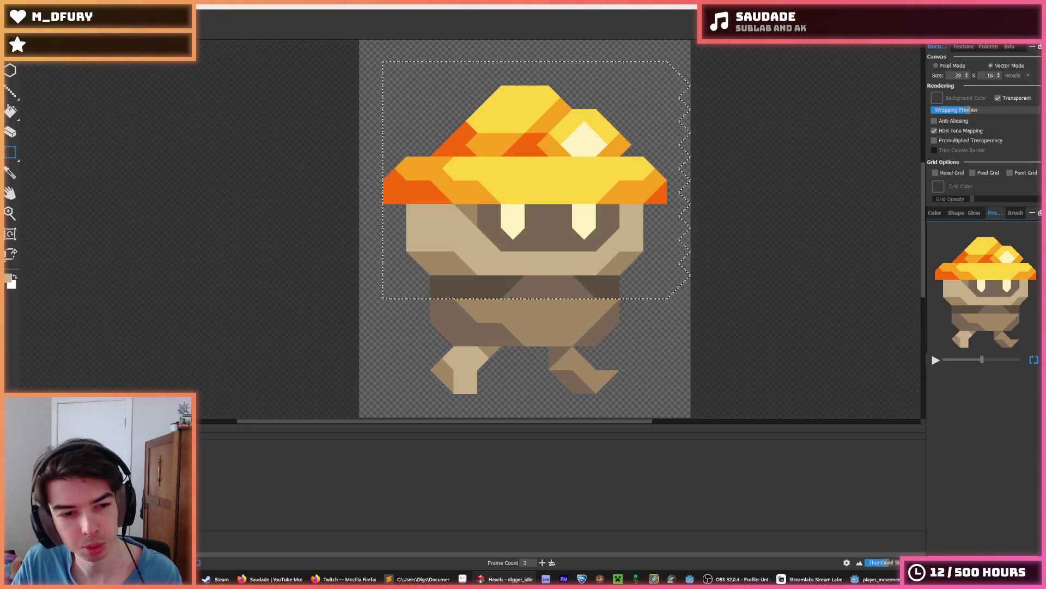
{"action": "left_click_drag", "start_coordinate": [456, 242], "coordinate": [457, 254]}
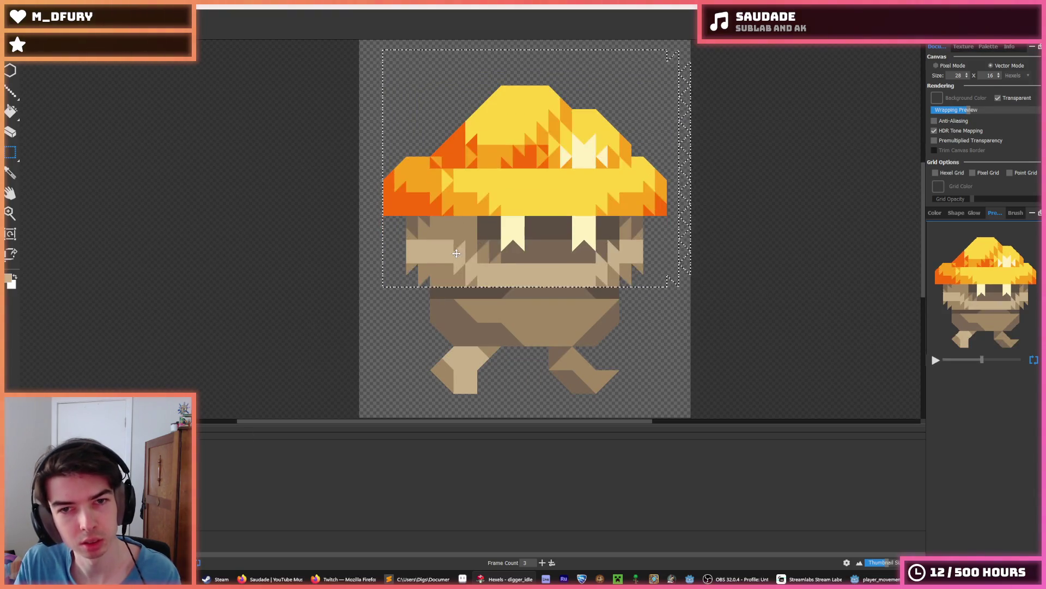
{"action": "key", "text": "ctrl+z"}
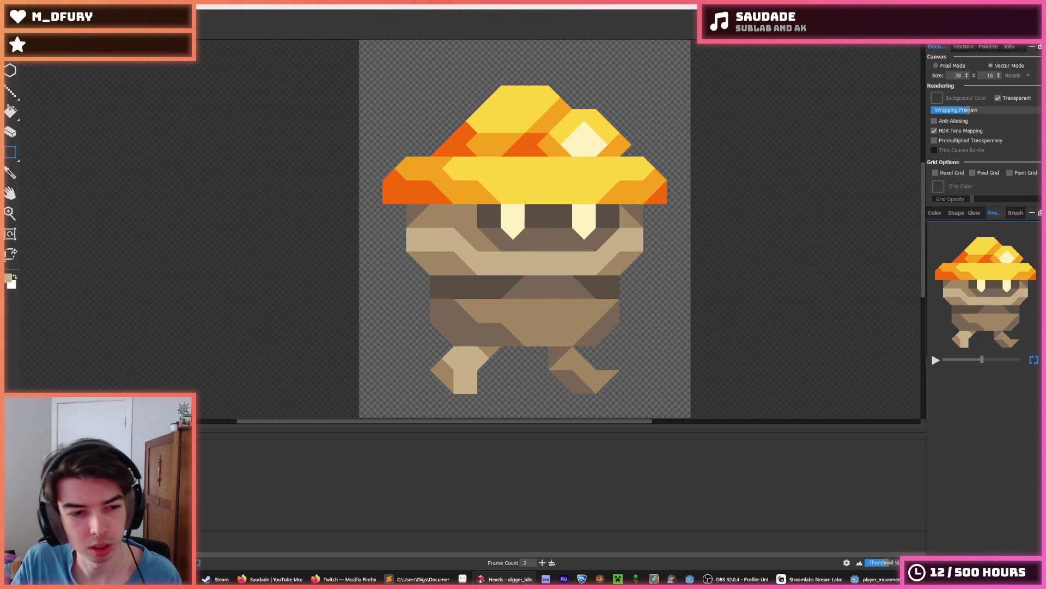
{"action": "right_click", "coordinate": [156, 463]}
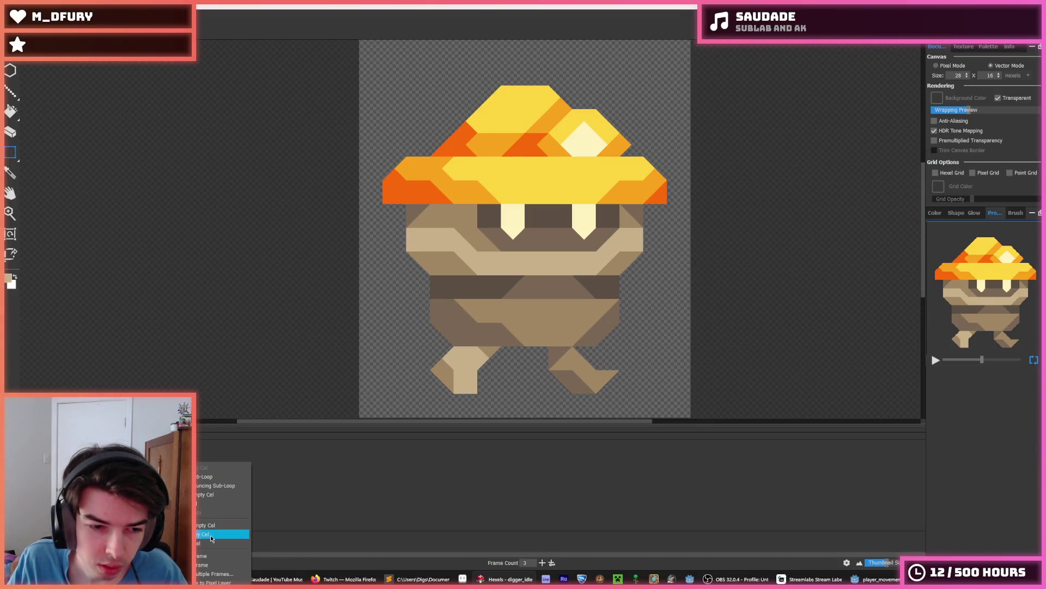
Duplicate the timeline cel twice to add frames 4 and 5.
{"action": "left_click", "coordinate": [211, 539]}
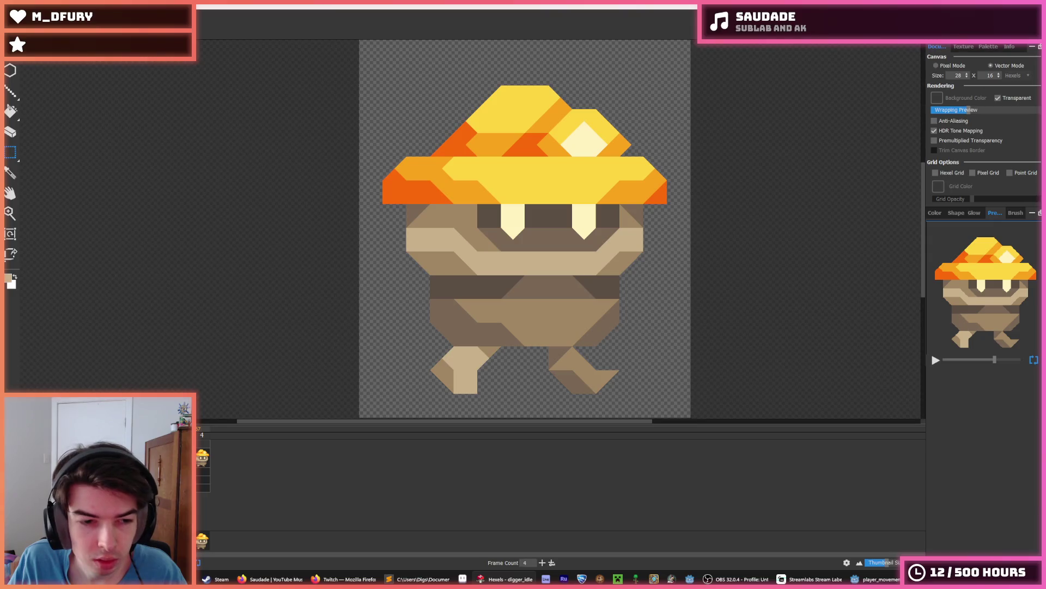
{"action": "left_click", "coordinate": [204, 462]}
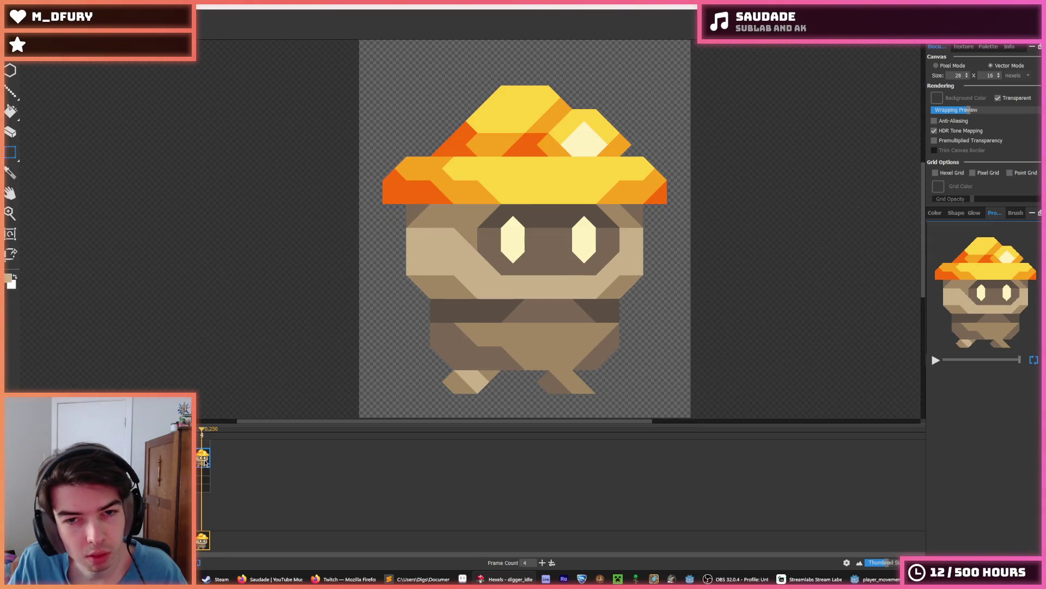
{"action": "right_click", "coordinate": [164, 461]}
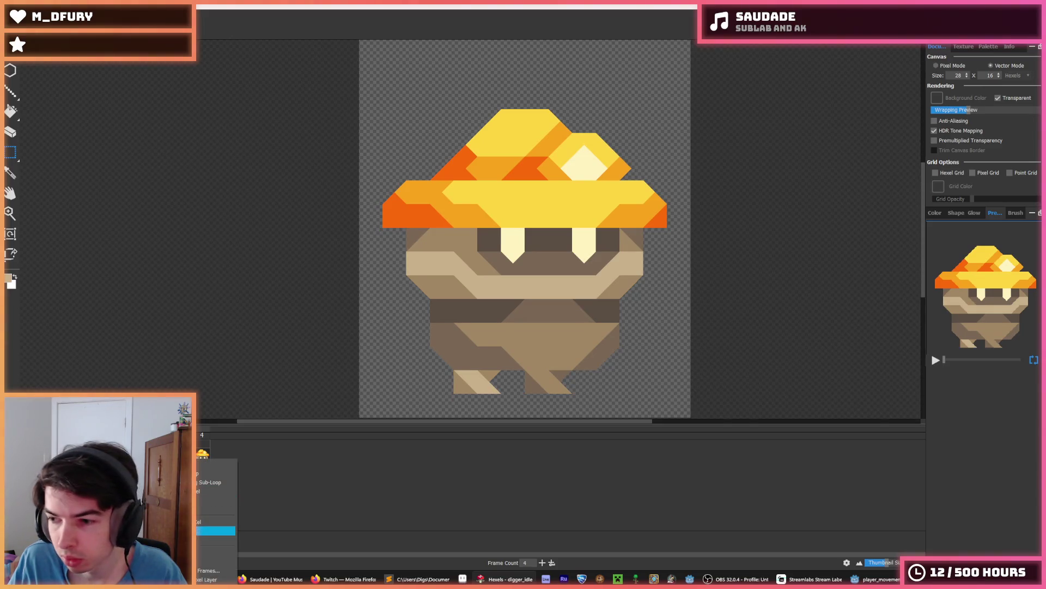
{"action": "left_click", "coordinate": [215, 531]}
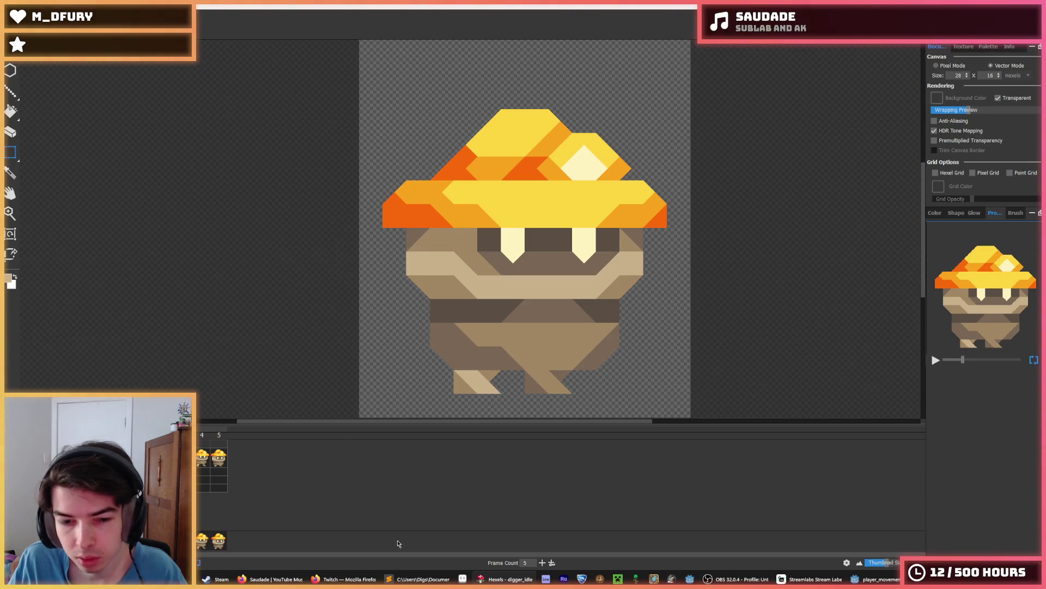
{"action": "mouse_move", "coordinate": [351, 582]}
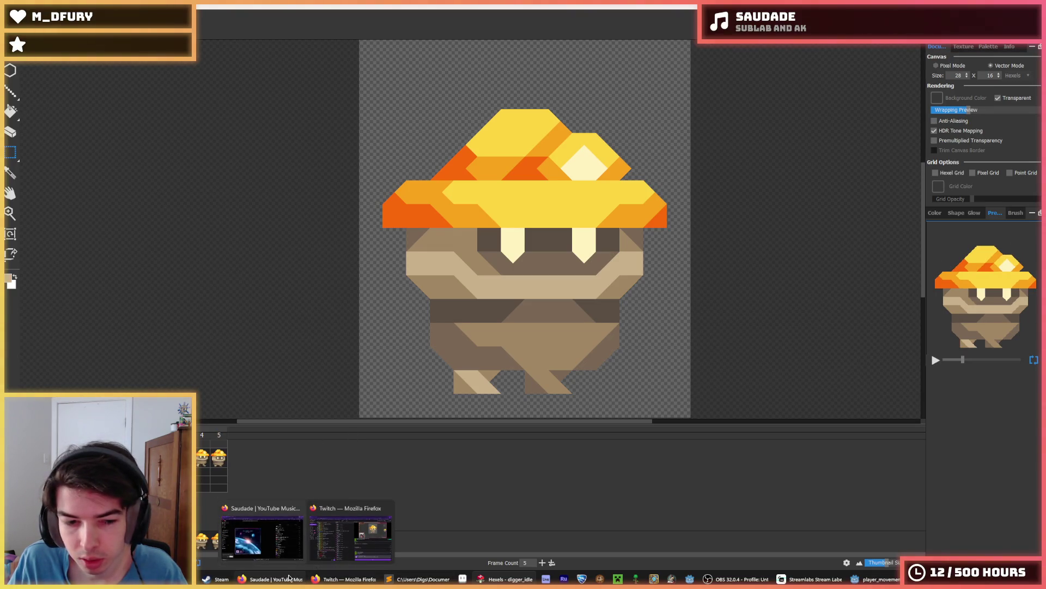
{"action": "left_click", "coordinate": [217, 578]}
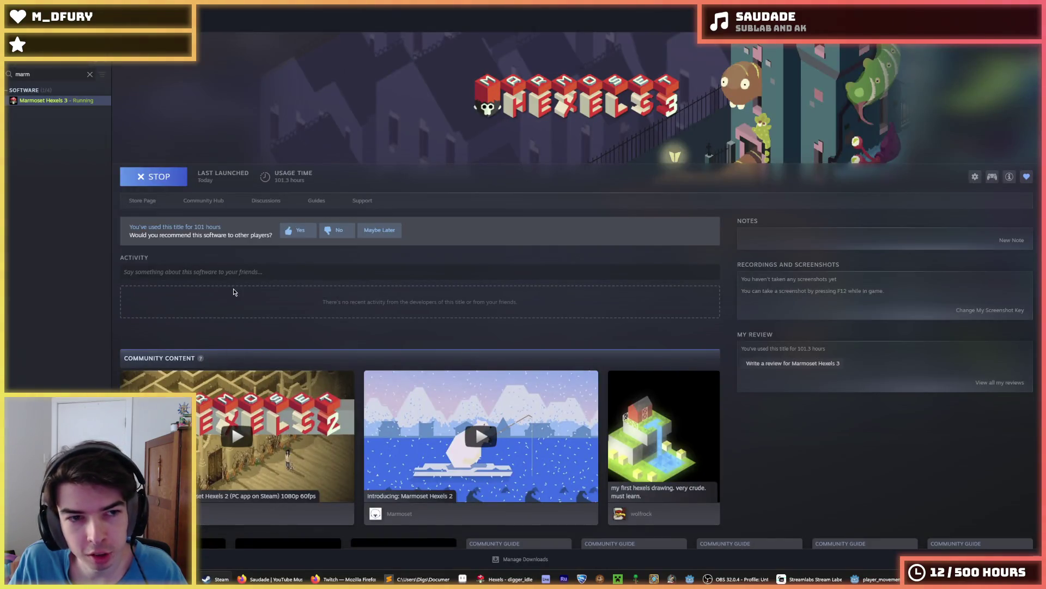
{"action": "left_click", "coordinate": [144, 201]}
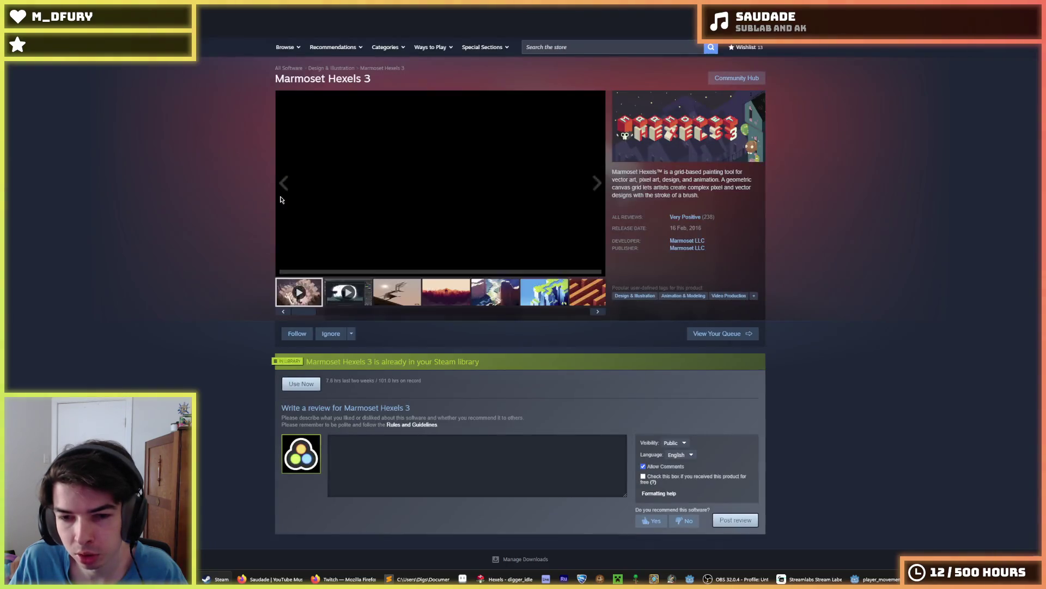
{"action": "scroll", "coordinate": [283, 205], "scroll_direction": "down", "scroll_amount": 4}
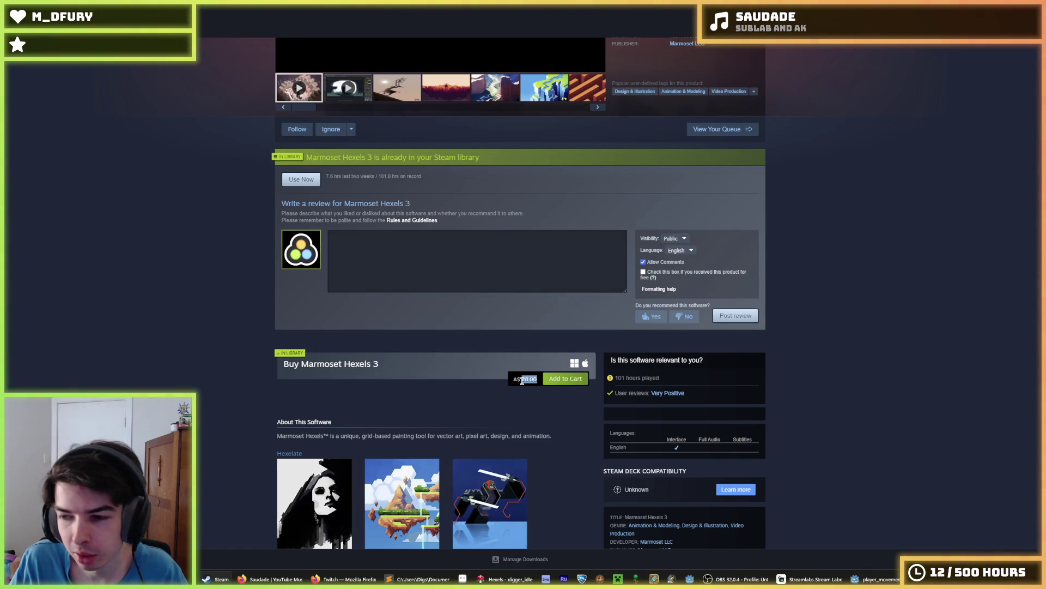
{"action": "scroll", "coordinate": [521, 383], "scroll_direction": "up", "scroll_amount": 3}
{"action": "scroll", "coordinate": [521, 384], "scroll_direction": "down", "scroll_amount": 8}
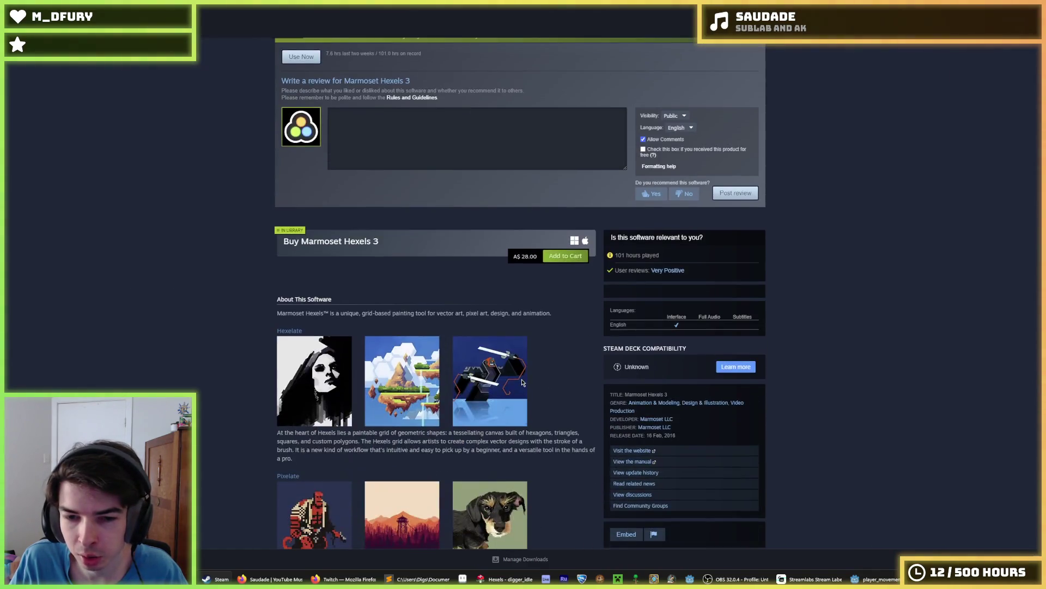
{"action": "scroll", "coordinate": [522, 383], "scroll_direction": "up", "scroll_amount": 8}
{"action": "scroll", "coordinate": [522, 383], "scroll_direction": "down", "scroll_amount": 2}
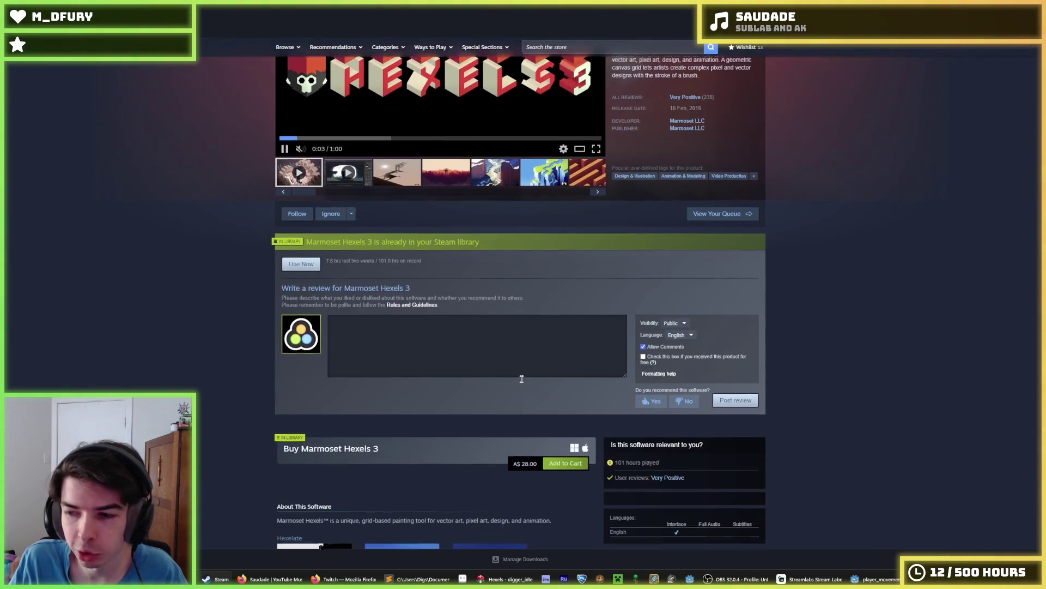
{"action": "scroll", "coordinate": [462, 332], "scroll_direction": "down", "scroll_amount": 5}
{"action": "scroll", "coordinate": [465, 338], "scroll_direction": "up", "scroll_amount": 4}
{"action": "scroll", "coordinate": [464, 338], "scroll_direction": "up", "scroll_amount": 4}
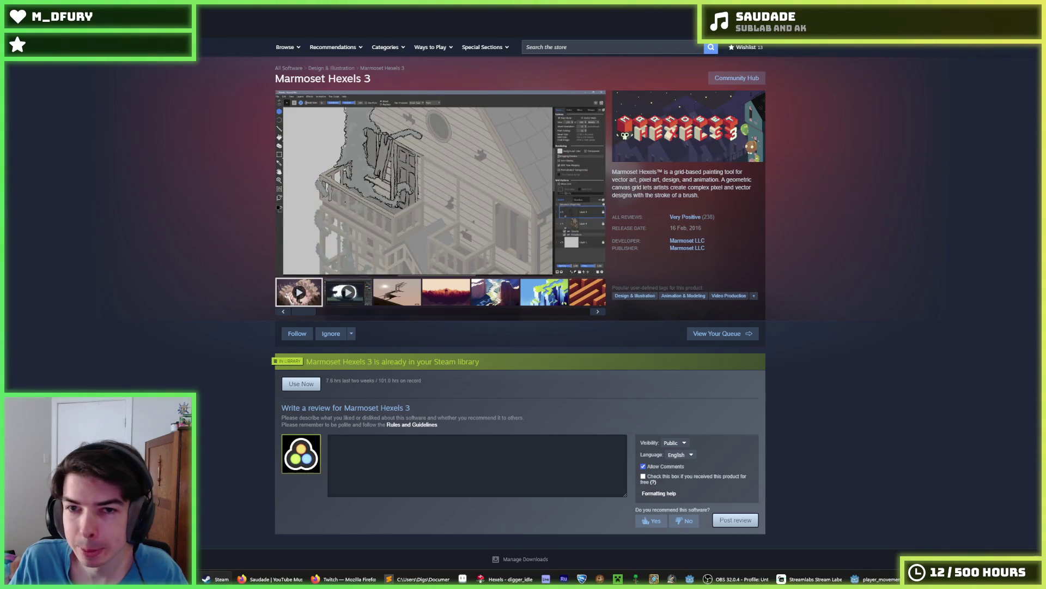
{"action": "key", "text": "alt+Tab"}
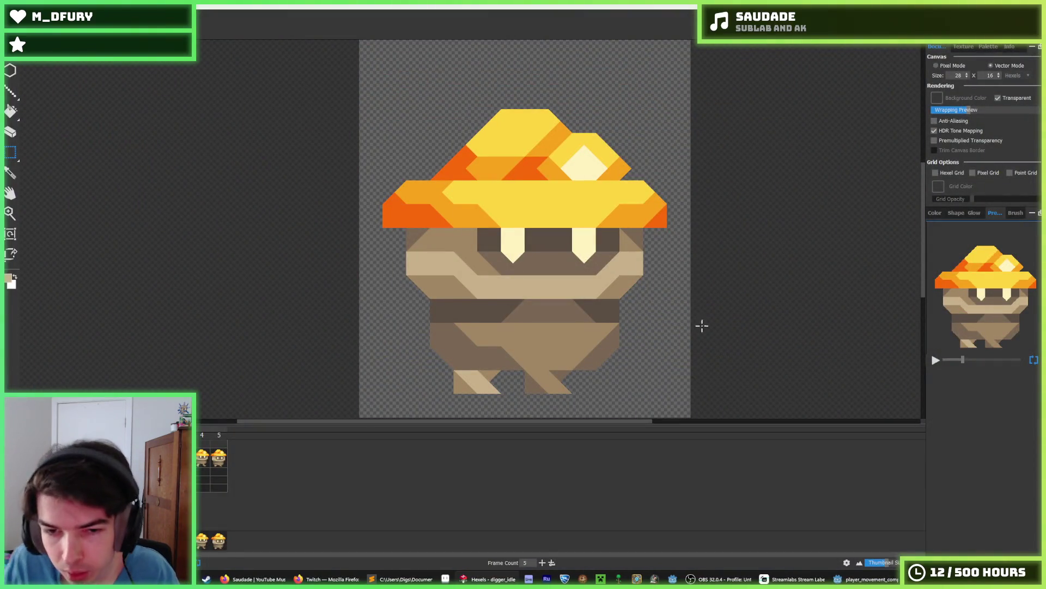
{"action": "scroll", "coordinate": [600, 275], "scroll_direction": "down", "scroll_amount": 2}
{"action": "scroll", "coordinate": [499, 272], "scroll_direction": "up", "scroll_amount": 2}
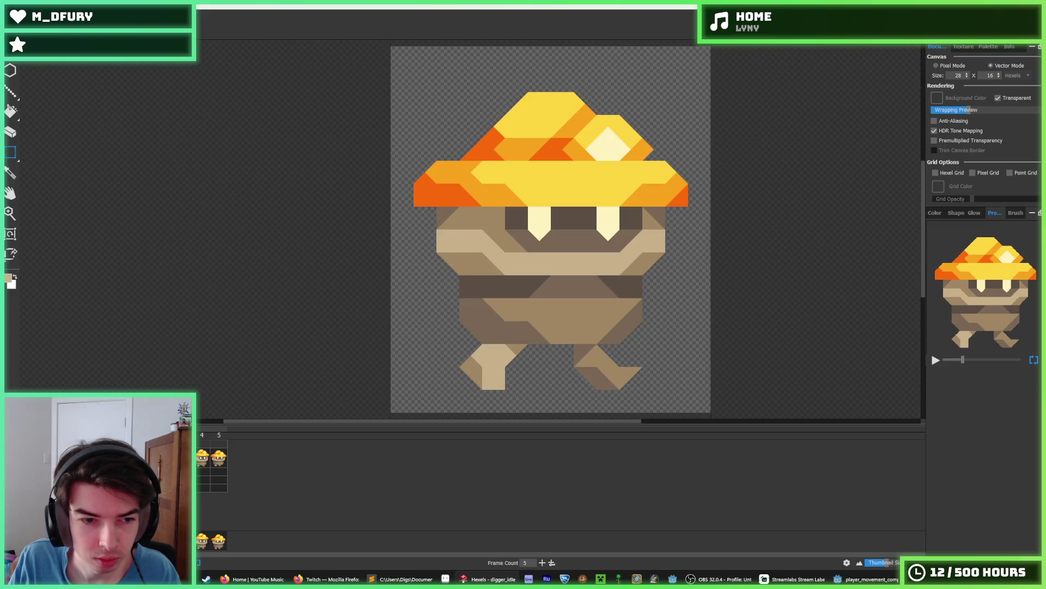
{"action": "left_click", "coordinate": [201, 458]}
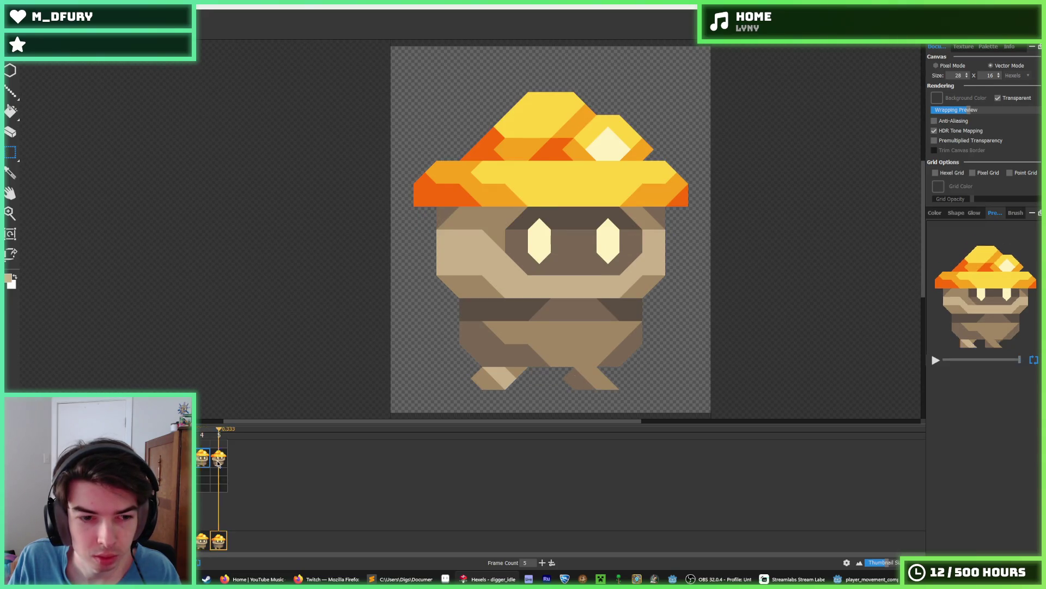
{"action": "key", "text": "Right"}
{"action": "key", "text": "Right"}
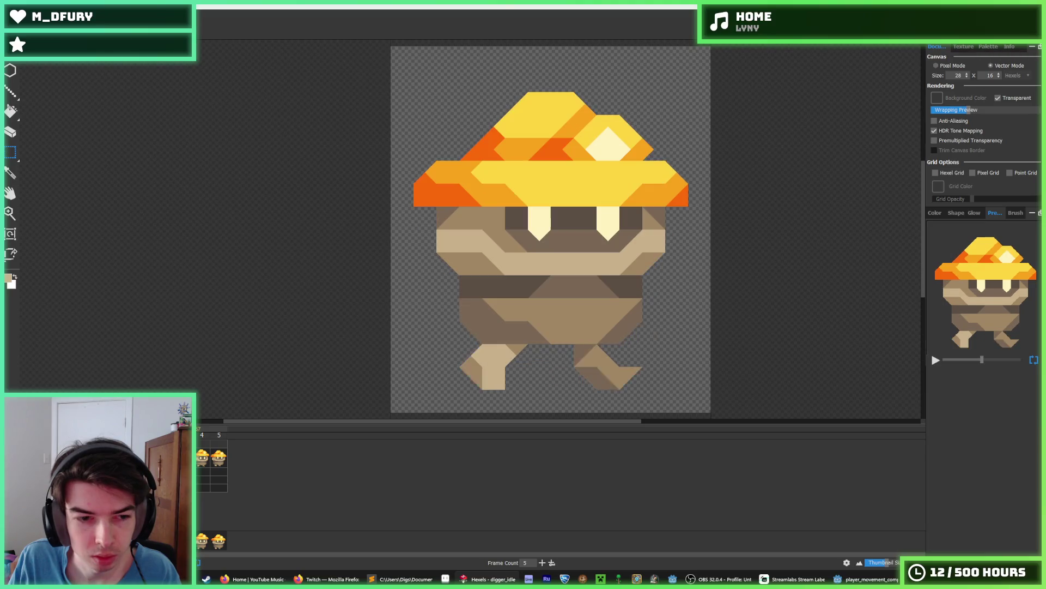
{"action": "left_click", "coordinate": [201, 461]}
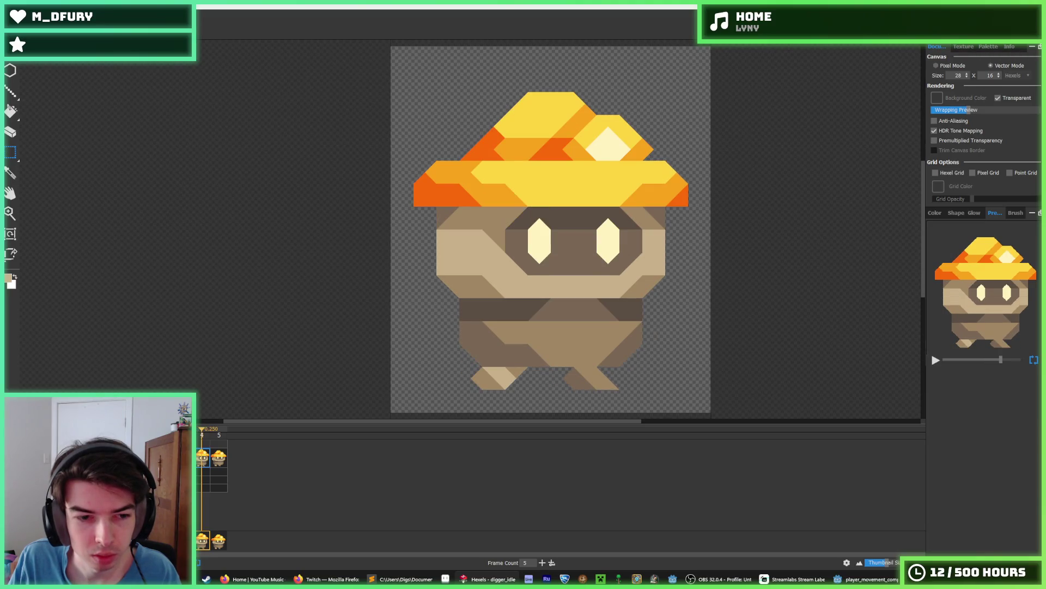
{"action": "key", "text": "Right"}
{"action": "left_click", "coordinate": [199, 460]}
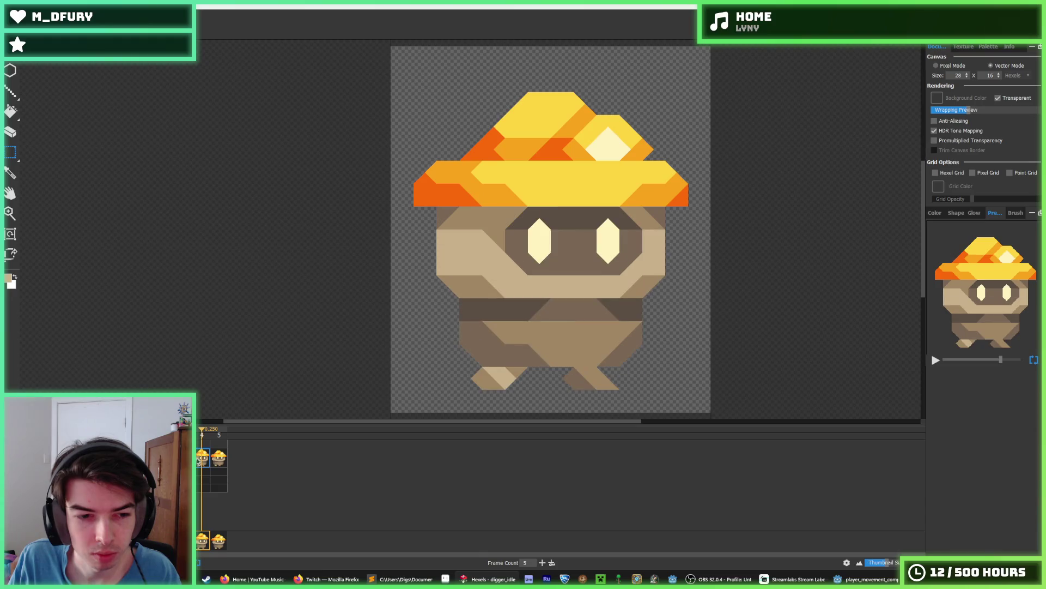
{"action": "left_click", "coordinate": [217, 461]}
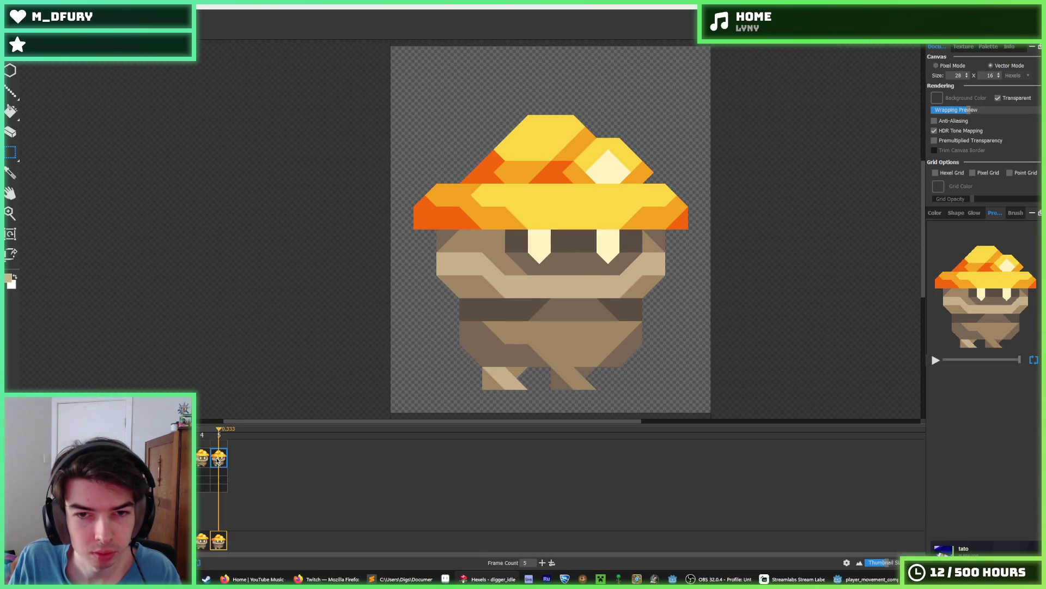
{"action": "key", "text": "Return"}
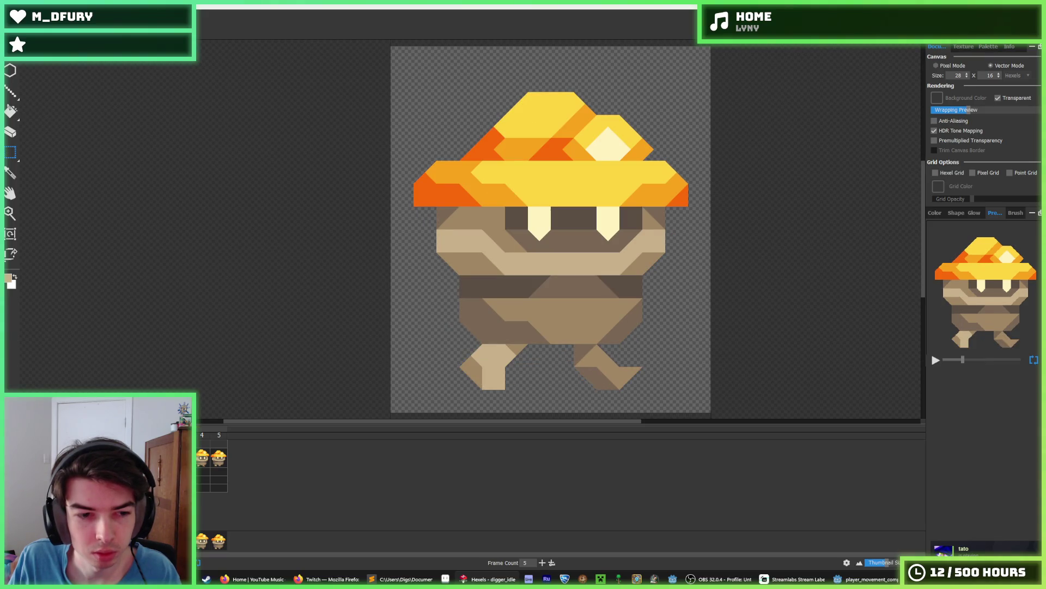
{"action": "right_click", "coordinate": [163, 456]}
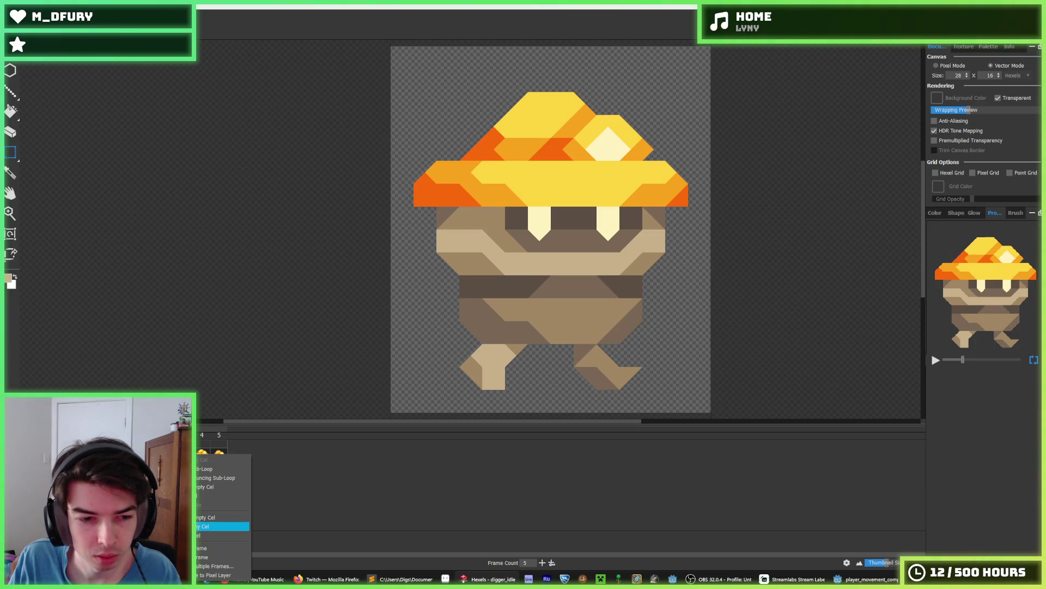
Duplicate the cel to add a sixth frame, then step to a running frame.
{"action": "left_click", "coordinate": [182, 525]}
{"action": "key", "text": "Right"}
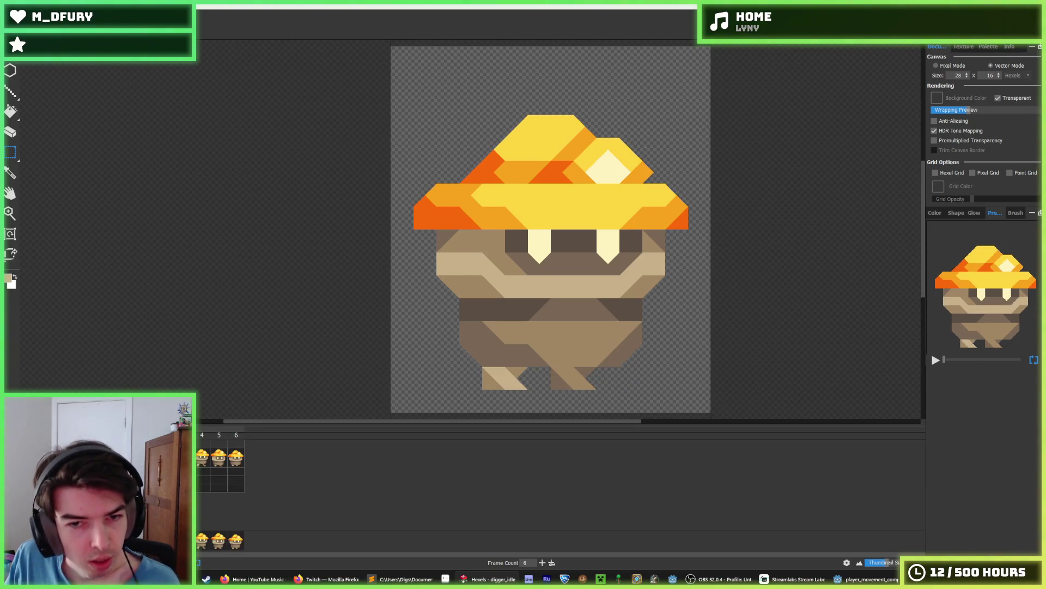
{"action": "key", "text": "Right"}
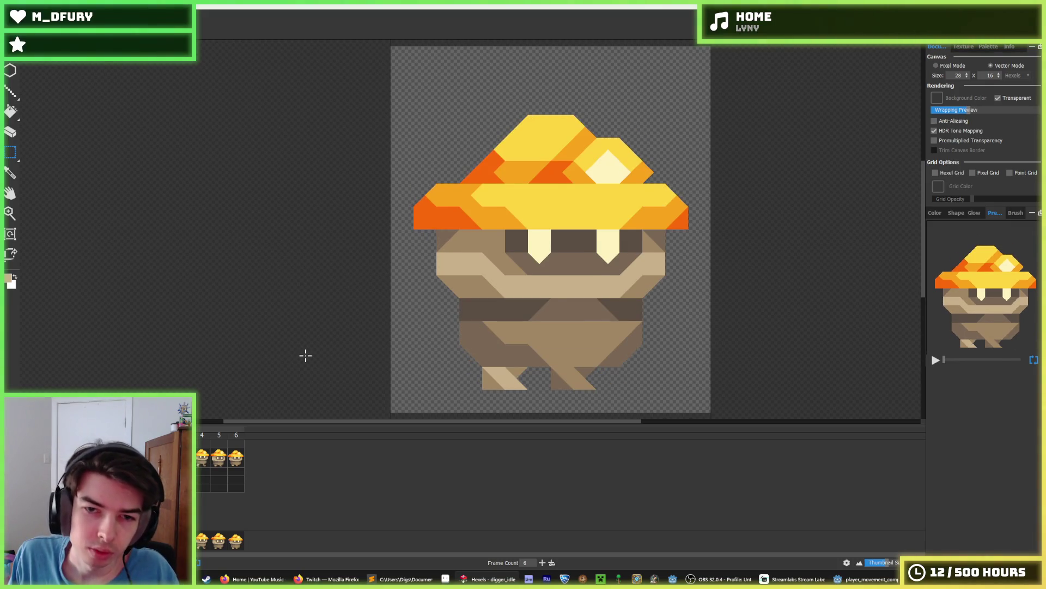
Marquee the hat and nudge it down one row so it covers the eyes.
{"action": "left_click_drag", "start_coordinate": [703, 81], "coordinate": [410, 216]}
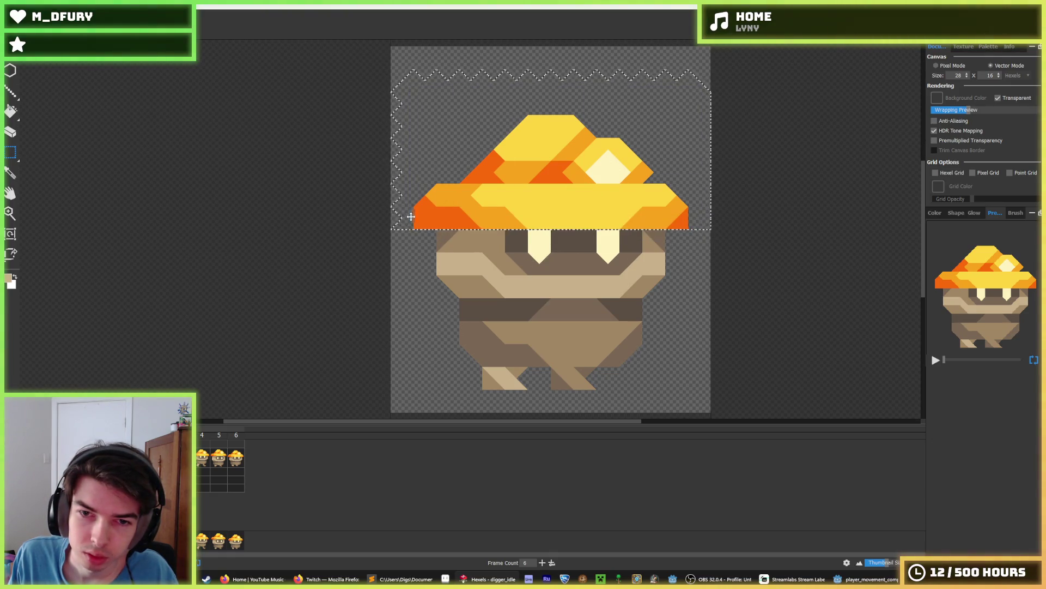
{"action": "left_click", "coordinate": [345, 273]}
{"action": "left_click_drag", "start_coordinate": [390, 45], "coordinate": [700, 196]}
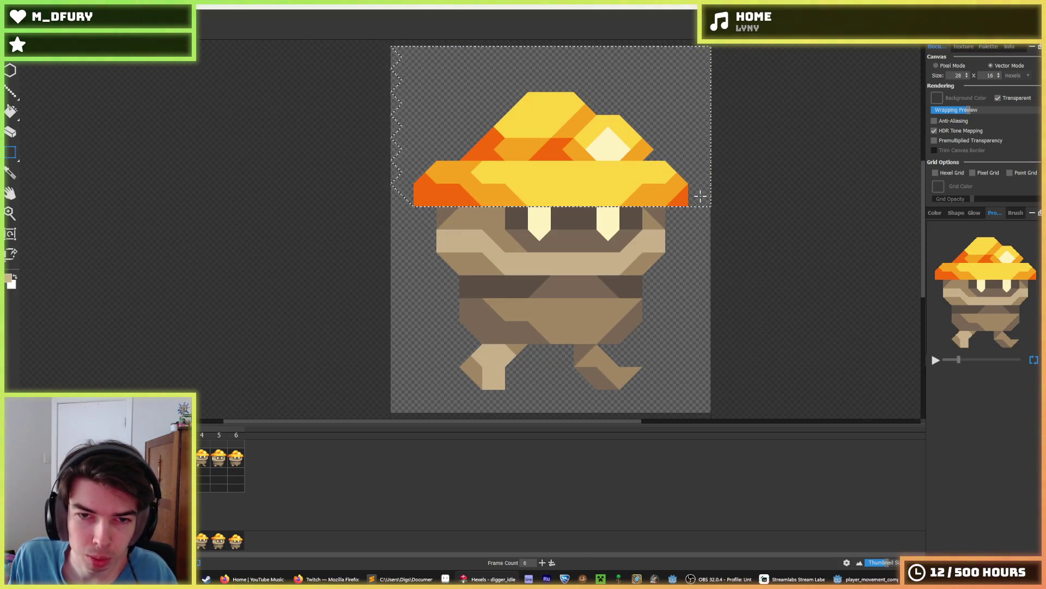
{"action": "key", "text": "Down"}
{"action": "key", "text": "ctrl+d"}
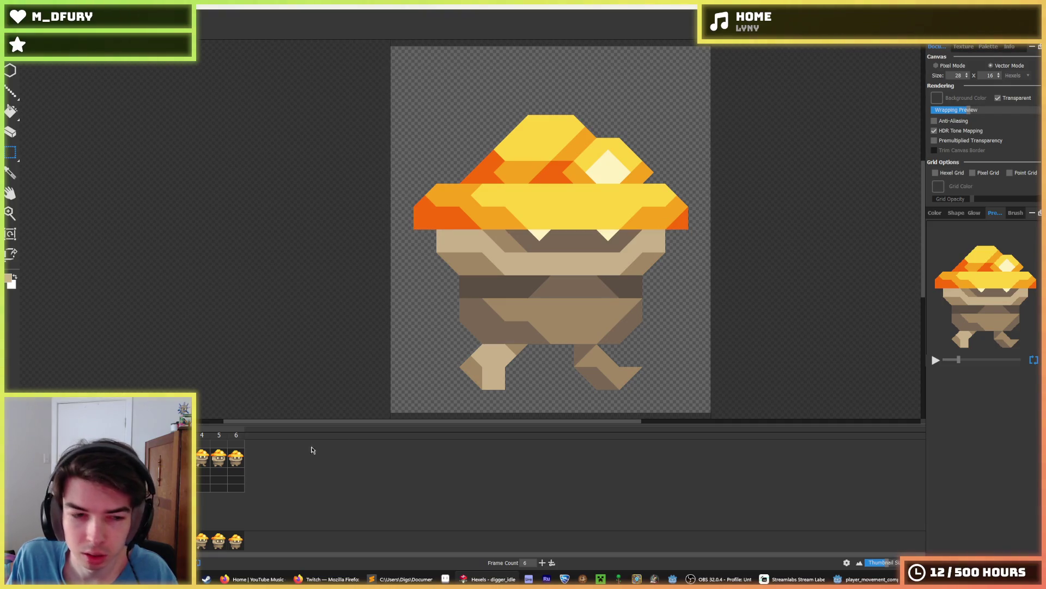
{"action": "scroll", "coordinate": [335, 275], "scroll_direction": "down", "scroll_amount": 8}
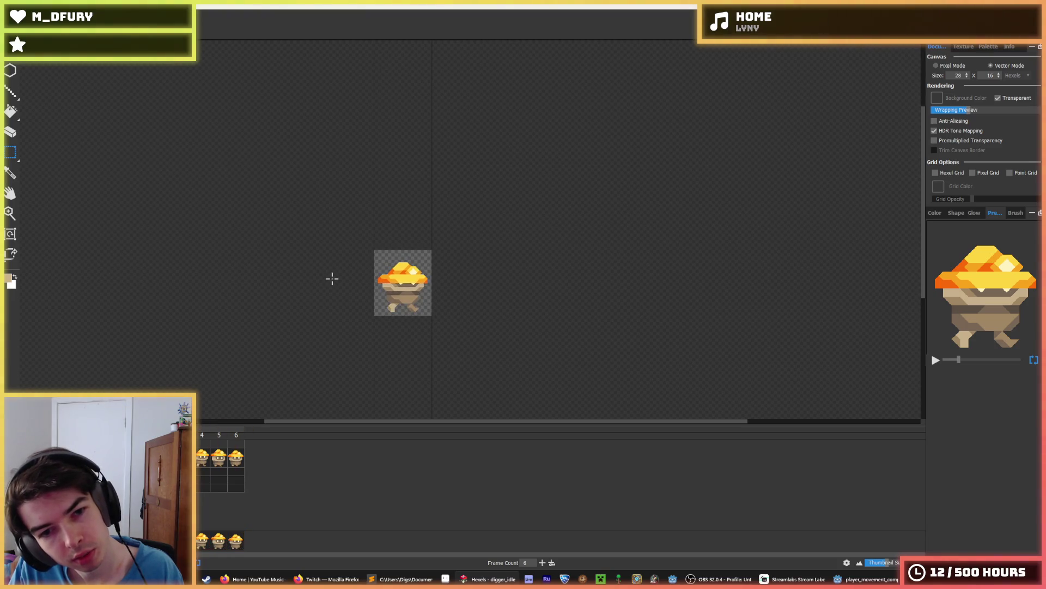
Zoom the canvas out and back in, then switch to the Hexels 3 Steam store page.
{"action": "scroll", "coordinate": [282, 280], "scroll_direction": "down", "scroll_amount": 2}
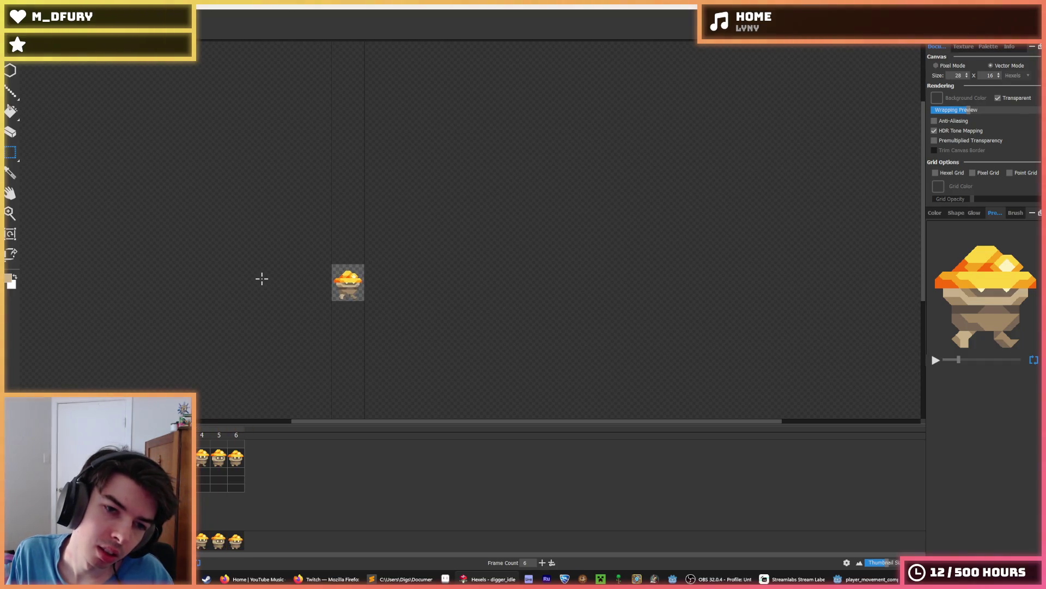
{"action": "scroll", "coordinate": [263, 279], "scroll_direction": "up", "scroll_amount": 1}
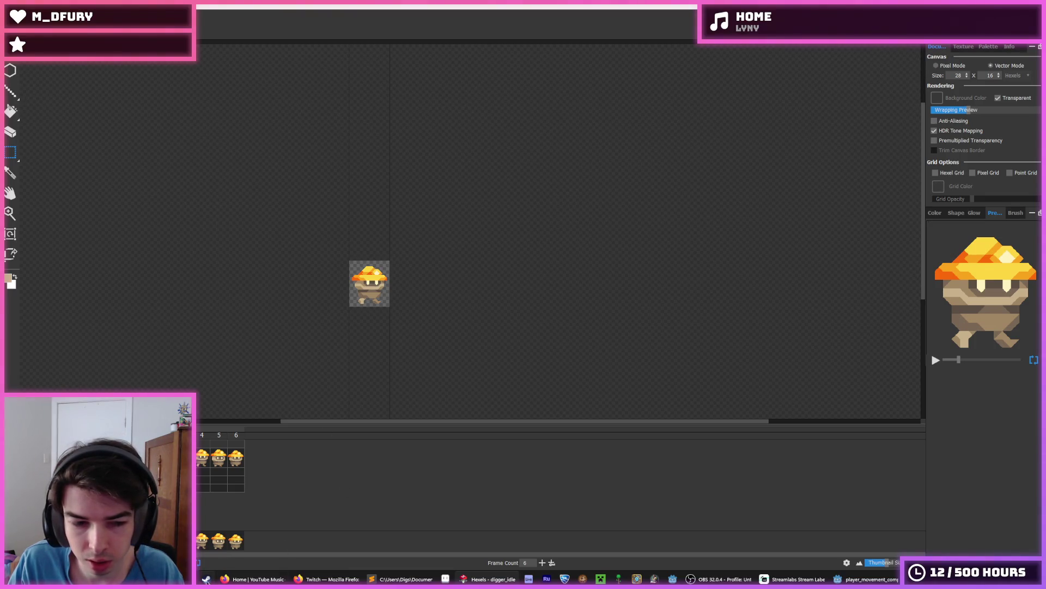
{"action": "left_click", "coordinate": [206, 580]}
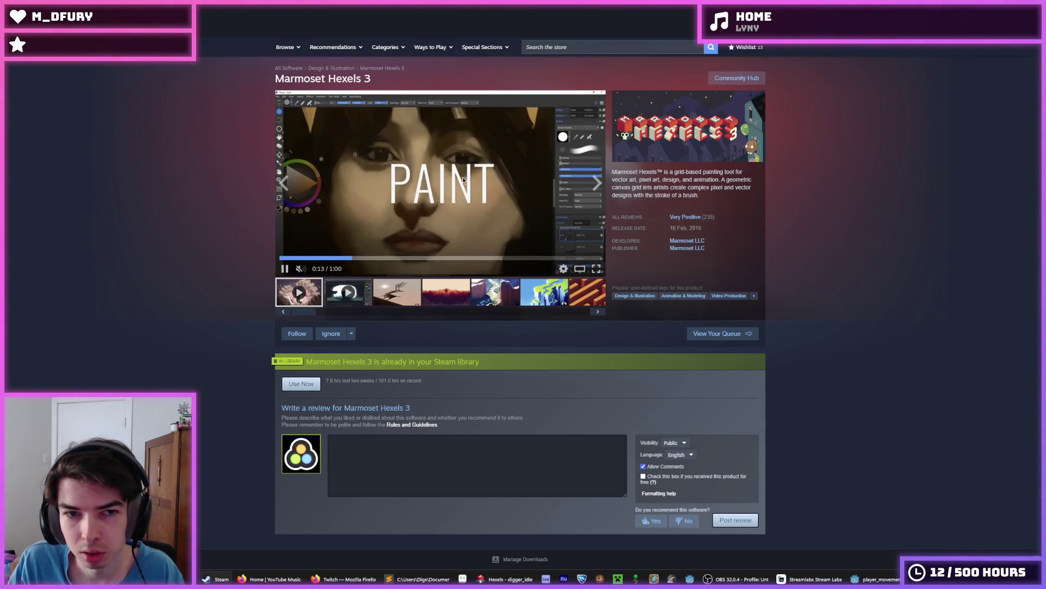
Scroll the Hexels 3 store page, then return to the Hexels canvas.
{"action": "scroll", "coordinate": [703, 237], "scroll_direction": "down", "scroll_amount": 1}
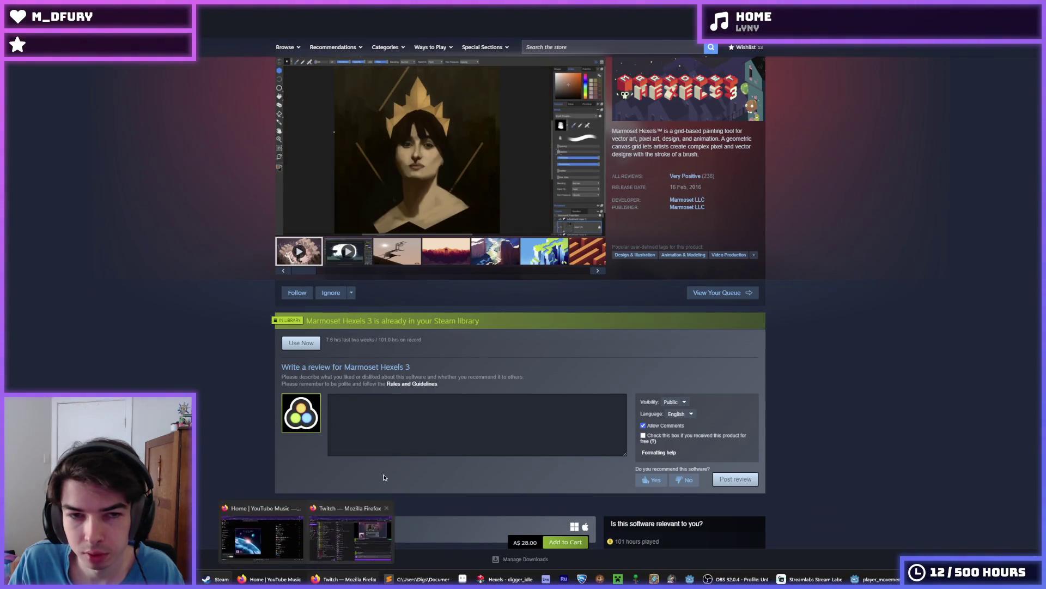
{"action": "left_click", "coordinate": [496, 579]}
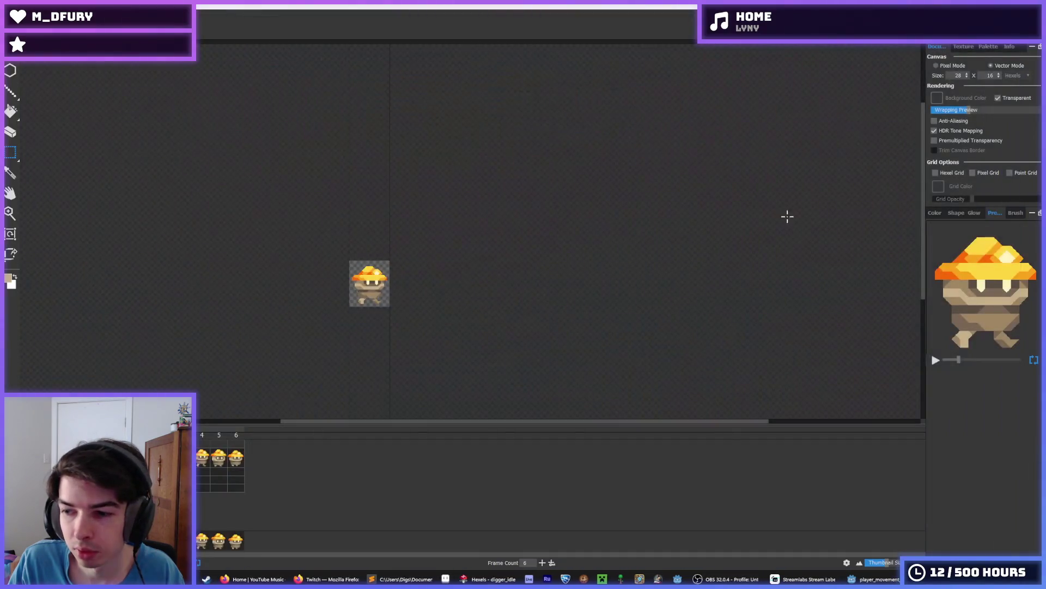
Review the six-frame animation by selecting frames 6 and 4 and playing it.
{"action": "scroll", "coordinate": [336, 295], "scroll_direction": "up", "scroll_amount": 5}
{"action": "scroll", "coordinate": [348, 262], "scroll_direction": "up", "scroll_amount": 1}
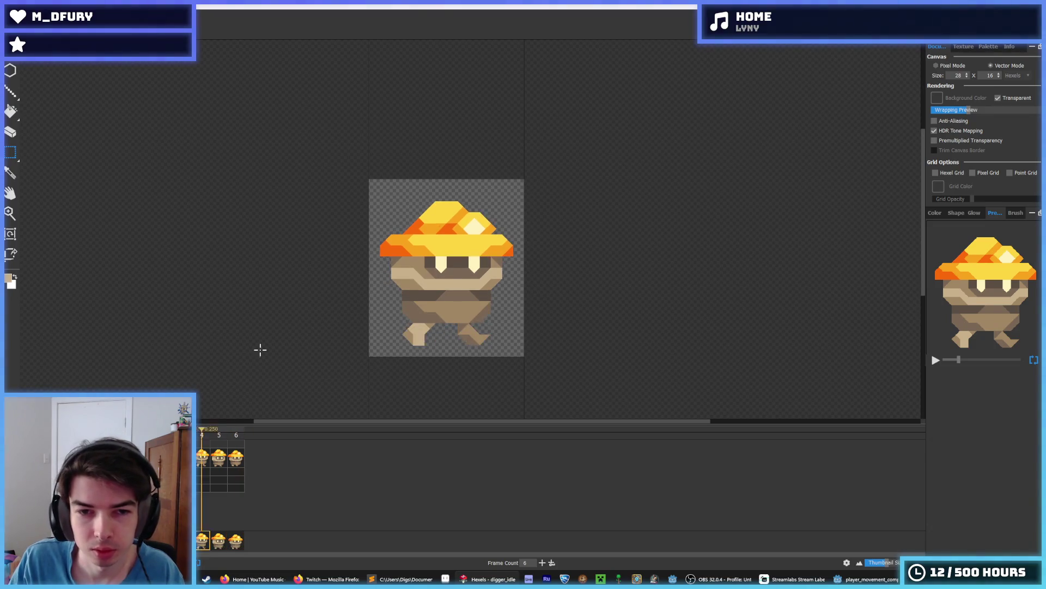
{"action": "scroll", "coordinate": [268, 305], "scroll_direction": "down", "scroll_amount": 3}
{"action": "scroll", "coordinate": [269, 296], "scroll_direction": "down", "scroll_amount": 1}
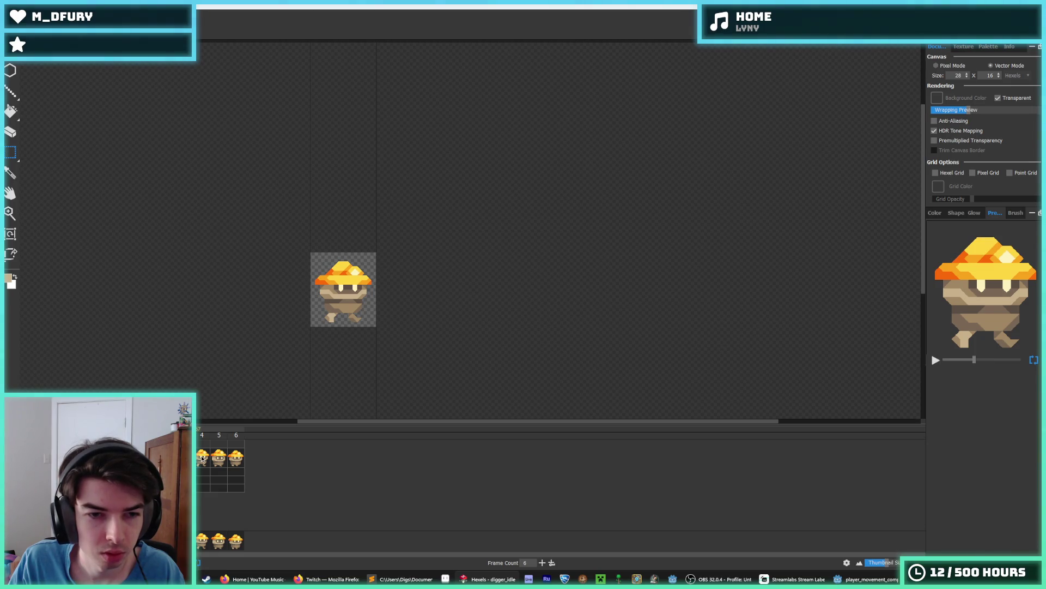
{"action": "left_click", "coordinate": [236, 459]}
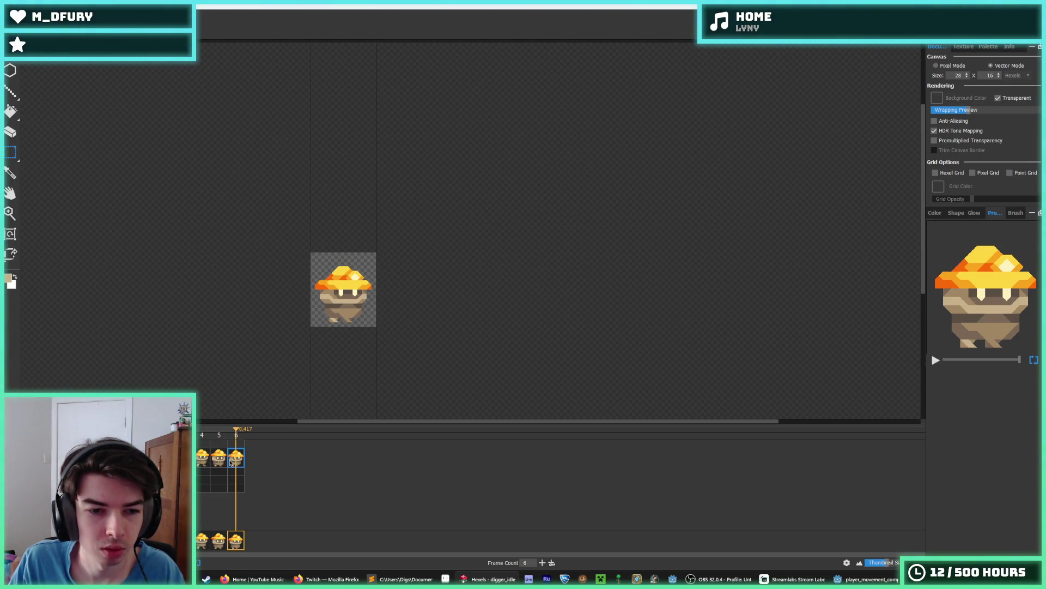
{"action": "key", "text": "space"}
{"action": "left_click", "coordinate": [199, 459]}
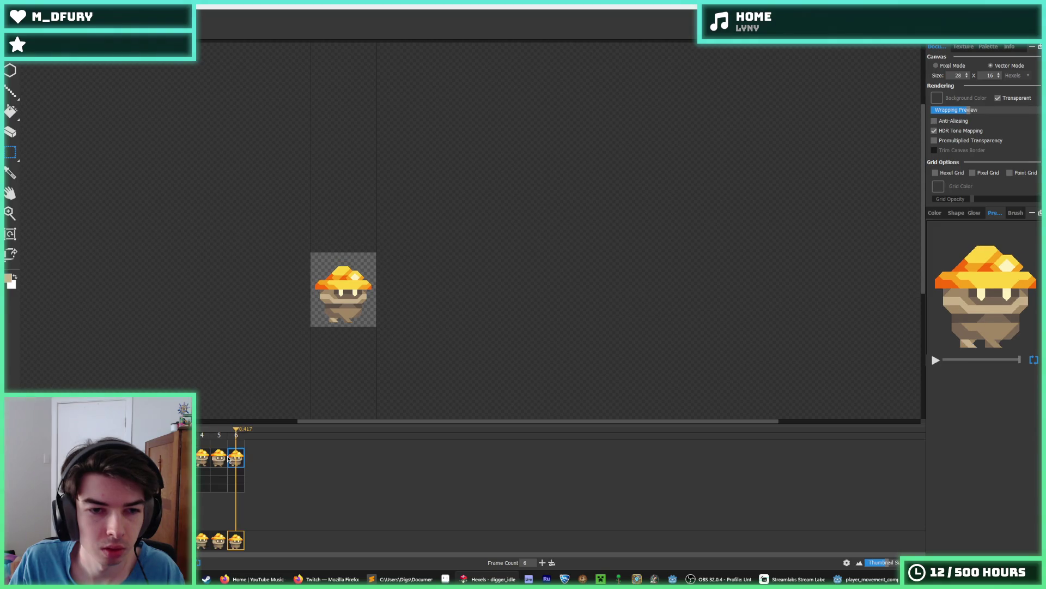
{"action": "key", "text": "space"}
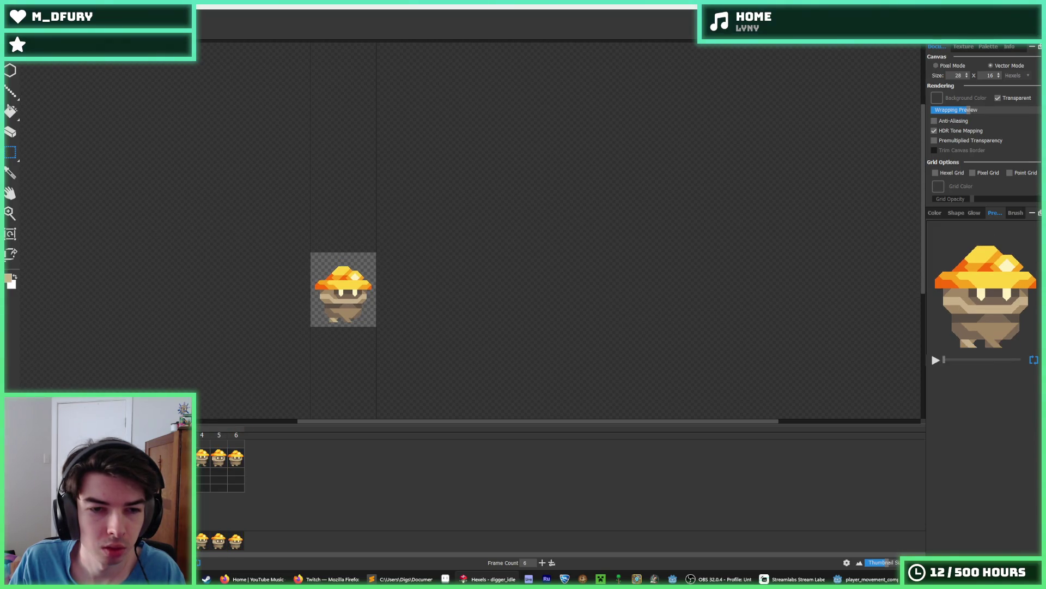
{"action": "left_click", "coordinate": [203, 461]}
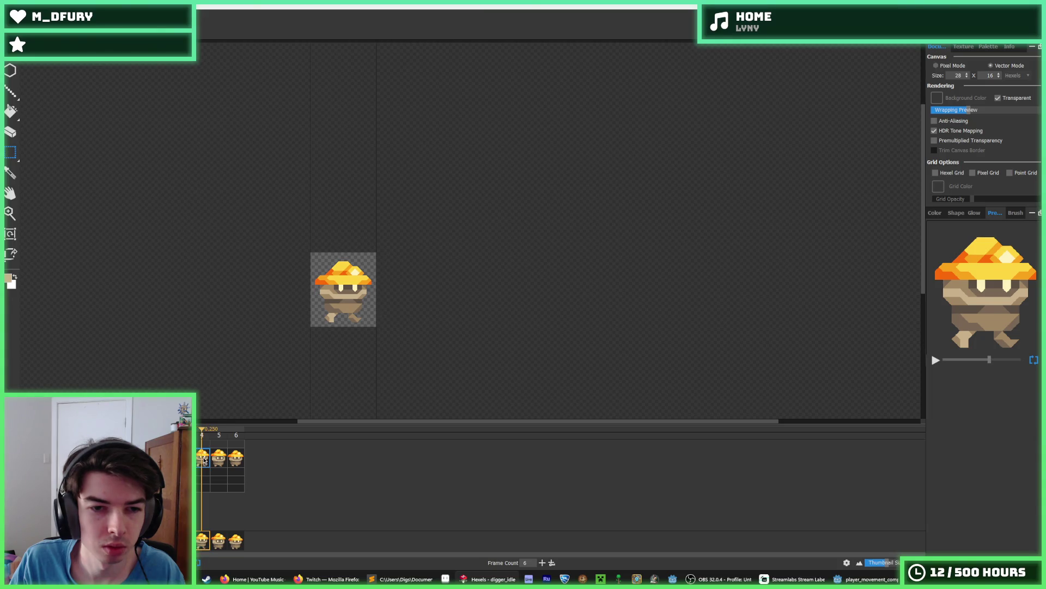
{"action": "key", "text": "space"}
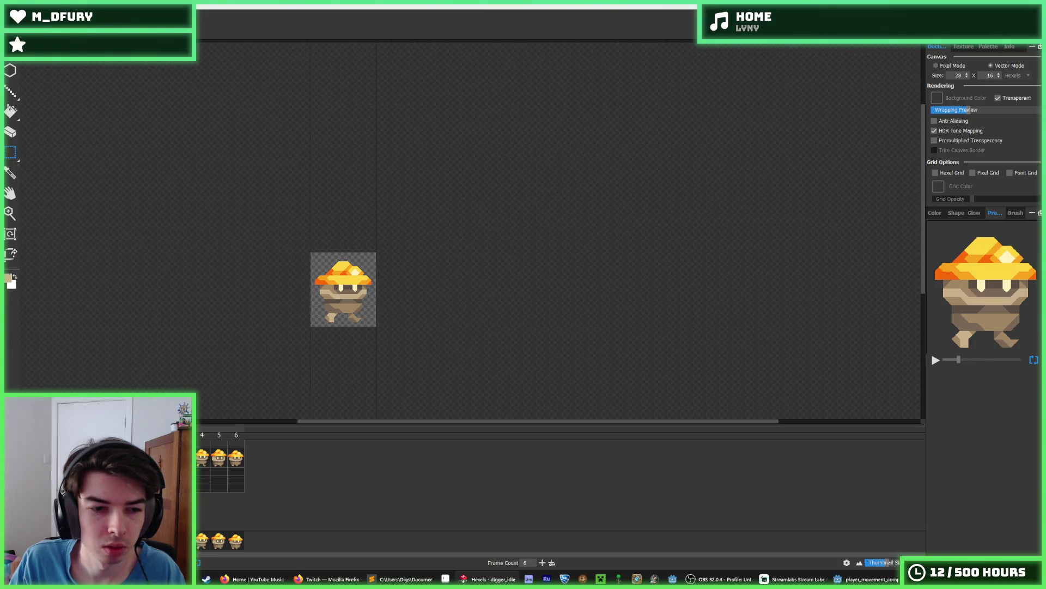
Delete frame 5 and play the resulting five-frame loop.
{"action": "right_click", "coordinate": [202, 460]}
{"action": "left_click", "coordinate": [221, 531]}
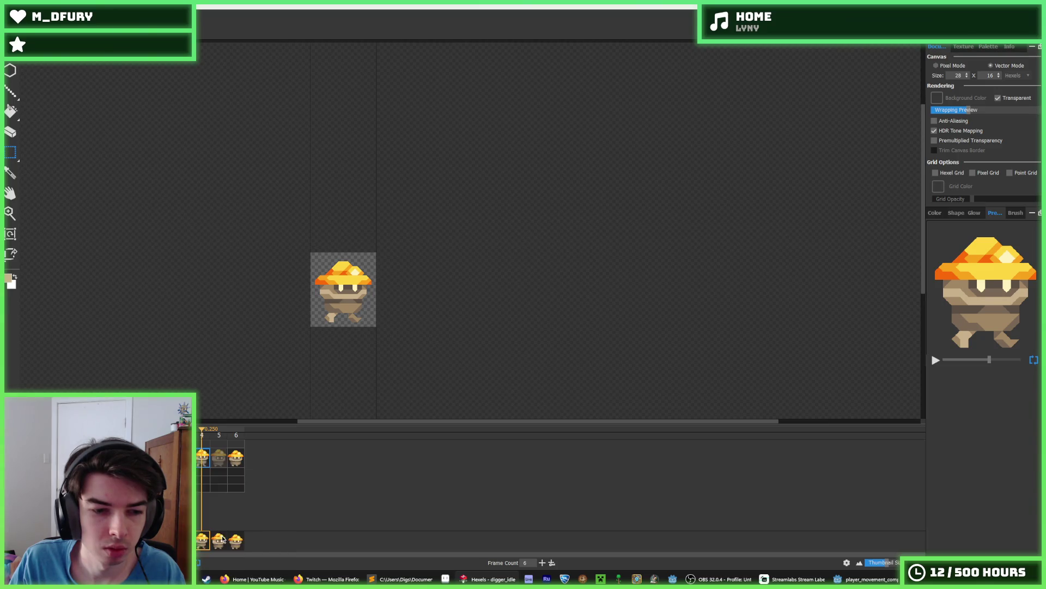
{"action": "right_click", "coordinate": [219, 461]}
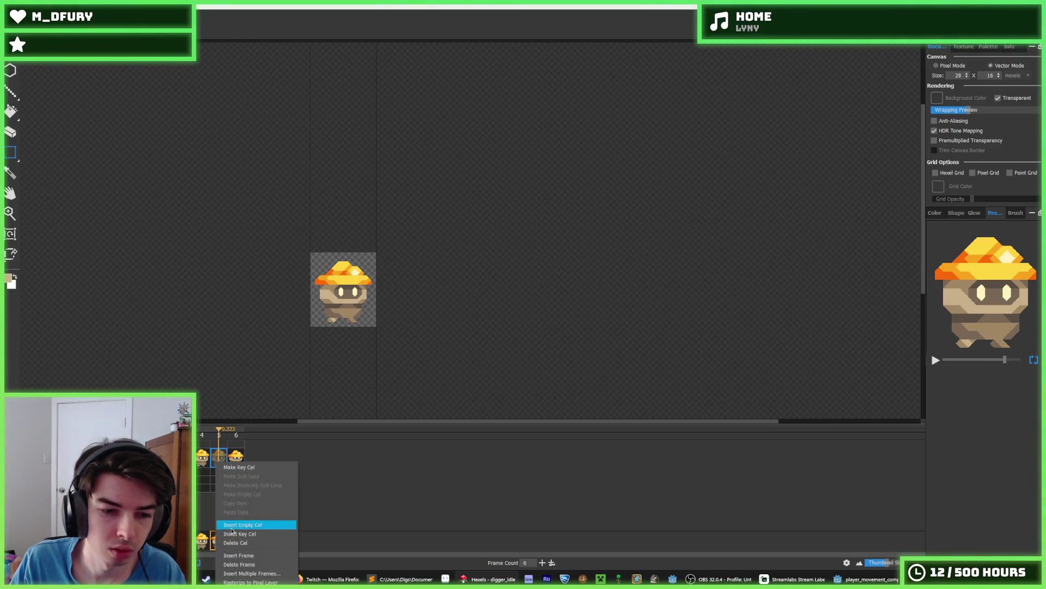
{"action": "left_click", "coordinate": [239, 564]}
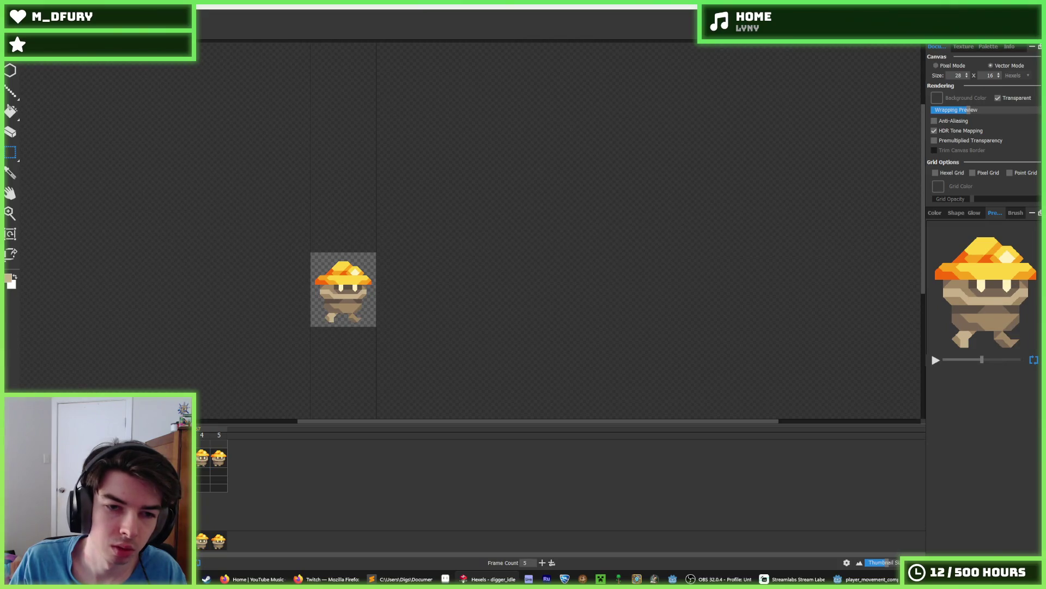
{"action": "left_click", "coordinate": [215, 460]}
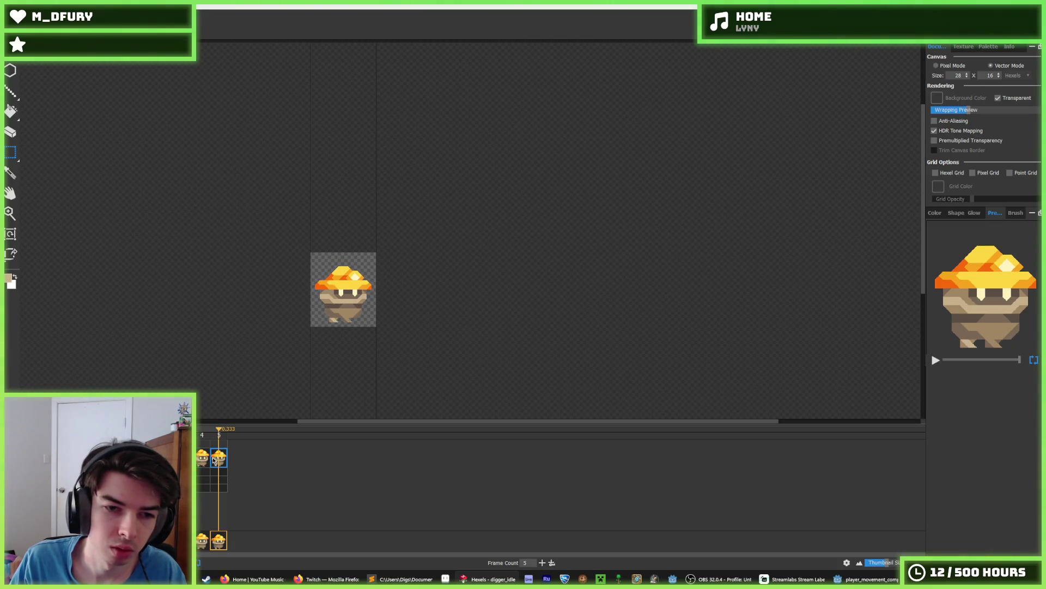
{"action": "key", "text": "space"}
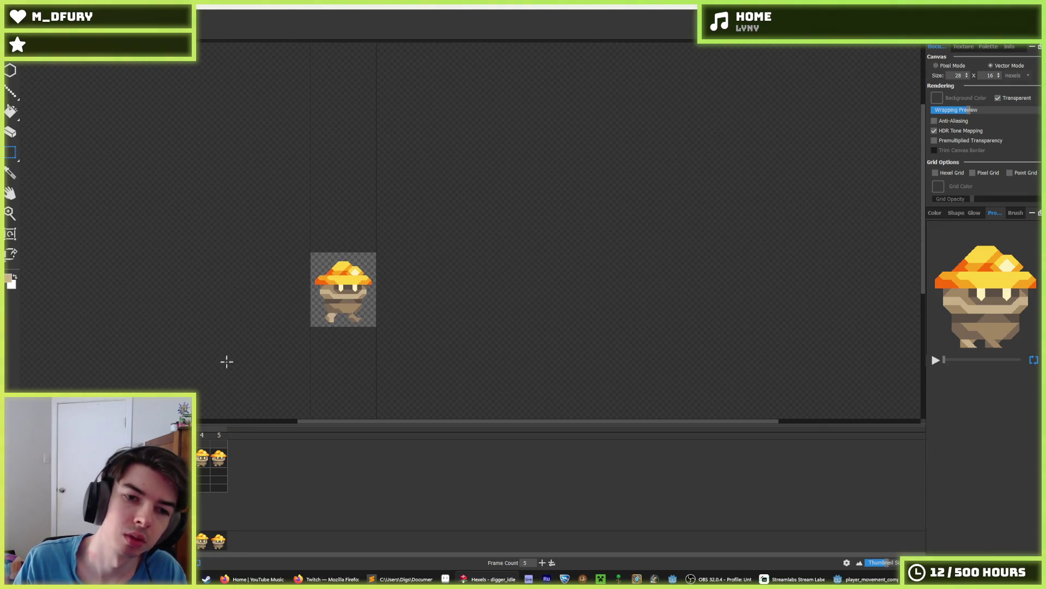
{"action": "scroll", "coordinate": [158, 290], "scroll_direction": "down", "scroll_amount": 2}
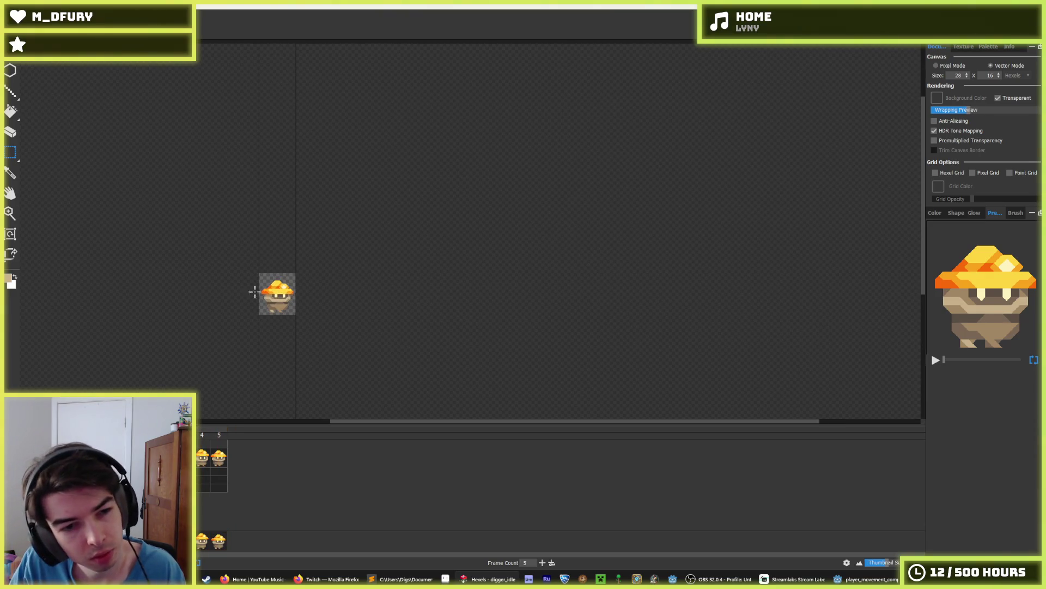
{"action": "scroll", "coordinate": [264, 286], "scroll_direction": "up", "scroll_amount": 4}
{"action": "left_click", "coordinate": [219, 462]}
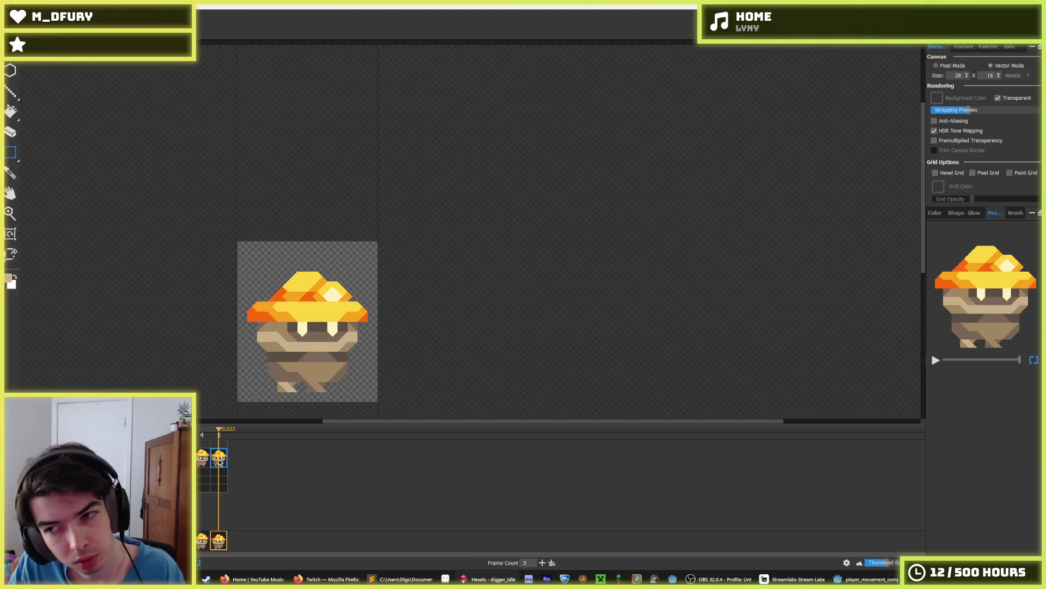
{"action": "key", "text": "space"}
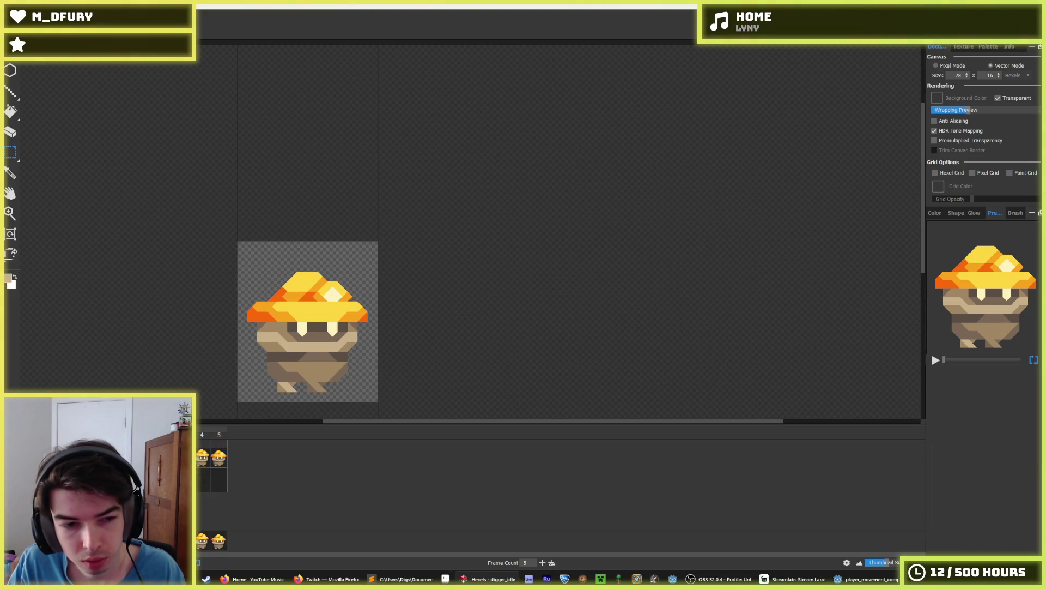
{"action": "left_click", "coordinate": [218, 460]}
{"action": "key", "text": "space"}
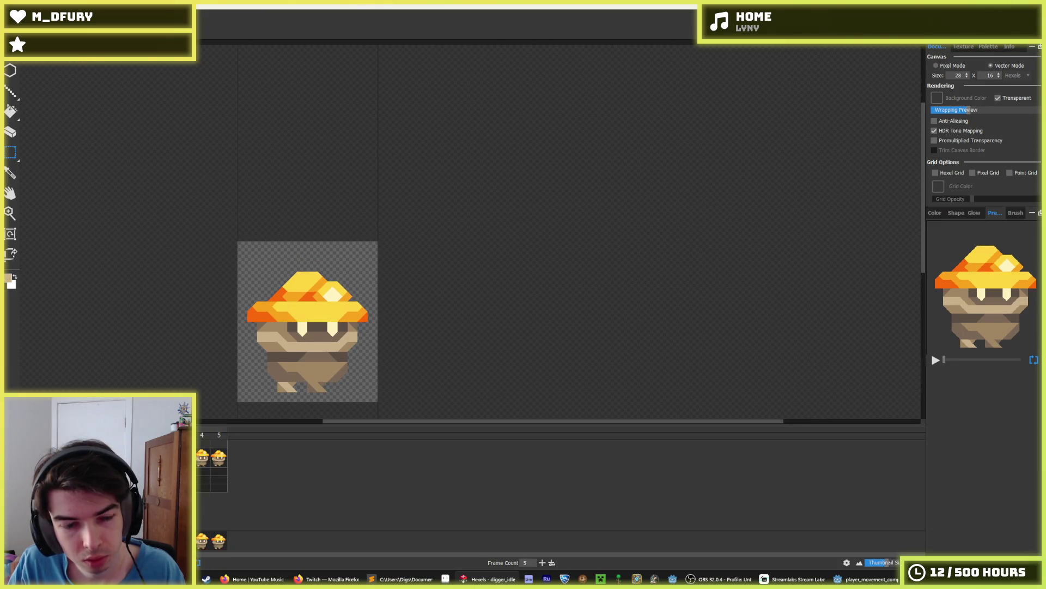
{"action": "left_click", "coordinate": [219, 461]}
{"action": "key", "text": "space"}
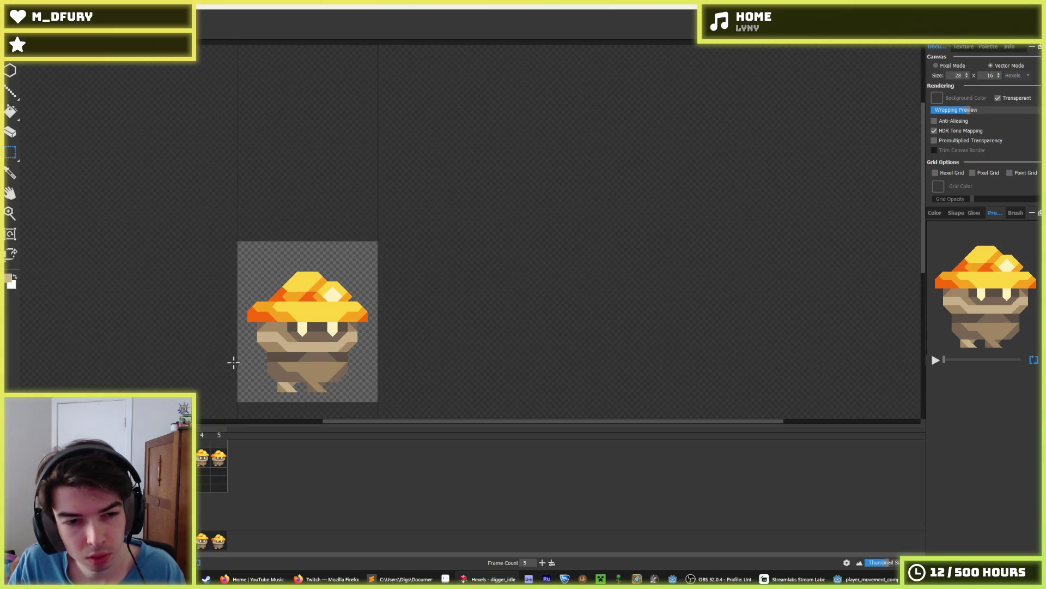
{"action": "scroll", "coordinate": [257, 365], "scroll_direction": "up", "scroll_amount": 2}
{"action": "mouse_move", "coordinate": [339, 371]}
{"action": "left_mouse_down"}
{"action": "mouse_move", "coordinate": [336, 300]}
{"action": "mouse_move", "coordinate": [335, 327]}
{"action": "mouse_move", "coordinate": [294, 335]}
{"action": "mouse_move", "coordinate": [390, 333]}
{"action": "mouse_move", "coordinate": [344, 318]}
{"action": "left_mouse_up"}
{"action": "scroll", "coordinate": [330, 323], "scroll_direction": "up", "scroll_amount": 2}
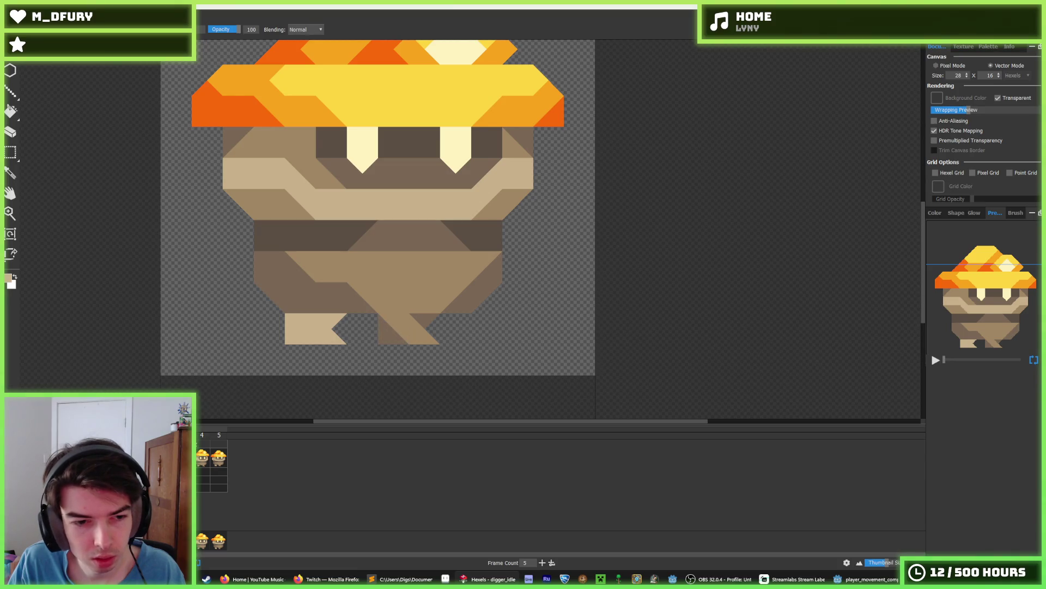
On frame 5, fill in the creature's legs and feet with tan triangles.
{"action": "key", "text": "period"}
{"action": "left_click", "coordinate": [219, 461]}
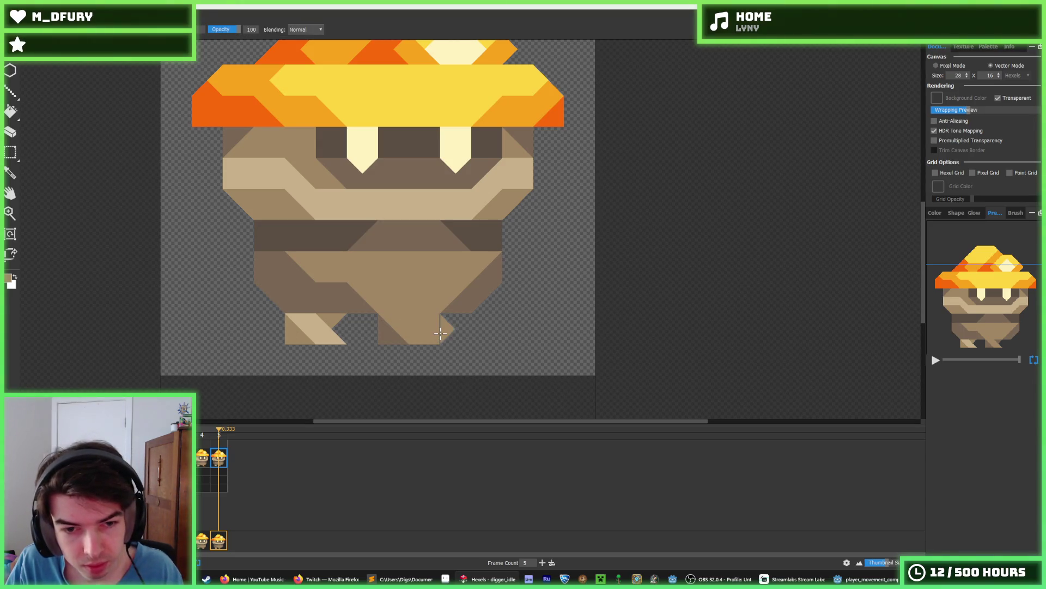
{"action": "left_click", "coordinate": [444, 336]}
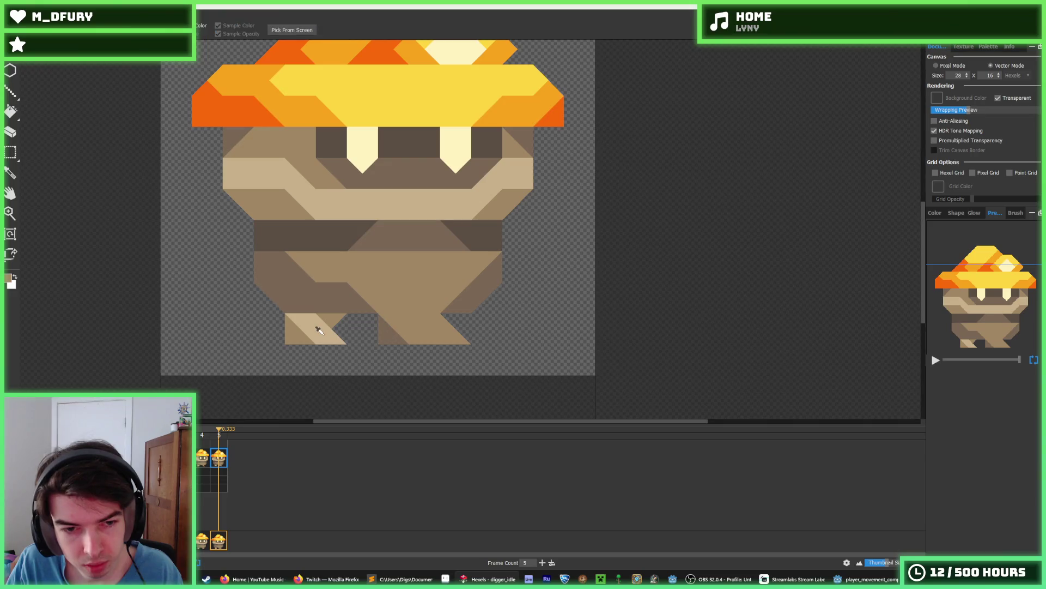
{"action": "left_click_drag", "start_coordinate": [321, 330], "coordinate": [370, 333]}
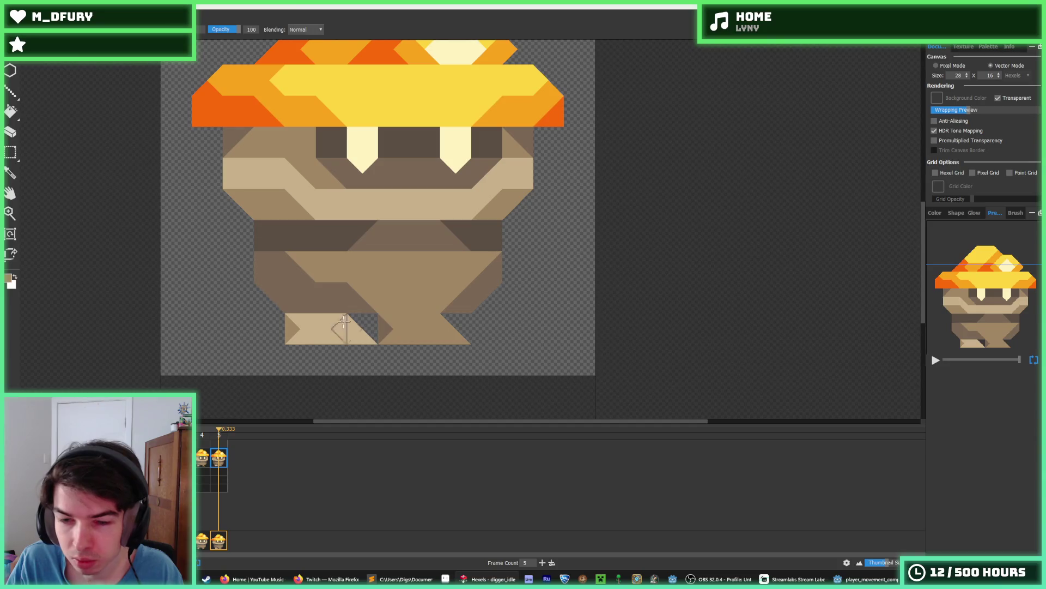
{"action": "left_click", "coordinate": [296, 327]}
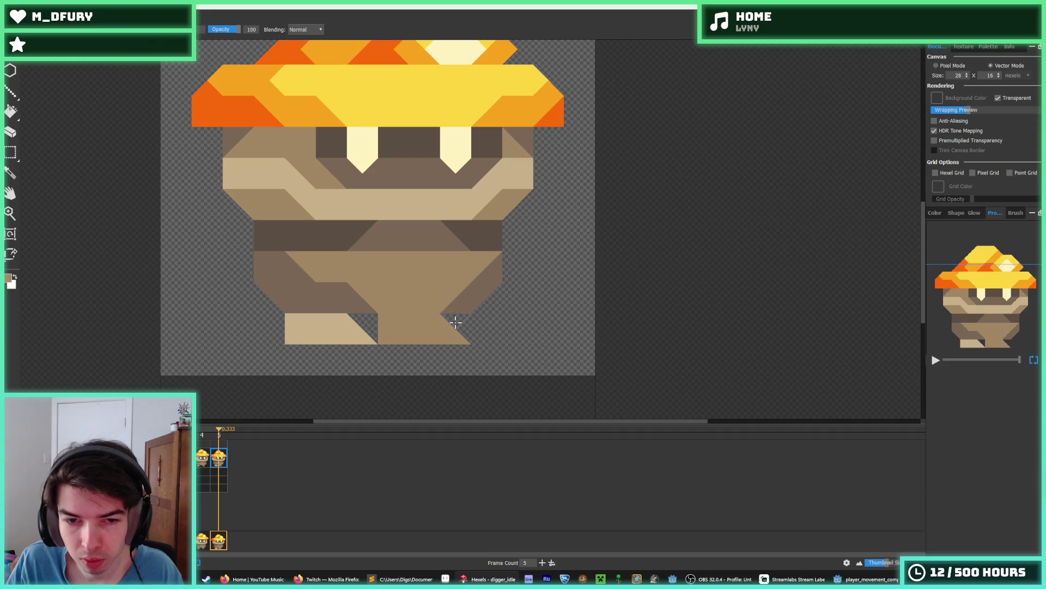
{"action": "left_click", "coordinate": [481, 334]}
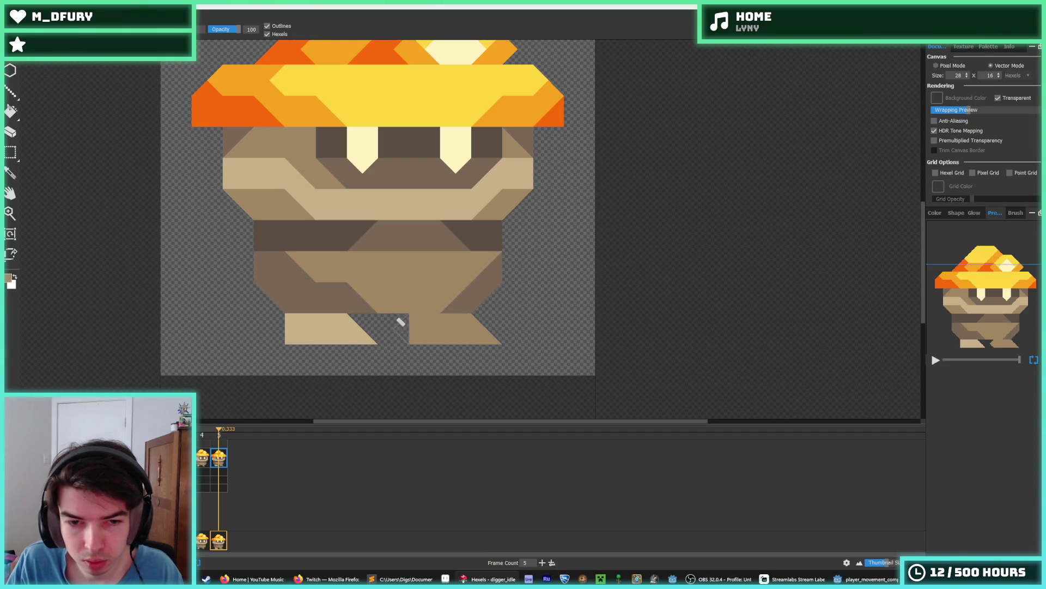
Select the area around the feet, compare with frame 4 and play the animation.
{"action": "key", "text": "i"}
{"action": "scroll", "coordinate": [473, 326], "scroll_direction": "down", "scroll_amount": 3}
{"action": "scroll", "coordinate": [473, 326], "scroll_direction": "up", "scroll_amount": 3}
{"action": "scroll", "coordinate": [463, 333], "scroll_direction": "down", "scroll_amount": 2}
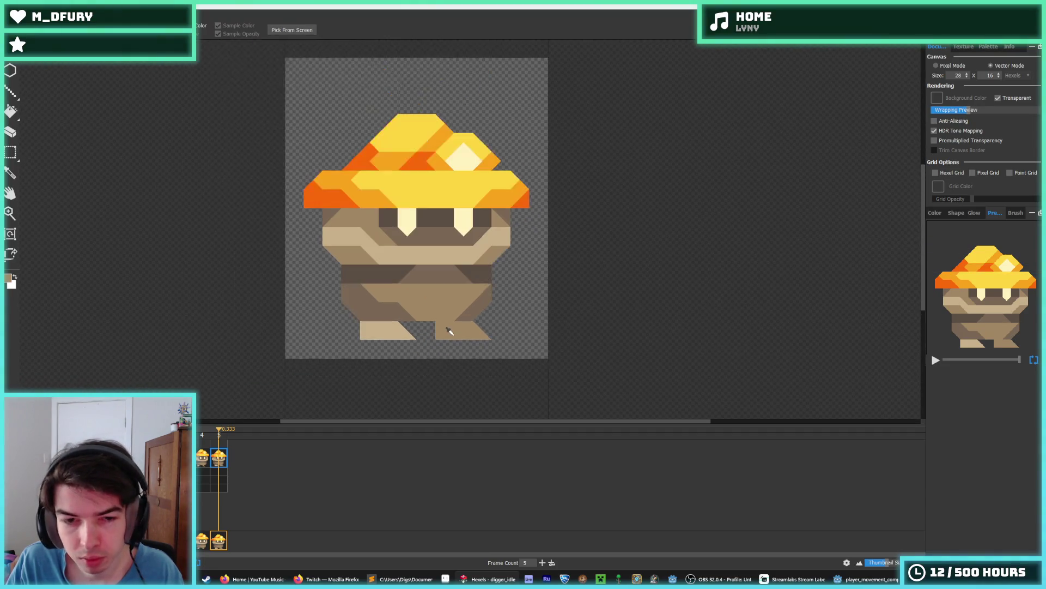
{"action": "key", "text": "m"}
{"action": "mouse_move", "coordinate": [495, 344]}
{"action": "left_mouse_down"}
{"action": "mouse_move", "coordinate": [359, 330]}
{"action": "mouse_move", "coordinate": [490, 324]}
{"action": "left_mouse_up"}
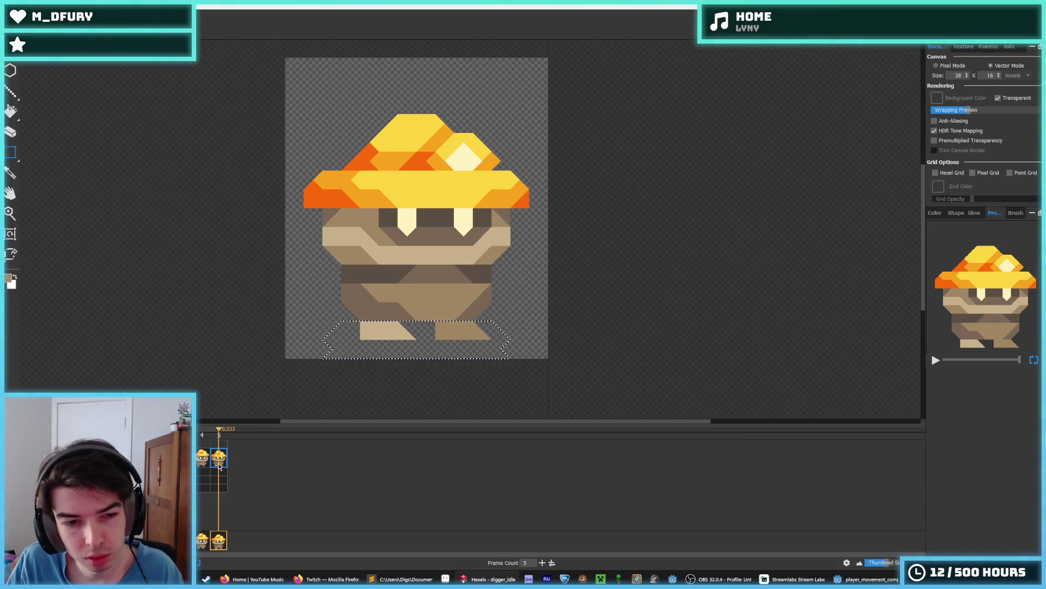
{"action": "left_click", "coordinate": [204, 457]}
{"action": "left_click", "coordinate": [354, 333]}
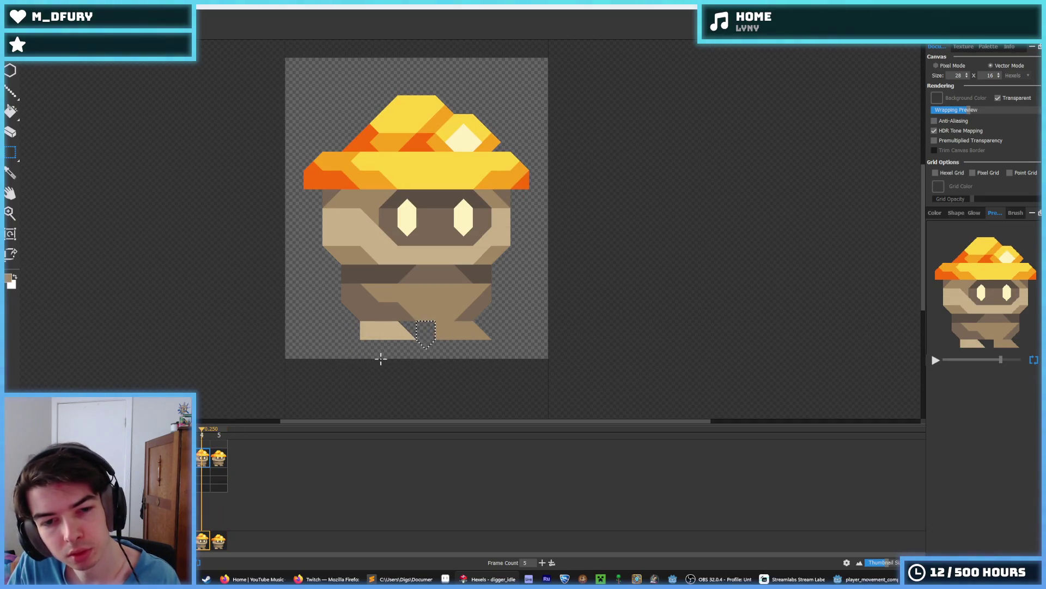
{"action": "key", "text": "space"}
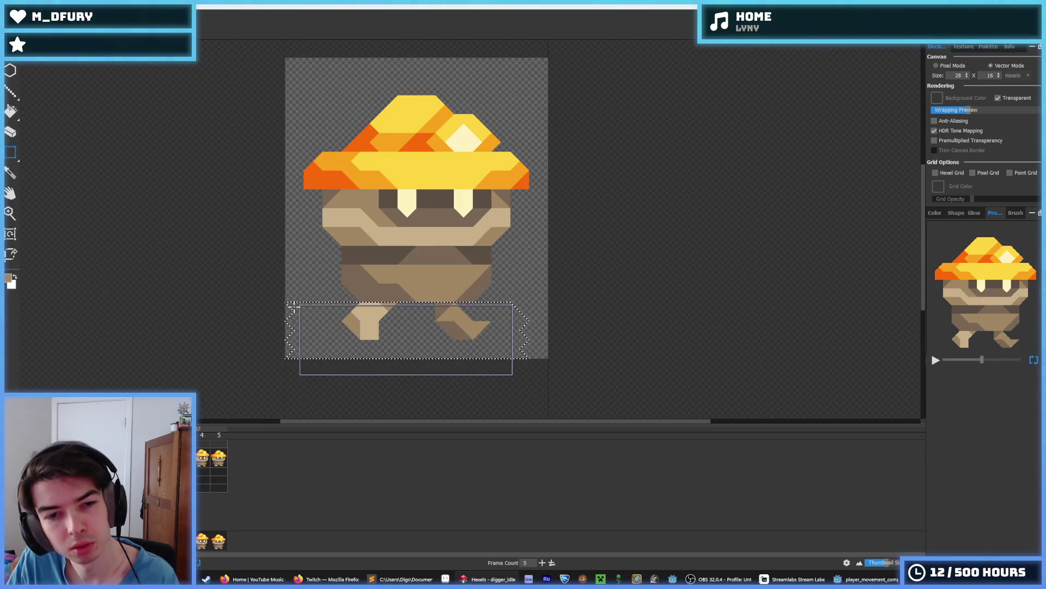
Cut and paste the feet back in, reselect them and step to the next frame.
{"action": "key", "text": "Delete"}
{"action": "key", "text": "ctrl+v"}
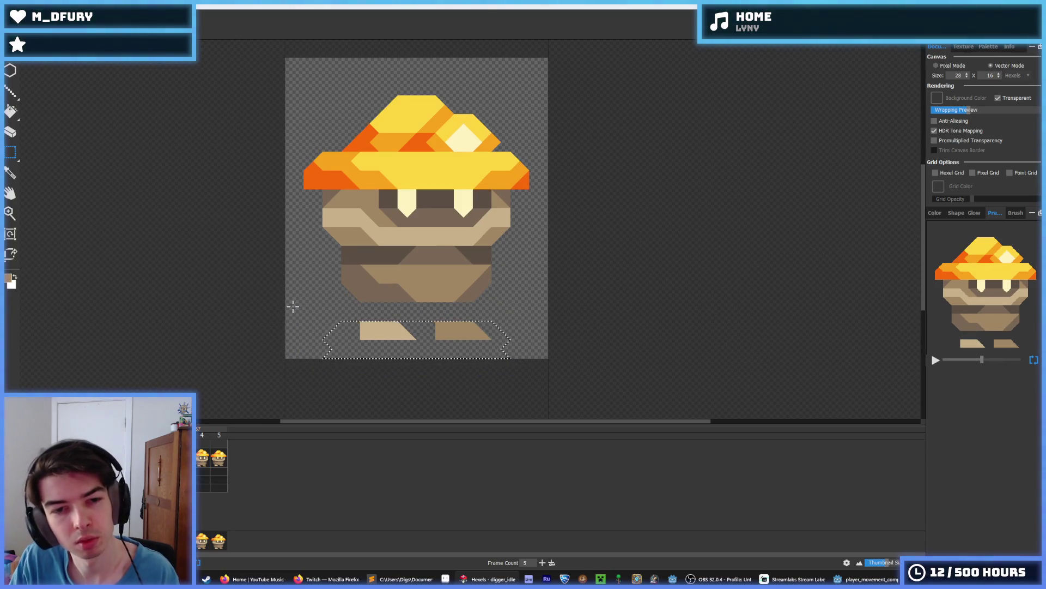
{"action": "left_click_drag", "start_coordinate": [537, 376], "coordinate": [307, 308]}
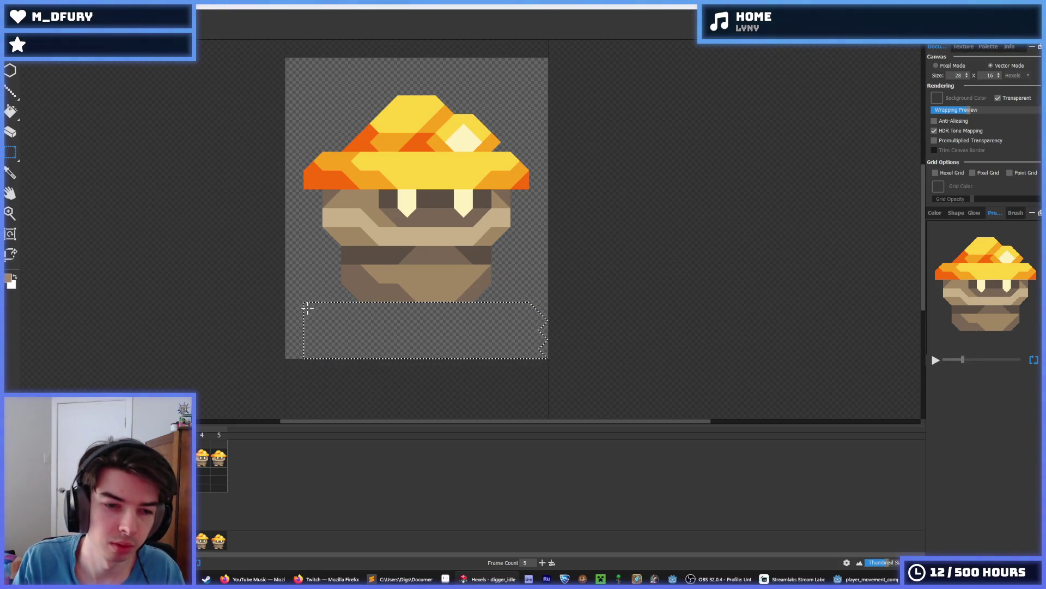
{"action": "key", "text": "period"}
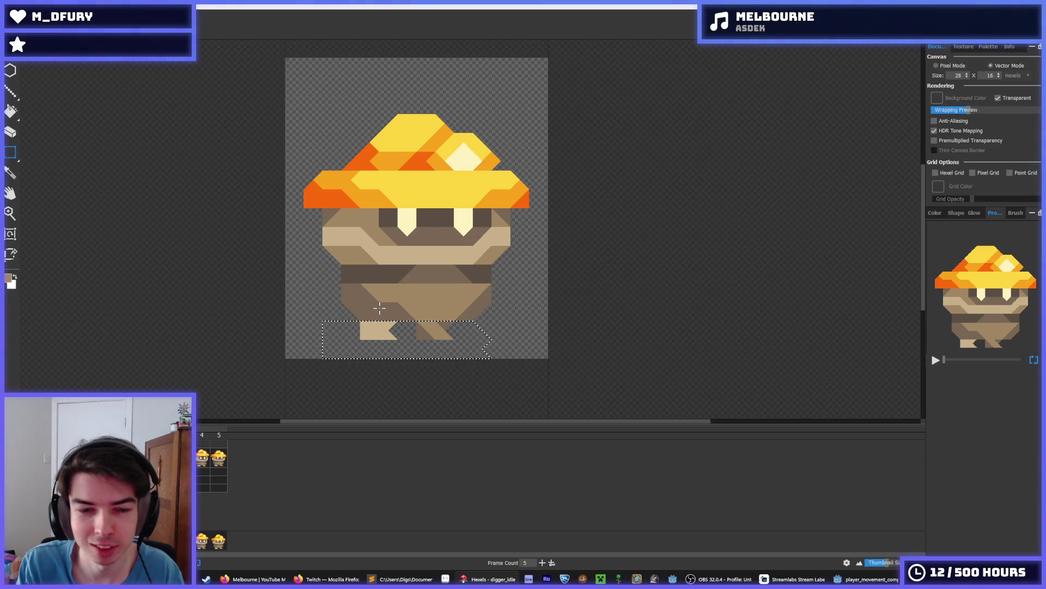
Paste the feet into this frame and nudge the body up one row.
{"action": "key", "text": "Delete"}
{"action": "key", "text": "ctrl+v"}
{"action": "key", "text": "i"}
{"action": "scroll", "coordinate": [403, 317], "scroll_direction": "up", "scroll_amount": 2}
{"action": "key", "text": "b"}
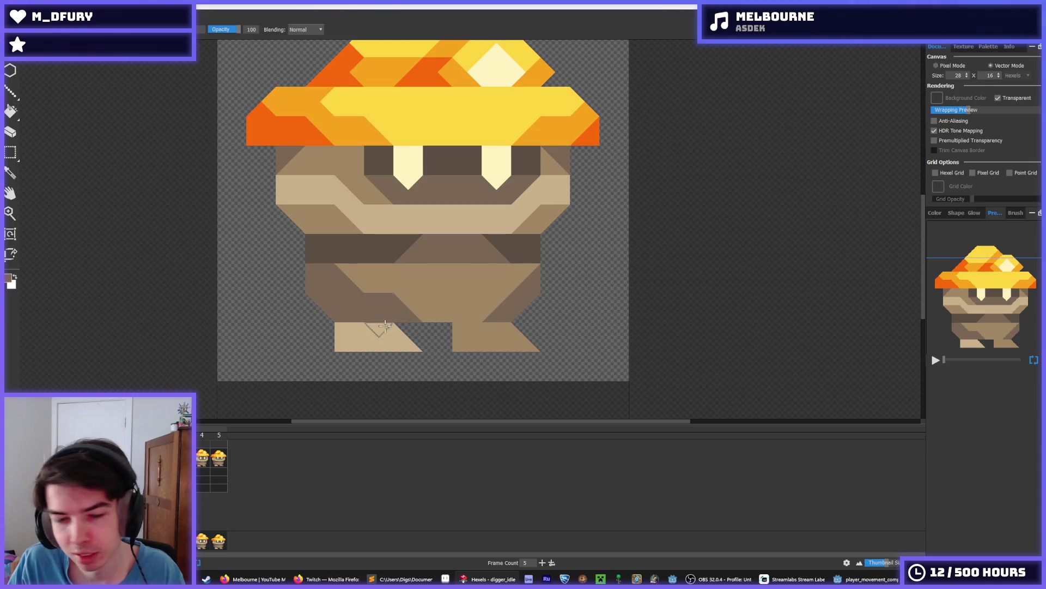
{"action": "key", "text": "Up"}
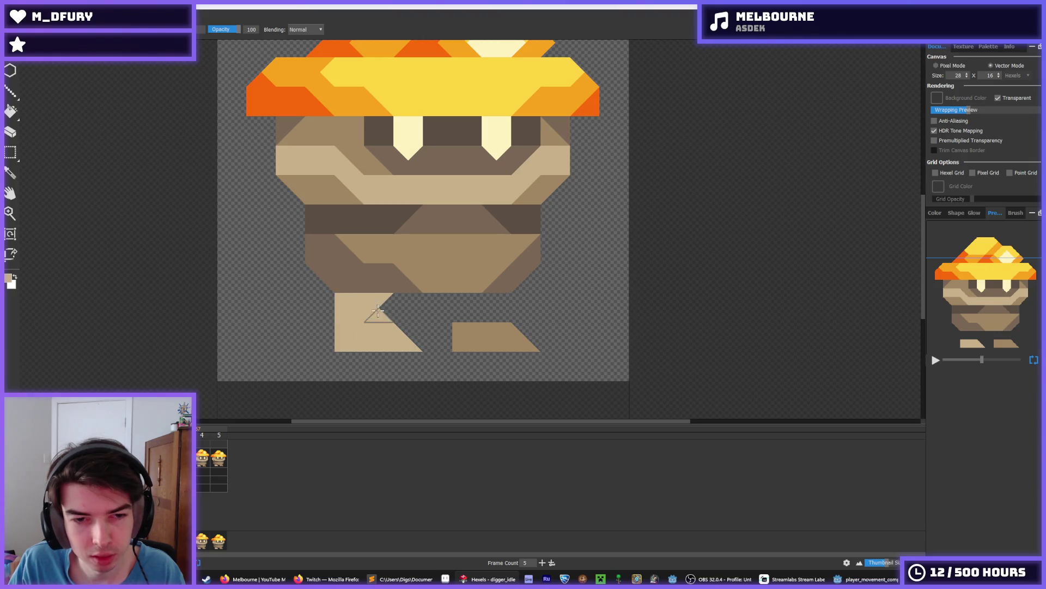
Lengthen the legs with brown and tan triangles, undoing and redoing the change.
{"action": "left_click_drag", "start_coordinate": [461, 327], "coordinate": [493, 311]}
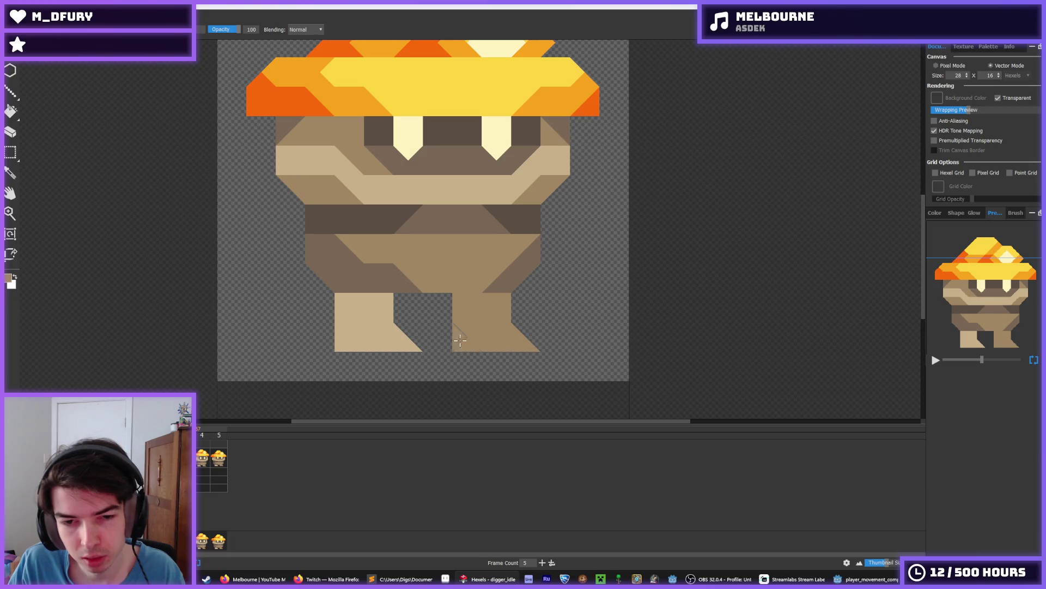
{"action": "key", "text": "alt"}
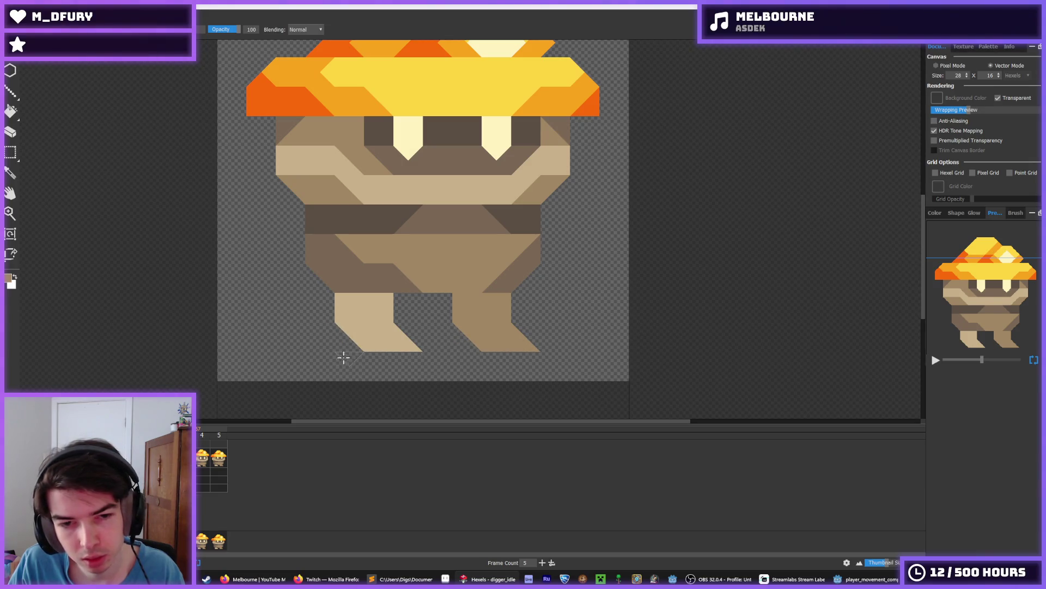
{"action": "left_click_drag", "start_coordinate": [374, 343], "coordinate": [364, 357]}
{"action": "key", "text": "ctrl+z"}
{"action": "key", "text": "ctrl+z"}
{"action": "key", "text": "ctrl+z"}
{"action": "key", "text": "m"}
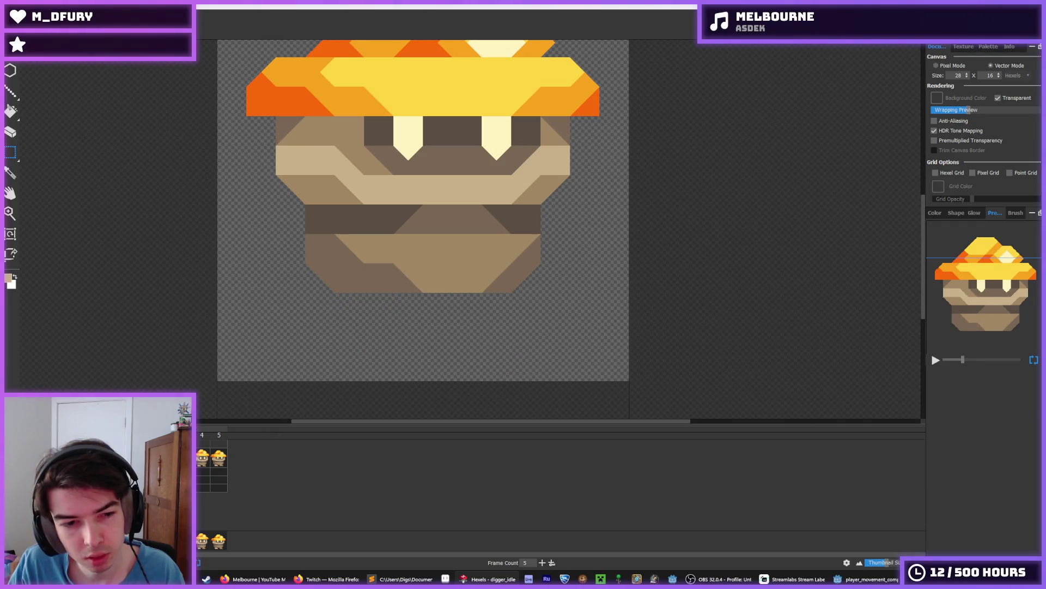
{"action": "key", "text": "ctrl+y"}
Reselect the legs, undo and redo their cut, then deselect them.
{"action": "left_click_drag", "start_coordinate": [547, 369], "coordinate": [306, 298]}
{"action": "left_click", "coordinate": [306, 299]}
{"action": "mouse_move", "coordinate": [261, 387]}
{"action": "left_mouse_down"}
{"action": "mouse_move", "coordinate": [571, 292]}
{"action": "mouse_move", "coordinate": [246, 382]}
{"action": "left_mouse_up"}
{"action": "left_click", "coordinate": [442, 322]}
{"action": "key", "text": "ctrl+z"}
{"action": "key", "text": "ctrl+y"}
{"action": "left_click", "coordinate": [430, 355]}
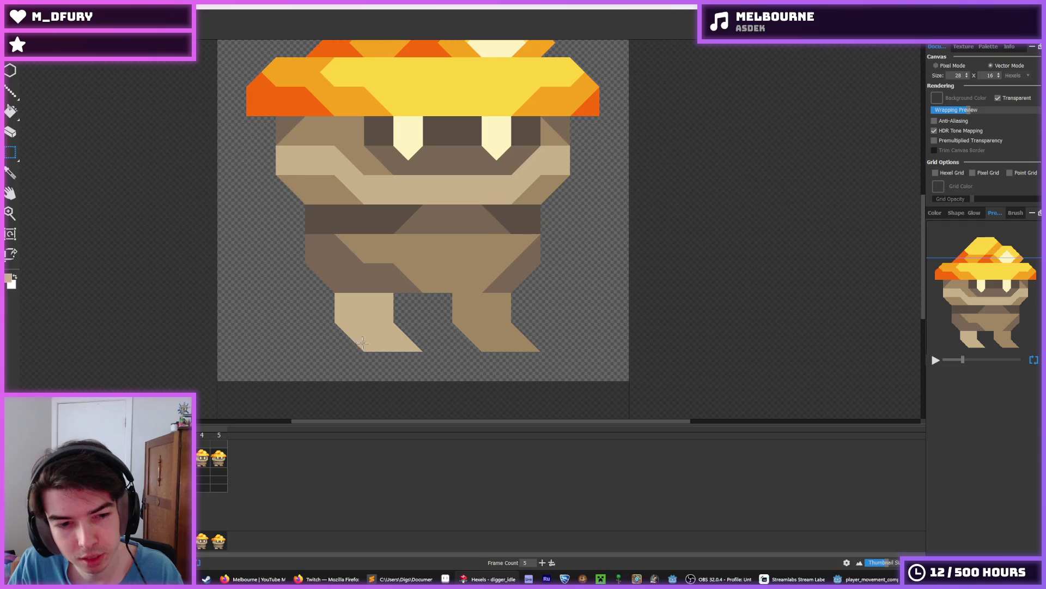
Compare the lower-body and longer-leg frames, then bring up frame 4.
{"action": "left_click", "coordinate": [151, 458]}
{"action": "left_click", "coordinate": [167, 458]}
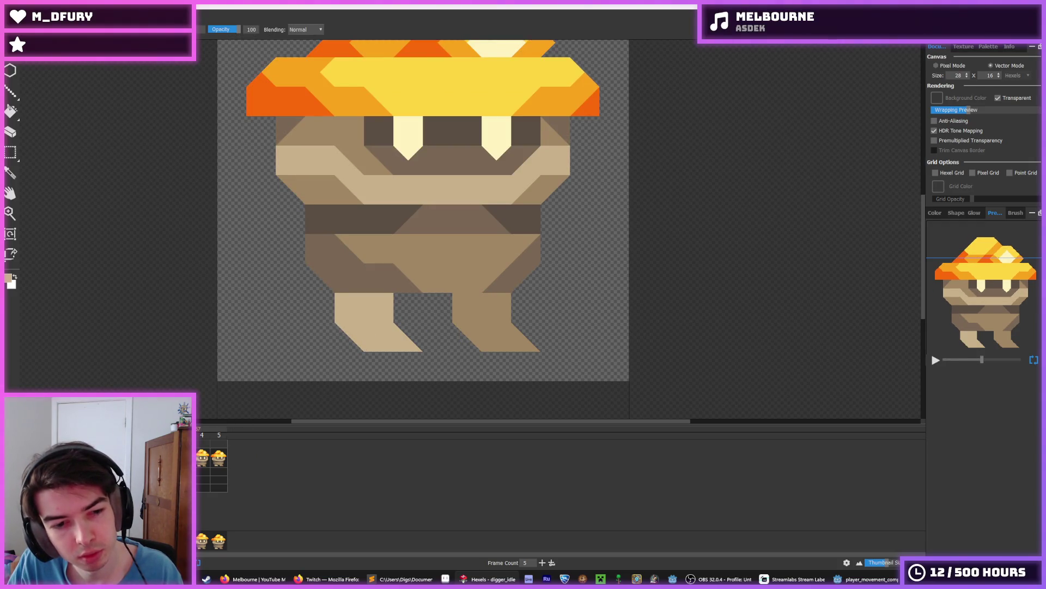
{"action": "left_click", "coordinate": [207, 456]}
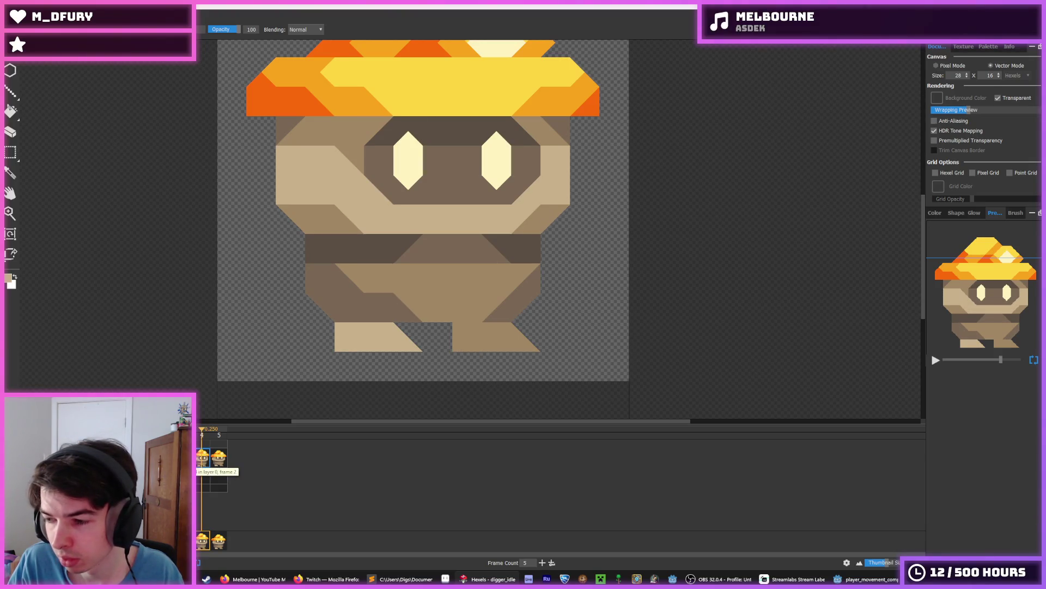
{"action": "key", "text": "Left"}
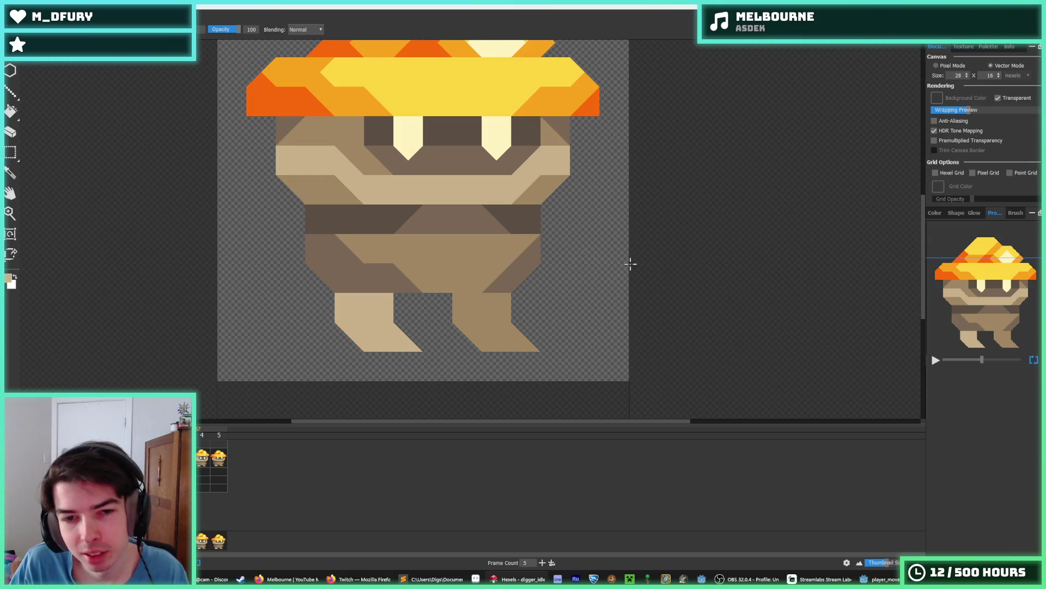
Sample foot colours and paint with the triangle brush while zooming in on the feet.
{"action": "key", "text": "i"}
{"action": "scroll", "coordinate": [292, 218], "scroll_direction": "down", "scroll_amount": 2}
{"action": "scroll", "coordinate": [451, 215], "scroll_direction": "up", "scroll_amount": 1}
{"action": "scroll", "coordinate": [463, 240], "scroll_direction": "up", "scroll_amount": 2}
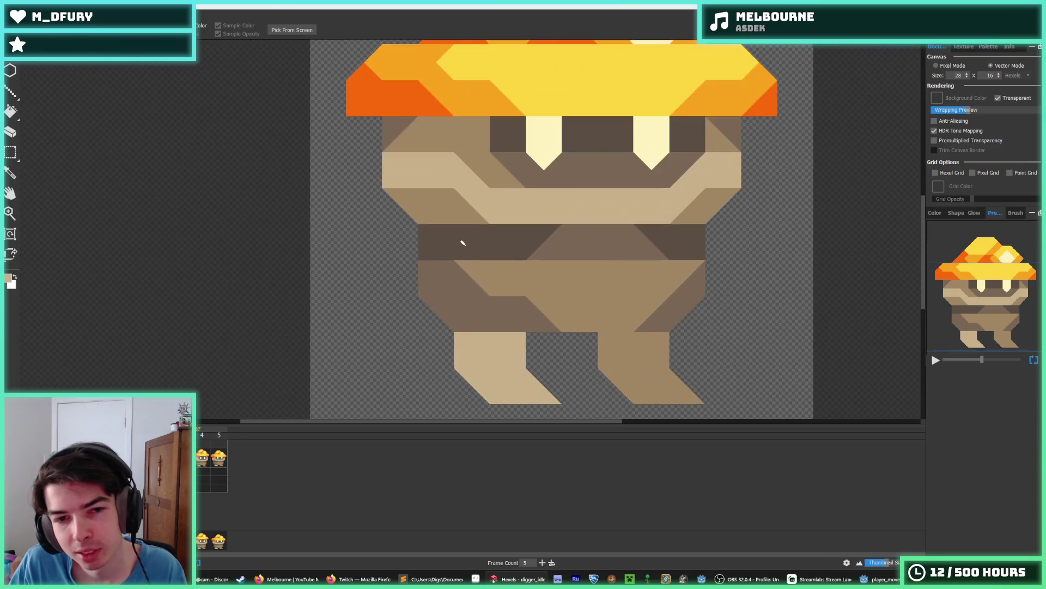
{"action": "scroll", "coordinate": [509, 266], "scroll_direction": "down", "scroll_amount": 4}
{"action": "scroll", "coordinate": [451, 244], "scroll_direction": "up", "scroll_amount": 2}
{"action": "scroll", "coordinate": [524, 244], "scroll_direction": "up", "scroll_amount": 1}
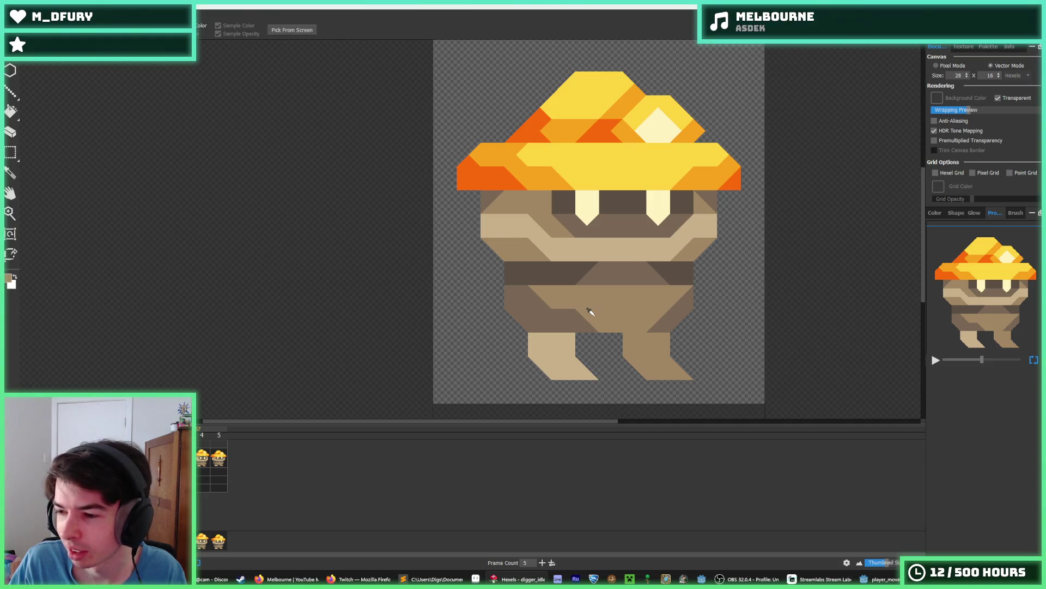
{"action": "key", "text": "b"}
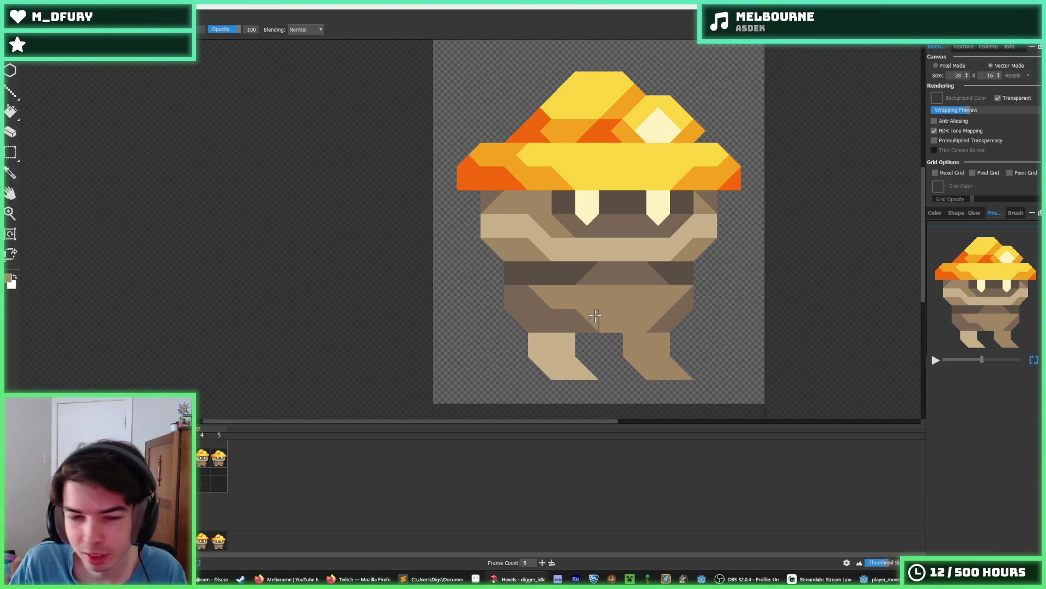
{"action": "key", "text": "i"}
{"action": "scroll", "coordinate": [593, 343], "scroll_direction": "up", "scroll_amount": 2}
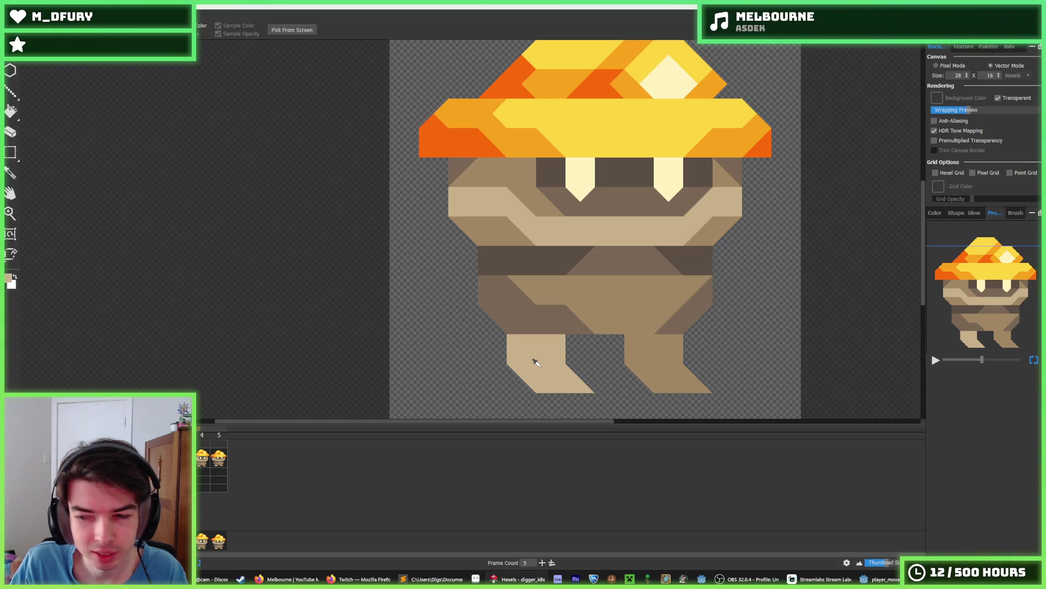
{"action": "key", "text": "alt"}
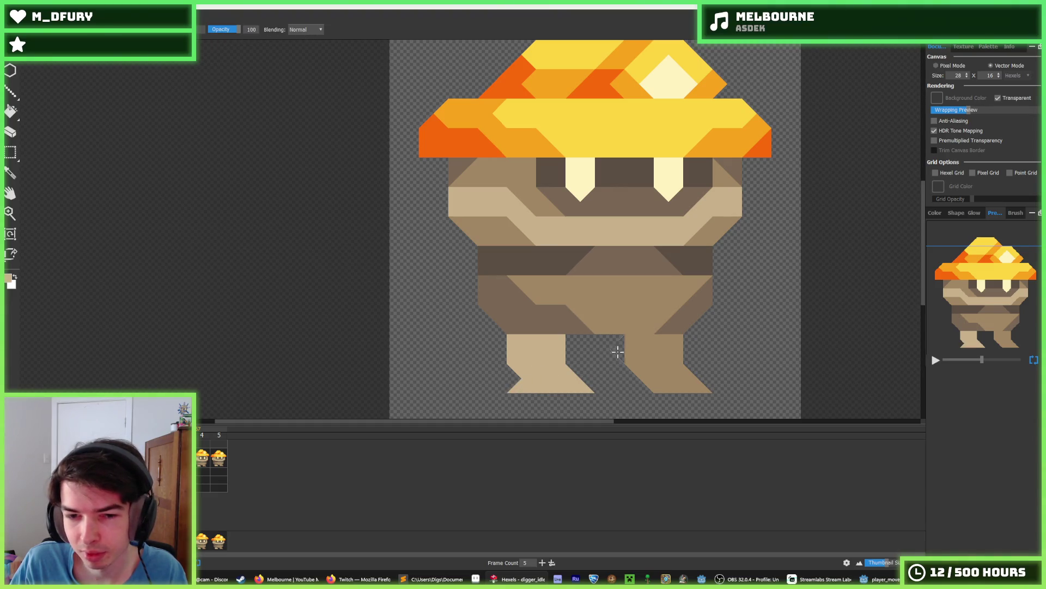
{"action": "key", "text": "alt"}
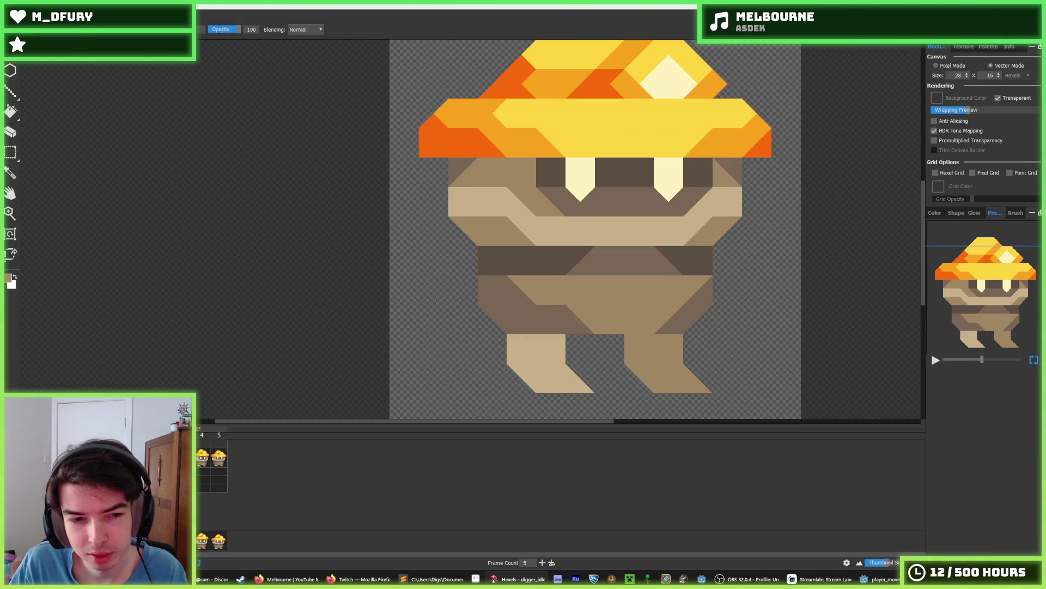
Play from frame 5, fill the gaps and reshape both tan feet, then undo the squared-off fills.
{"action": "left_click", "coordinate": [221, 459]}
{"action": "key", "text": "space"}
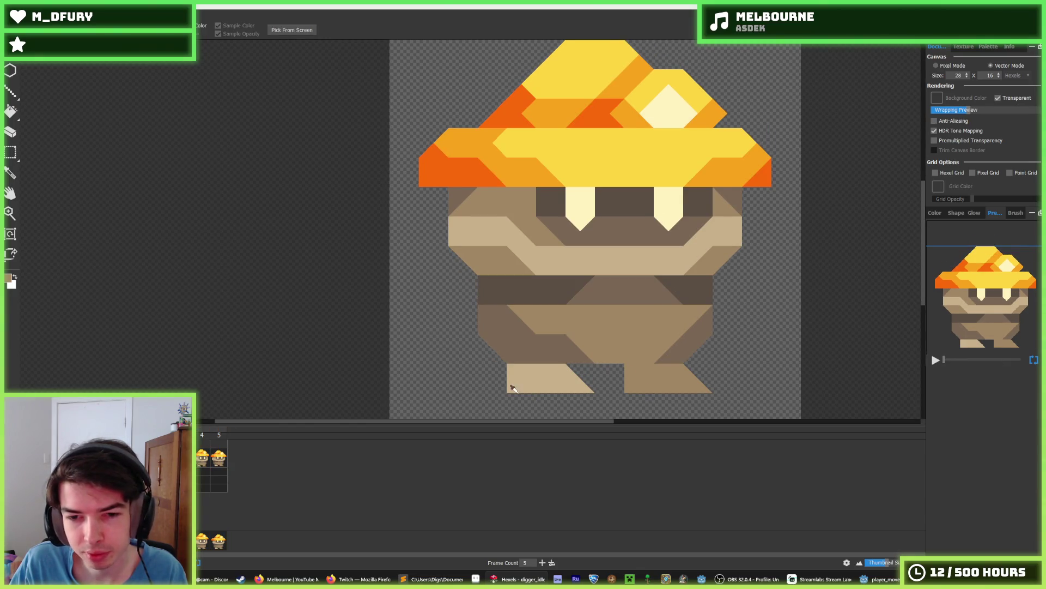
{"action": "left_click", "coordinate": [633, 374], "text": "alt"}
{"action": "left_click_drag", "start_coordinate": [632, 374], "coordinate": [615, 374]}
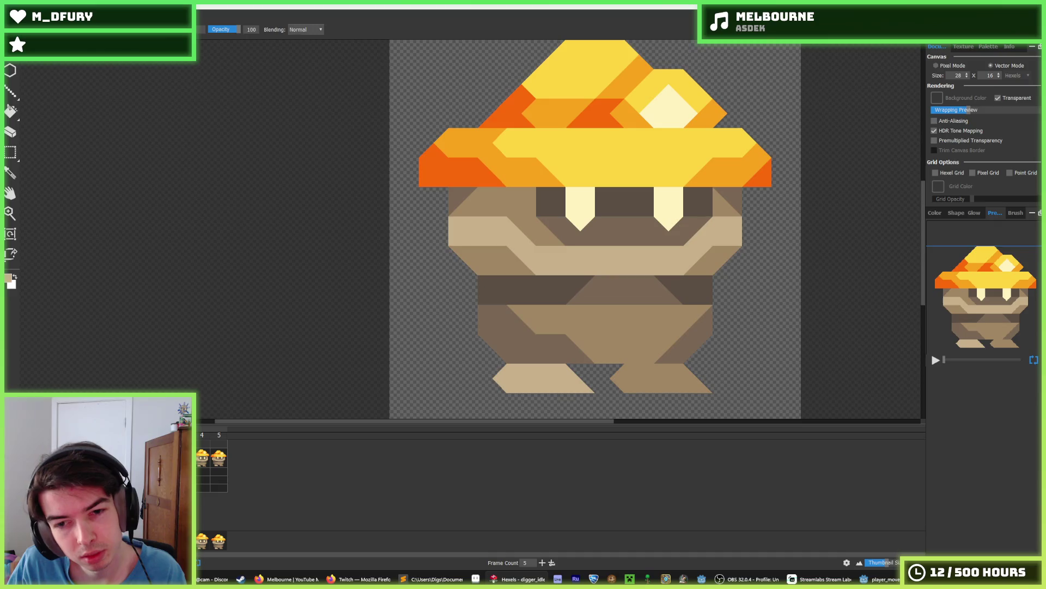
{"action": "left_click", "coordinate": [578, 352]}
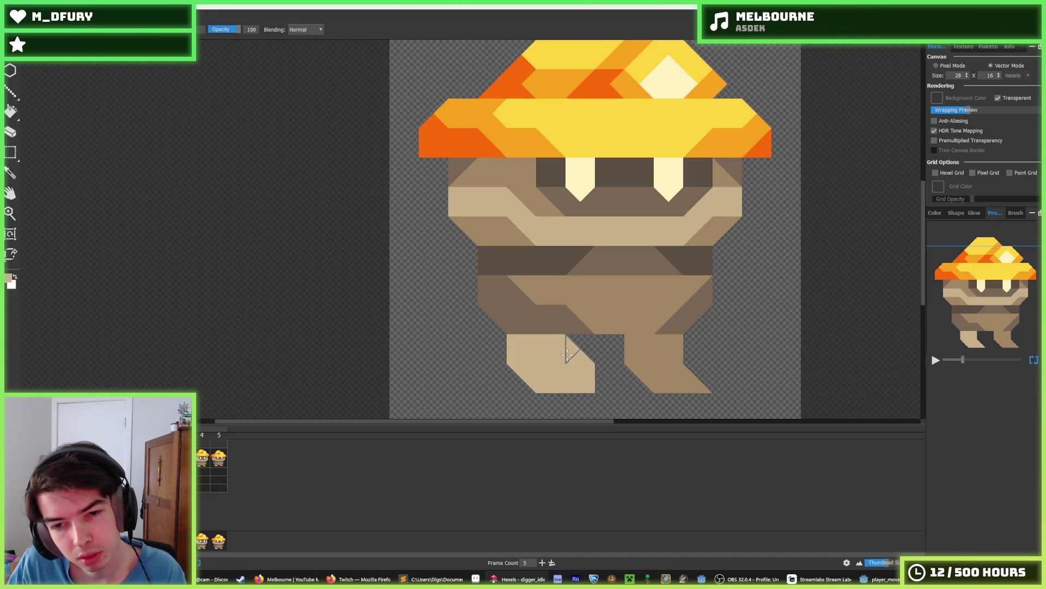
{"action": "left_click", "coordinate": [693, 378]}
{"action": "left_click", "coordinate": [690, 349]}
{"action": "left_click_drag", "start_coordinate": [538, 374], "coordinate": [520, 363]}
{"action": "left_click", "coordinate": [521, 364]}
{"action": "left_click", "coordinate": [531, 368]}
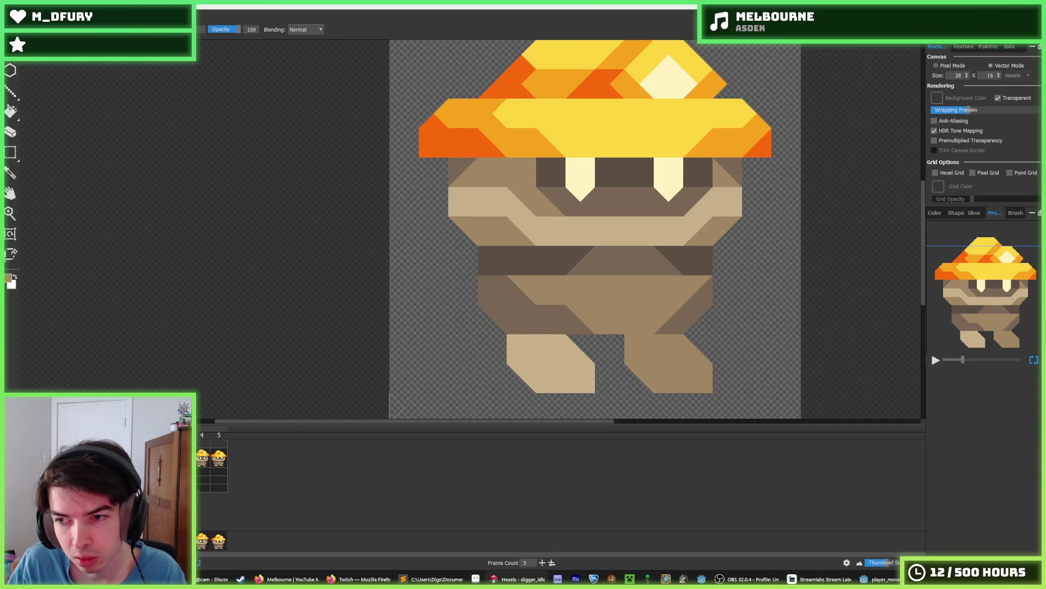
{"action": "key", "text": "ctrl+z"}
{"action": "key", "text": "ctrl+z"}
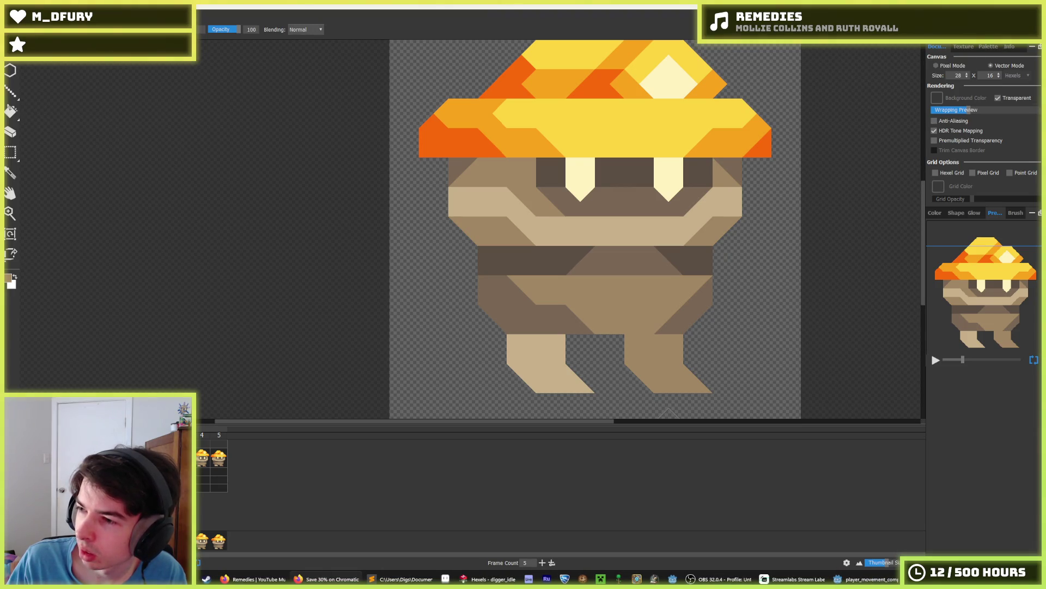
Bring up the Steam reviews page, skim the first review, then minimise the browser.
{"action": "key", "text": "alt+Tab"}
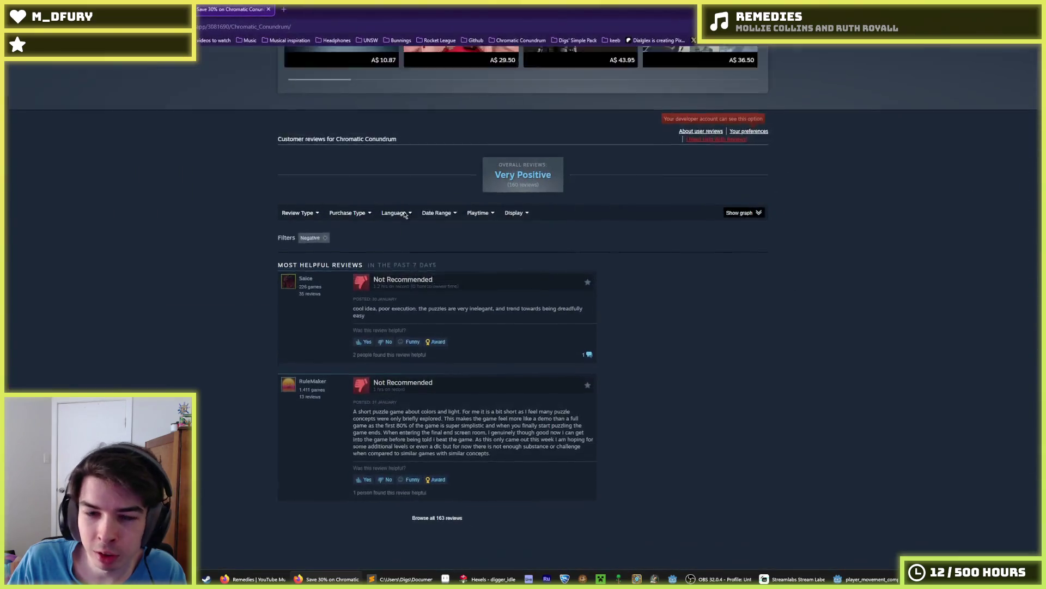
{"action": "scroll", "coordinate": [405, 214], "scroll_direction": "up", "scroll_amount": 3}
{"action": "scroll", "coordinate": [268, 329], "scroll_direction": "down", "scroll_amount": 5}
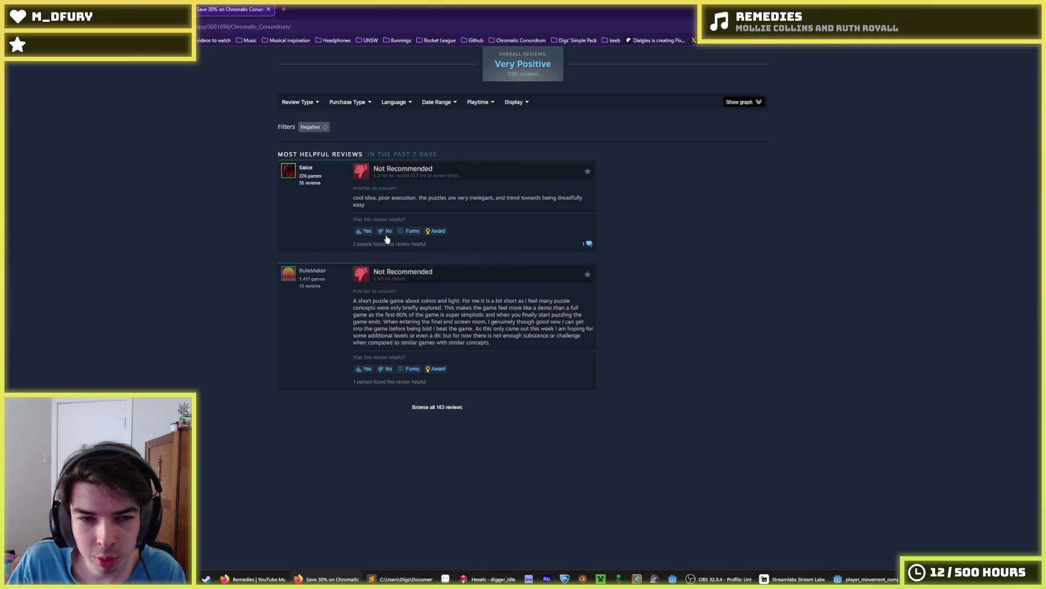
{"action": "left_click_drag", "start_coordinate": [391, 208], "coordinate": [354, 197]}
{"action": "left_click", "coordinate": [353, 197]}
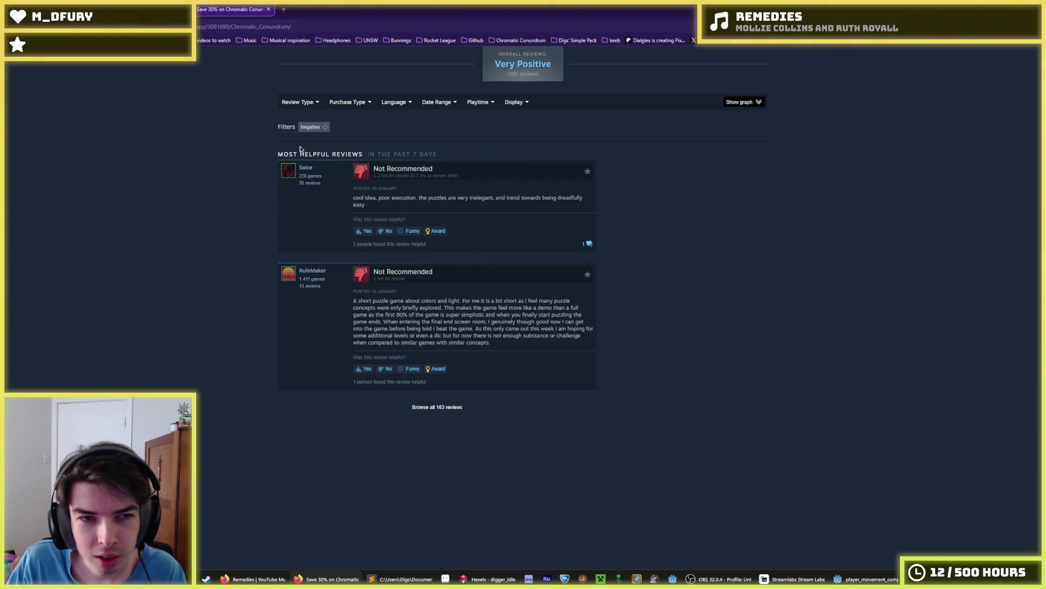
{"action": "mouse_move", "coordinate": [304, 106]}
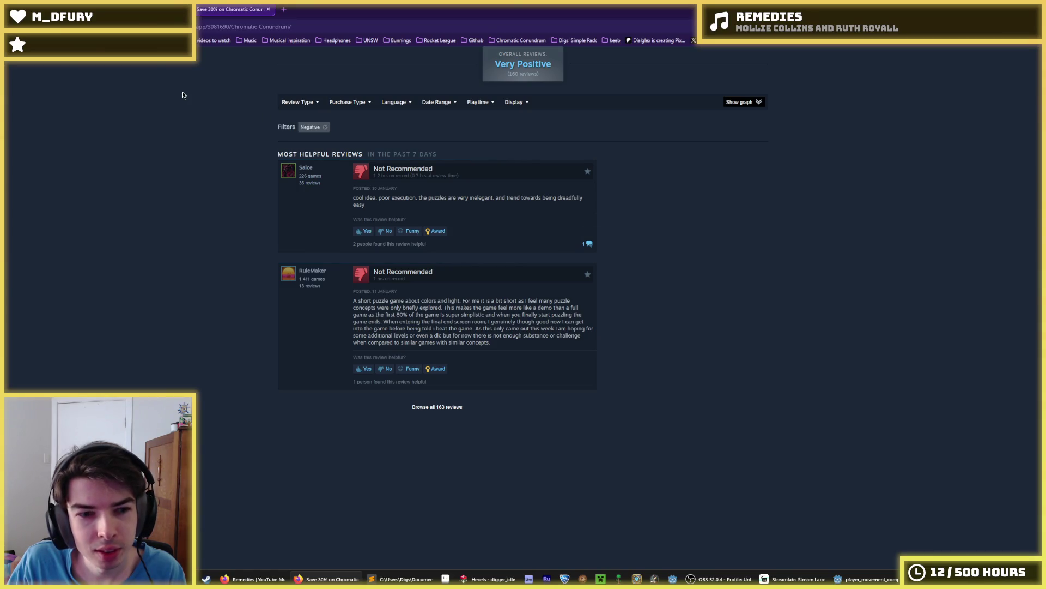
{"action": "left_click", "coordinate": [981, 9]}
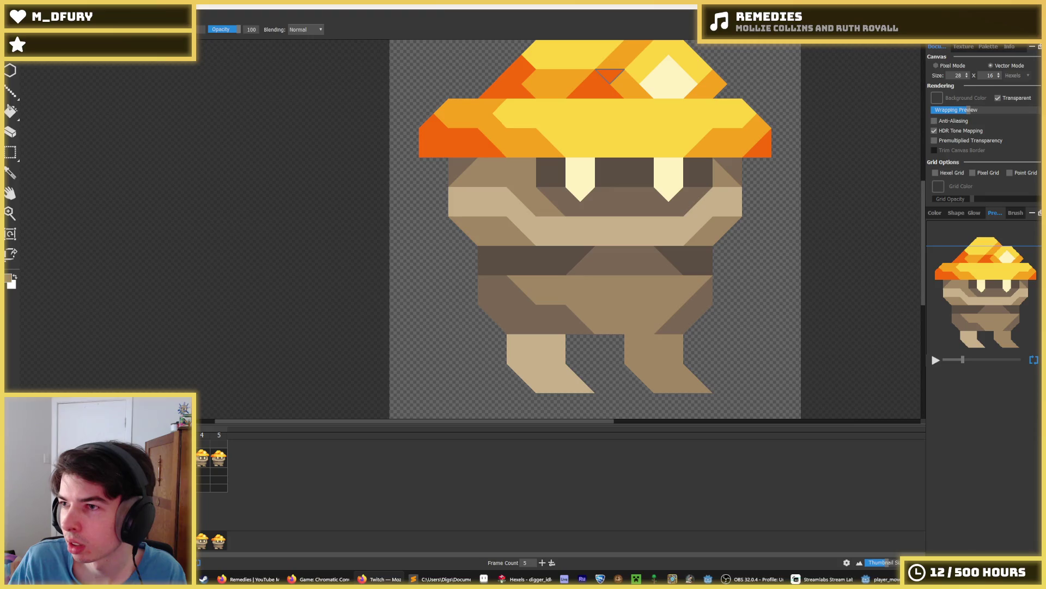
Return to Steam, show all reviews and sort them by Recent.
{"action": "left_click", "coordinate": [319, 579]}
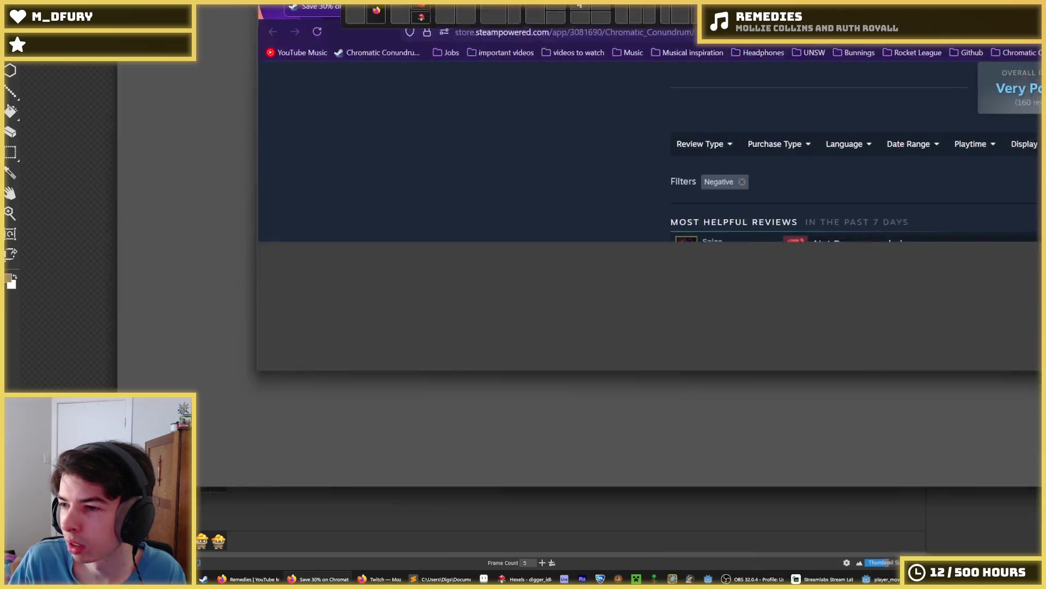
{"action": "left_click", "coordinate": [299, 118]}
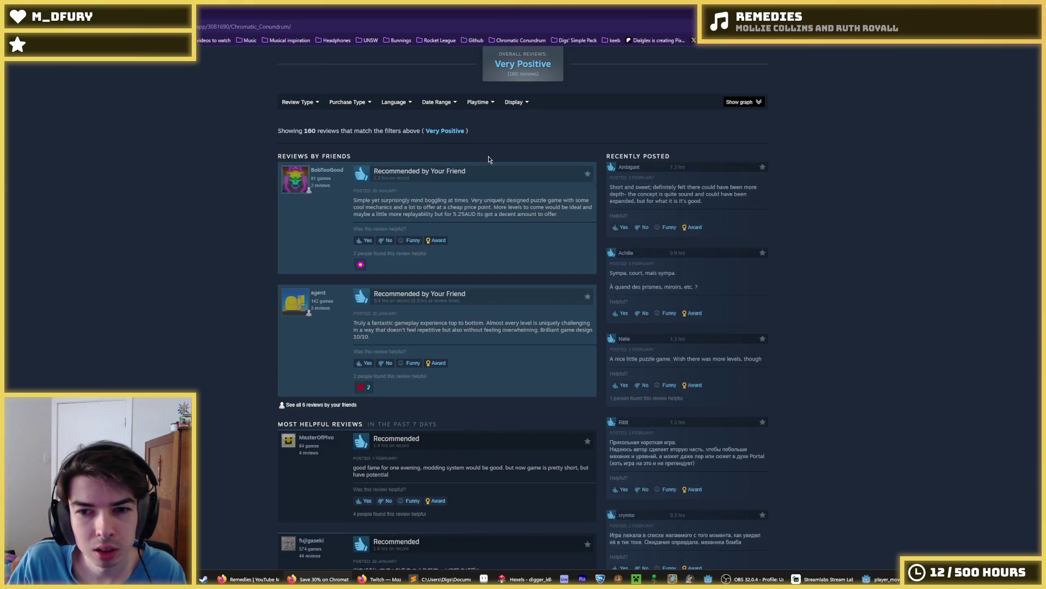
{"action": "scroll", "coordinate": [431, 159], "scroll_direction": "down", "scroll_amount": 3}
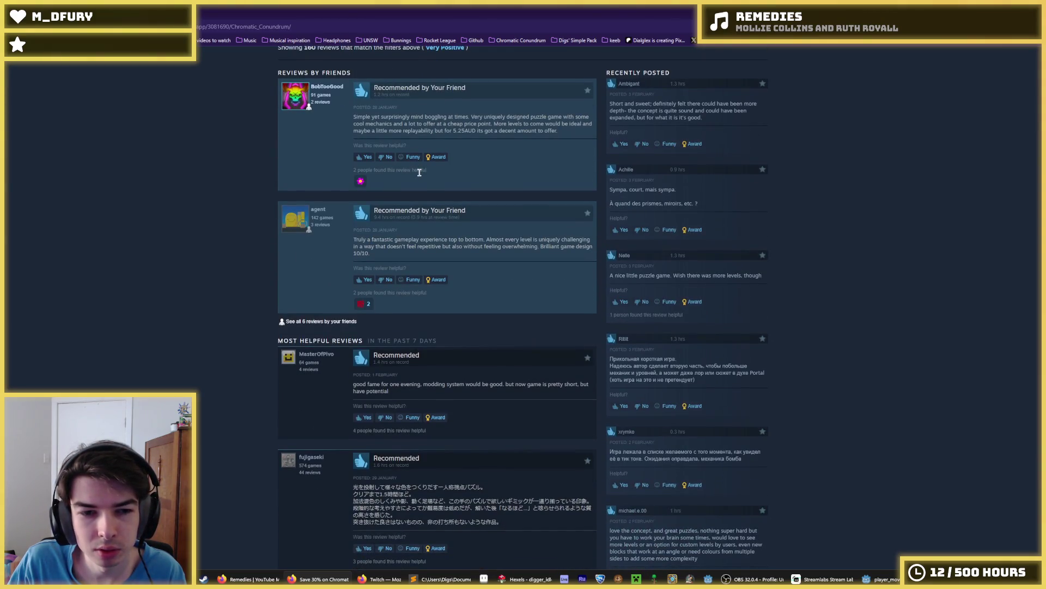
{"action": "scroll", "coordinate": [419, 172], "scroll_direction": "down", "scroll_amount": 10}
{"action": "scroll", "coordinate": [468, 163], "scroll_direction": "up", "scroll_amount": 20}
{"action": "mouse_move", "coordinate": [467, 314]}
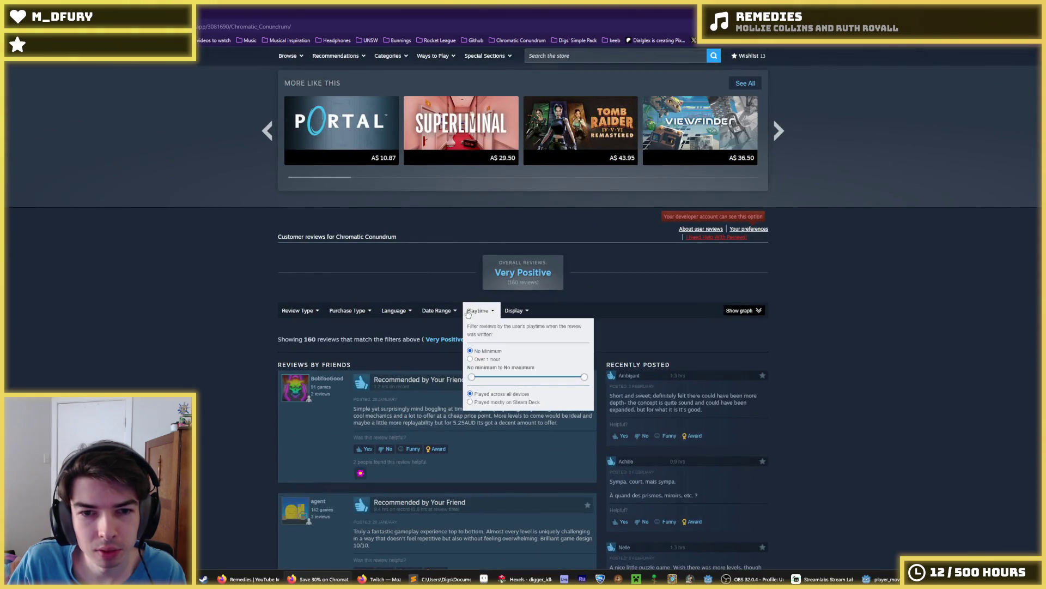
{"action": "mouse_move", "coordinate": [514, 311]}
{"action": "left_click", "coordinate": [519, 359]}
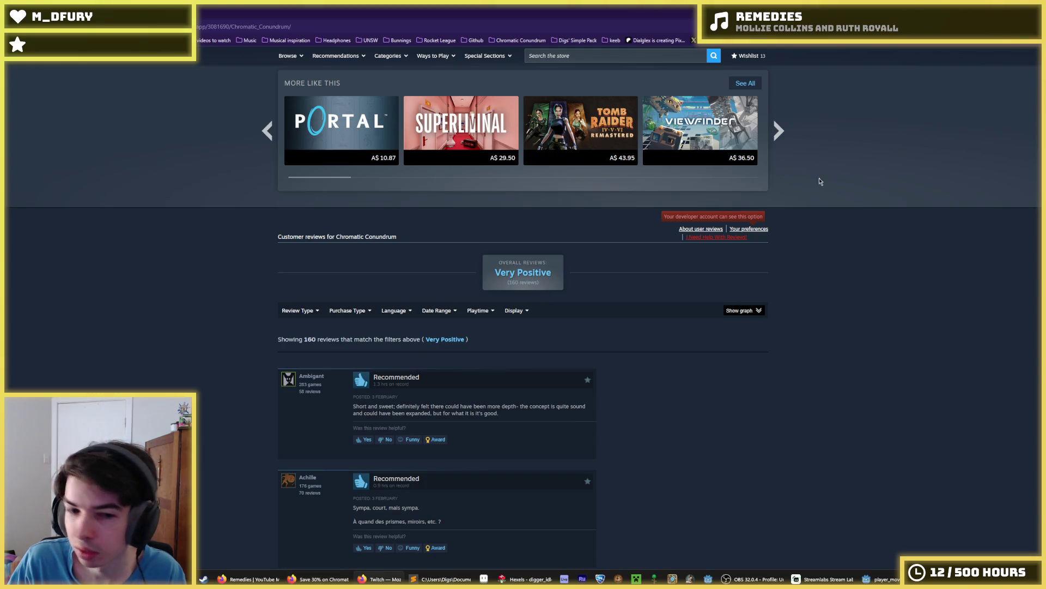
Read through the recent reviews, pause the trailer and switch back to Hexels.
{"action": "scroll", "coordinate": [593, 287], "scroll_direction": "down", "scroll_amount": 3}
{"action": "scroll", "coordinate": [592, 287], "scroll_direction": "down", "scroll_amount": 4}
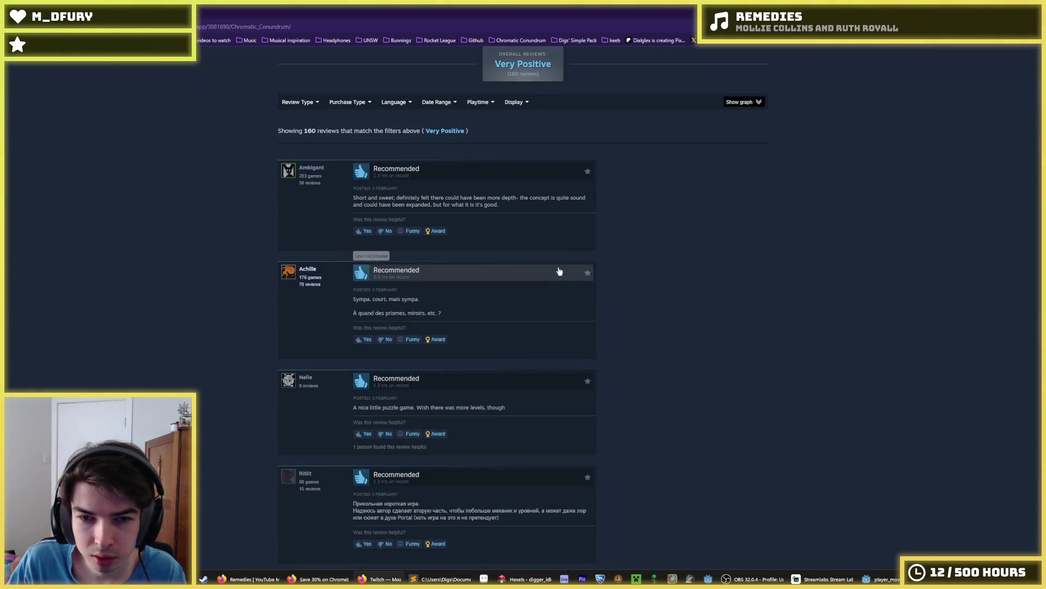
{"action": "triple_click", "coordinate": [482, 206]}
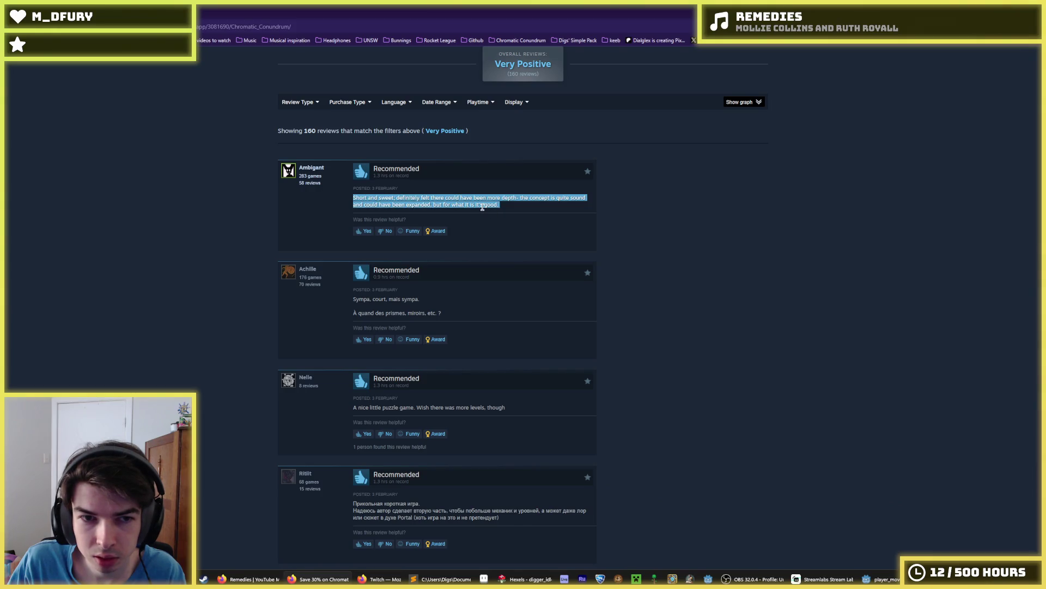
{"action": "left_click", "coordinate": [482, 207]}
{"action": "scroll", "coordinate": [478, 210], "scroll_direction": "down", "scroll_amount": 6}
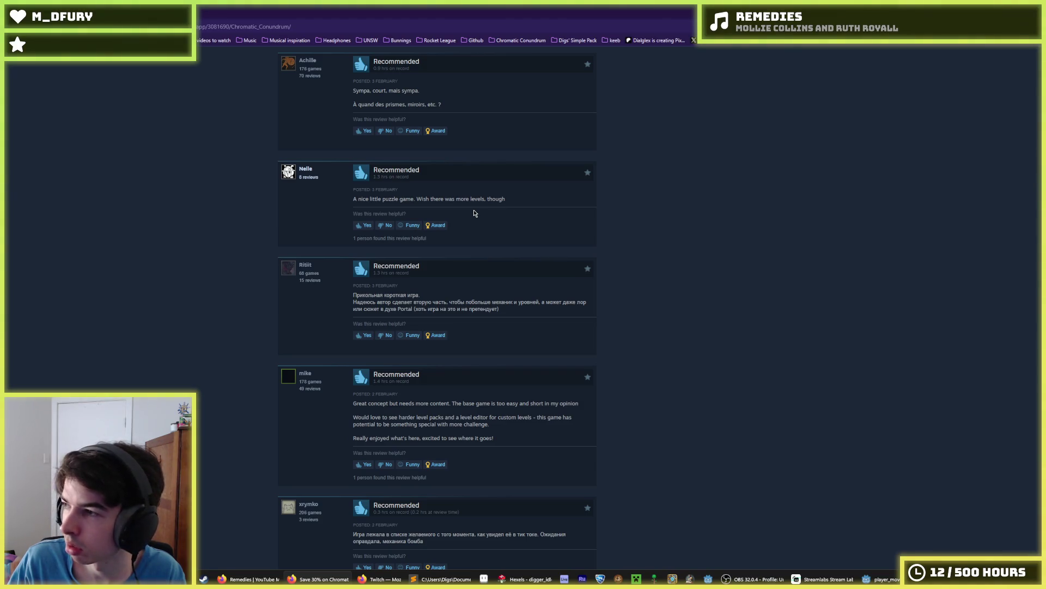
{"action": "scroll", "coordinate": [573, 246], "scroll_direction": "down", "scroll_amount": 2}
{"action": "scroll", "coordinate": [515, 269], "scroll_direction": "up", "scroll_amount": 4}
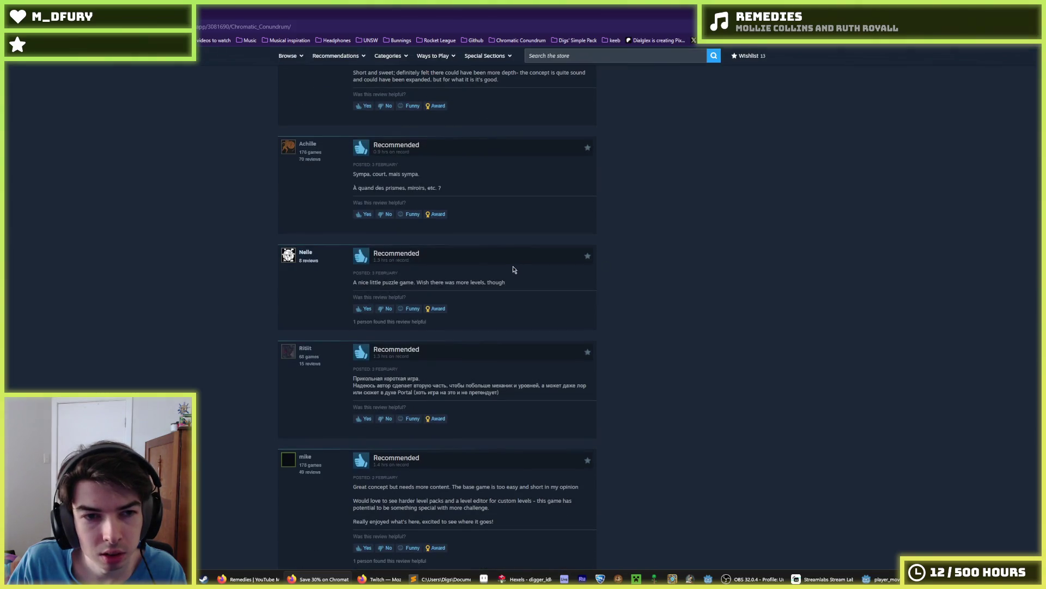
{"action": "scroll", "coordinate": [427, 334], "scroll_direction": "up", "scroll_amount": 15}
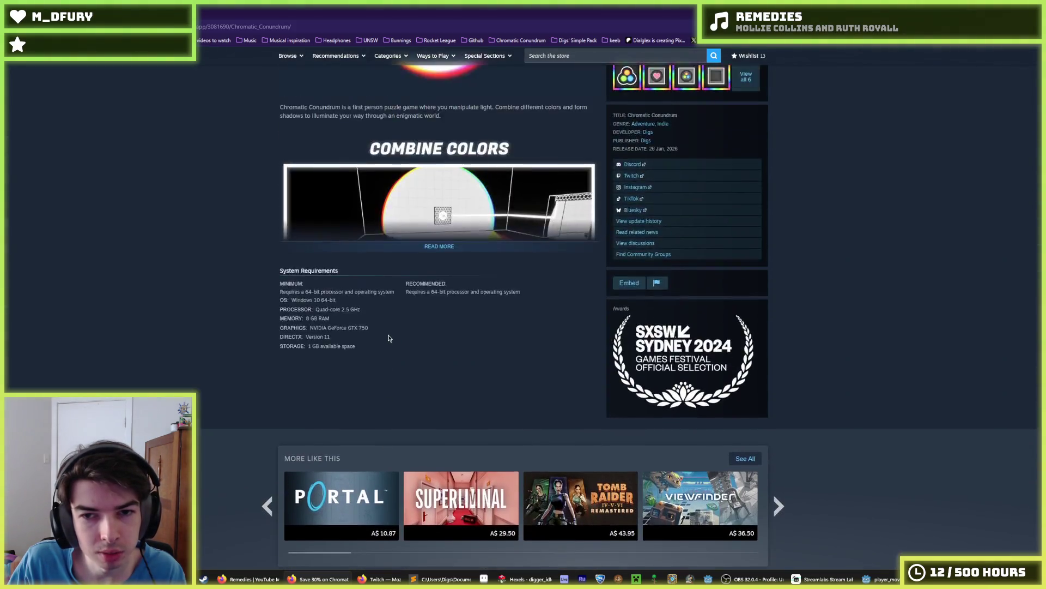
{"action": "scroll", "coordinate": [389, 338], "scroll_direction": "up", "scroll_amount": 10}
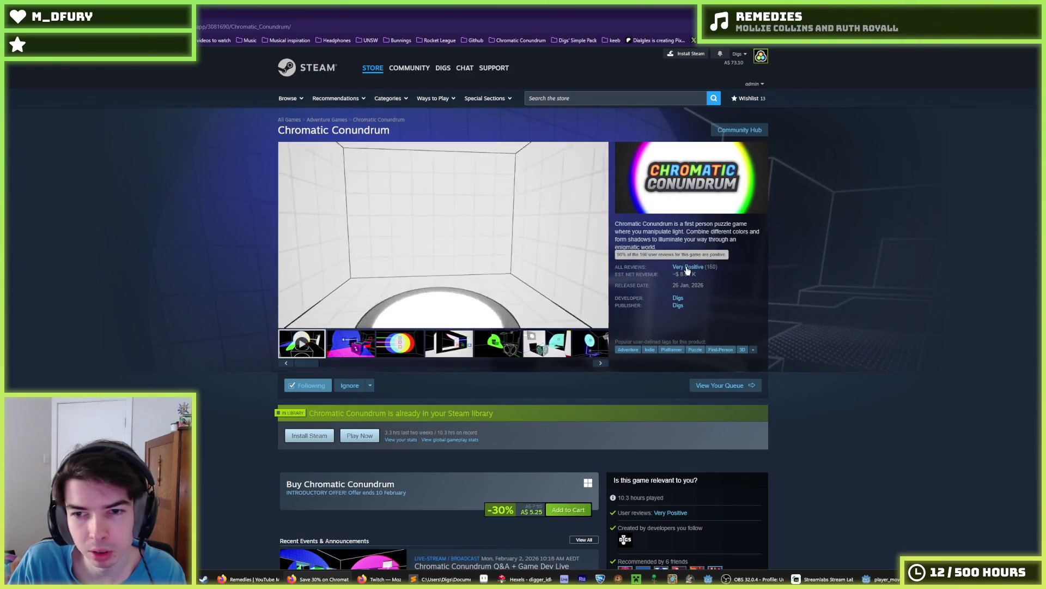
{"action": "left_click", "coordinate": [430, 214]}
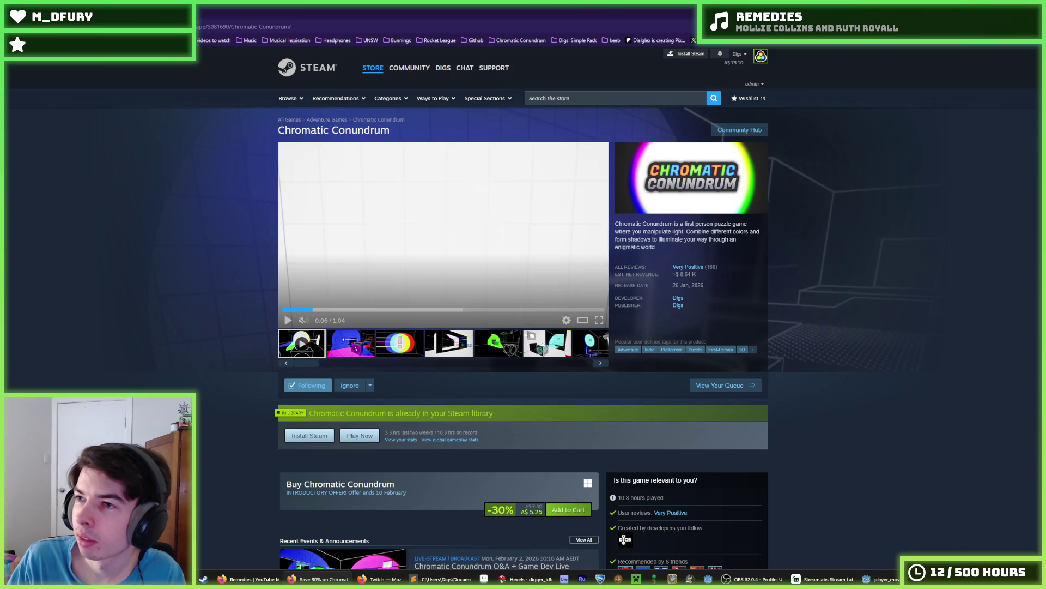
{"action": "key", "text": "alt+Tab"}
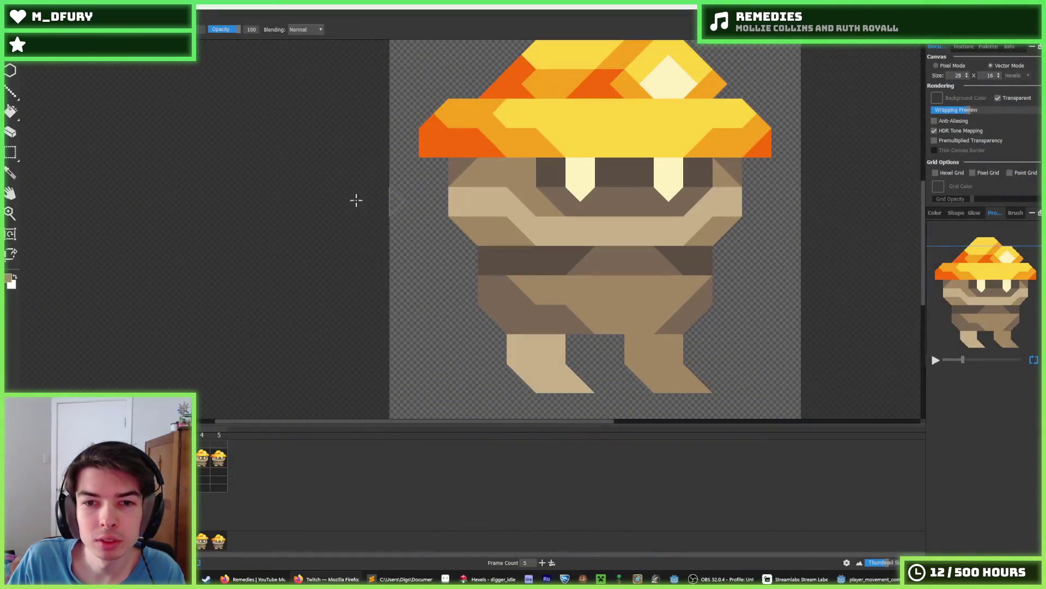
{"action": "key", "text": "i"}
{"action": "scroll", "coordinate": [545, 229], "scroll_direction": "down", "scroll_amount": 3}
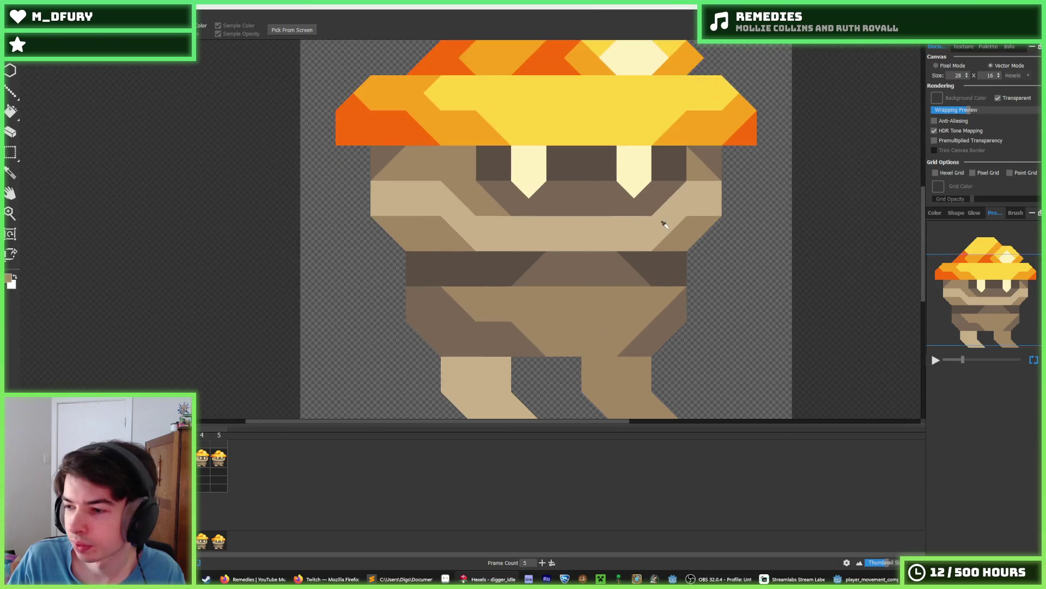
{"action": "key", "text": "b"}
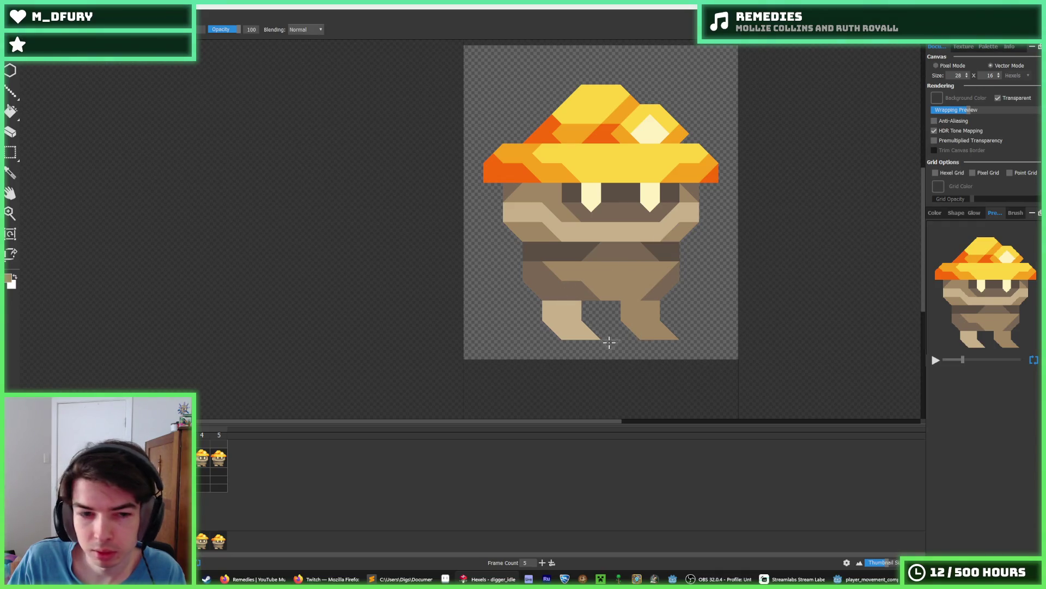
{"action": "key", "text": "Left"}
{"action": "key", "text": "Right"}
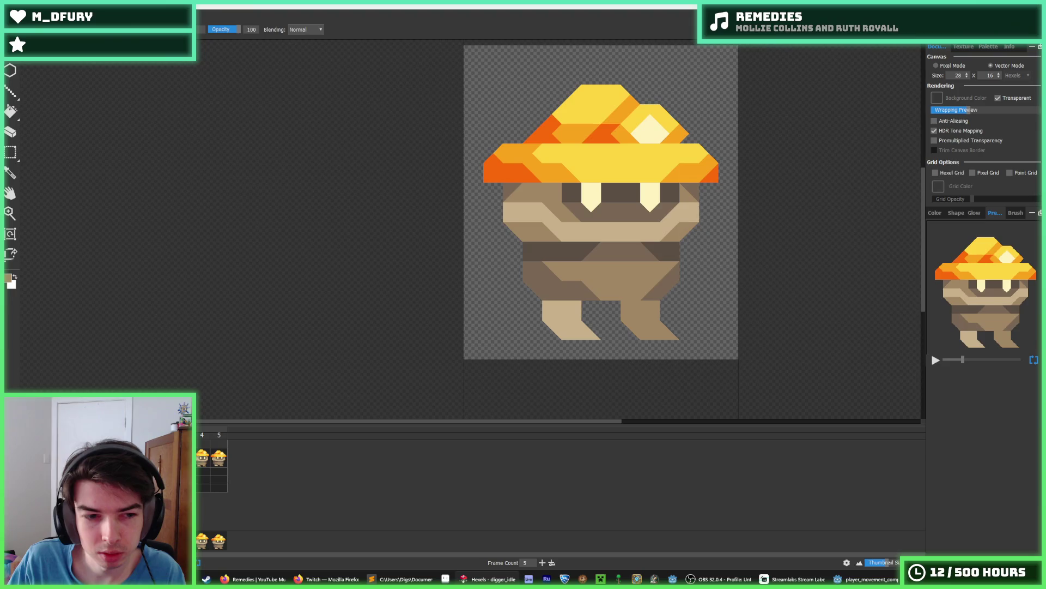
{"action": "left_click", "coordinate": [203, 461]}
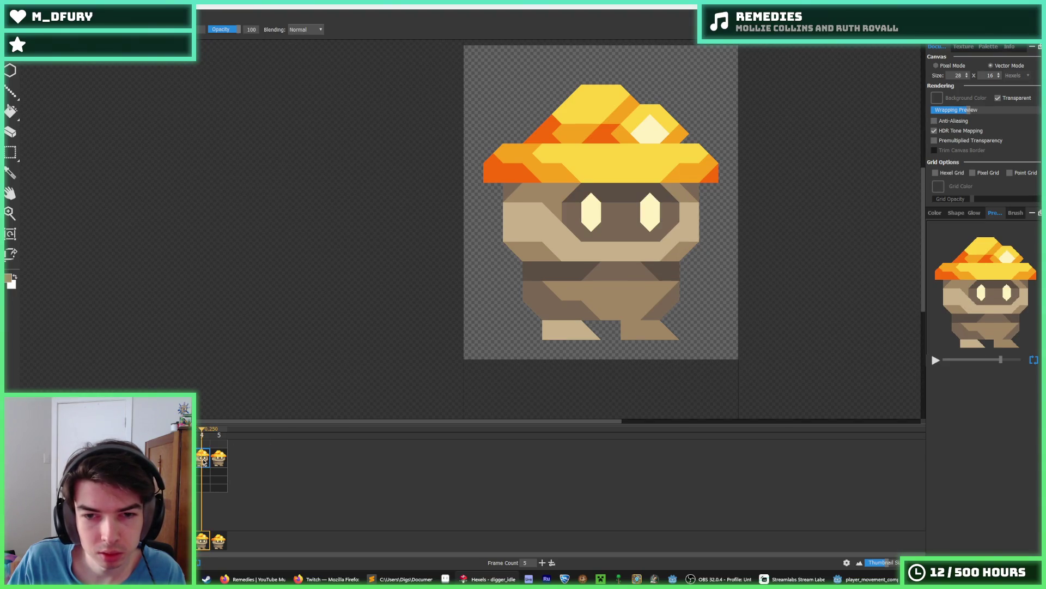
{"action": "key", "text": "Left"}
{"action": "key", "text": "Left"}
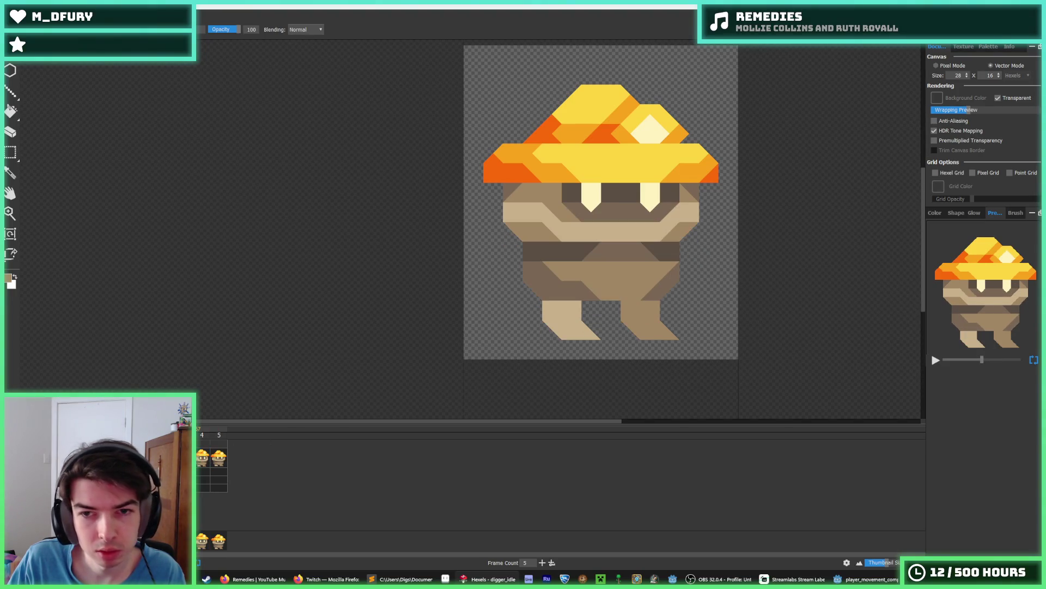
{"action": "key", "text": "Right"}
{"action": "key", "text": "Right"}
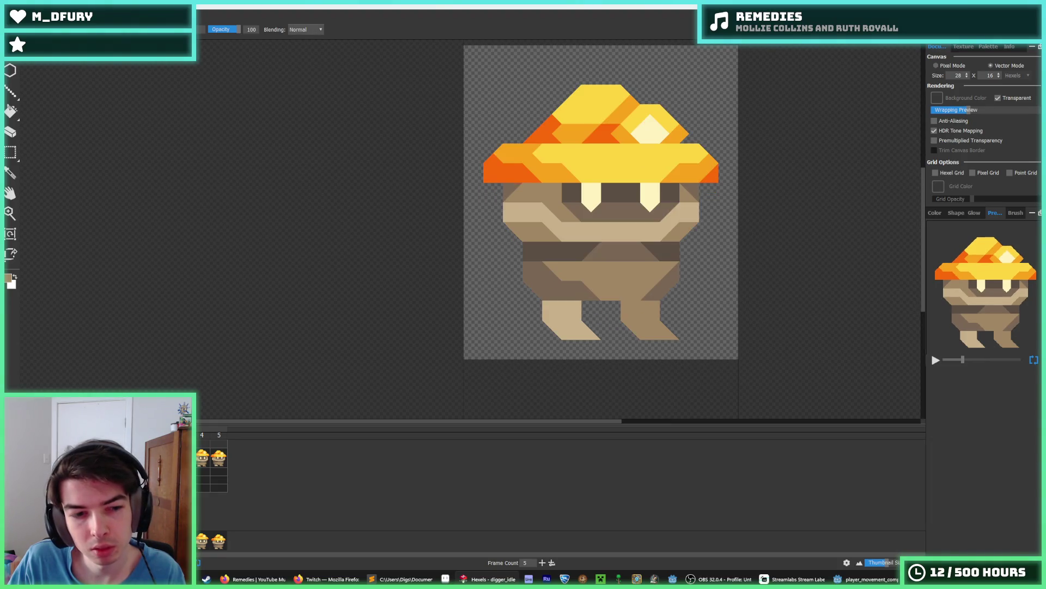
{"action": "left_click", "coordinate": [220, 461]}
{"action": "left_click", "coordinate": [202, 460]}
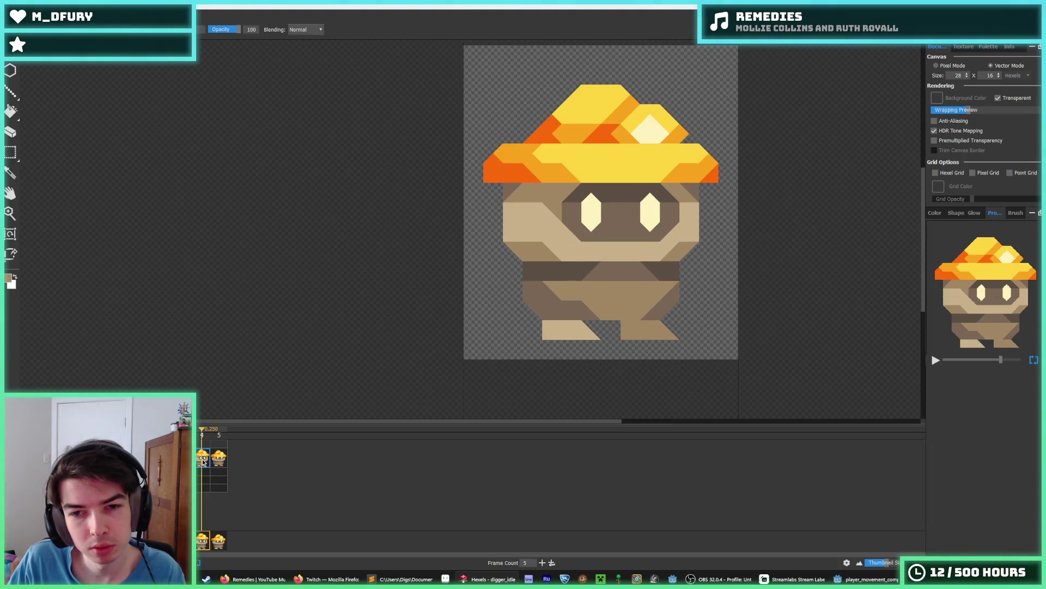
{"action": "key", "text": "Left"}
{"action": "key", "text": "Right"}
{"action": "key", "text": "Left"}
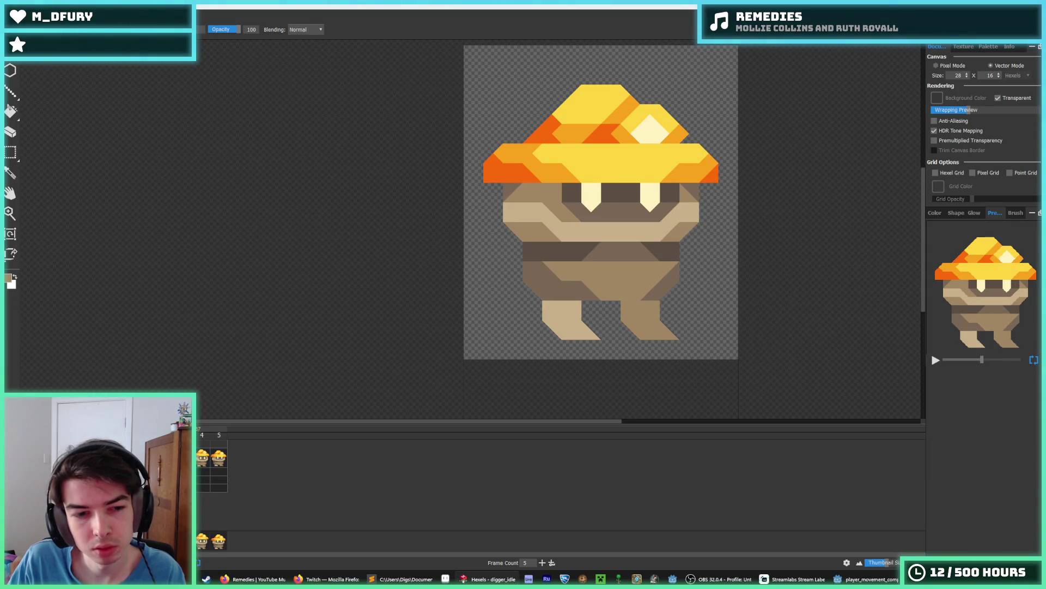
{"action": "key", "text": "Right"}
{"action": "key", "text": "Left"}
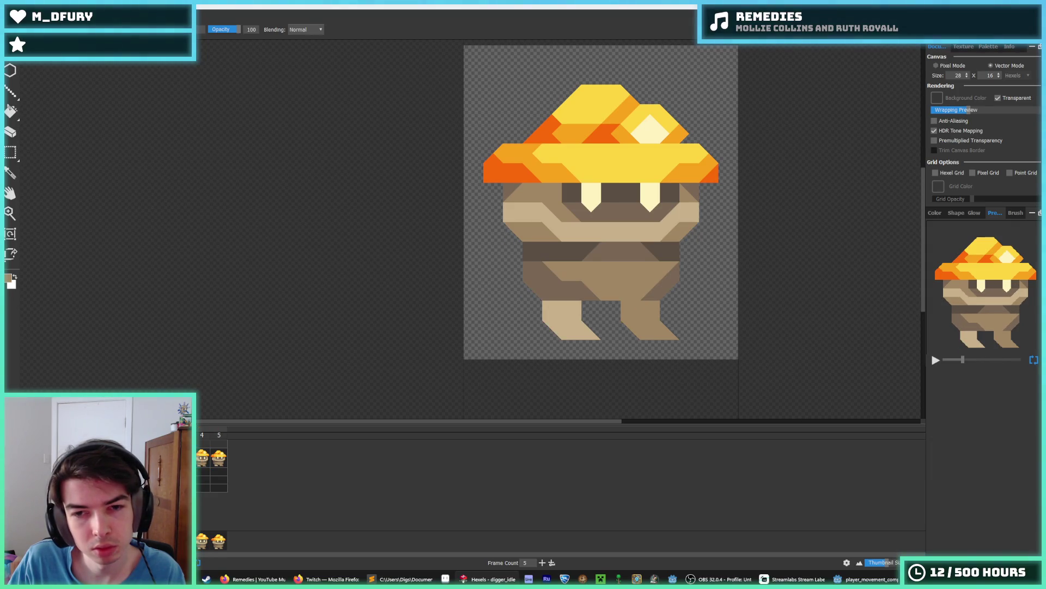
{"action": "key", "text": "i"}
{"action": "scroll", "coordinate": [657, 346], "scroll_direction": "up", "scroll_amount": 2}
{"action": "left_click", "coordinate": [497, 313]}
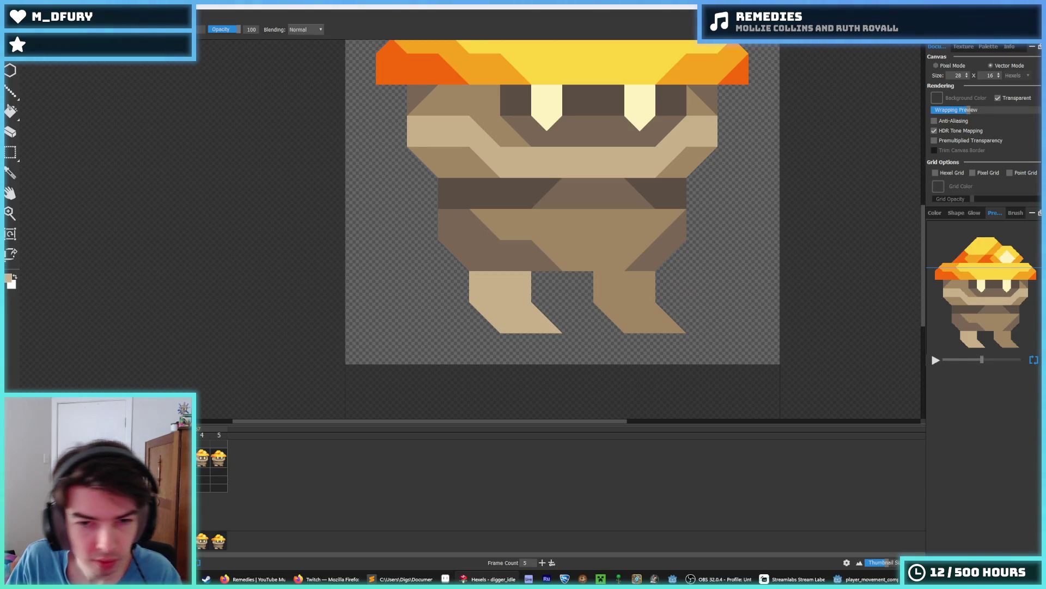
Reshape the left leg on the frame before frame 4, erasing its lower-left corner and a right-side notch.
{"action": "key", "text": "alt"}
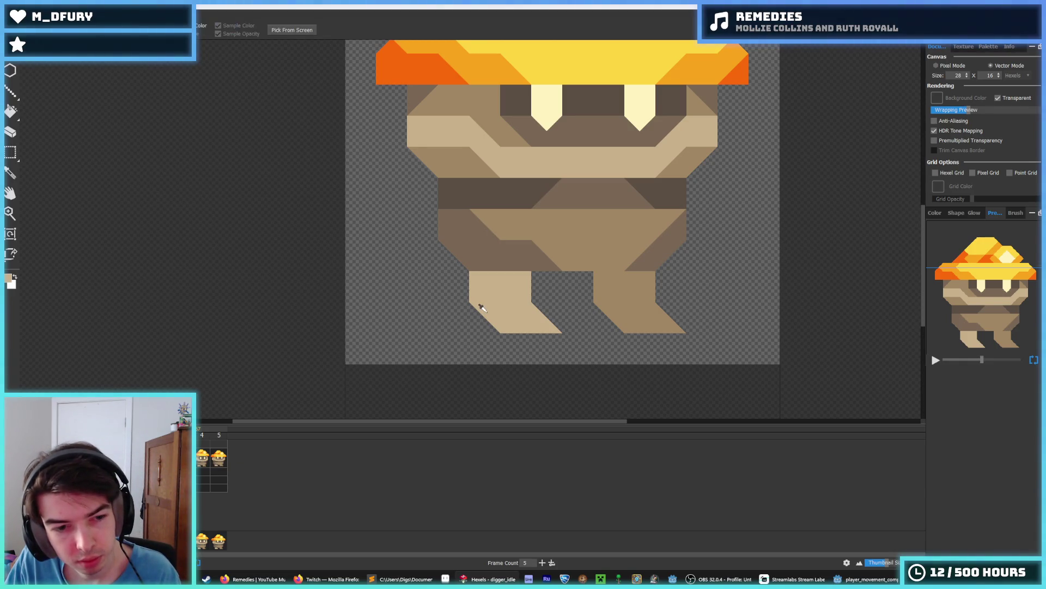
{"action": "left_click", "coordinate": [208, 465]}
{"action": "key", "text": "Left"}
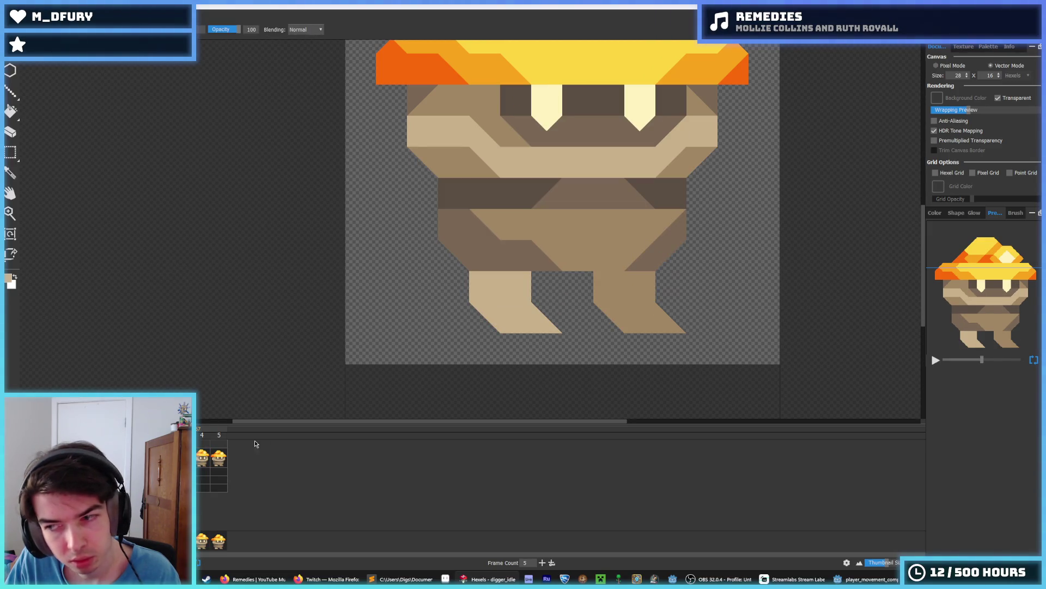
{"action": "right_click", "coordinate": [552, 320]}
{"action": "left_click", "coordinate": [552, 320]}
{"action": "left_click", "coordinate": [545, 292]}
{"action": "right_click", "coordinate": [479, 308]}
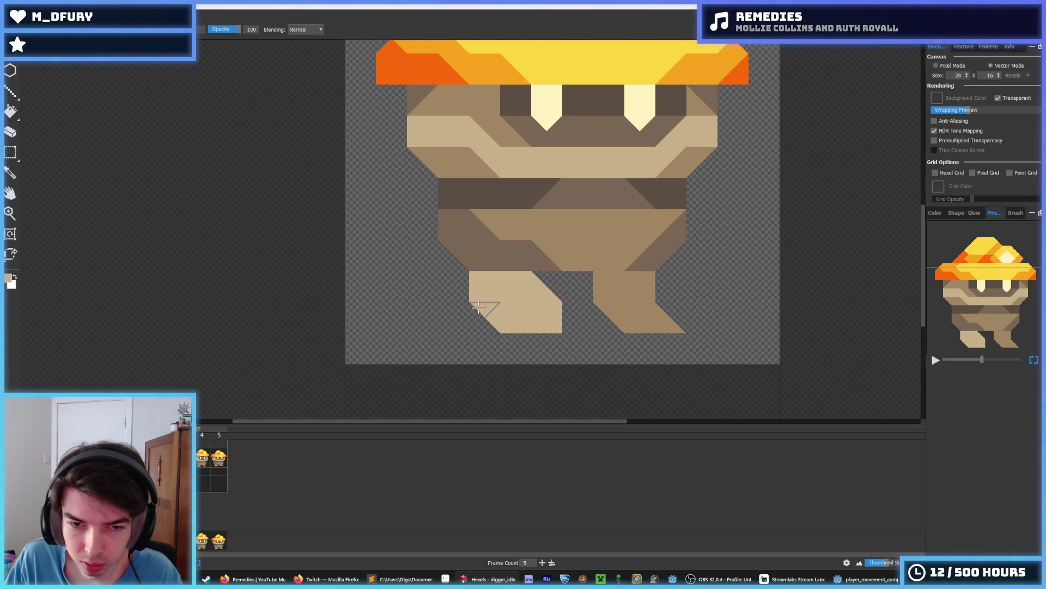
{"action": "right_click", "coordinate": [478, 307]}
{"action": "right_click", "coordinate": [474, 295]}
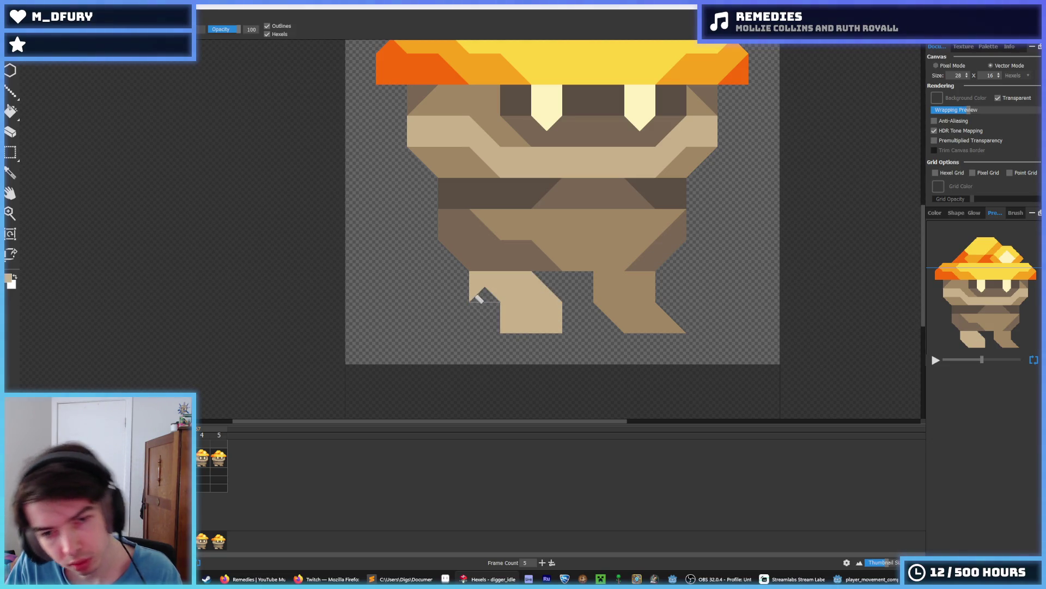
{"action": "left_click", "coordinate": [507, 318]}
{"action": "right_click", "coordinate": [547, 300]}
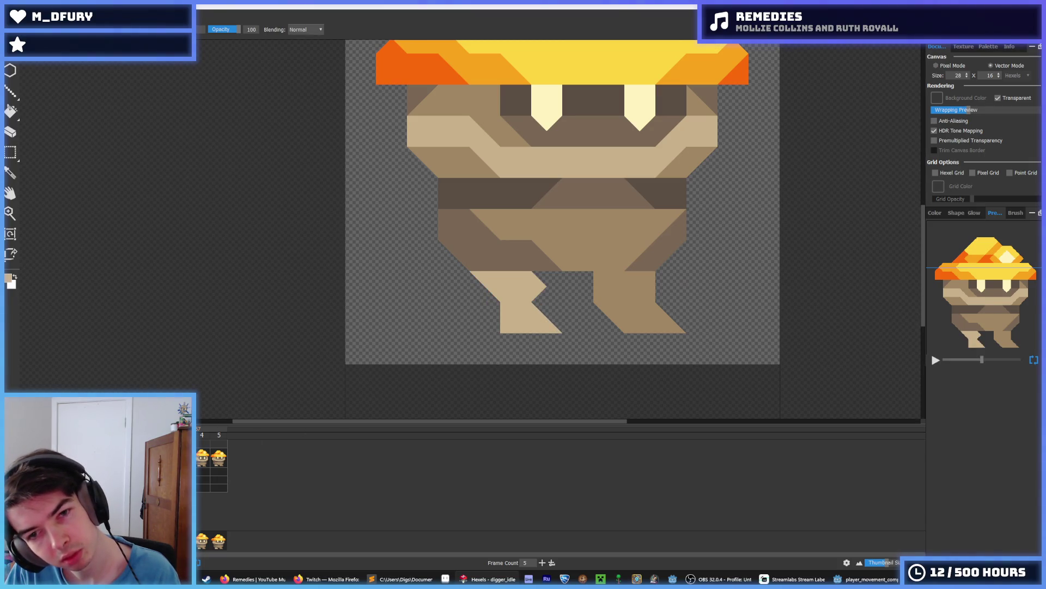
Compare leg shapes across frames, adding outer points to both feet on frames 4 and 5.
{"action": "left_click", "coordinate": [204, 464]}
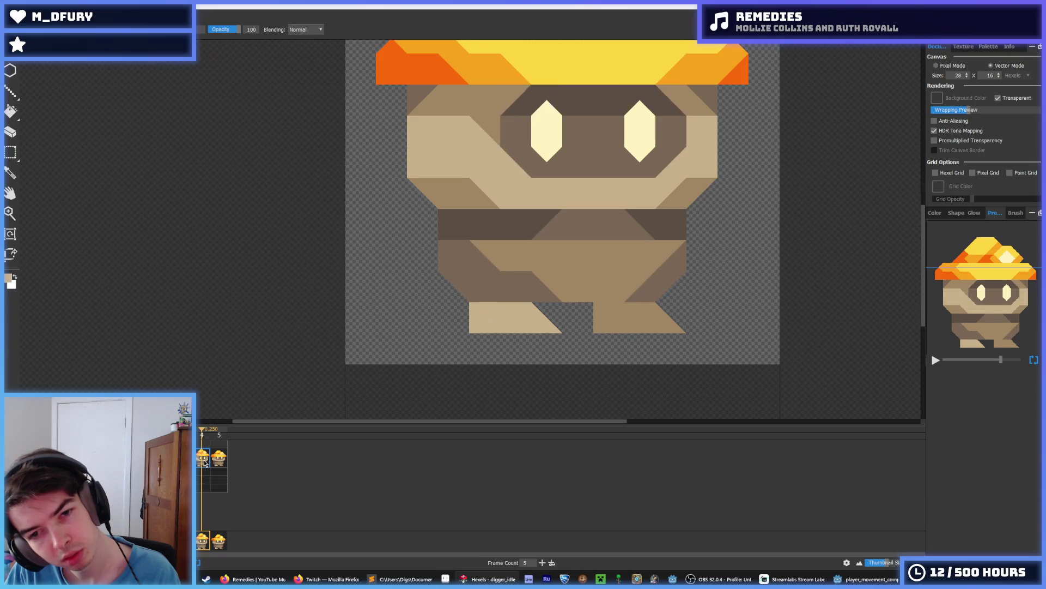
{"action": "left_click", "coordinate": [205, 460]}
{"action": "left_click", "coordinate": [205, 458]}
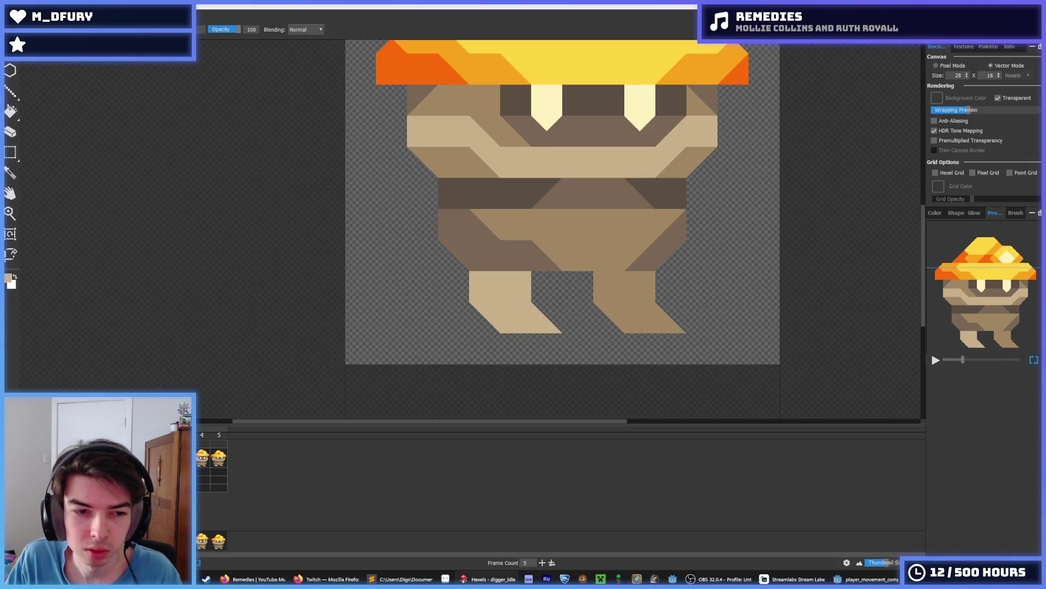
{"action": "left_click", "coordinate": [203, 458]}
{"action": "left_click", "coordinate": [462, 318]}
{"action": "left_click", "coordinate": [587, 316]}
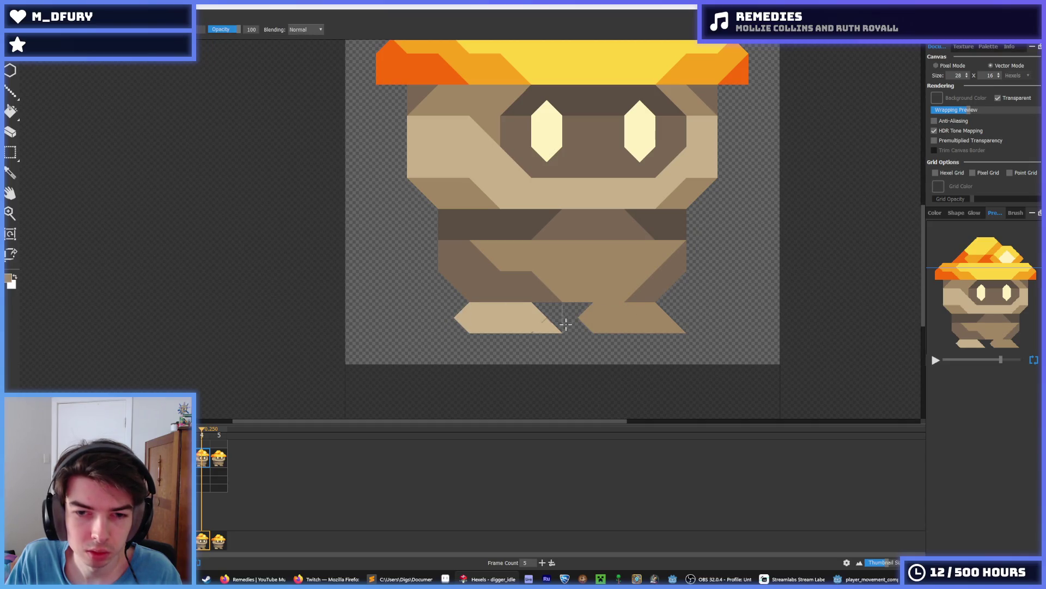
{"action": "left_click", "coordinate": [220, 458]}
{"action": "left_click", "coordinate": [589, 317]}
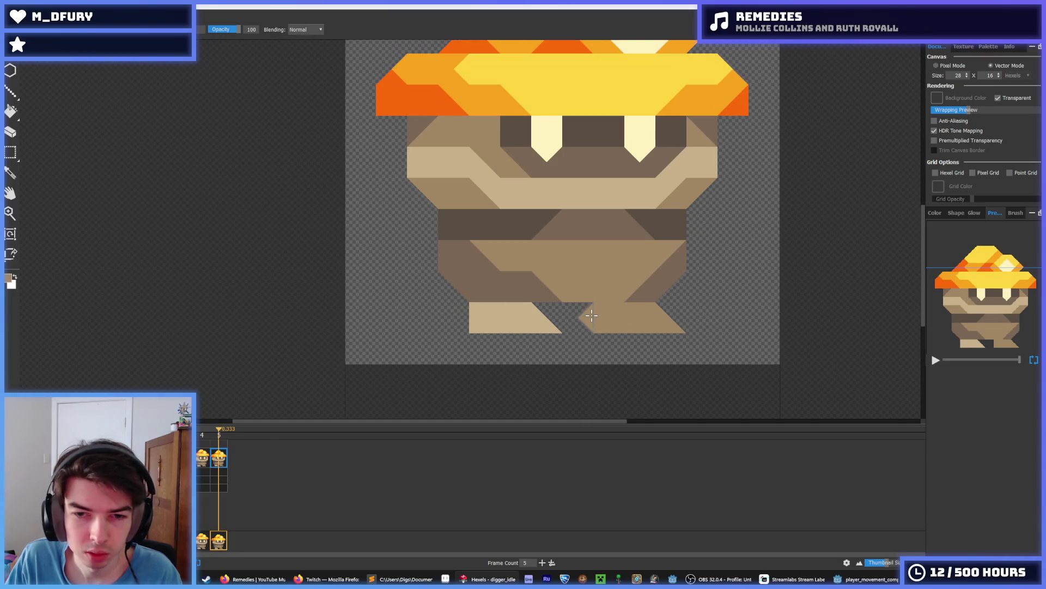
{"action": "left_click", "coordinate": [463, 318]}
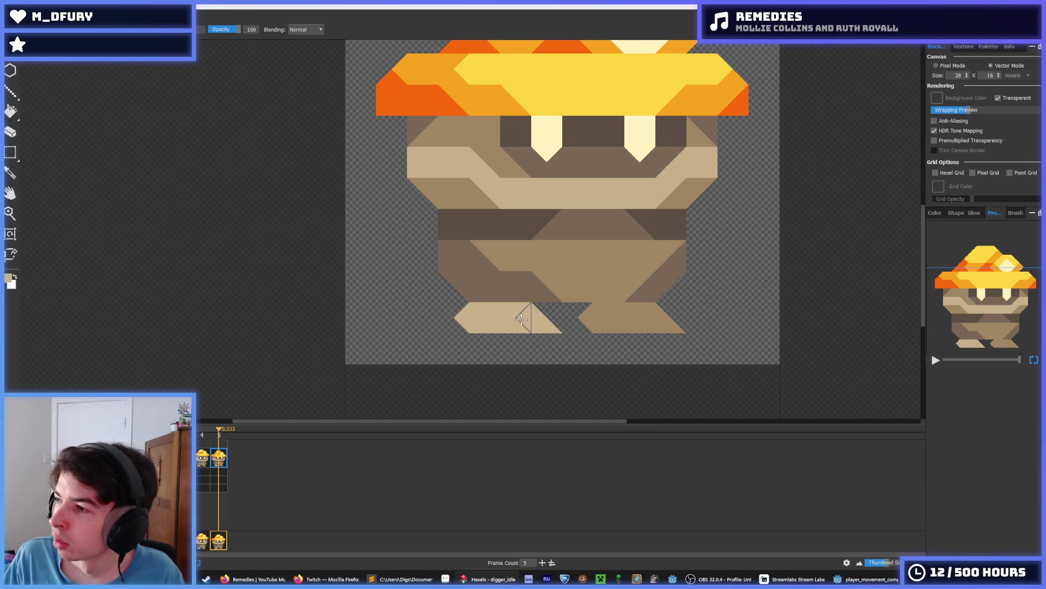
Play the animation, then paint light-tan hexels on the right leg and straighten its left edge.
{"action": "key", "text": "space"}
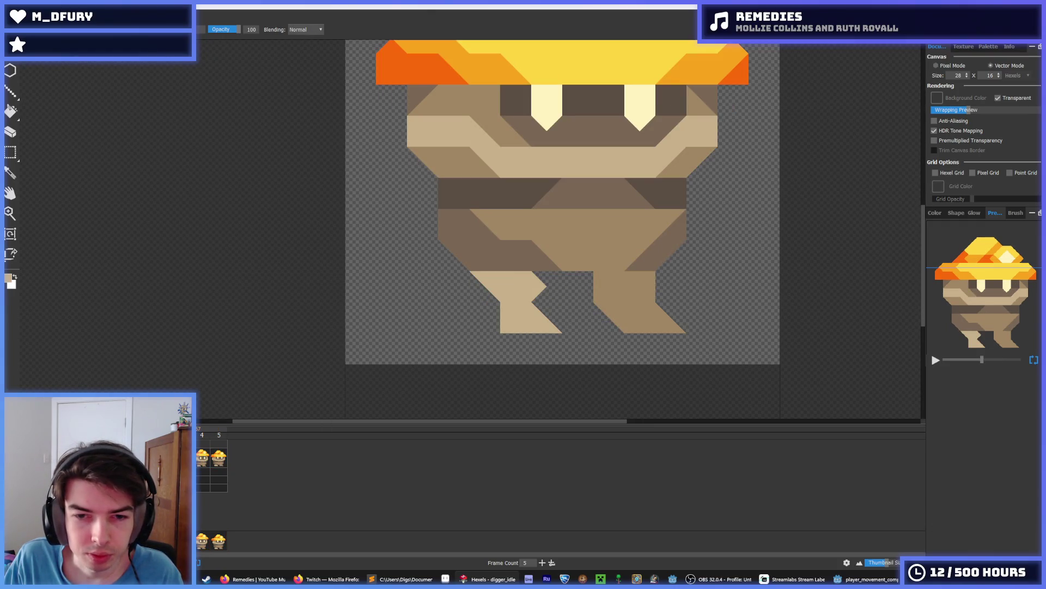
{"action": "left_click", "coordinate": [614, 322], "text": "alt"}
{"action": "left_click", "coordinate": [663, 287]}
{"action": "right_click", "coordinate": [599, 283]}
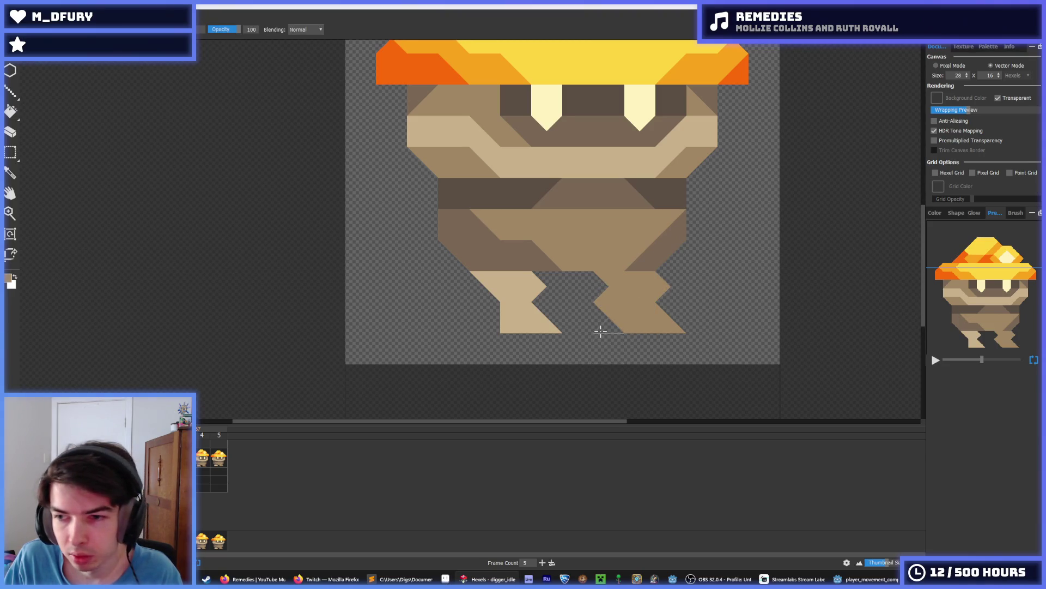
{"action": "right_click", "coordinate": [600, 313]}
{"action": "right_click", "coordinate": [603, 326]}
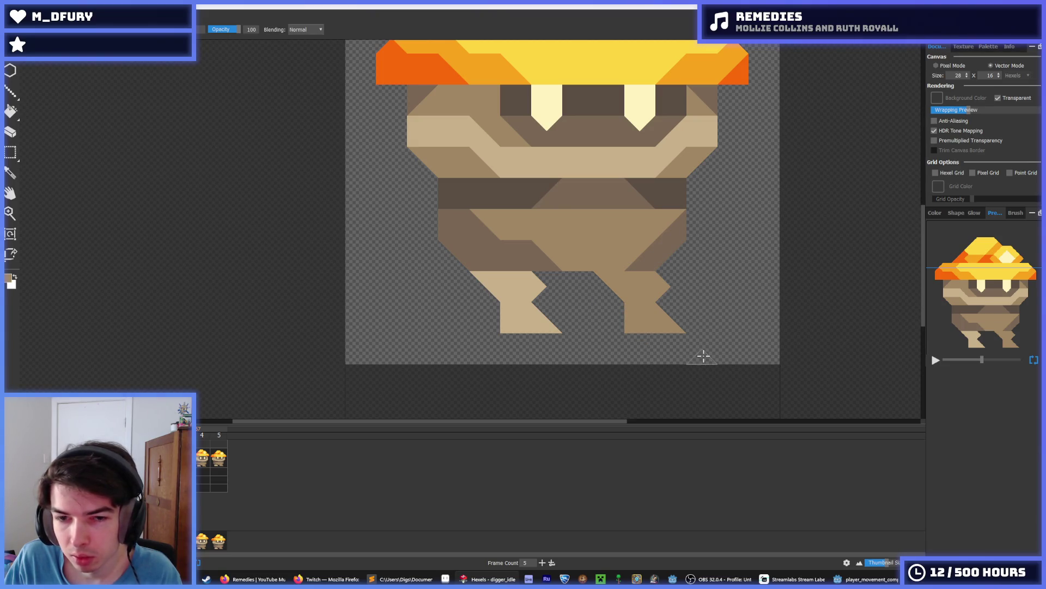
Undo the last leg changes, then select the left leg on frame 4 and drop the selection.
{"action": "key", "text": "m"}
{"action": "key", "text": "ctrl+z"}
{"action": "key", "text": "ctrl+z"}
{"action": "key", "text": "ctrl+z"}
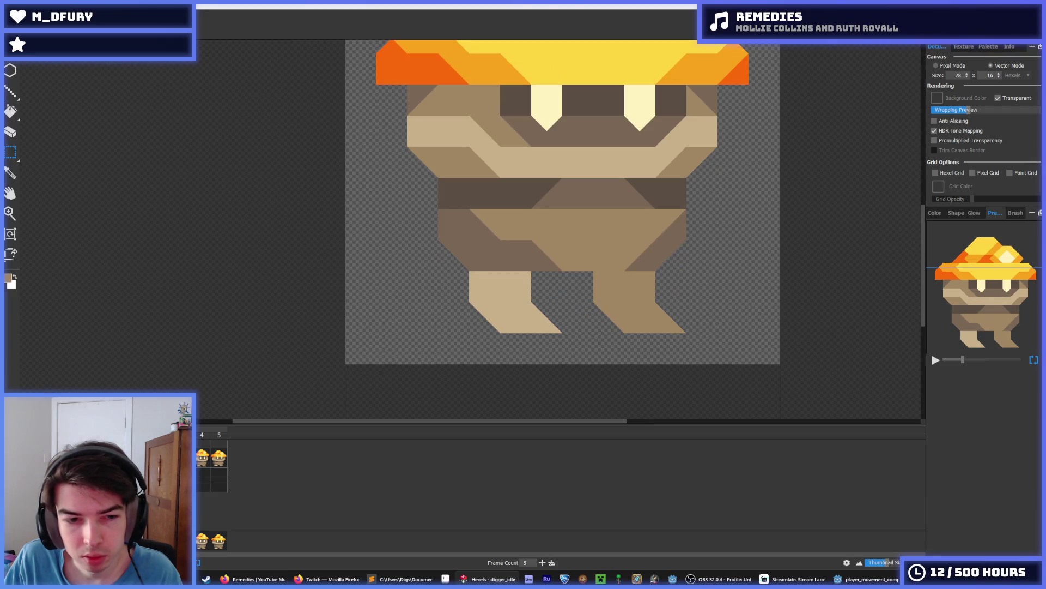
{"action": "left_click", "coordinate": [205, 456]}
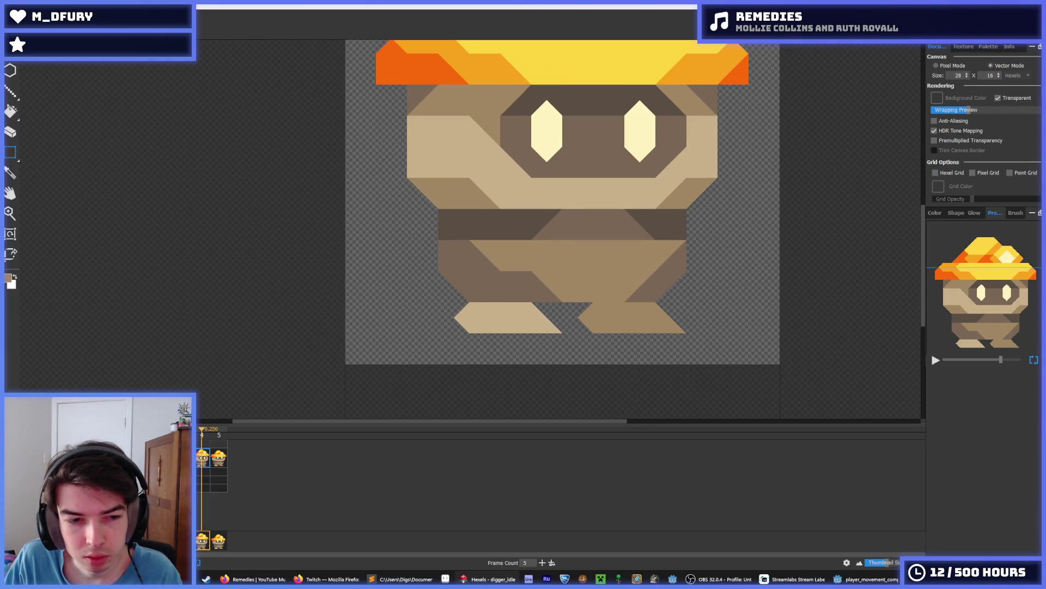
{"action": "mouse_move", "coordinate": [494, 334]}
{"action": "left_mouse_down"}
{"action": "mouse_move", "coordinate": [500, 299]}
{"action": "mouse_move", "coordinate": [536, 301]}
{"action": "left_mouse_up"}
{"action": "key", "text": "ctrl+z"}
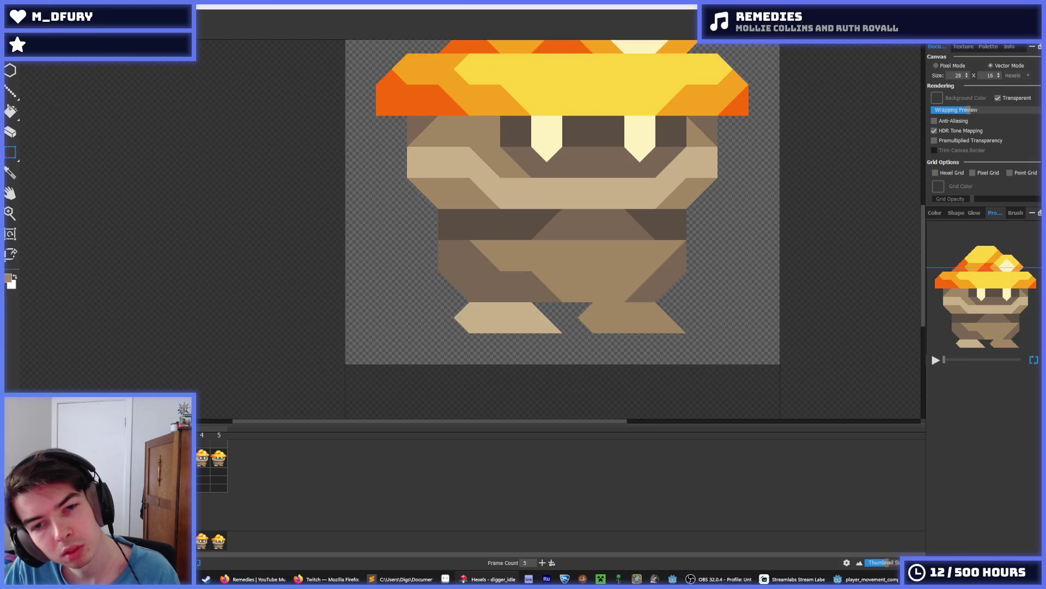
Step back and forth through the run cycle's frames to check the poses.
{"action": "key", "text": "Right"}
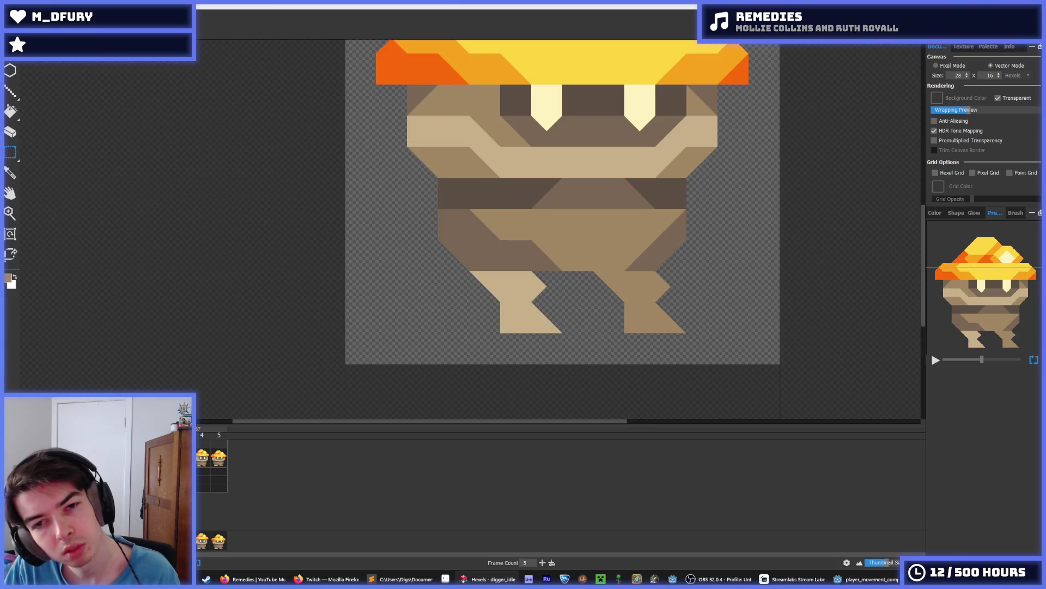
{"action": "key", "text": "Left"}
{"action": "key", "text": "Left"}
{"action": "key", "text": "Right"}
{"action": "key", "text": "Right"}
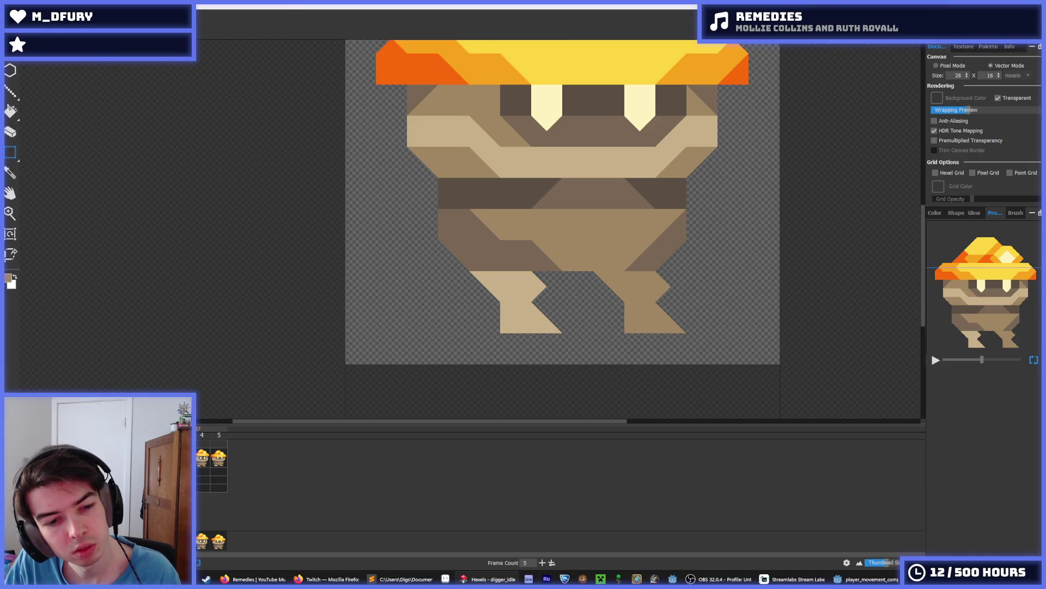
{"action": "key", "text": "Right"}
{"action": "scroll", "coordinate": [427, 231], "scroll_direction": "down", "scroll_amount": 3}
{"action": "scroll", "coordinate": [458, 180], "scroll_direction": "up", "scroll_amount": 3}
{"action": "scroll", "coordinate": [255, 411], "scroll_direction": "down", "scroll_amount": 1}
{"action": "key", "text": "comma"}
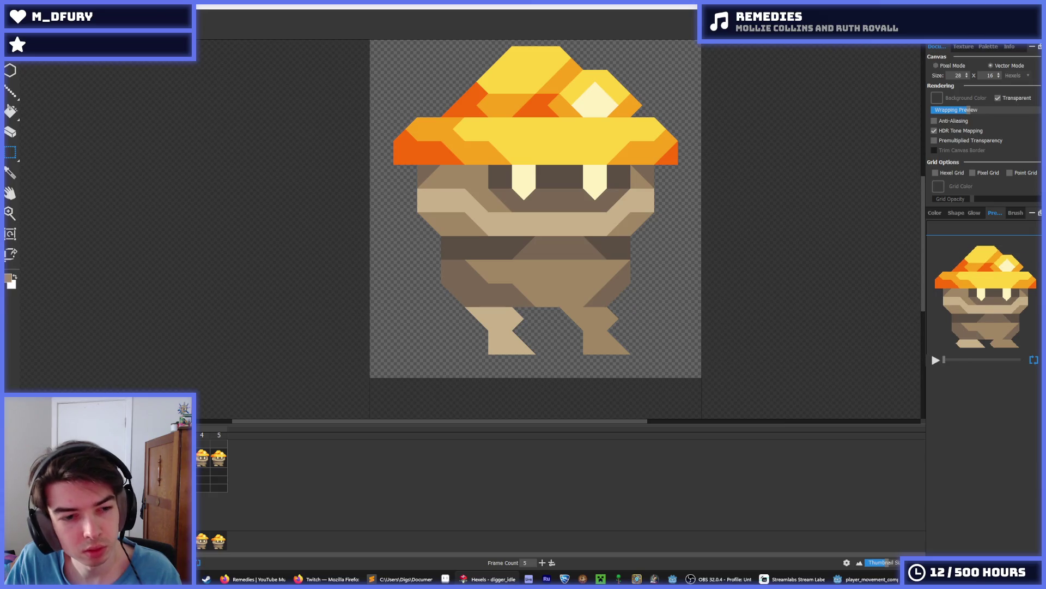
{"action": "scroll", "coordinate": [292, 267], "scroll_direction": "down", "scroll_amount": 3}
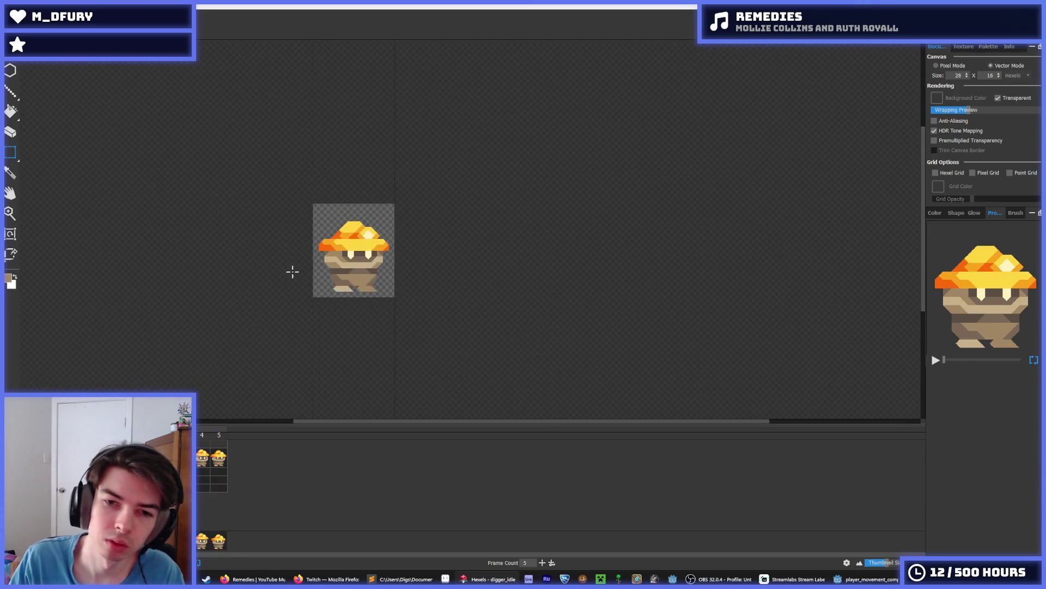
{"action": "scroll", "coordinate": [238, 269], "scroll_direction": "down", "scroll_amount": 1}
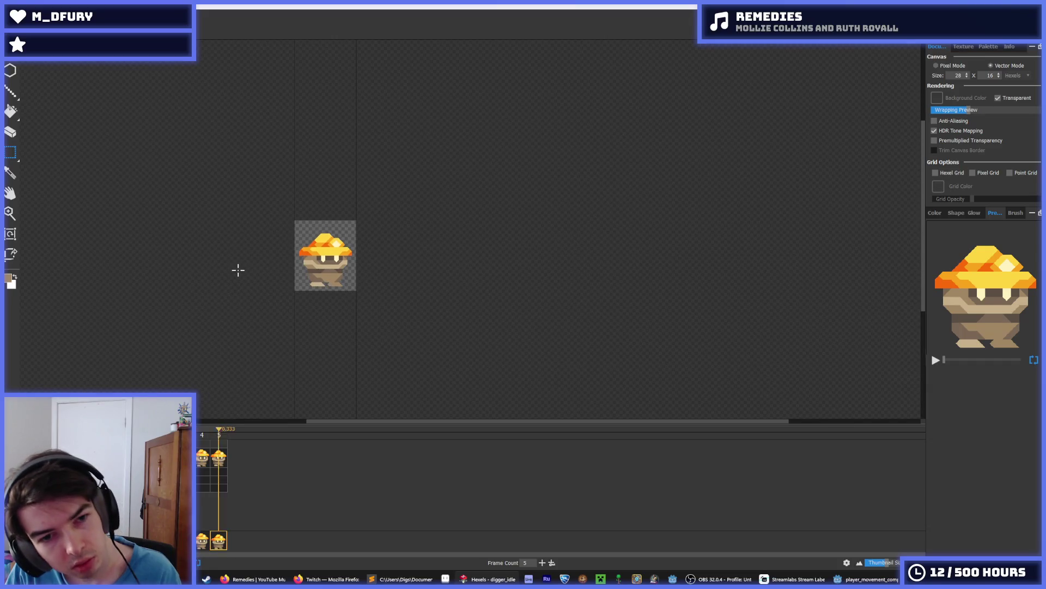
{"action": "scroll", "coordinate": [239, 270], "scroll_direction": "down", "scroll_amount": 1}
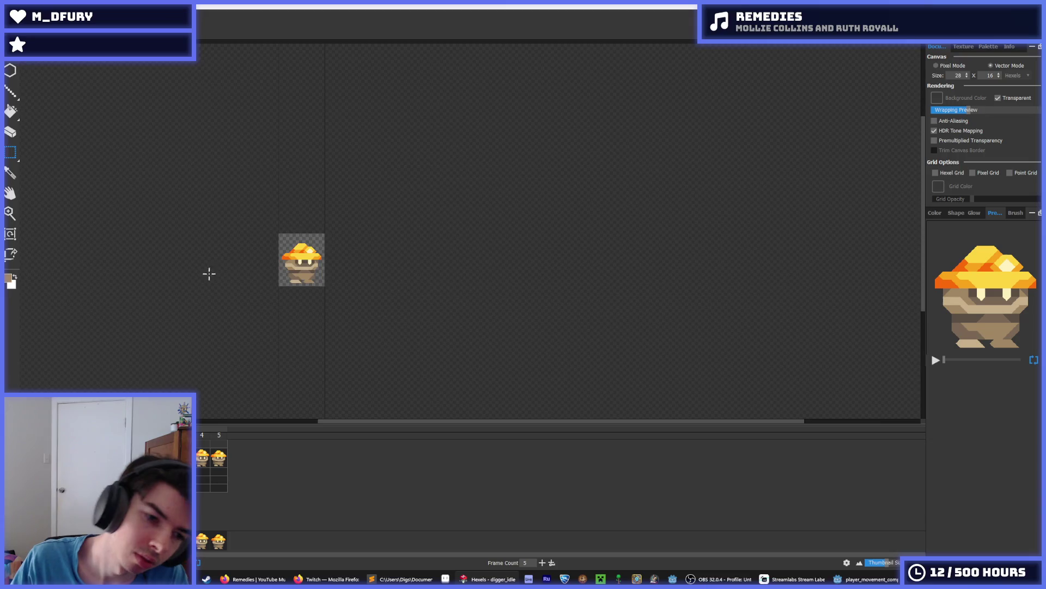
{"action": "scroll", "coordinate": [208, 273], "scroll_direction": "up", "scroll_amount": 3}
{"action": "scroll", "coordinate": [415, 254], "scroll_direction": "up", "scroll_amount": 2}
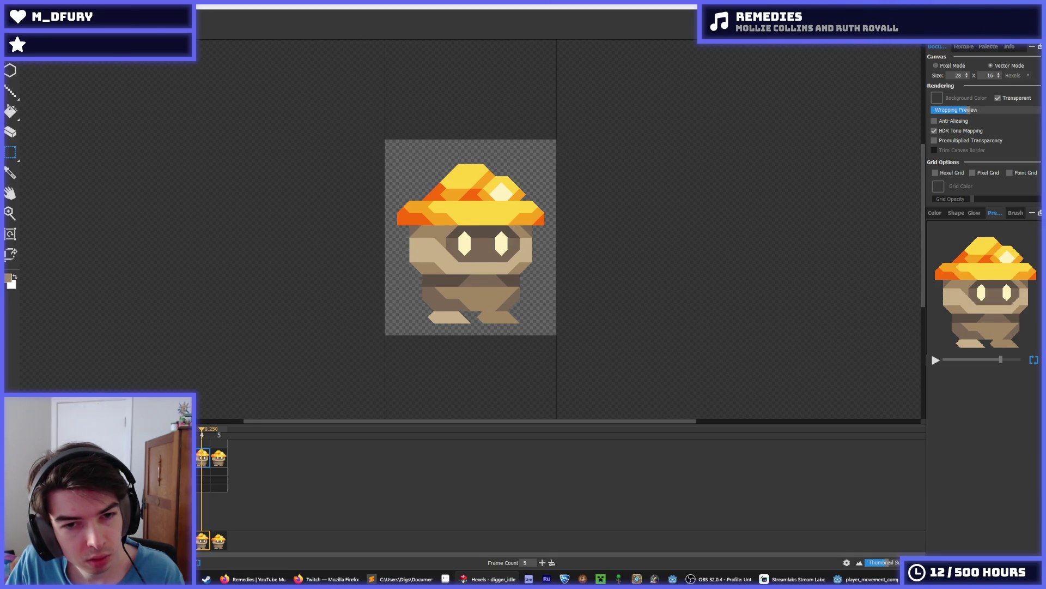
{"action": "right_click", "coordinate": [186, 463]}
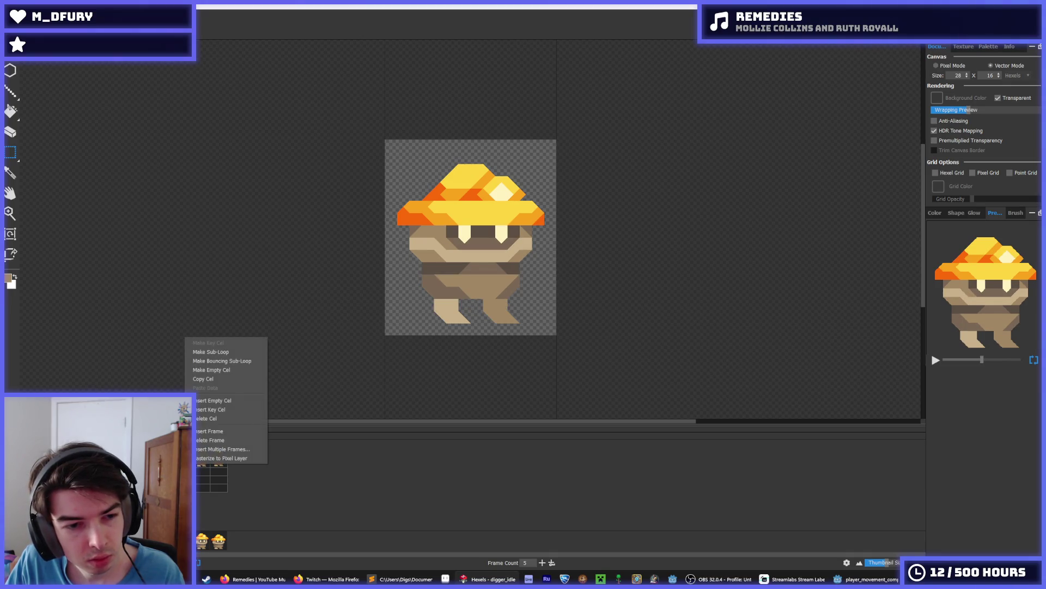
Insert a new key cel as frame 6 and fit the sprite centred in view.
{"action": "left_click", "coordinate": [206, 409]}
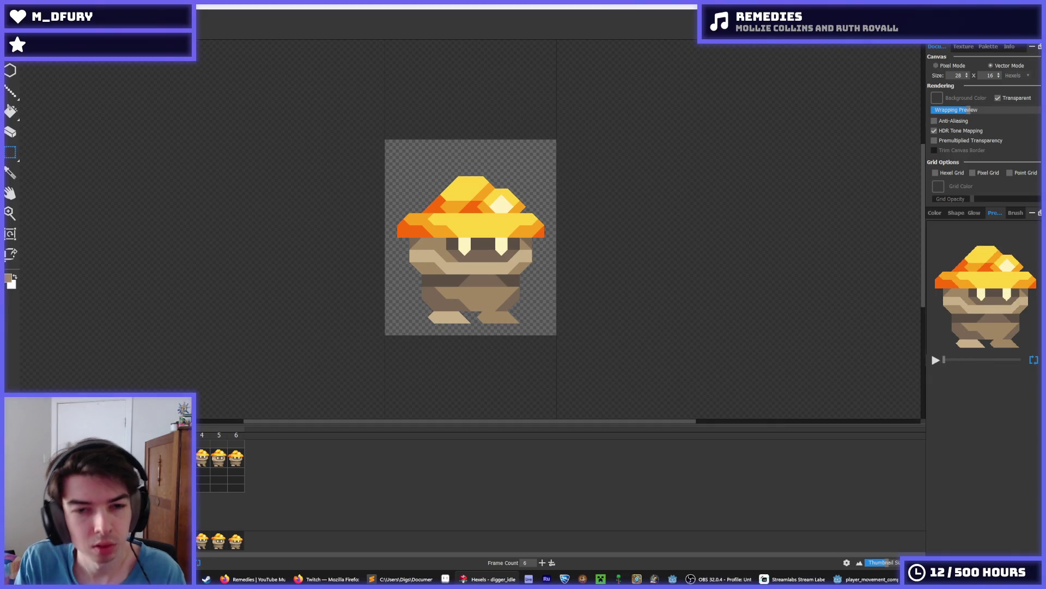
{"action": "scroll", "coordinate": [220, 272], "scroll_direction": "down", "scroll_amount": 5}
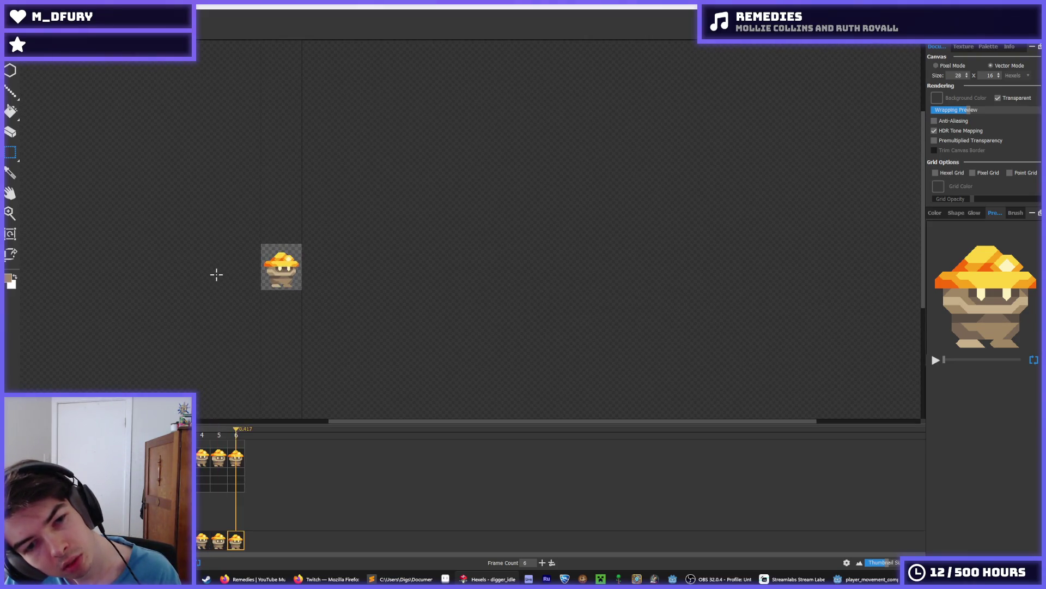
{"action": "key", "text": "ctrl+0"}
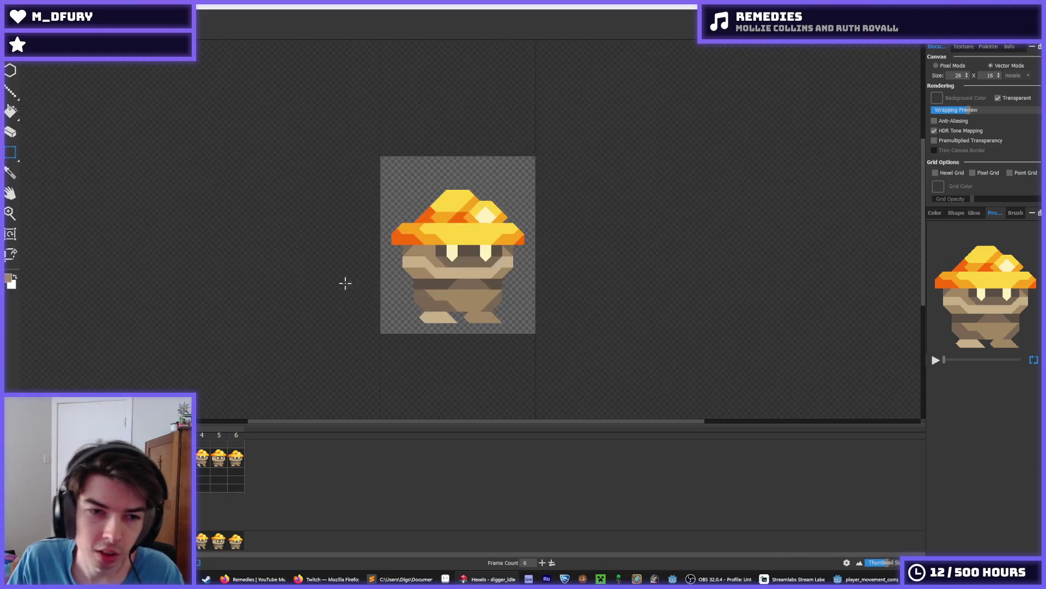
Repaint the feet in light tan on frame 6, comparing against neighbouring frames.
{"action": "key", "text": "b"}
{"action": "left_click", "coordinate": [455, 320], "text": "alt"}
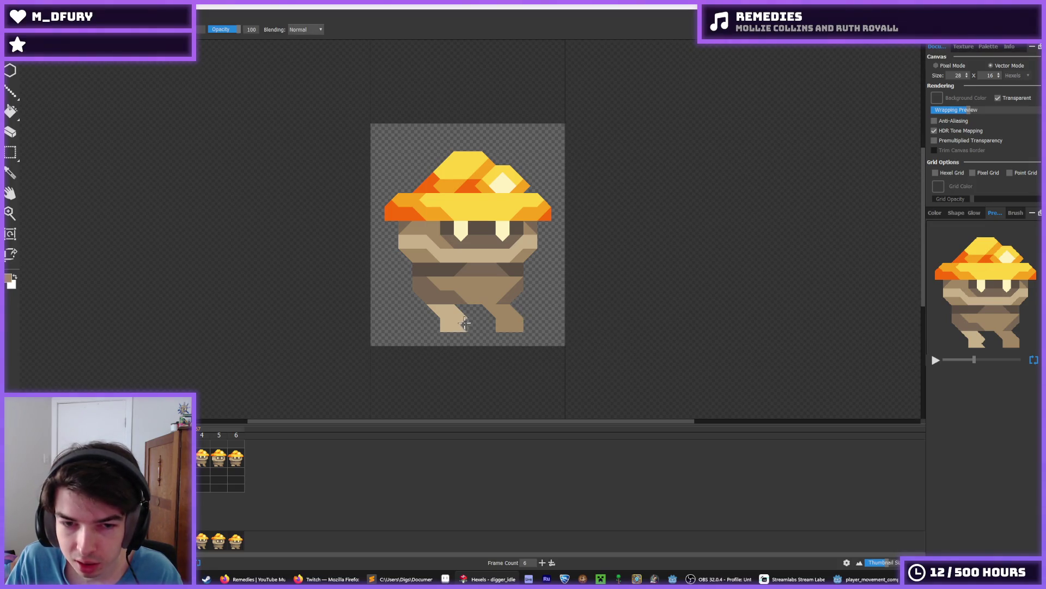
{"action": "key", "text": "ctrl+z"}
{"action": "key", "text": "comma"}
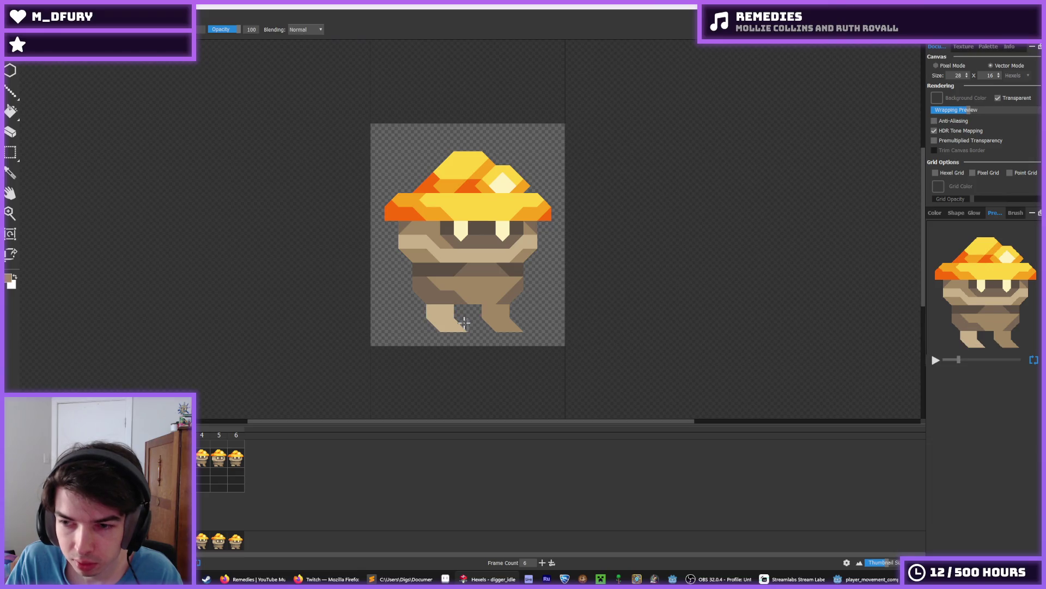
{"action": "key", "text": "period"}
{"action": "key", "text": "comma"}
{"action": "left_click", "coordinate": [439, 314], "text": "alt"}
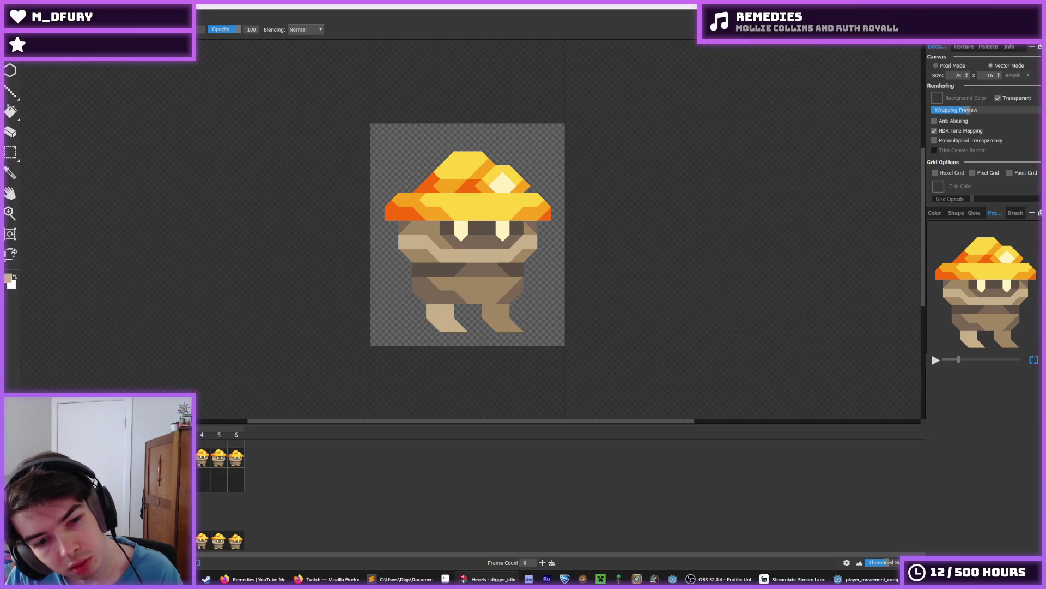
{"action": "key", "text": "period"}
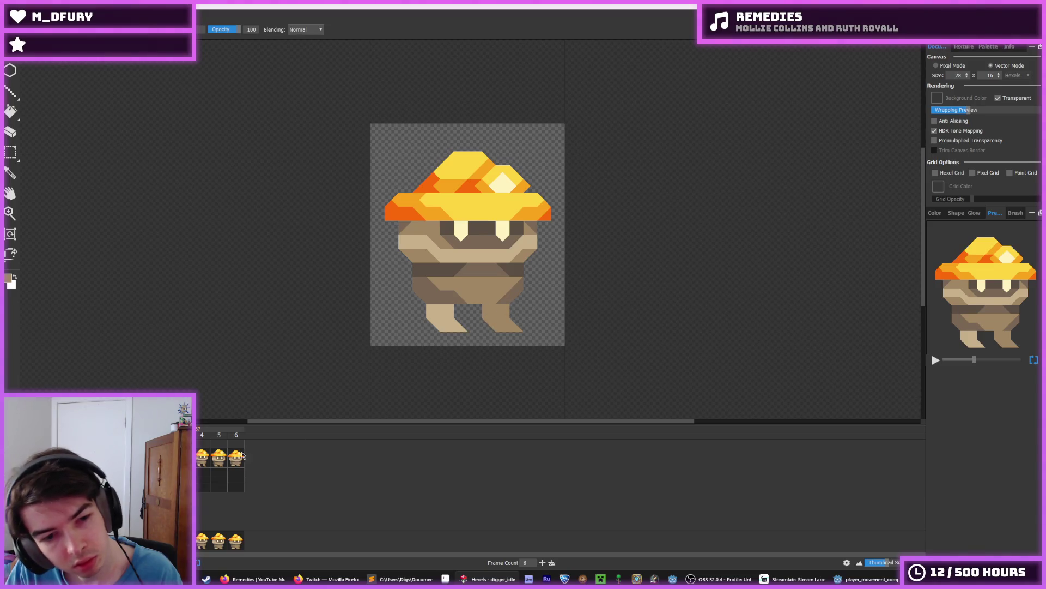
{"action": "left_click", "coordinate": [201, 461]}
{"action": "right_click", "coordinate": [201, 461]}
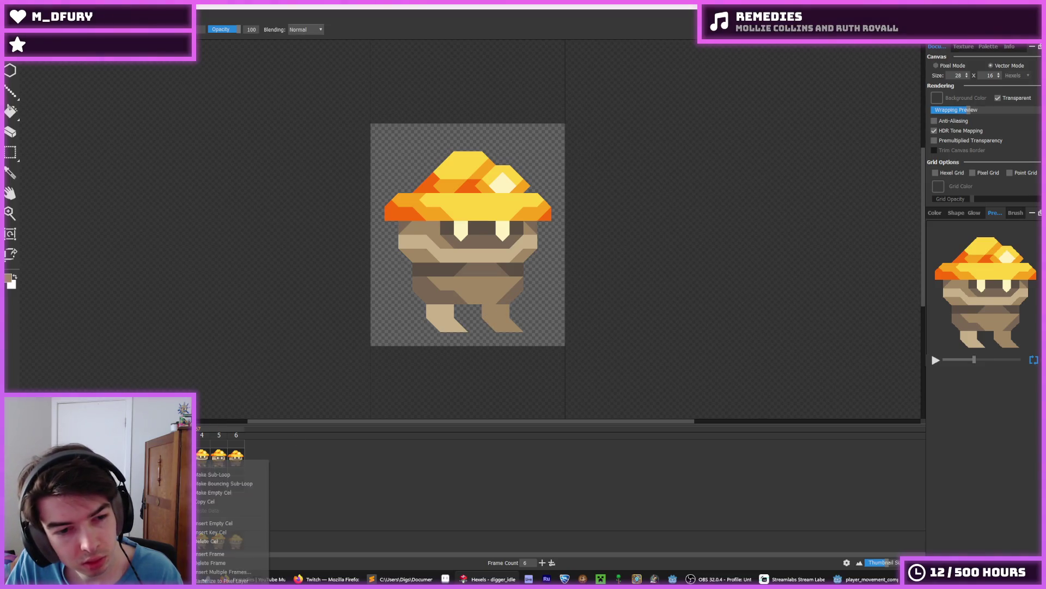
{"action": "left_click", "coordinate": [218, 498]}
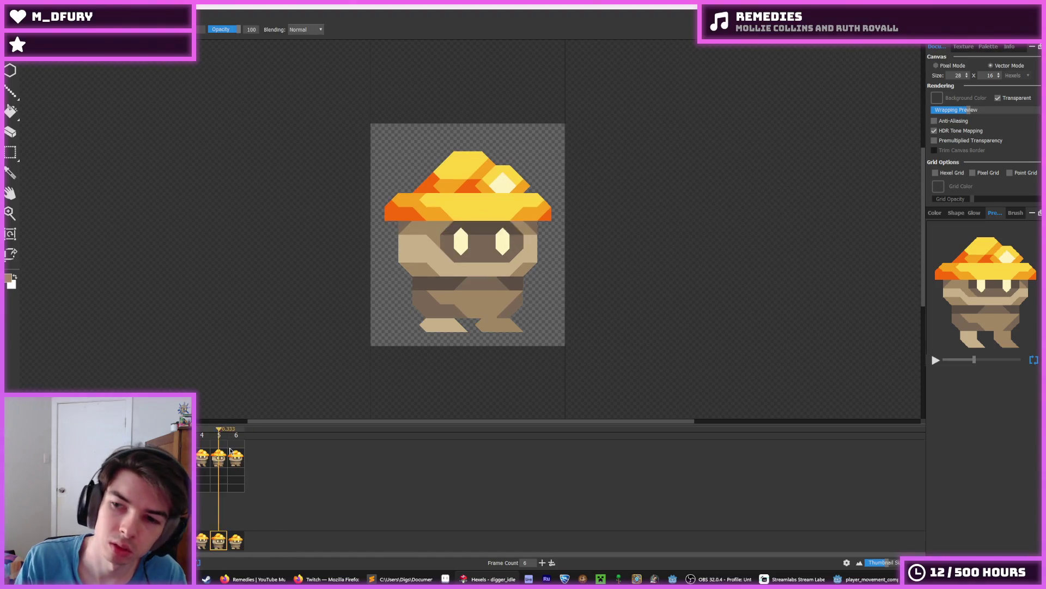
{"action": "key", "text": "i"}
{"action": "scroll", "coordinate": [294, 283], "scroll_direction": "down", "scroll_amount": 5}
{"action": "key", "text": "b"}
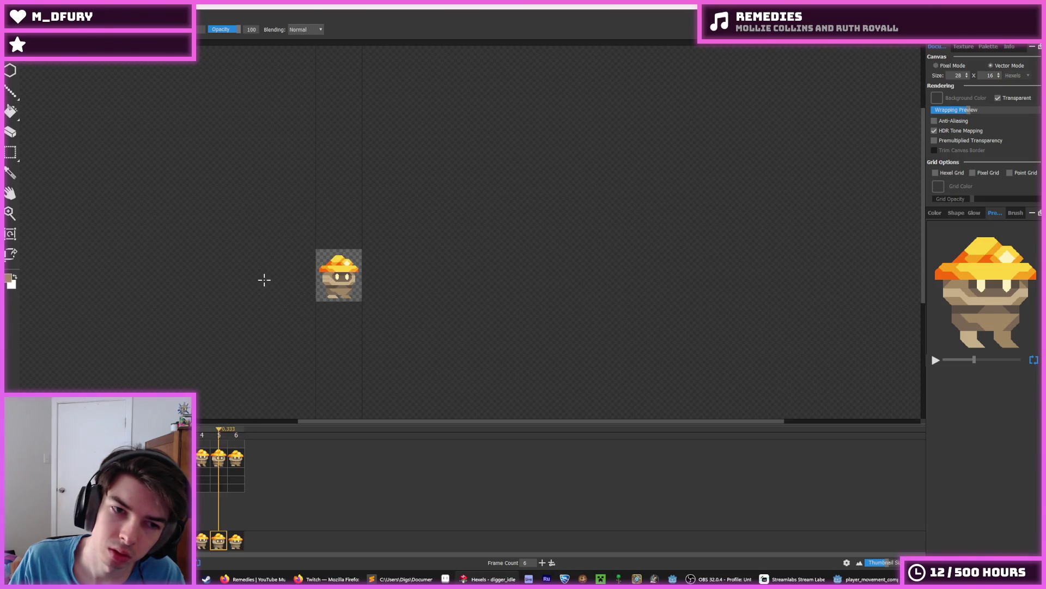
{"action": "left_click", "coordinate": [239, 463]}
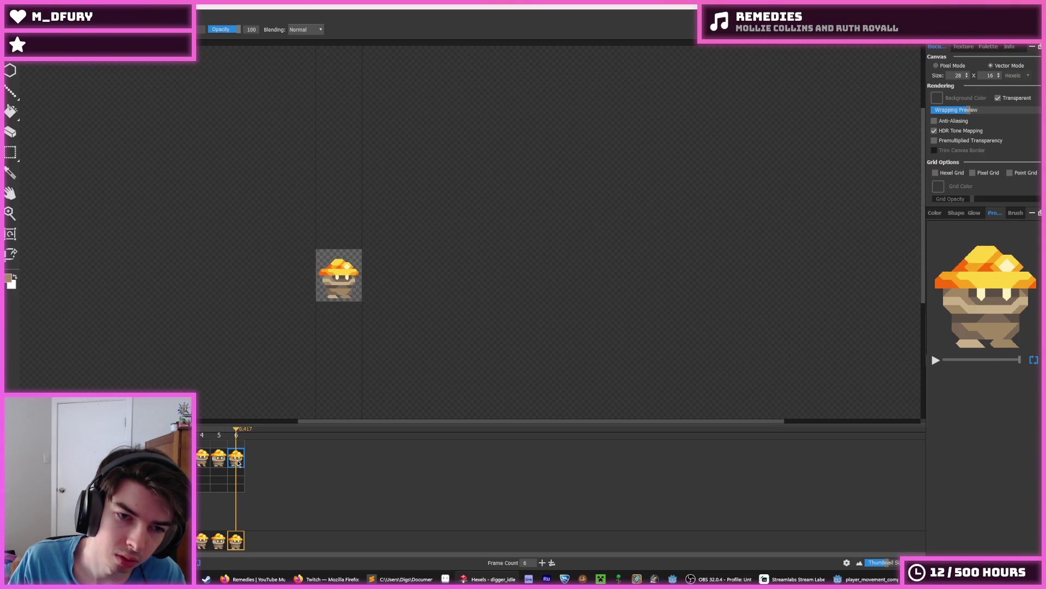
{"action": "right_click", "coordinate": [183, 460]}
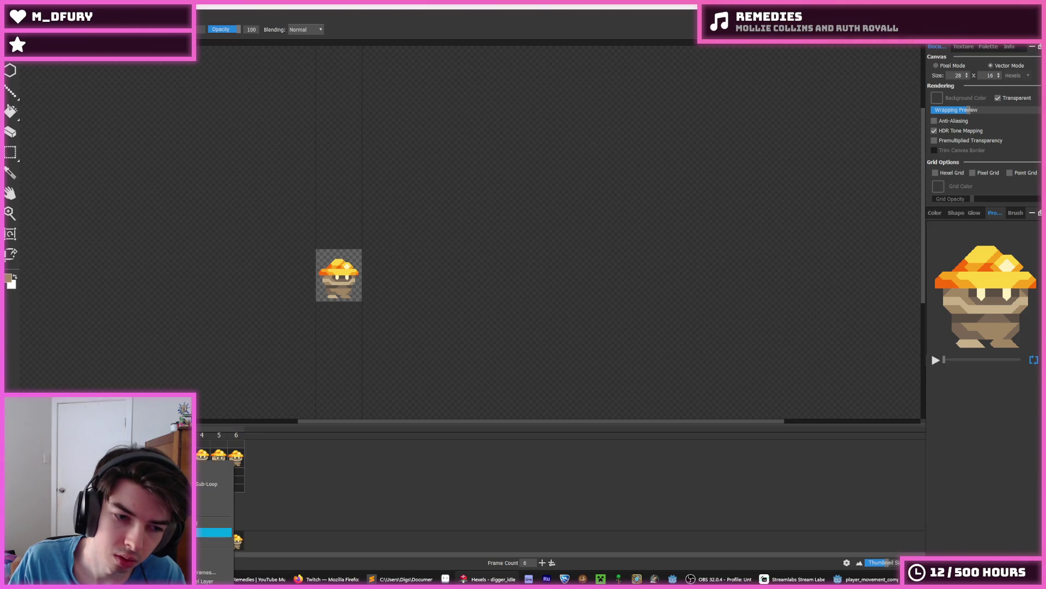
{"action": "left_click", "coordinate": [216, 532]}
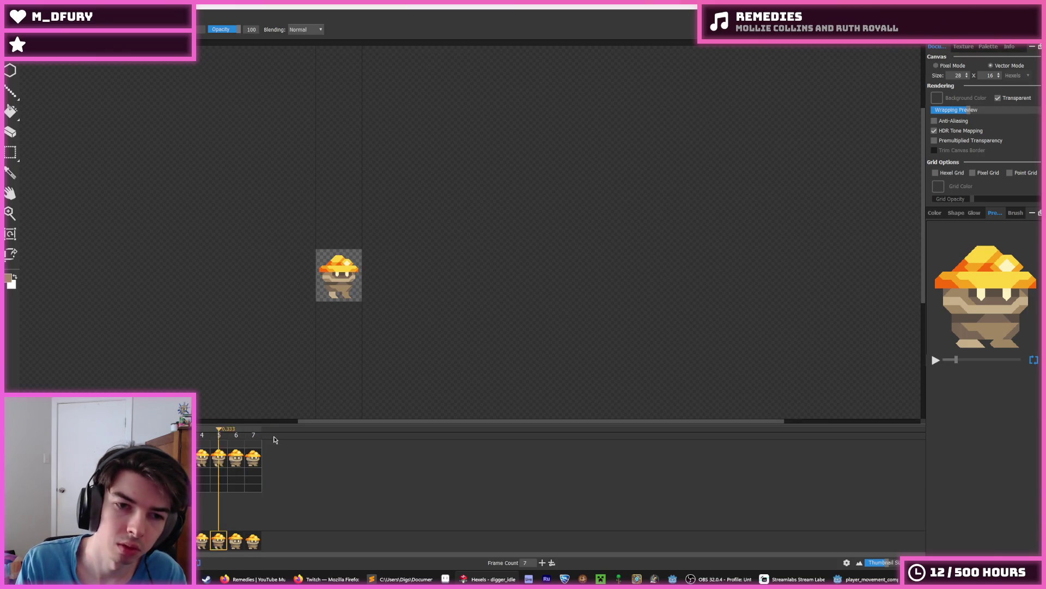
{"action": "left_click", "coordinate": [275, 439]}
{"action": "scroll", "coordinate": [272, 289], "scroll_direction": "down", "scroll_amount": 1}
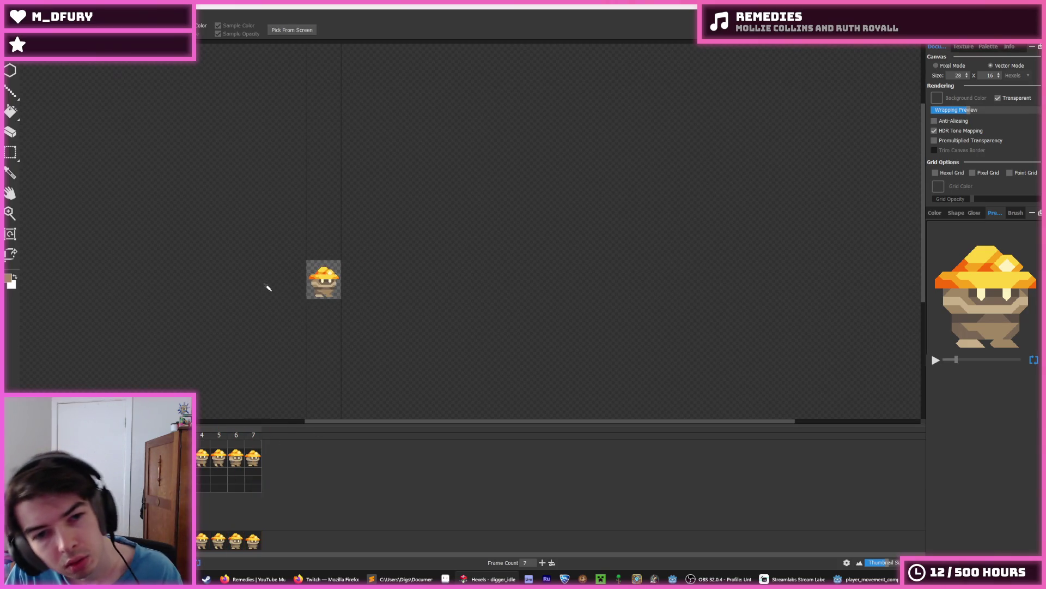
{"action": "key", "text": "space"}
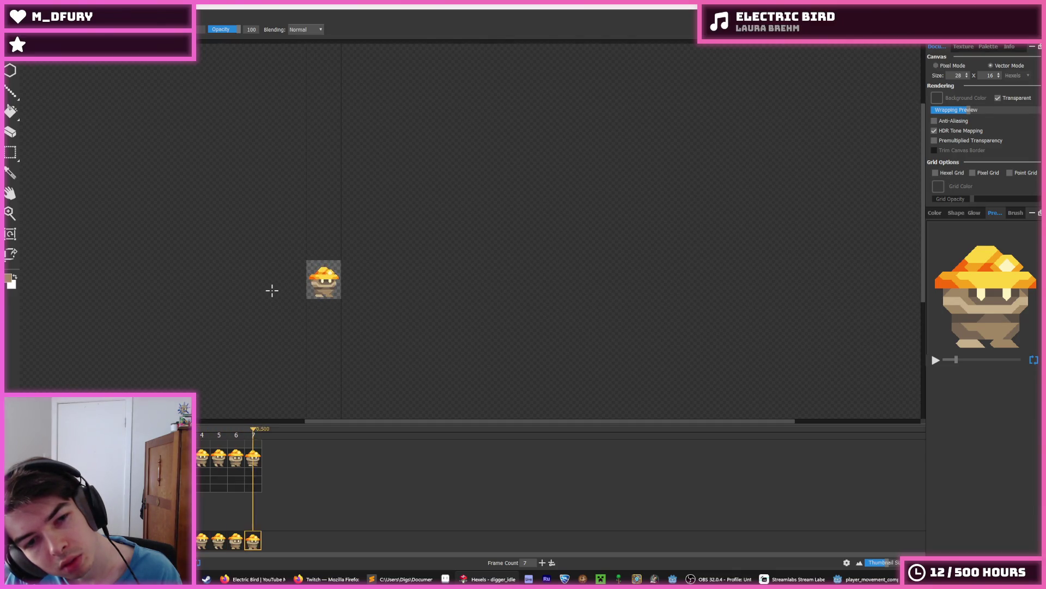
{"action": "scroll", "coordinate": [262, 267], "scroll_direction": "up", "scroll_amount": 3}
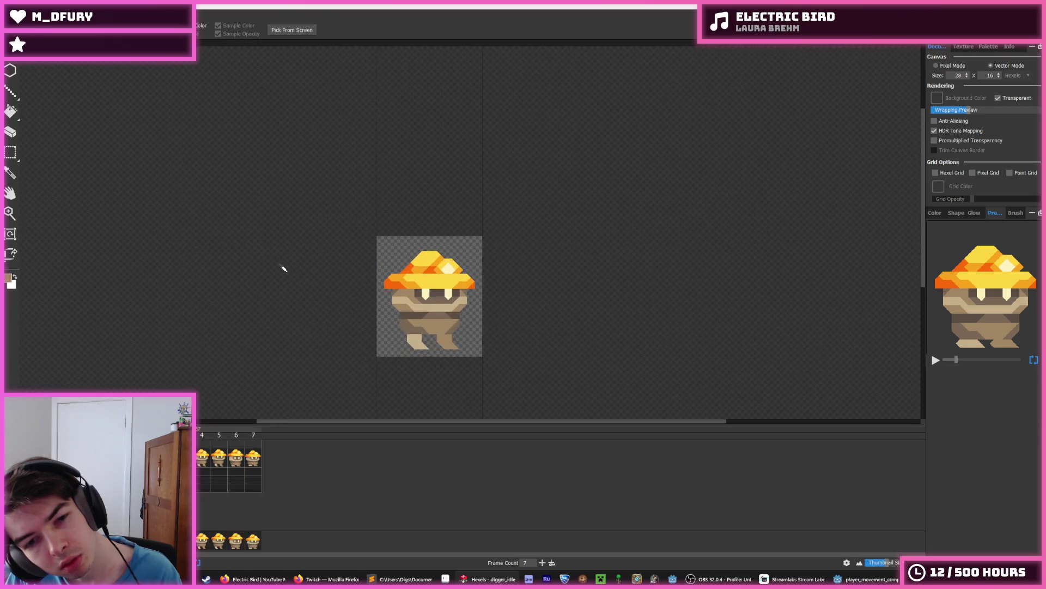
{"action": "scroll", "coordinate": [268, 275], "scroll_direction": "down", "scroll_amount": 5}
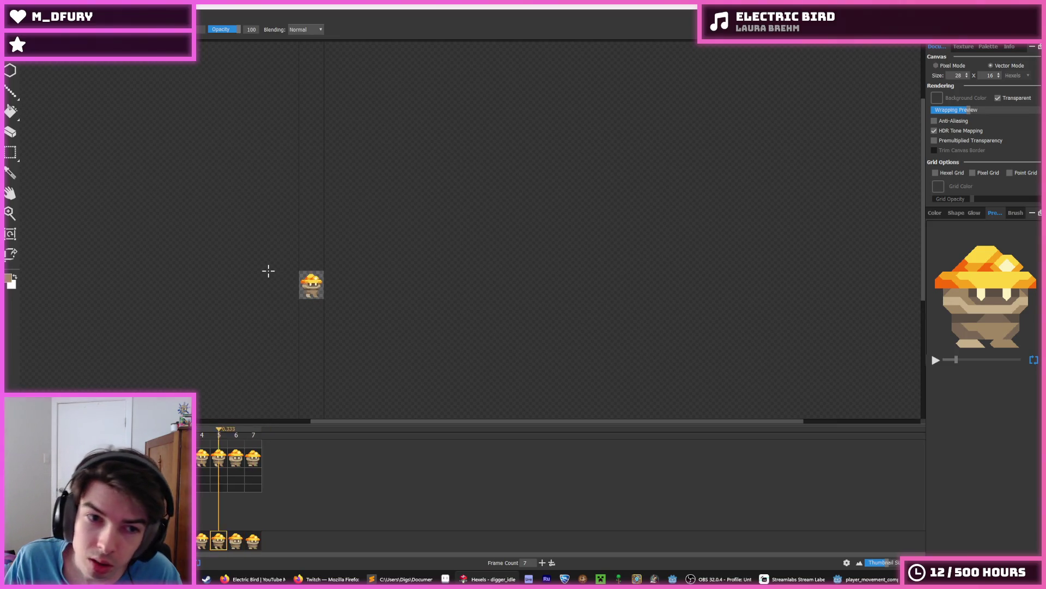
{"action": "scroll", "coordinate": [268, 271], "scroll_direction": "up", "scroll_amount": 6}
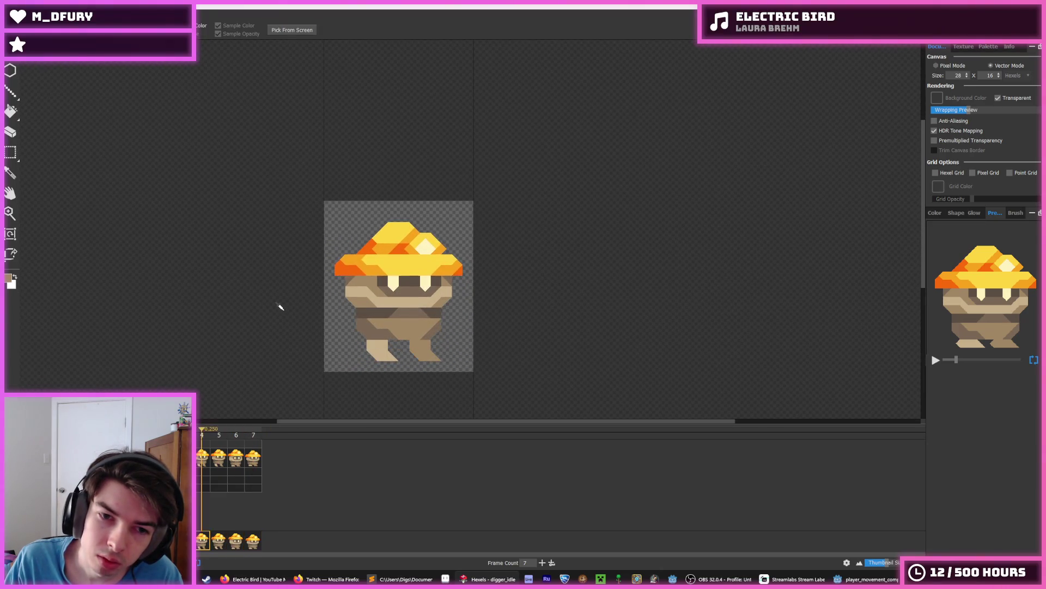
{"action": "key", "text": "b"}
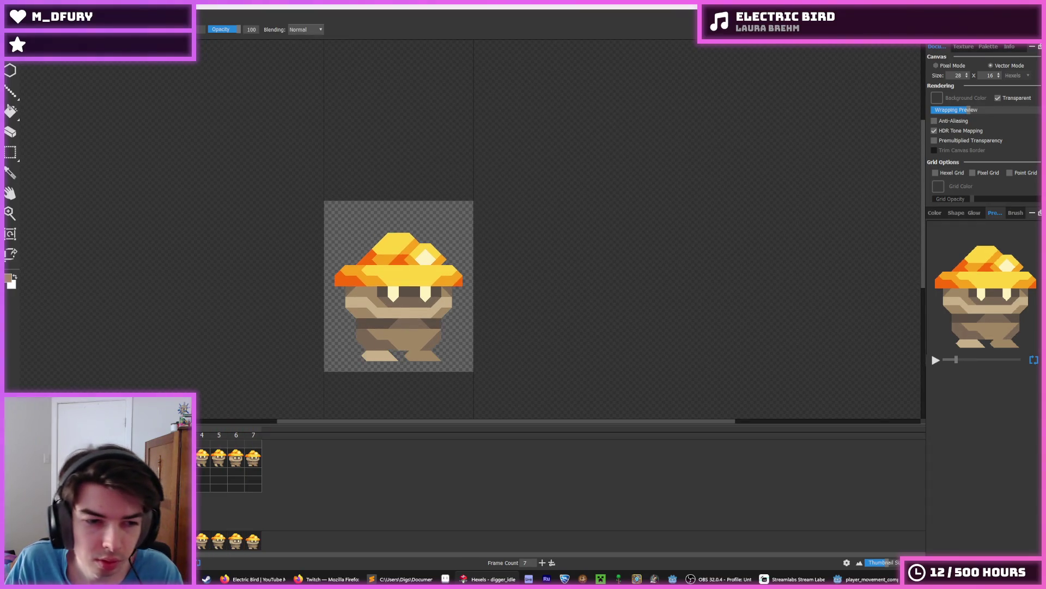
{"action": "left_click_drag", "start_coordinate": [203, 462], "coordinate": [254, 461]}
{"action": "key", "text": "Escape"}
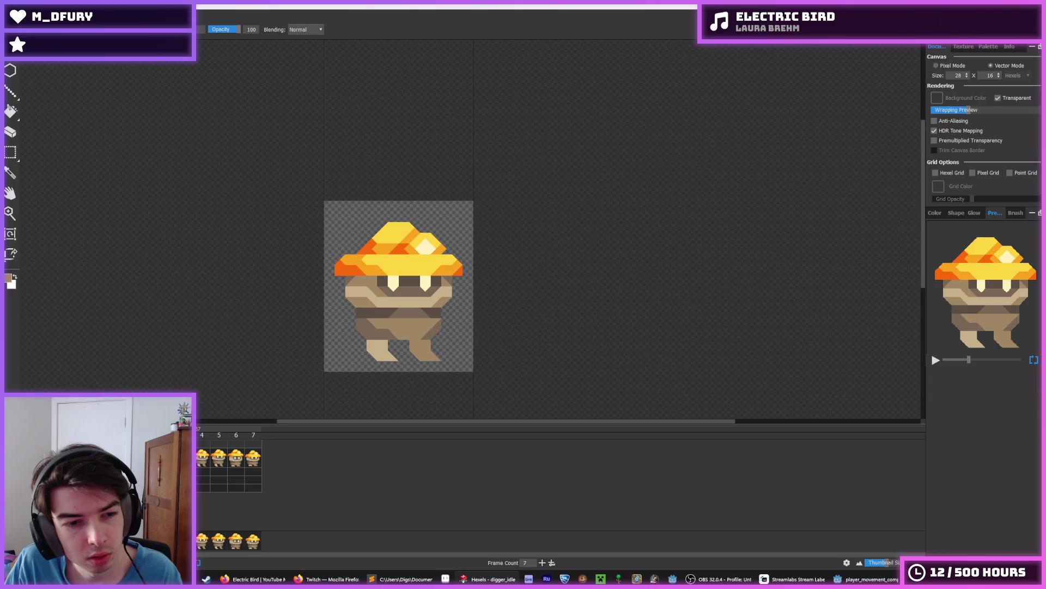
{"action": "left_click", "coordinate": [249, 458]}
{"action": "left_click", "coordinate": [235, 458]}
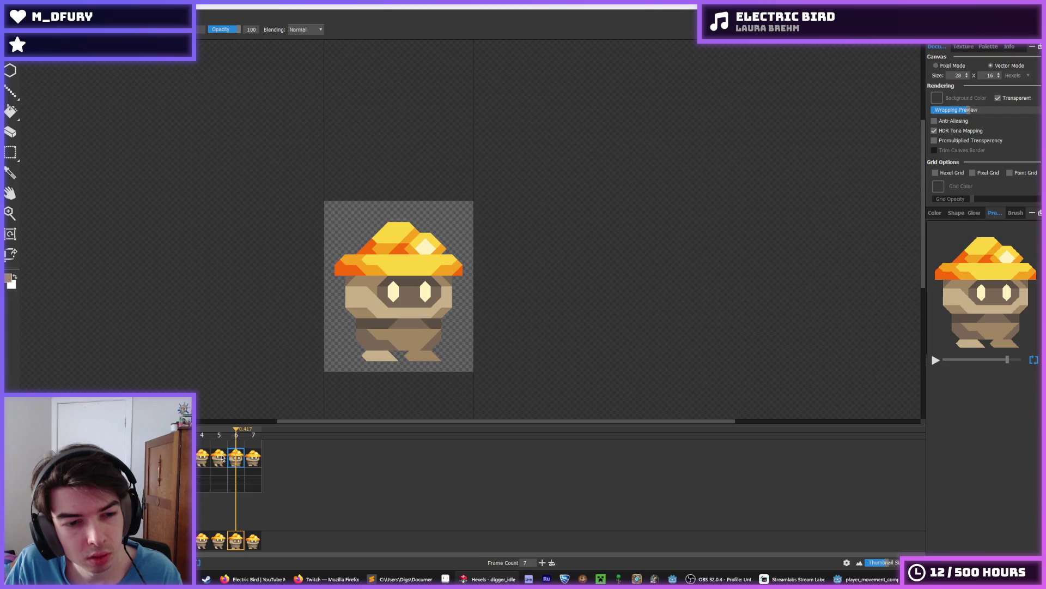
{"action": "left_click", "coordinate": [218, 458]}
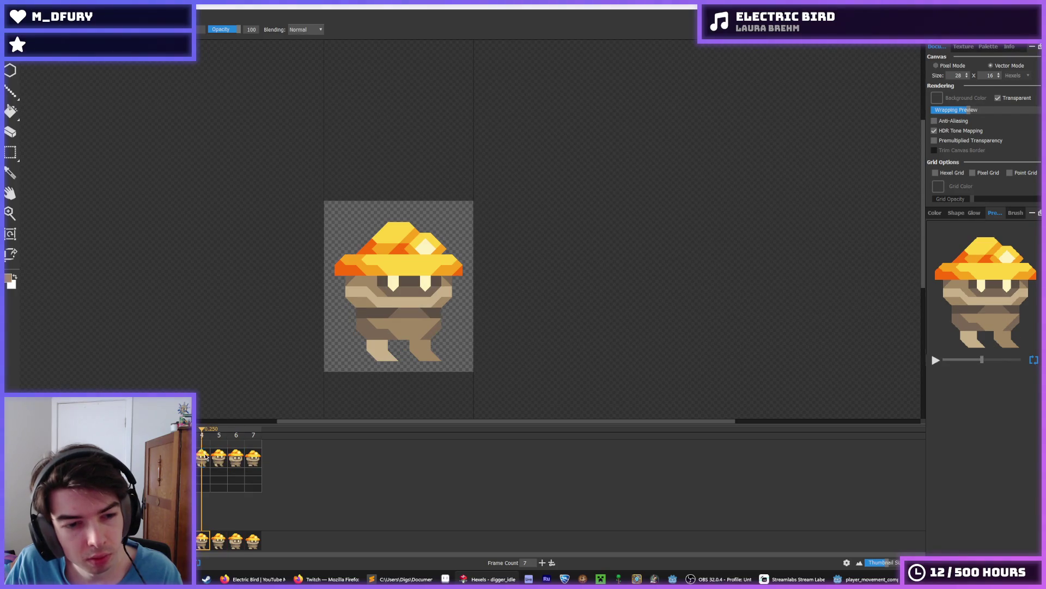
{"action": "left_click", "coordinate": [234, 459]}
{"action": "key", "text": "space"}
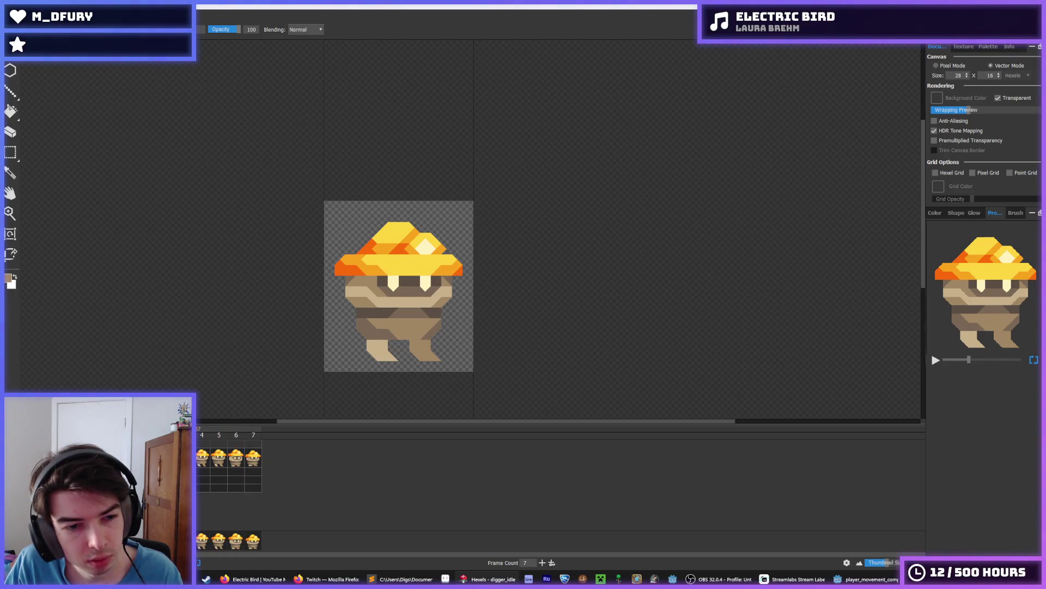
{"action": "left_click", "coordinate": [199, 459]}
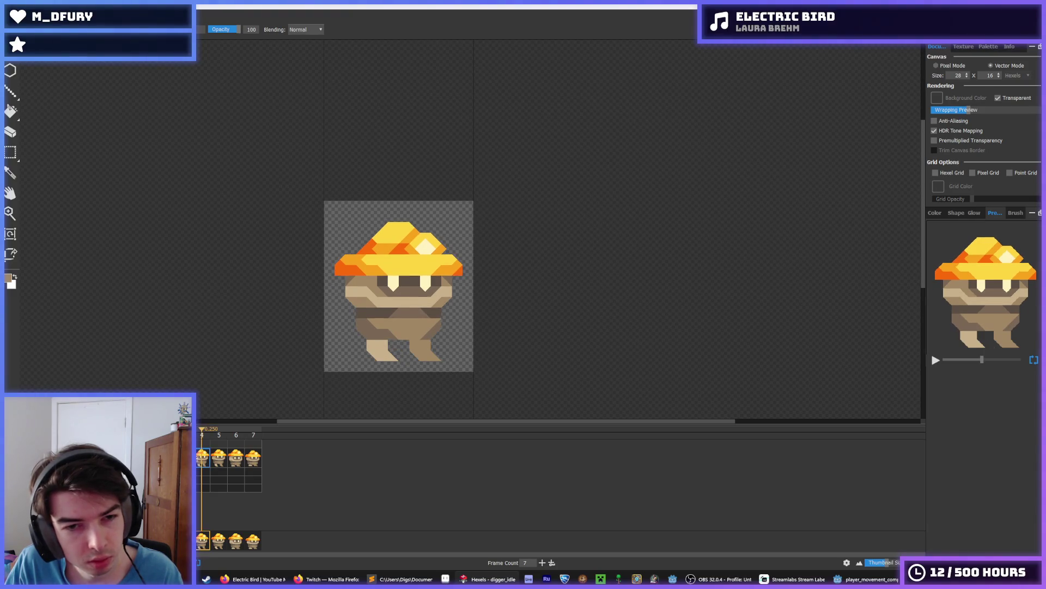
{"action": "key", "text": "space"}
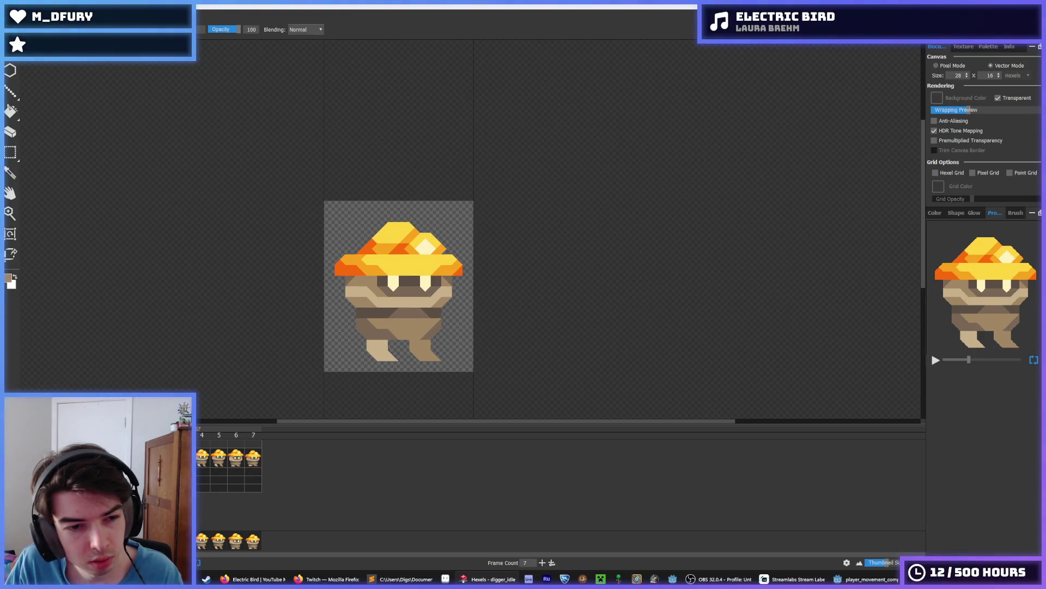
Insert a new key cel as frame 8, then select and deselect the mushroom hat.
{"action": "right_click", "coordinate": [199, 459]}
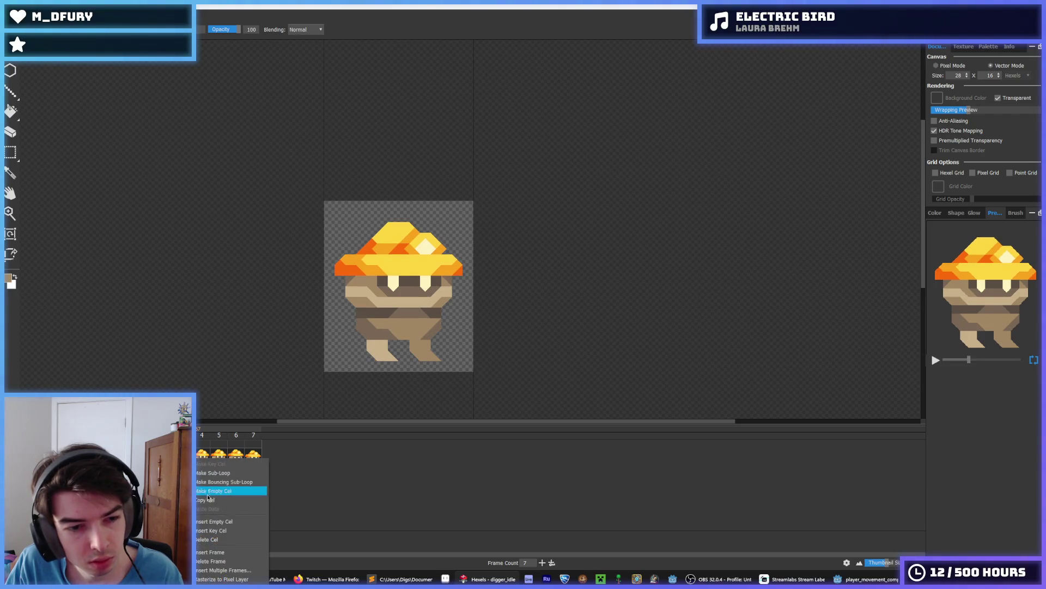
{"action": "left_click", "coordinate": [212, 530]}
{"action": "key", "text": "m"}
{"action": "left_click_drag", "start_coordinate": [467, 217], "coordinate": [318, 271]}
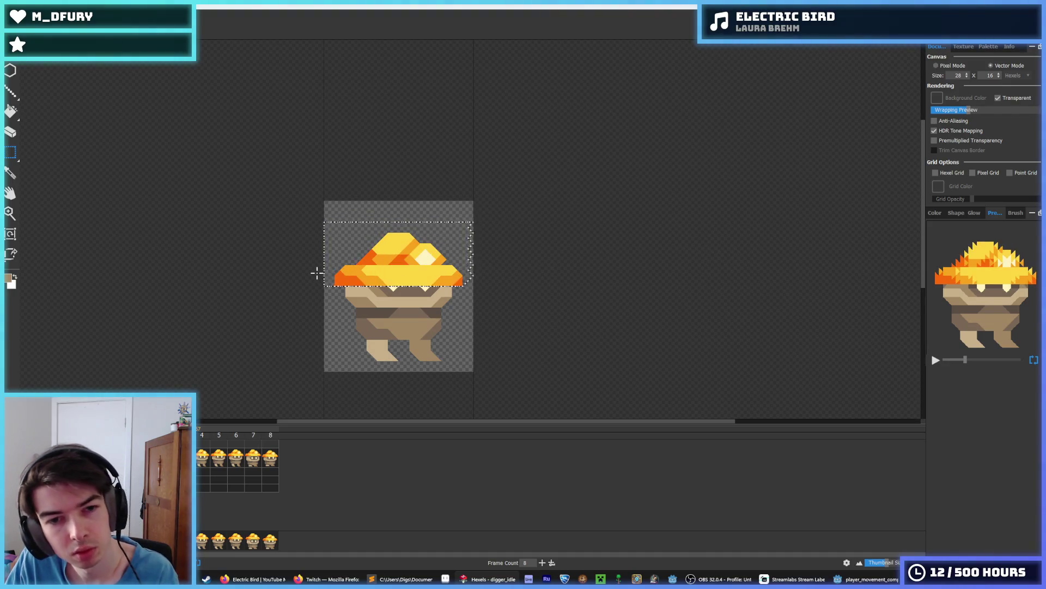
{"action": "left_click", "coordinate": [380, 370]}
Step through the timeline frames from frame 4 to the new frame 8.
{"action": "key", "text": "Home"}
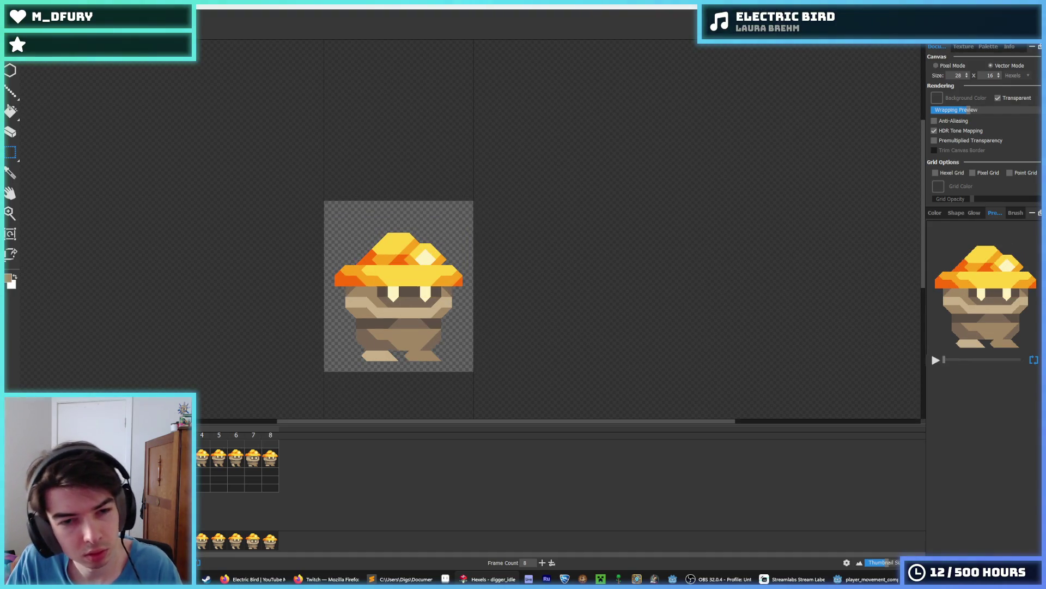
{"action": "left_click", "coordinate": [201, 459]}
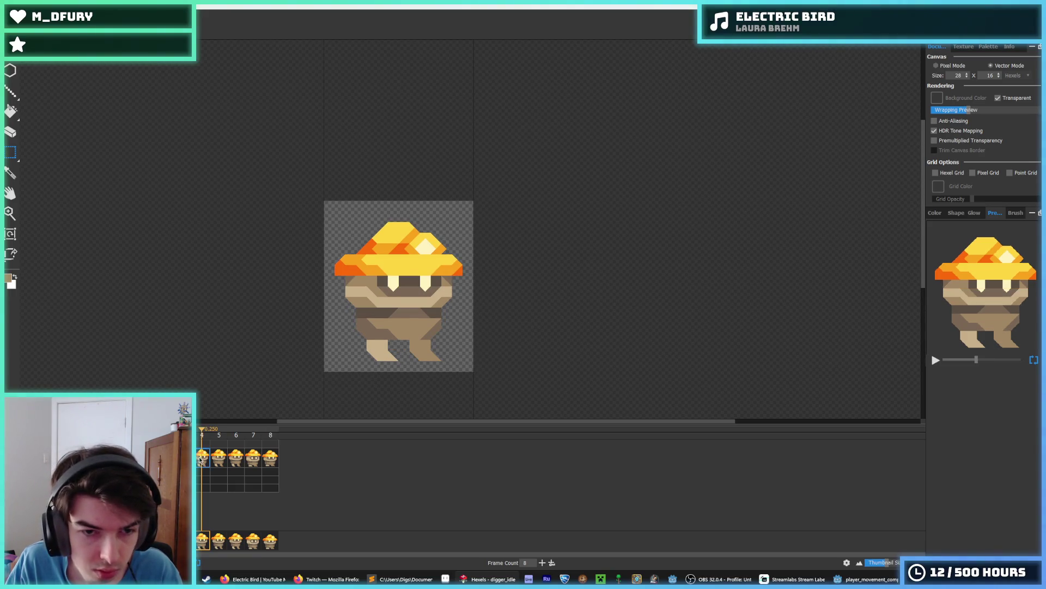
{"action": "left_click", "coordinate": [218, 458]}
{"action": "left_click", "coordinate": [236, 458]}
{"action": "left_click", "coordinate": [254, 458]}
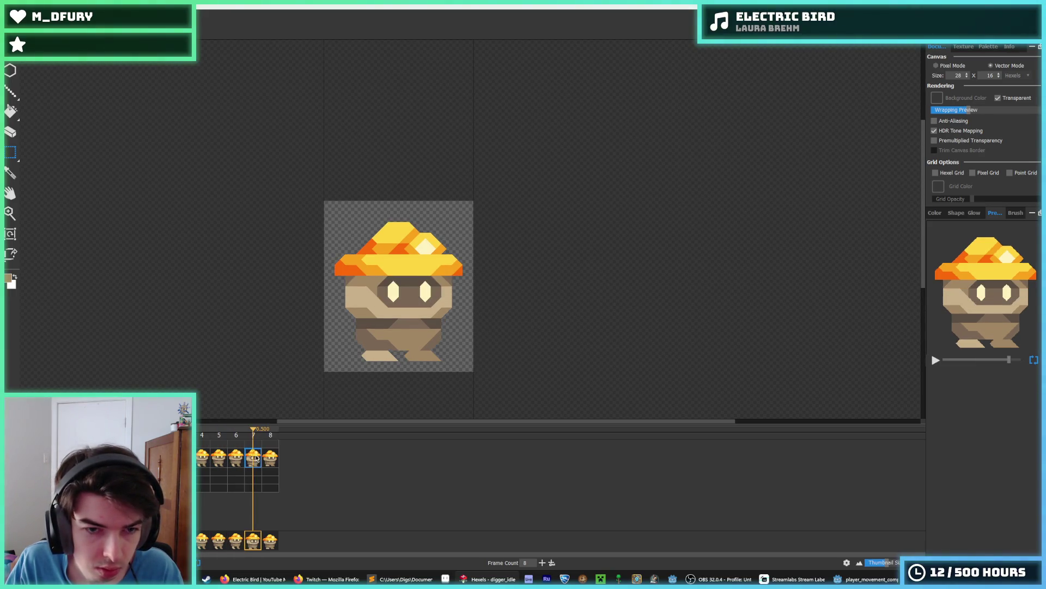
{"action": "left_click", "coordinate": [271, 459]}
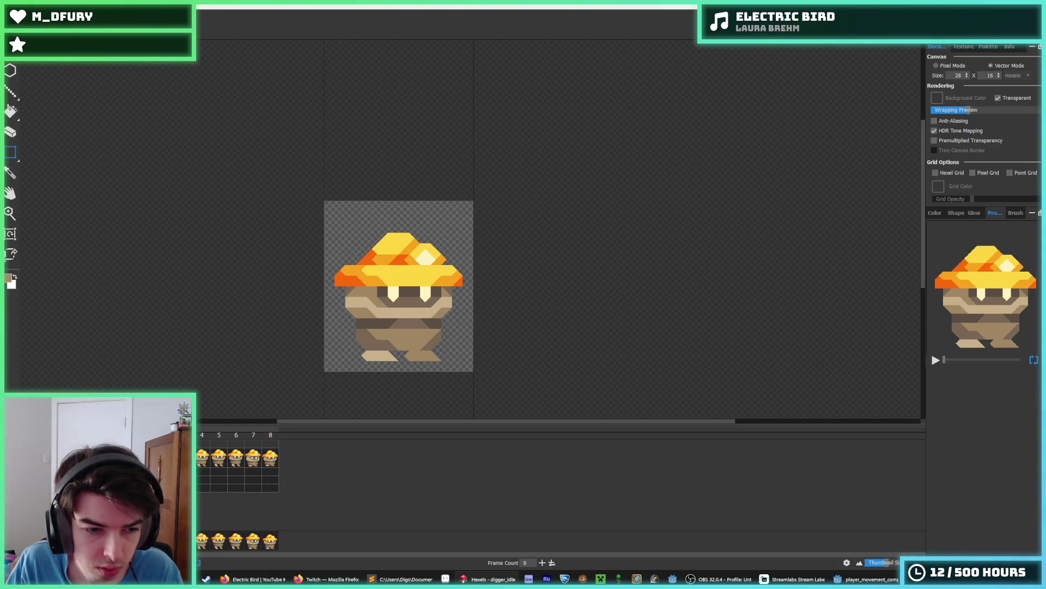
Preview the animation playing from frame 8 to check the new key frame.
{"action": "key", "text": "Right"}
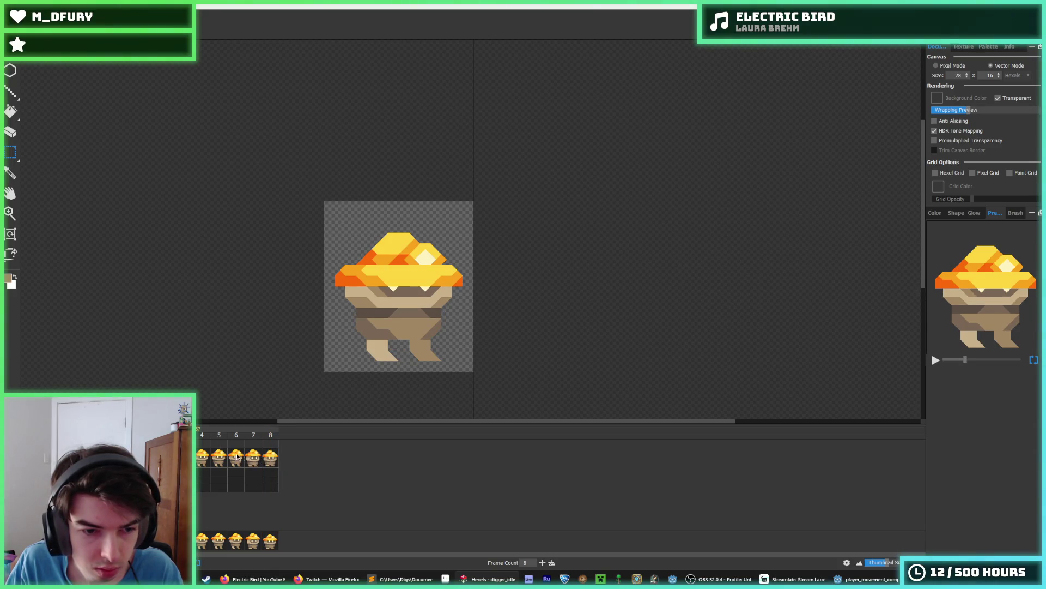
{"action": "left_click", "coordinate": [271, 458]}
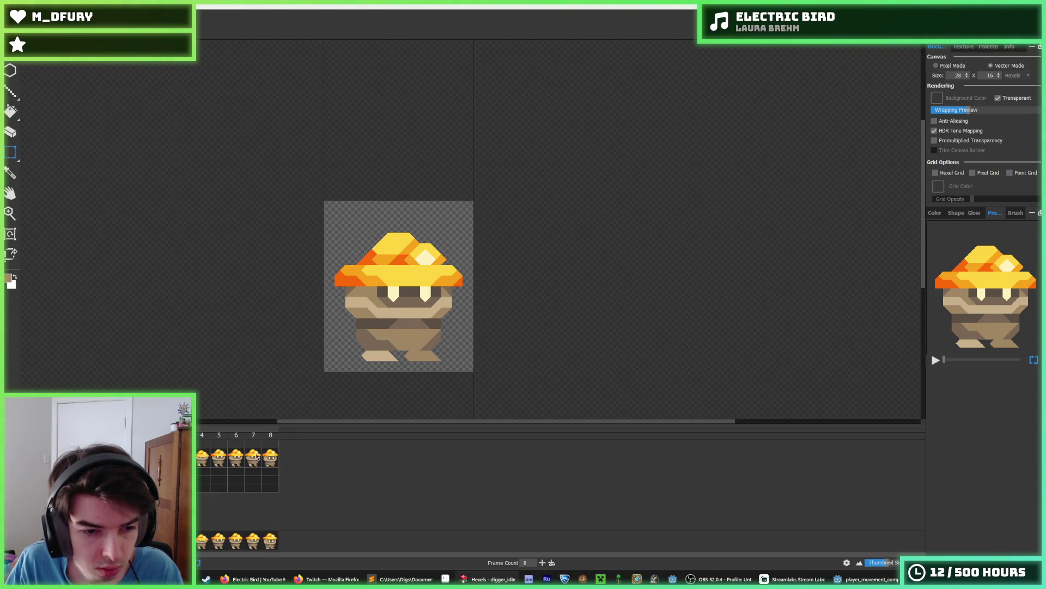
{"action": "left_click", "coordinate": [272, 460]}
{"action": "key", "text": "space"}
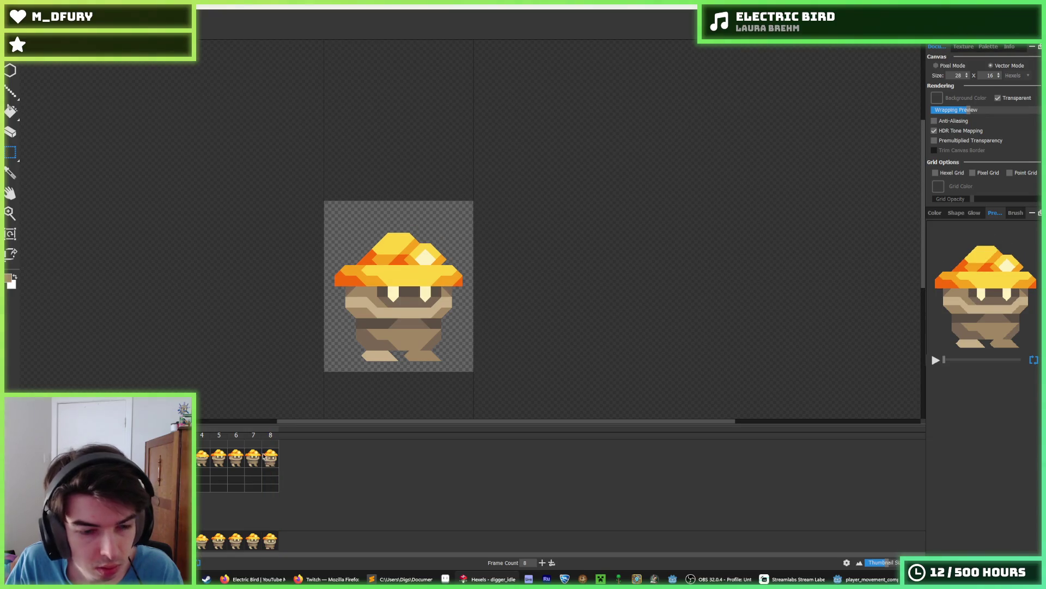
{"action": "left_click", "coordinate": [269, 457]}
{"action": "key", "text": "space"}
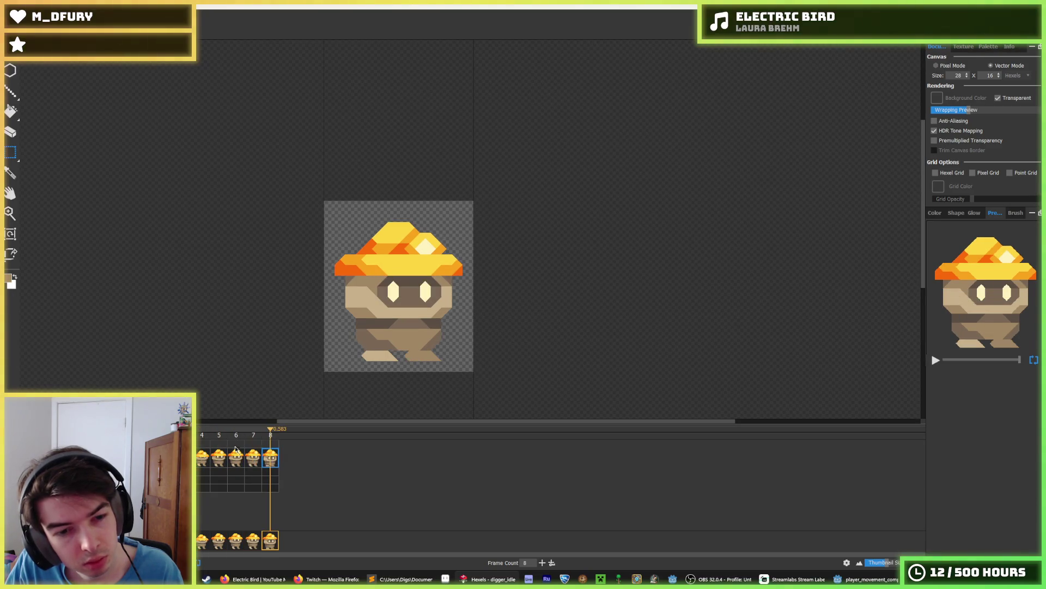
{"action": "scroll", "coordinate": [266, 306], "scroll_direction": "down", "scroll_amount": 5}
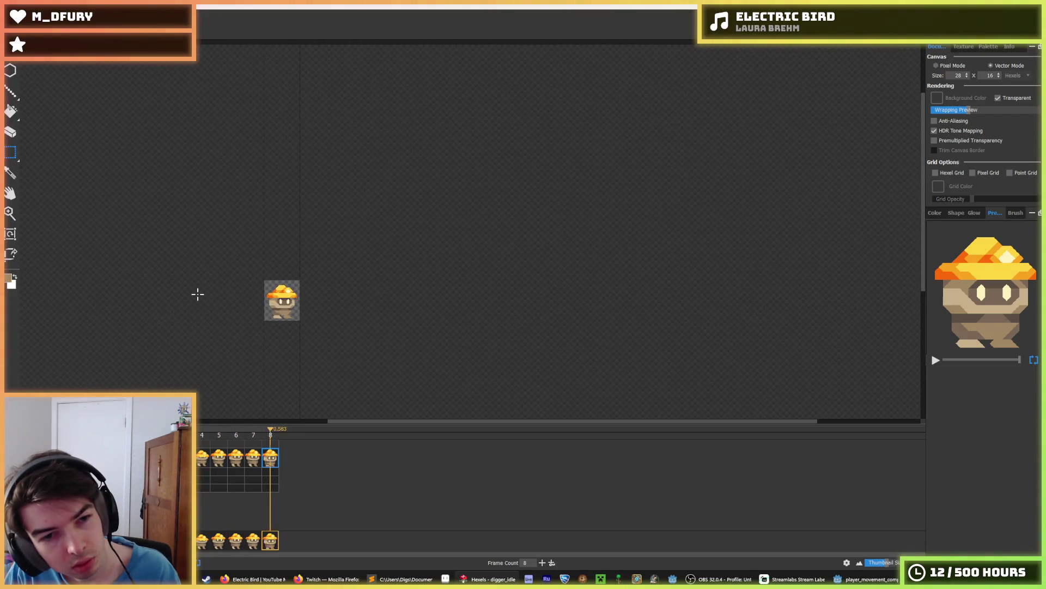
{"action": "scroll", "coordinate": [158, 294], "scroll_direction": "down", "scroll_amount": 2}
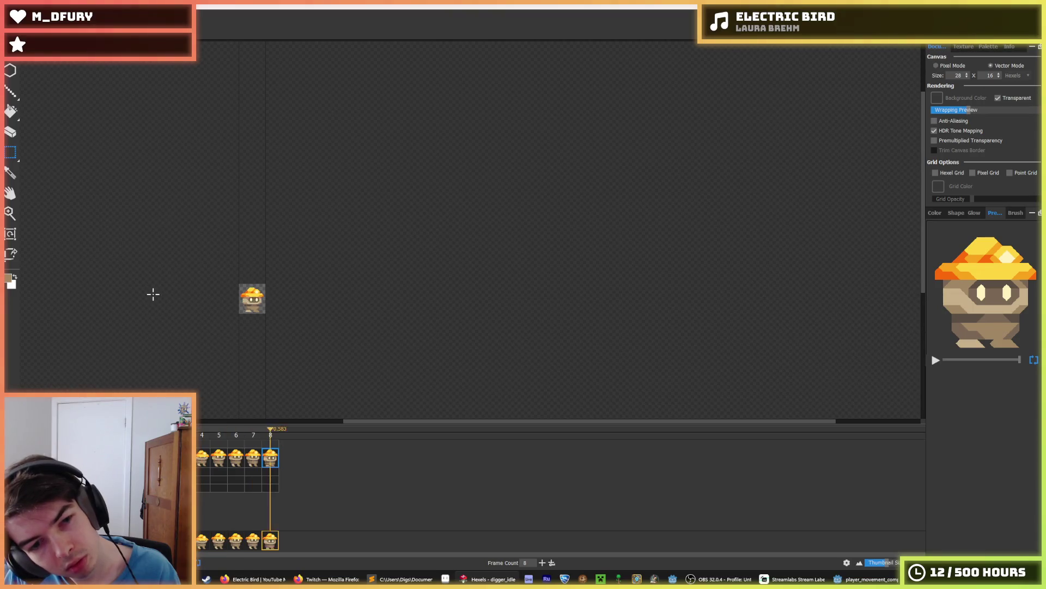
{"action": "scroll", "coordinate": [203, 291], "scroll_direction": "up", "scroll_amount": 5}
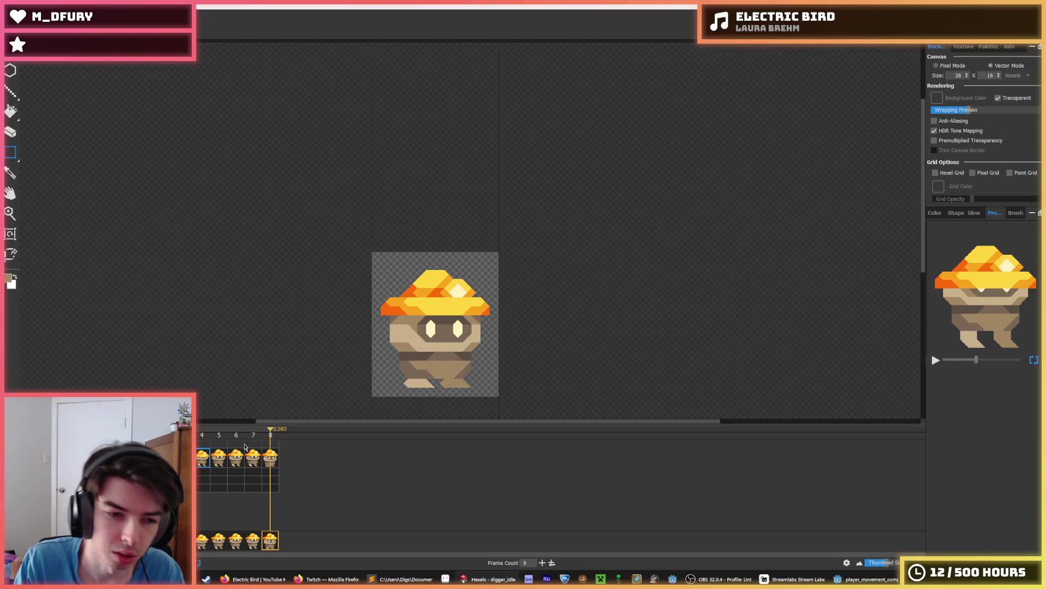
Delete the frame 4 cel and remove the extra eighth frame from the timeline.
{"action": "left_click", "coordinate": [203, 457]}
{"action": "right_click", "coordinate": [202, 458]}
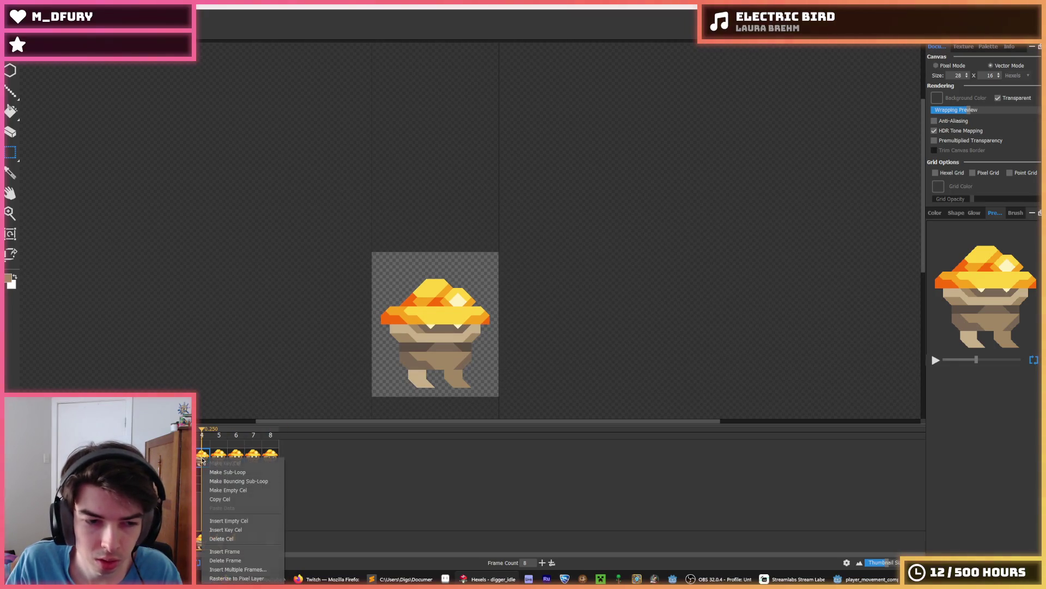
{"action": "left_click", "coordinate": [237, 539]}
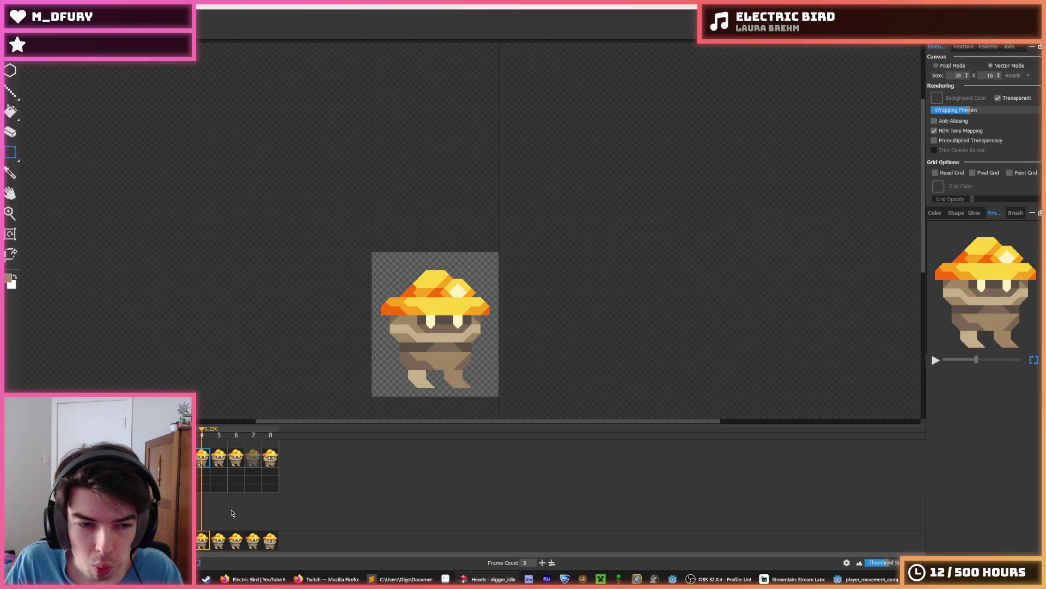
{"action": "right_click", "coordinate": [250, 462]}
{"action": "left_click", "coordinate": [273, 563]}
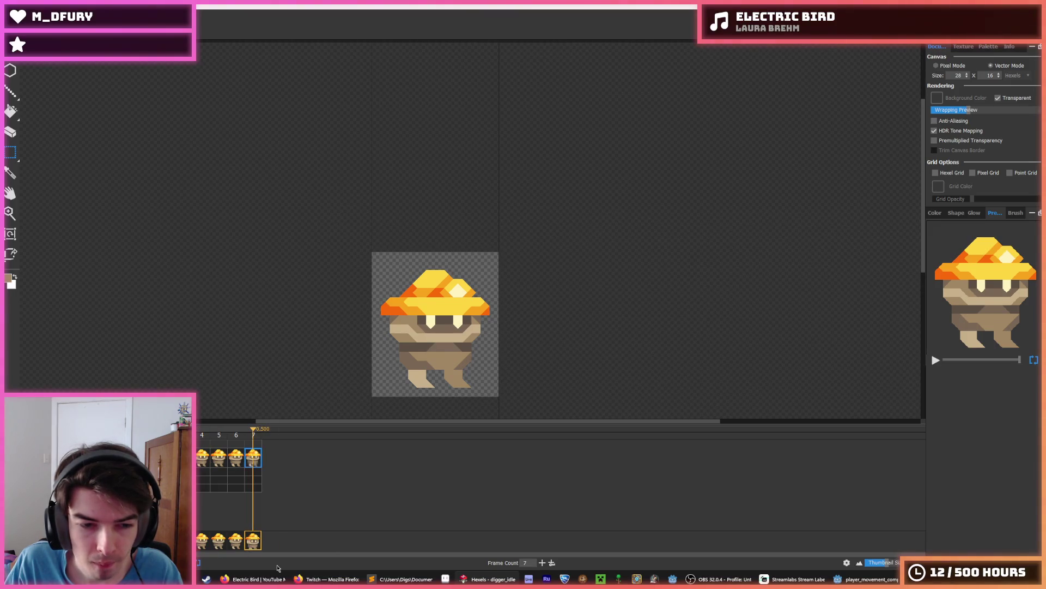
{"action": "scroll", "coordinate": [313, 354], "scroll_direction": "down", "scroll_amount": 3}
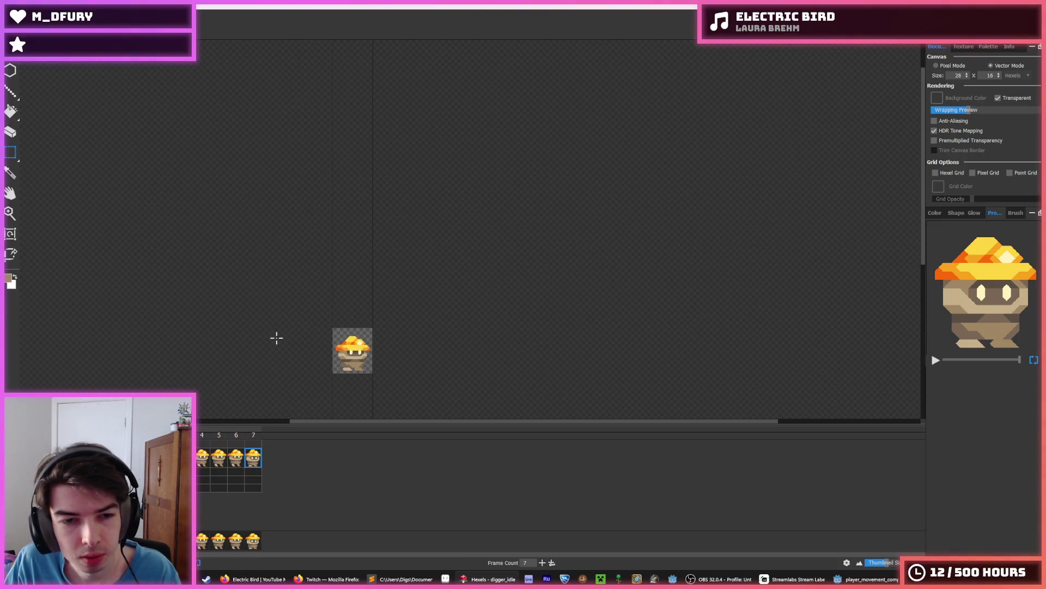
{"action": "scroll", "coordinate": [276, 376], "scroll_direction": "down", "scroll_amount": 1}
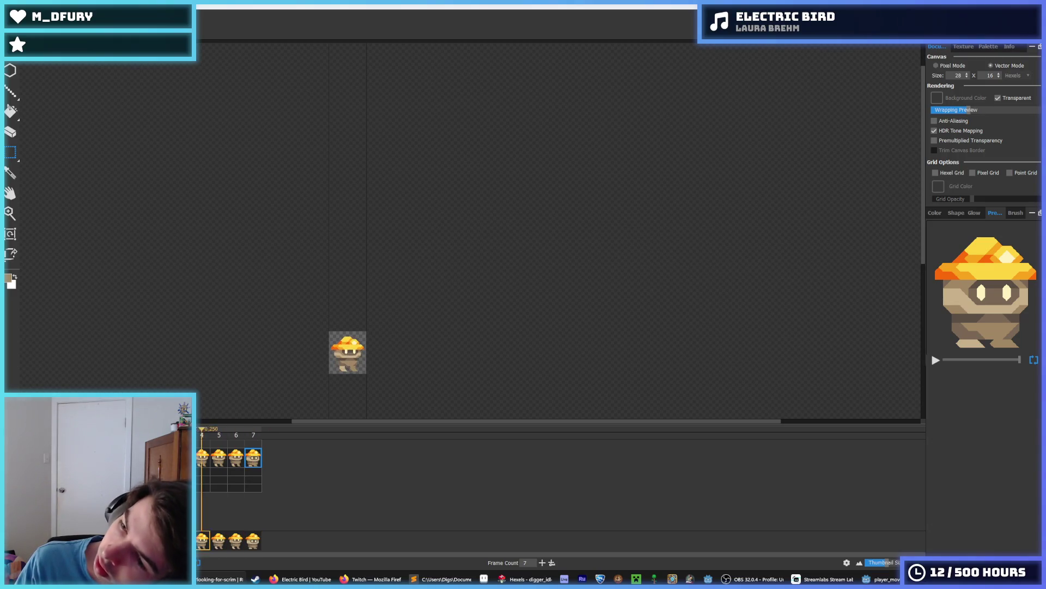
Play and stop the seven-frame animation to check the result.
{"action": "key", "text": "space"}
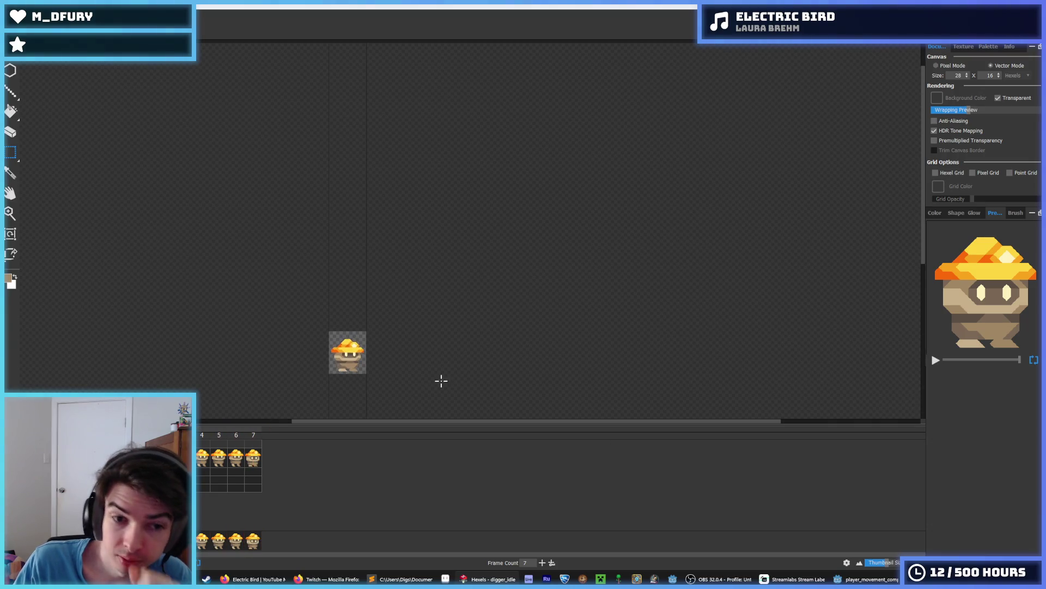
{"action": "key", "text": "space"}
{"action": "scroll", "coordinate": [372, 367], "scroll_direction": "up", "scroll_amount": 5}
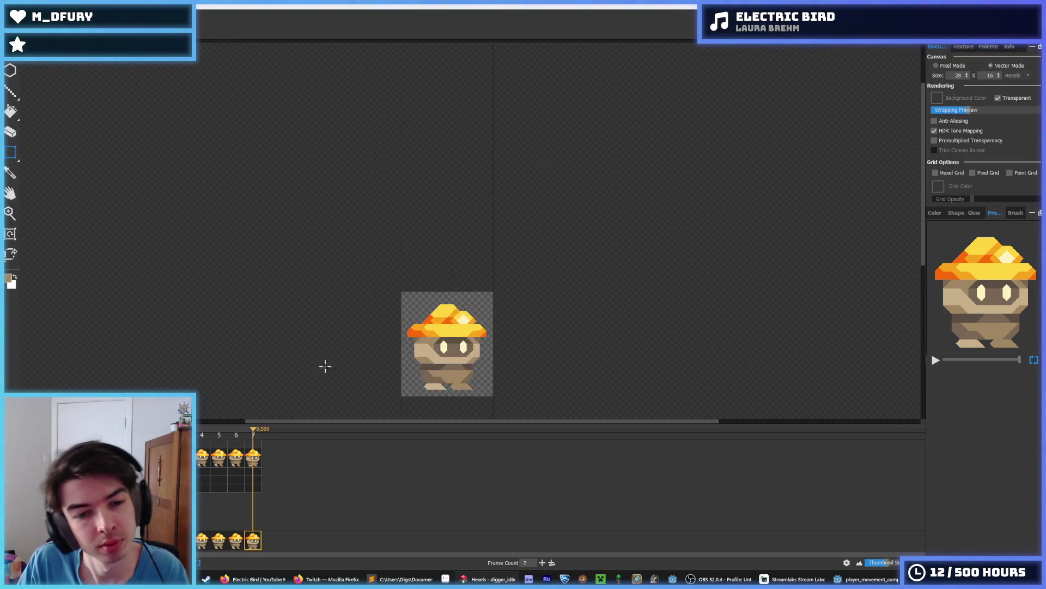
{"action": "key", "text": "space"}
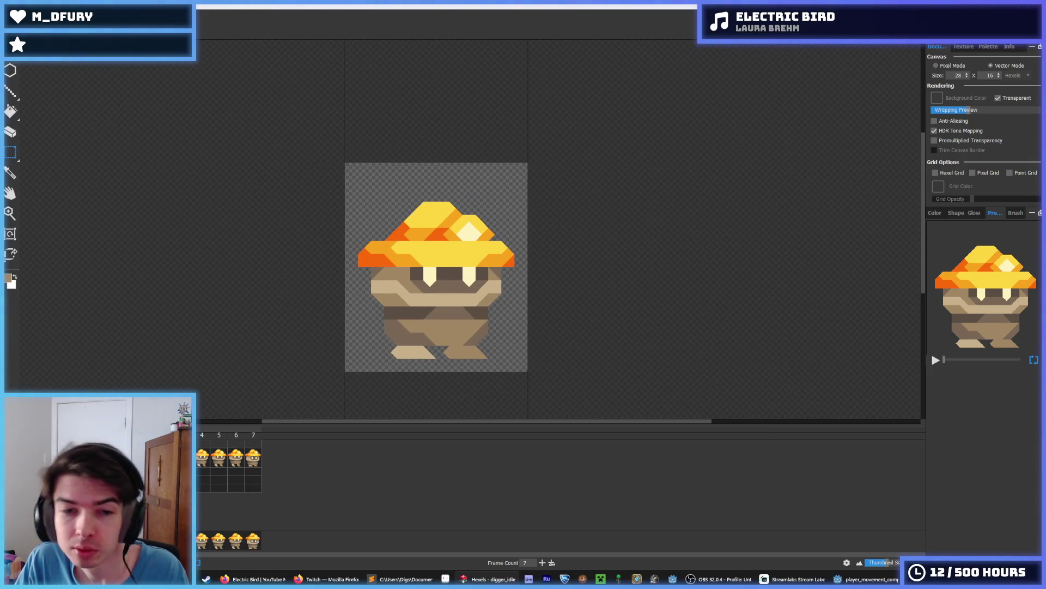
{"action": "left_click", "coordinate": [206, 459]}
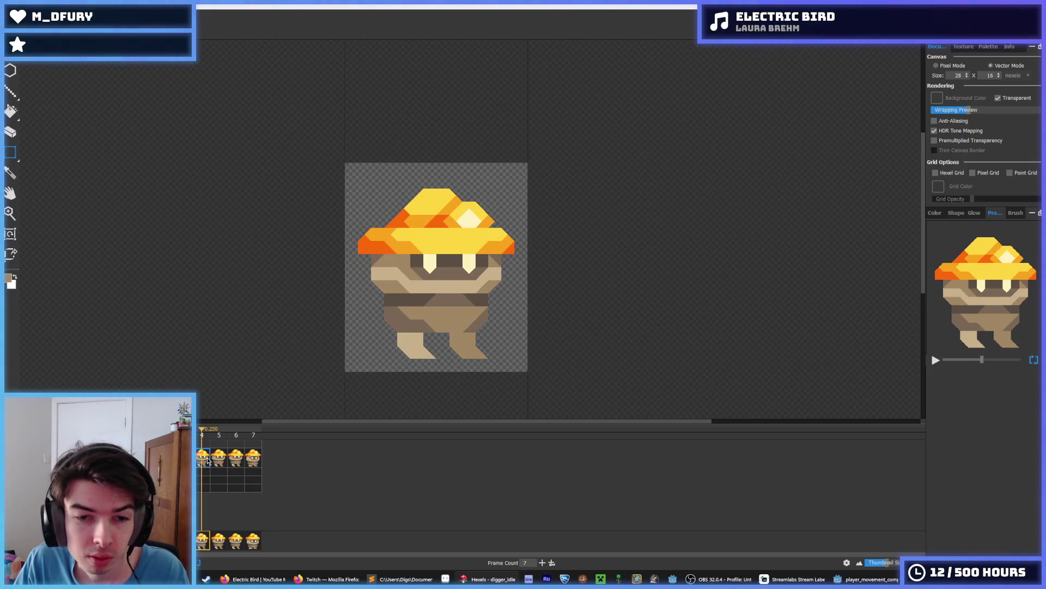
{"action": "left_click", "coordinate": [236, 459]}
{"action": "left_click", "coordinate": [254, 460]}
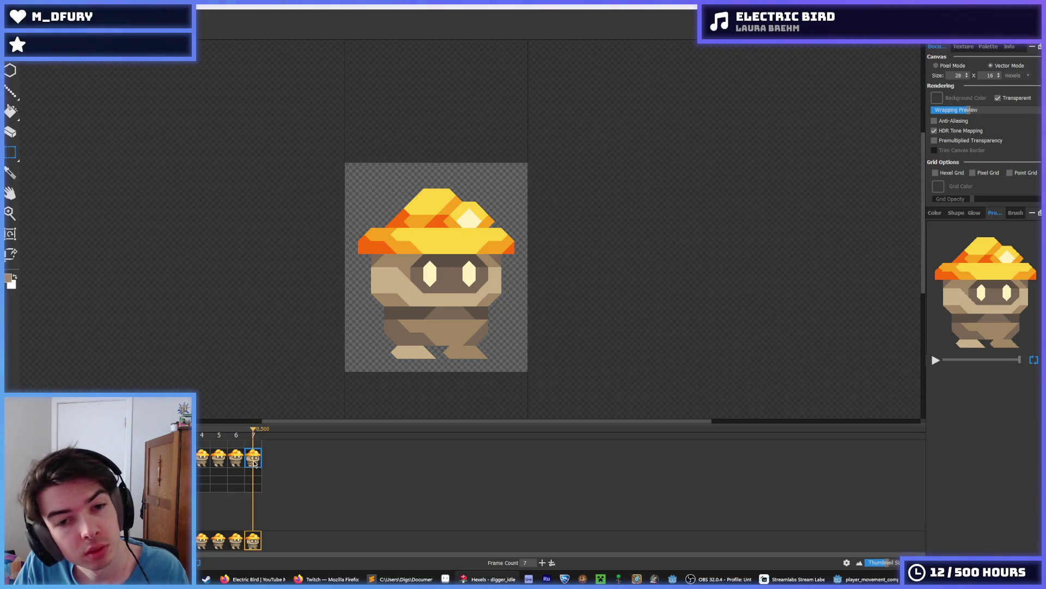
{"action": "key", "text": "space"}
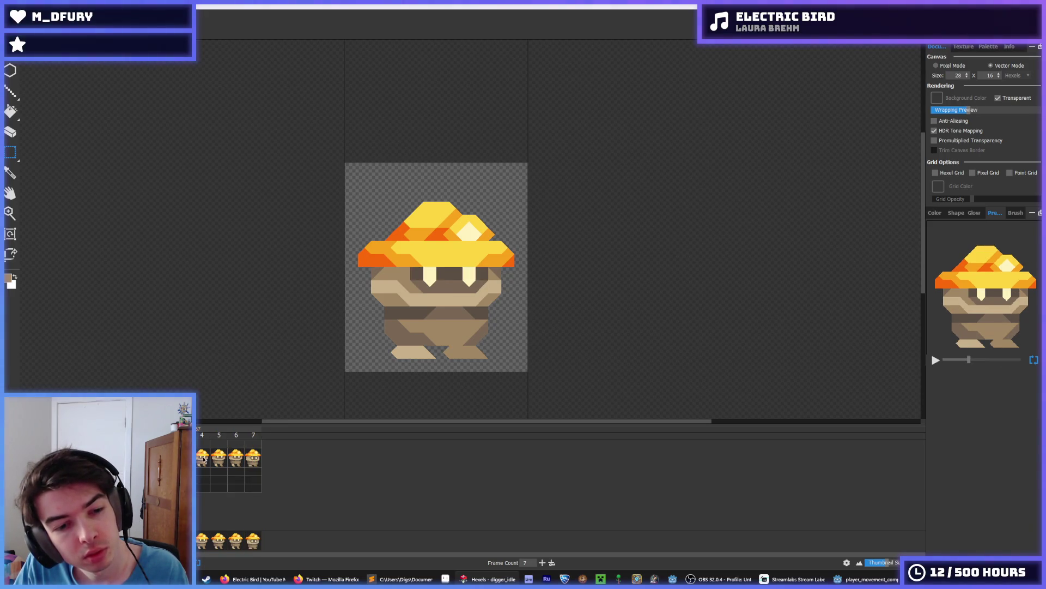
{"action": "key", "text": "space"}
{"action": "left_click", "coordinate": [237, 459]}
{"action": "left_click", "coordinate": [254, 458]}
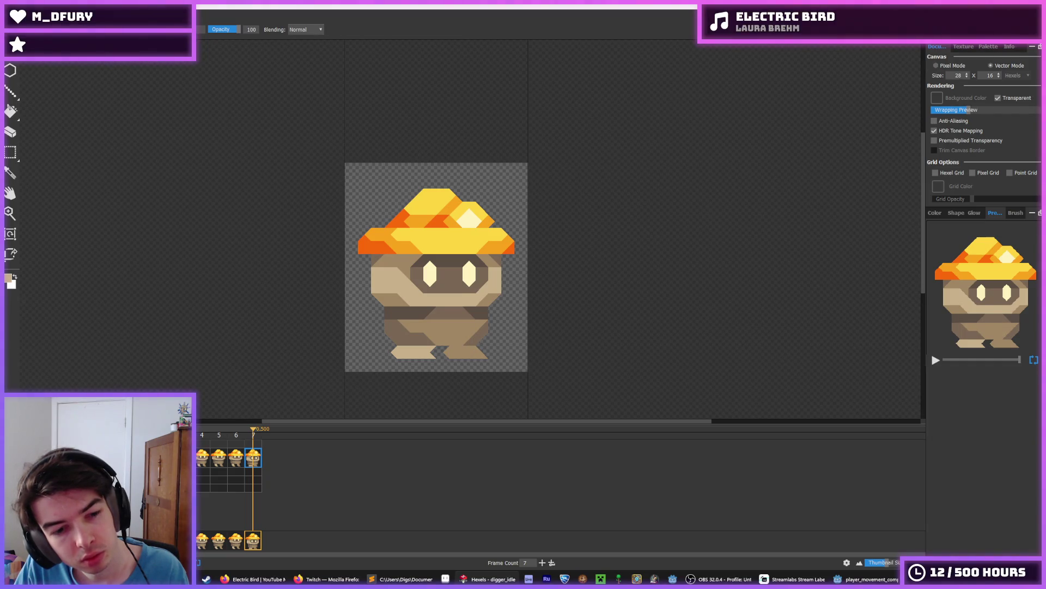
{"action": "key", "text": "space"}
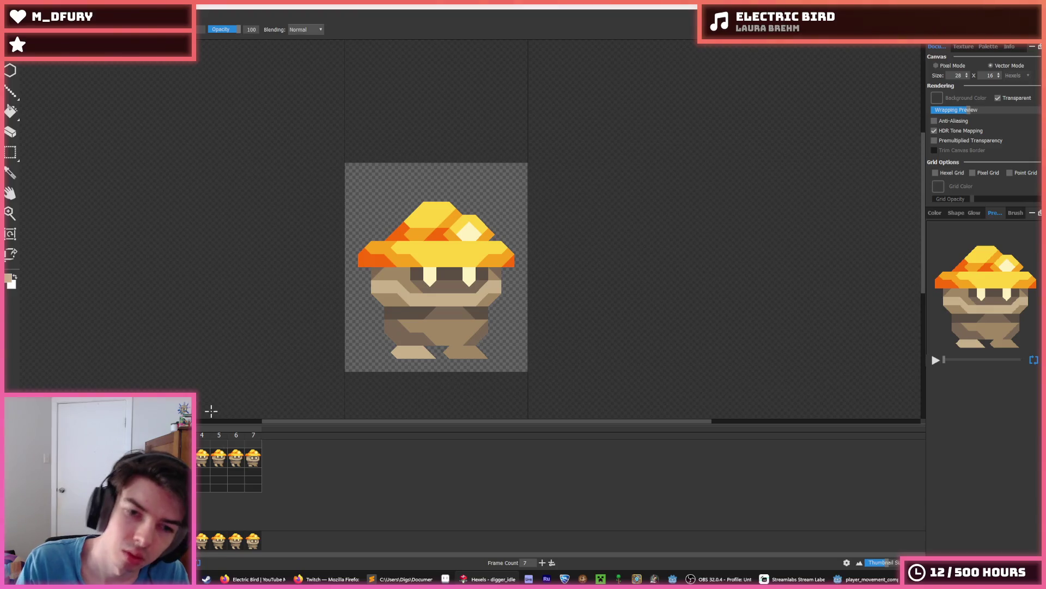
{"action": "key", "text": "Right"}
{"action": "key", "text": "space"}
{"action": "scroll", "coordinate": [309, 349], "scroll_direction": "down", "scroll_amount": 3}
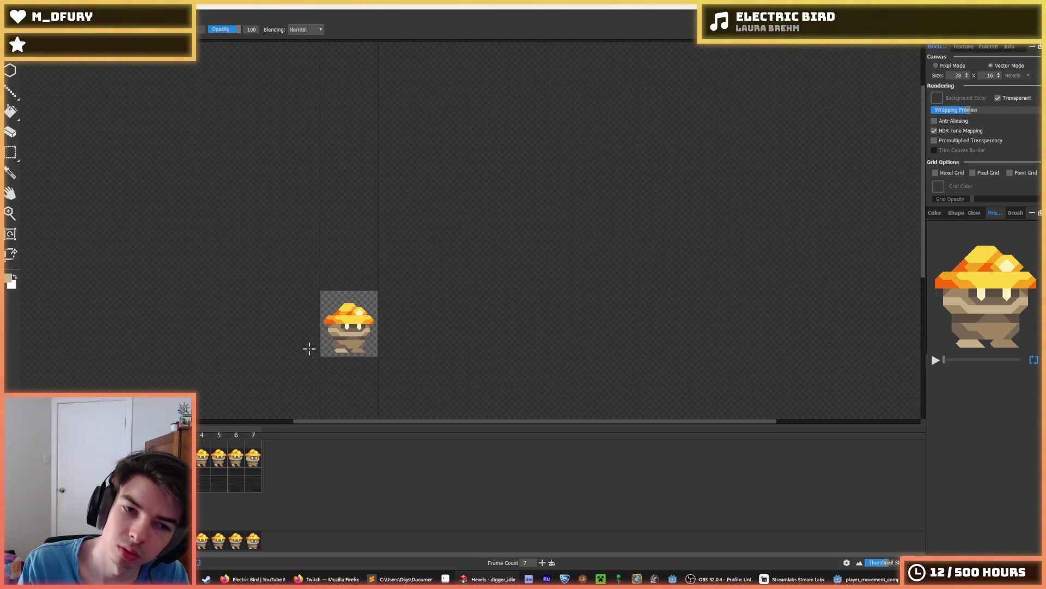
{"action": "key", "text": "i"}
{"action": "scroll", "coordinate": [329, 345], "scroll_direction": "up", "scroll_amount": 5}
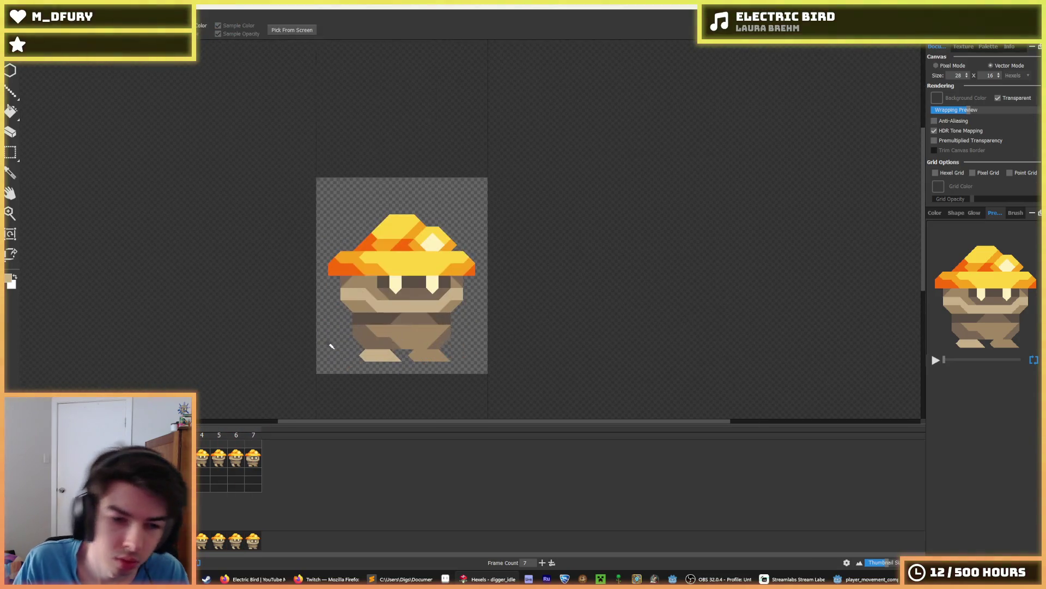
Repaint the left foot's tip in darker brown and tan, undoing two bad strokes.
{"action": "key", "text": "b"}
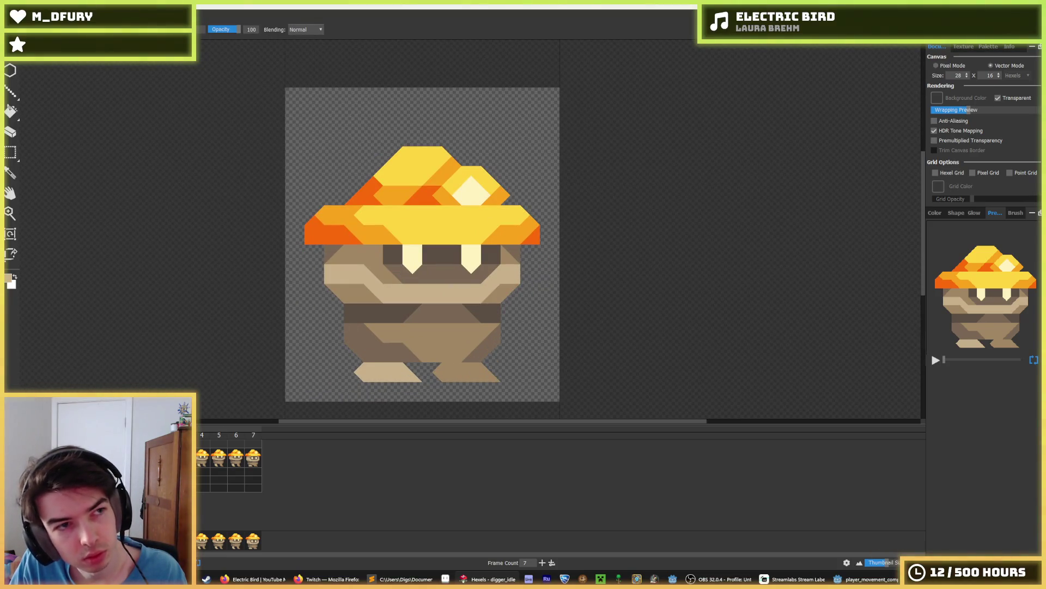
{"action": "scroll", "coordinate": [339, 339], "scroll_direction": "up", "scroll_amount": 1}
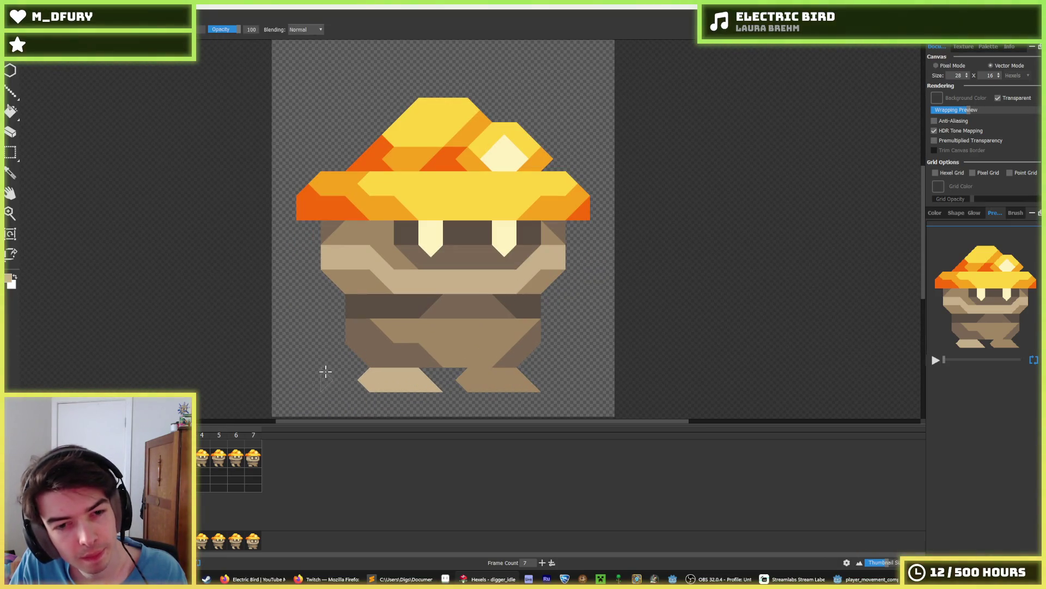
{"action": "left_click", "coordinate": [470, 363], "text": "alt"}
{"action": "left_click_drag", "start_coordinate": [368, 376], "coordinate": [377, 386]}
{"action": "left_click", "coordinate": [365, 380]}
{"action": "left_click", "coordinate": [390, 382]}
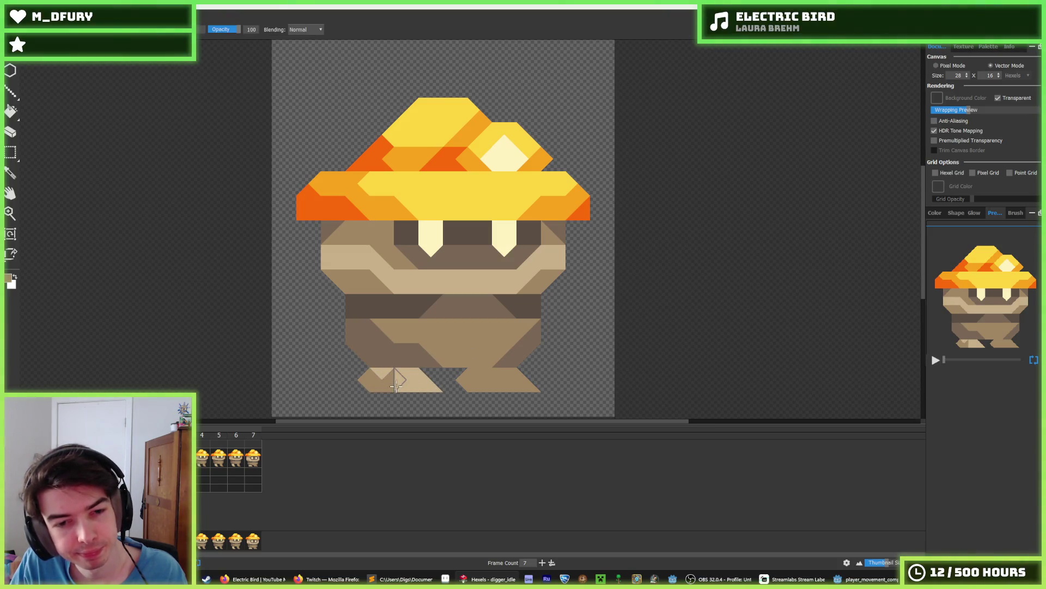
{"action": "left_click", "coordinate": [406, 388]}
{"action": "key", "text": "ctrl+z"}
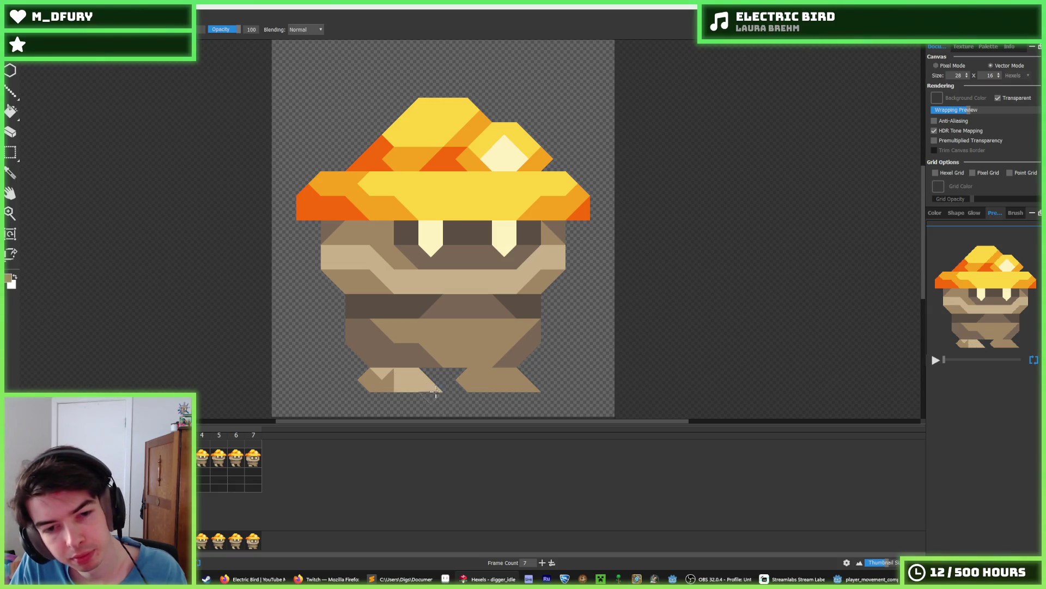
{"action": "key", "text": "ctrl+z"}
{"action": "left_click", "coordinate": [383, 376]}
Alternate between the eyedropper and hexel brush while zooming on the feet.
{"action": "scroll", "coordinate": [439, 376], "scroll_direction": "down", "scroll_amount": 5}
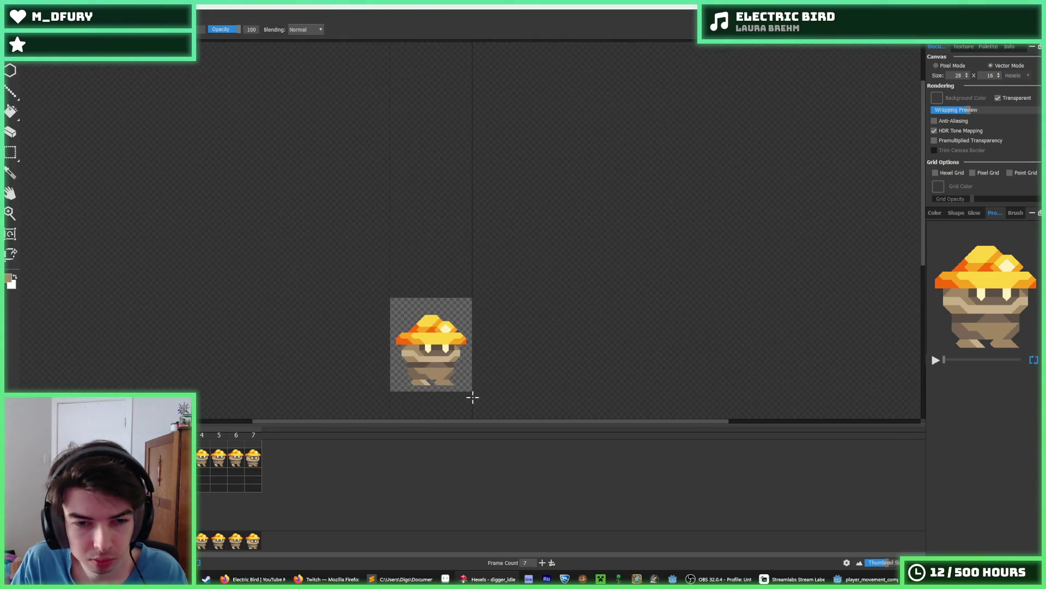
{"action": "scroll", "coordinate": [429, 391], "scroll_direction": "up", "scroll_amount": 5}
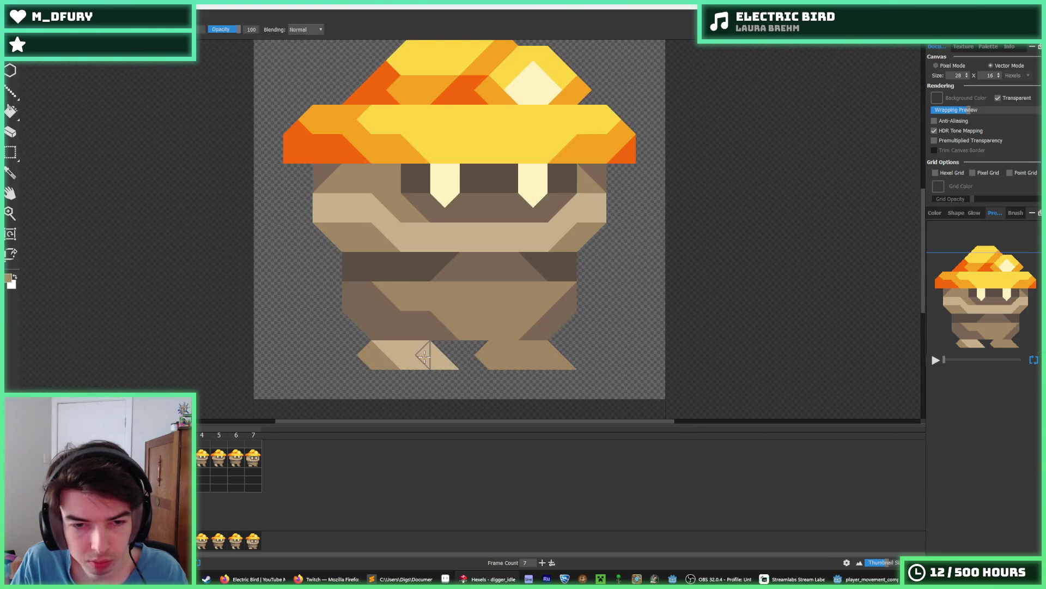
{"action": "key", "text": "i"}
{"action": "scroll", "coordinate": [465, 333], "scroll_direction": "down", "scroll_amount": 5}
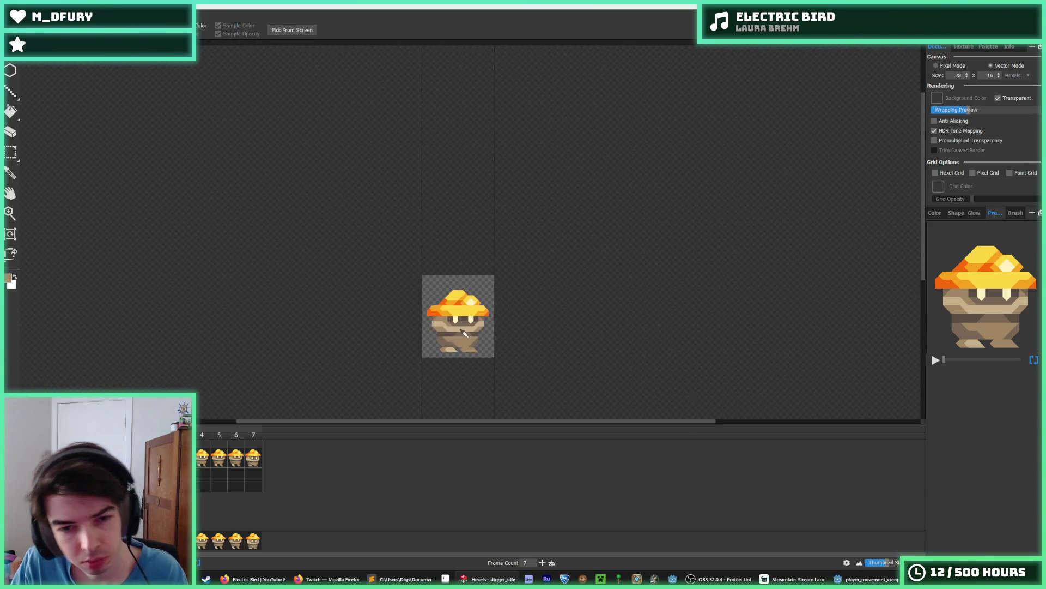
{"action": "scroll", "coordinate": [461, 334], "scroll_direction": "up", "scroll_amount": 5}
{"action": "key", "text": "b"}
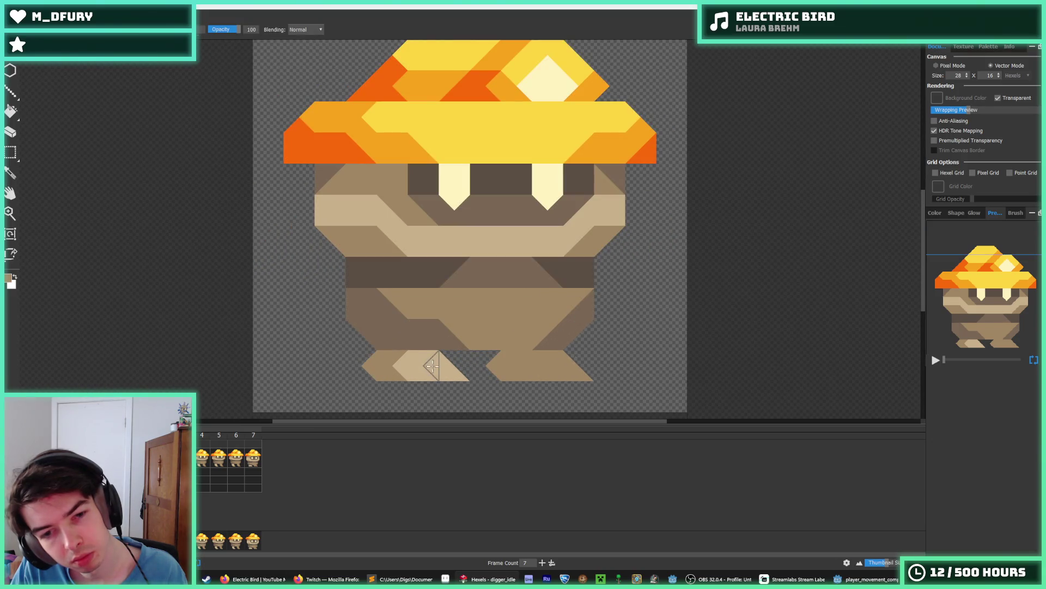
{"action": "key", "text": "i"}
{"action": "scroll", "coordinate": [500, 383], "scroll_direction": "down", "scroll_amount": 5}
{"action": "key", "text": "b"}
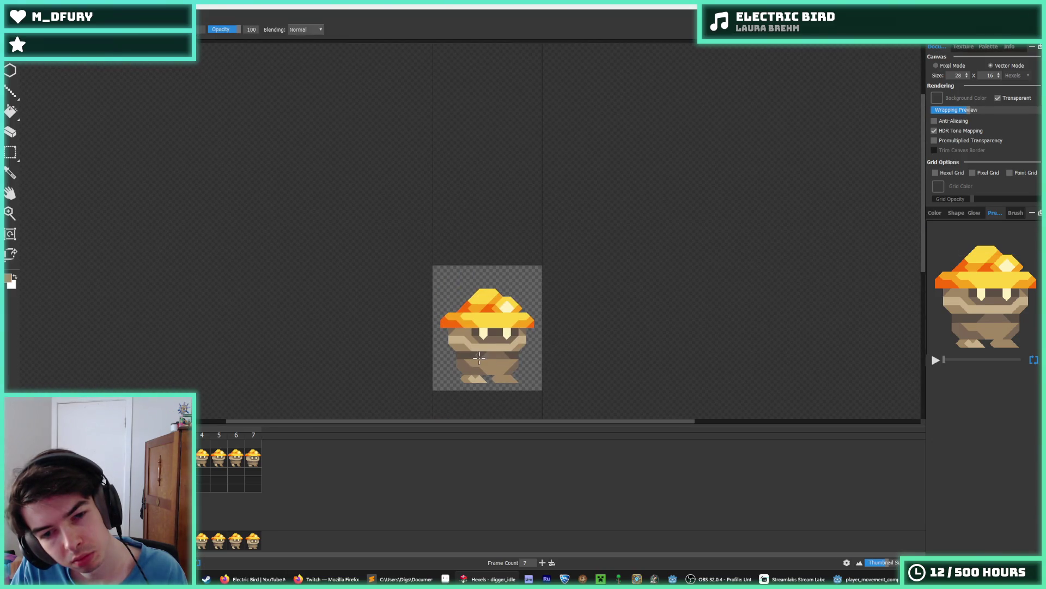
{"action": "key", "text": "i"}
{"action": "scroll", "coordinate": [480, 382], "scroll_direction": "up", "scroll_amount": 3}
{"action": "key", "text": "b"}
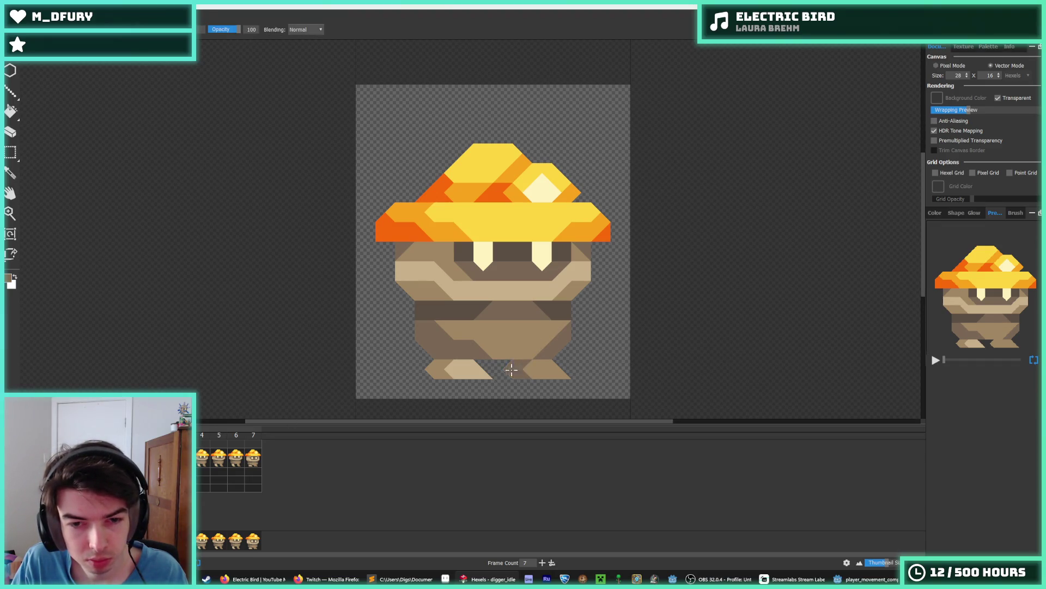
On other run frames, darken and fill the left foot's front tip and the right foot's inner tip.
{"action": "left_click", "coordinate": [215, 442]}
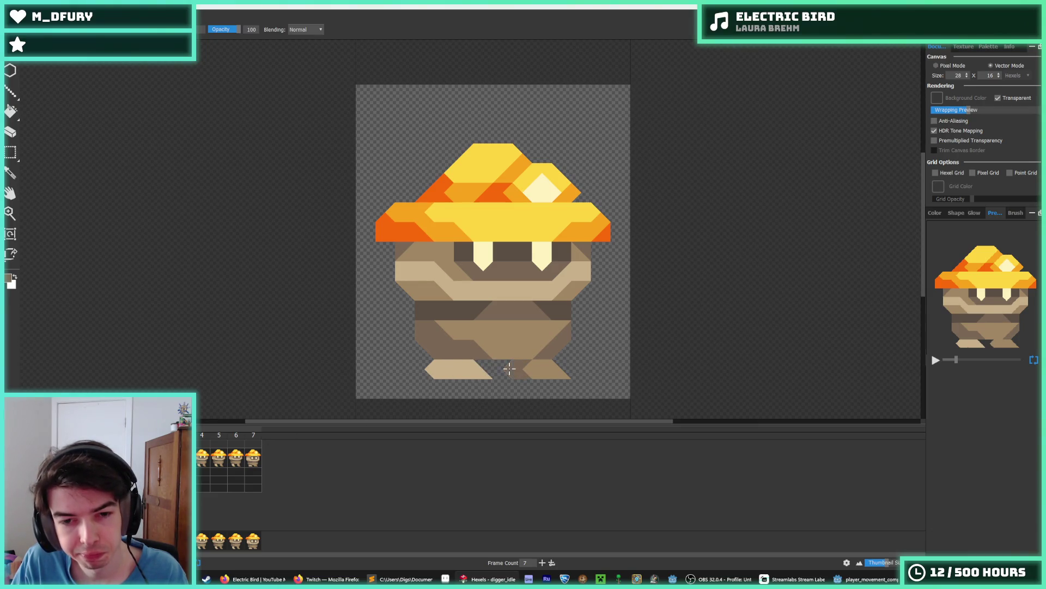
{"action": "left_click_drag", "start_coordinate": [440, 365], "coordinate": [444, 375]}
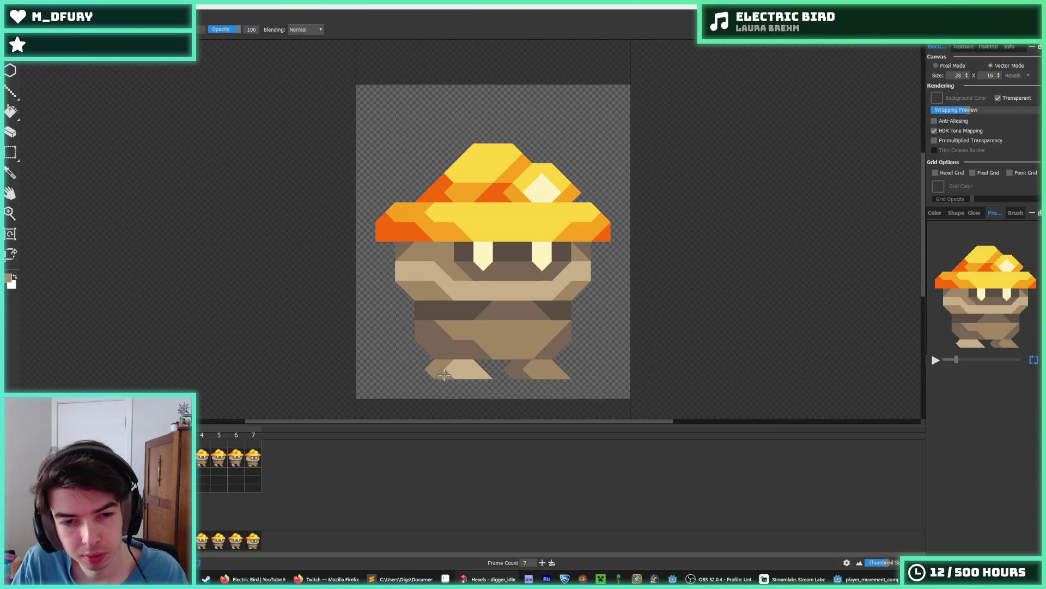
{"action": "left_click", "coordinate": [211, 461]}
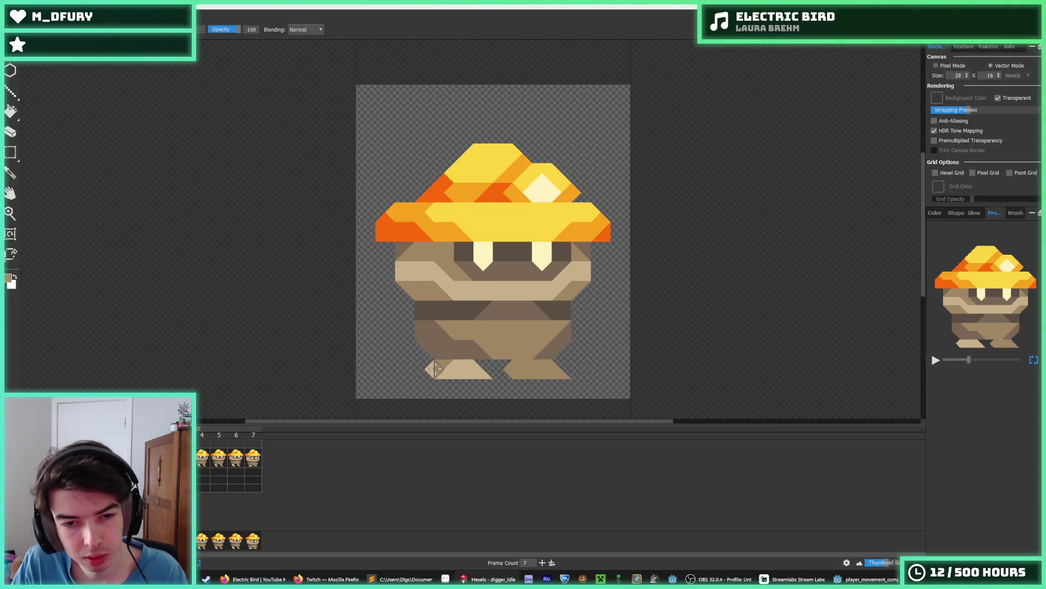
{"action": "left_click", "coordinate": [431, 370]}
{"action": "left_click_drag", "start_coordinate": [522, 361], "coordinate": [519, 373]}
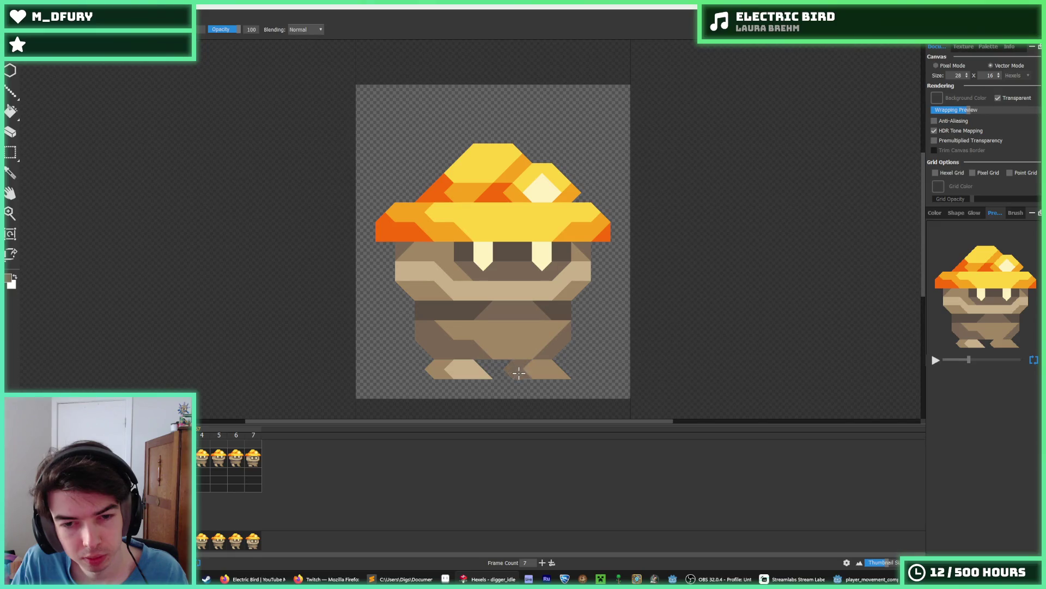
On frame 4, paint the left foot, lighten its bottom, and sample the right foot's darker brown.
{"action": "left_click", "coordinate": [202, 457]}
{"action": "left_click", "coordinate": [461, 372]}
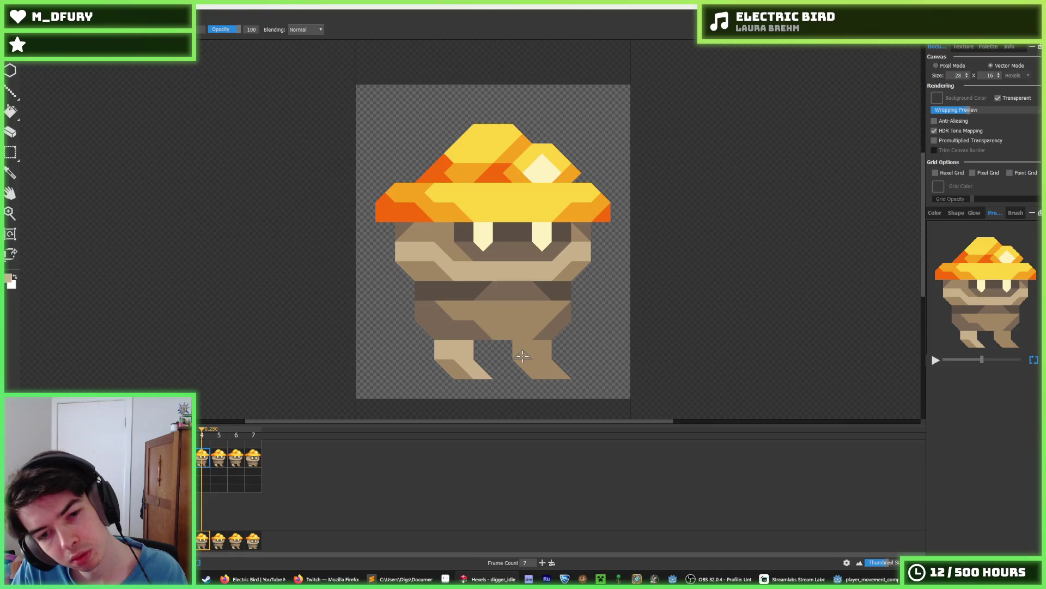
{"action": "scroll", "coordinate": [521, 357], "scroll_direction": "down", "scroll_amount": 3}
{"action": "scroll", "coordinate": [436, 363], "scroll_direction": "up", "scroll_amount": 5}
{"action": "mouse_move", "coordinate": [418, 357]}
{"action": "left_mouse_down"}
{"action": "mouse_move", "coordinate": [458, 384]}
{"action": "mouse_move", "coordinate": [420, 379]}
{"action": "mouse_move", "coordinate": [488, 368]}
{"action": "left_mouse_up"}
{"action": "left_click", "coordinate": [546, 357], "text": "alt"}
{"action": "scroll", "coordinate": [520, 367], "scroll_direction": "down", "scroll_amount": 5}
{"action": "scroll", "coordinate": [466, 363], "scroll_direction": "up", "scroll_amount": 4}
{"action": "scroll", "coordinate": [485, 357], "scroll_direction": "down", "scroll_amount": 4}
{"action": "scroll", "coordinate": [463, 365], "scroll_direction": "up", "scroll_amount": 3}
{"action": "scroll", "coordinate": [515, 357], "scroll_direction": "down", "scroll_amount": 4}
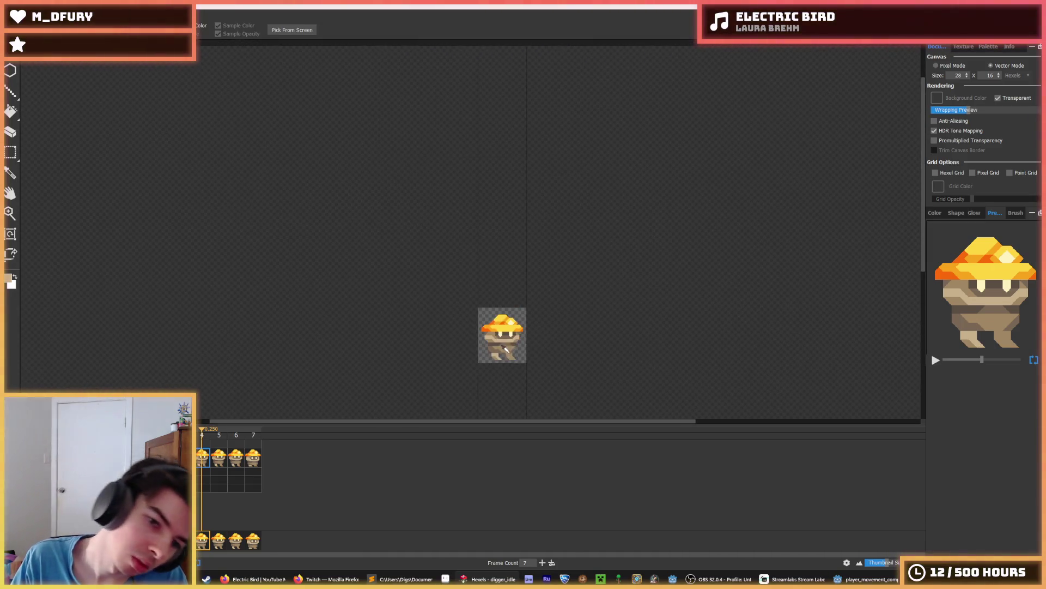
{"action": "scroll", "coordinate": [479, 359], "scroll_direction": "up", "scroll_amount": 4}
{"action": "scroll", "coordinate": [431, 387], "scroll_direction": "down", "scroll_amount": 3}
{"action": "scroll", "coordinate": [411, 401], "scroll_direction": "up", "scroll_amount": 3}
Pick the darker tan and repaint the left leg's upper-left hexels with it.
{"action": "left_click", "coordinate": [407, 387]}
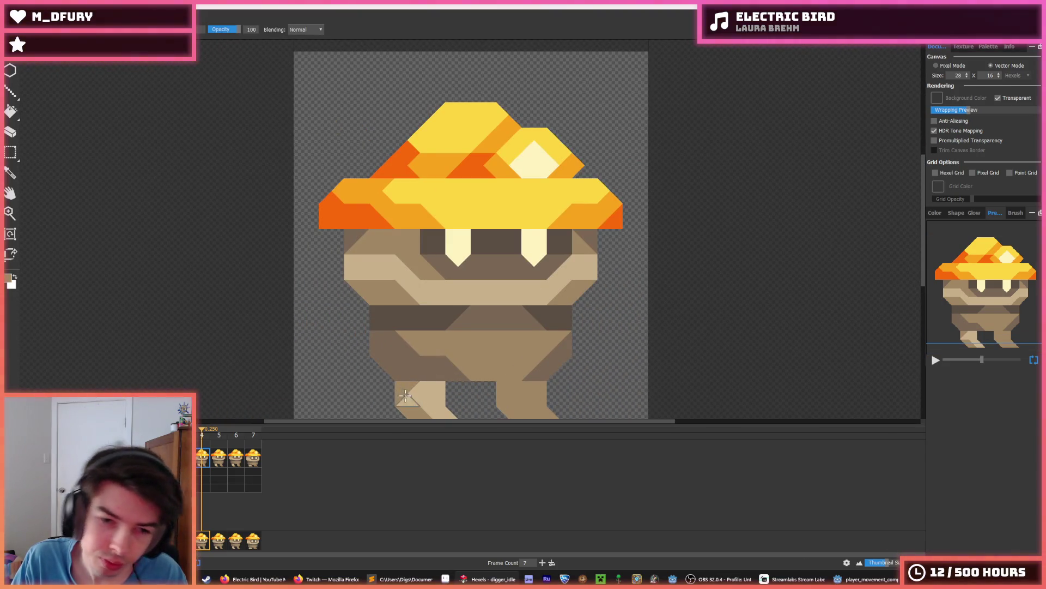
{"action": "left_click", "coordinate": [406, 401]}
{"action": "scroll", "coordinate": [479, 408], "scroll_direction": "down", "scroll_amount": 1}
{"action": "key", "text": "i"}
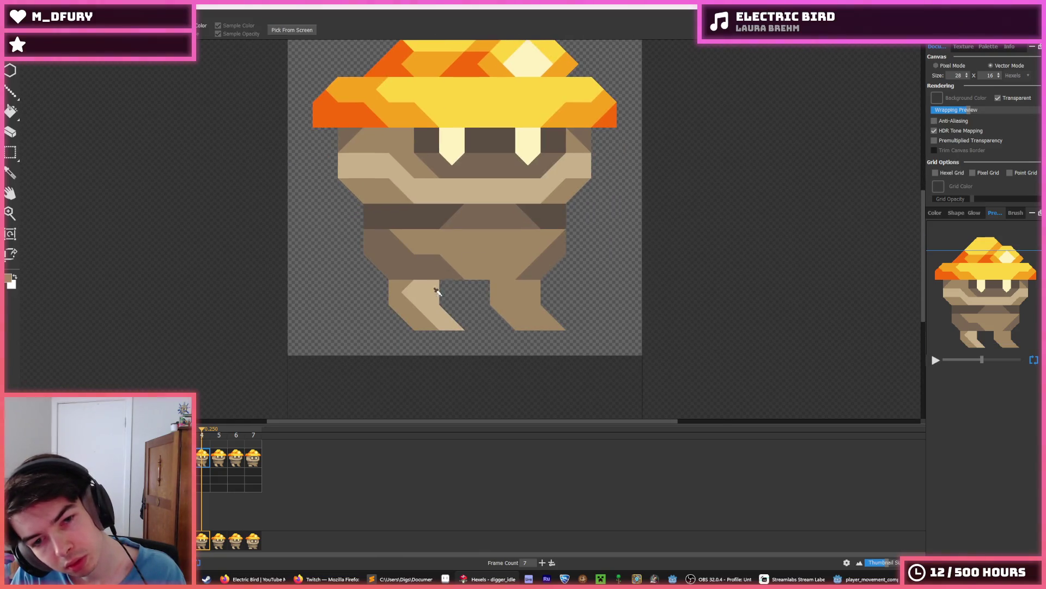
{"action": "scroll", "coordinate": [434, 292], "scroll_direction": "down", "scroll_amount": 3}
{"action": "scroll", "coordinate": [424, 303], "scroll_direction": "up", "scroll_amount": 2}
{"action": "scroll", "coordinate": [424, 302], "scroll_direction": "up", "scroll_amount": 2}
{"action": "key", "text": "b"}
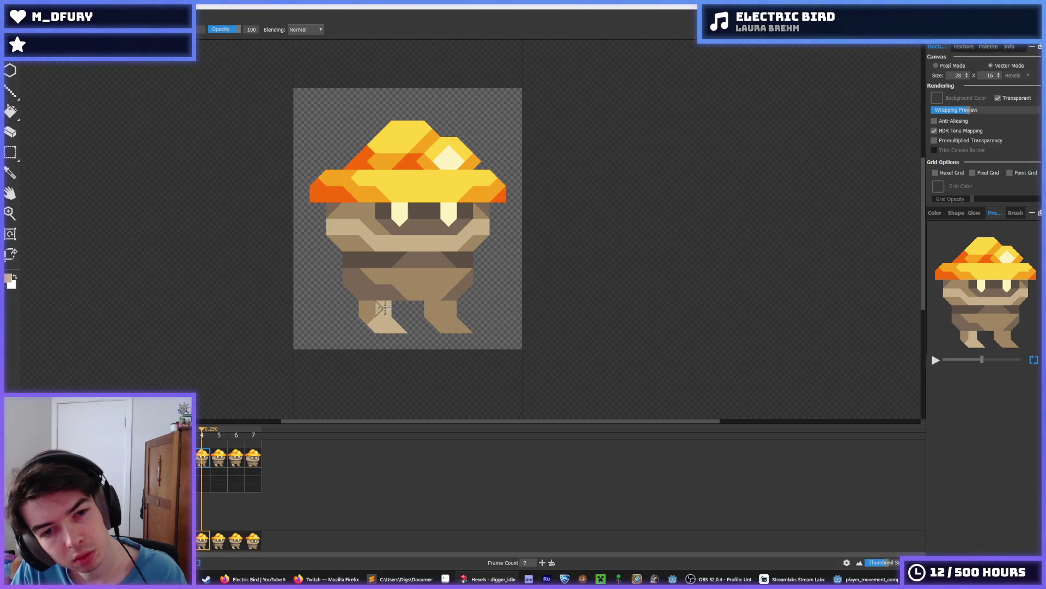
{"action": "key", "text": "i"}
{"action": "scroll", "coordinate": [420, 300], "scroll_direction": "down", "scroll_amount": 3}
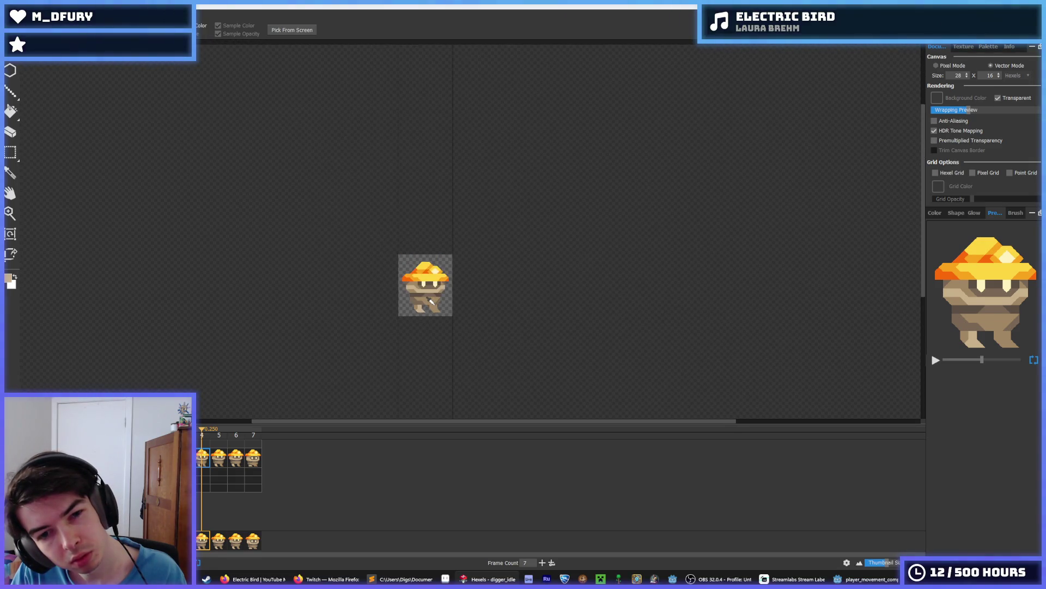
Sample the leg colour and paint the left leg's bottom-left hexel light tan.
{"action": "scroll", "coordinate": [425, 299], "scroll_direction": "up", "scroll_amount": 4}
{"action": "left_click", "coordinate": [342, 327]}
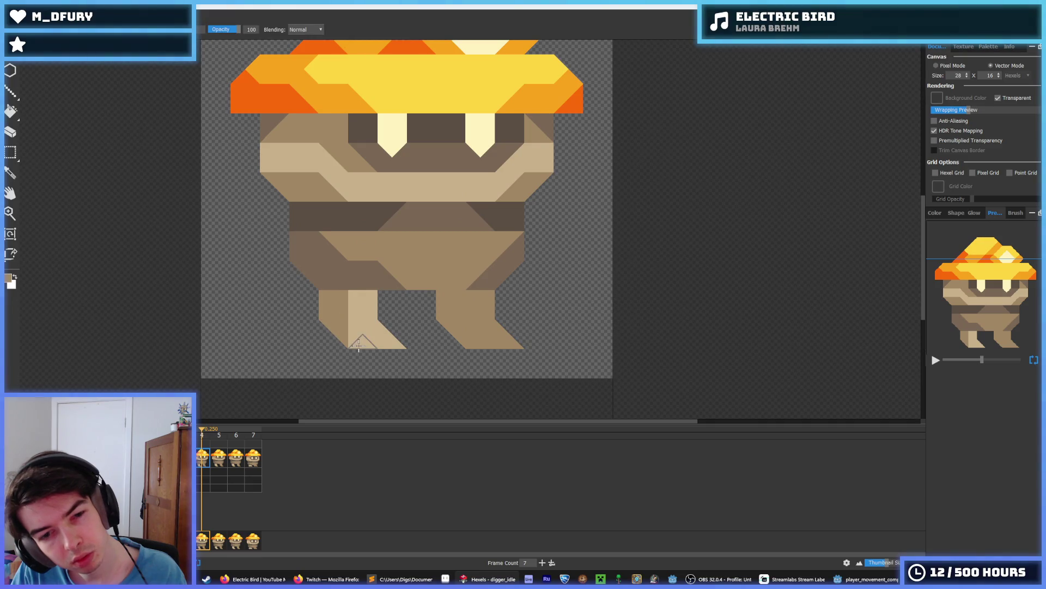
{"action": "scroll", "coordinate": [466, 318], "scroll_direction": "down", "scroll_amount": 5}
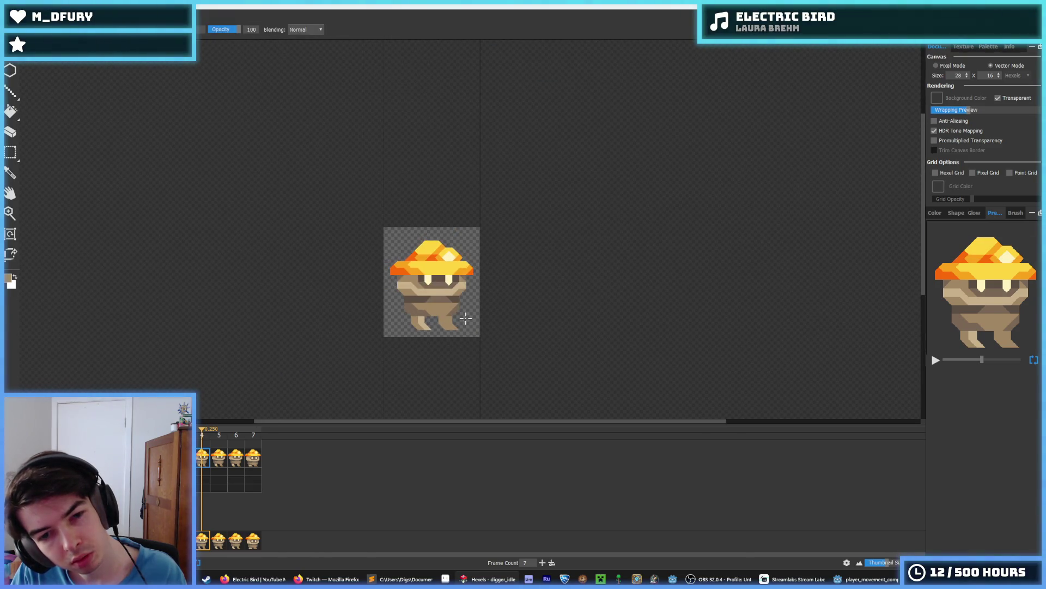
{"action": "scroll", "coordinate": [465, 319], "scroll_direction": "up", "scroll_amount": 5}
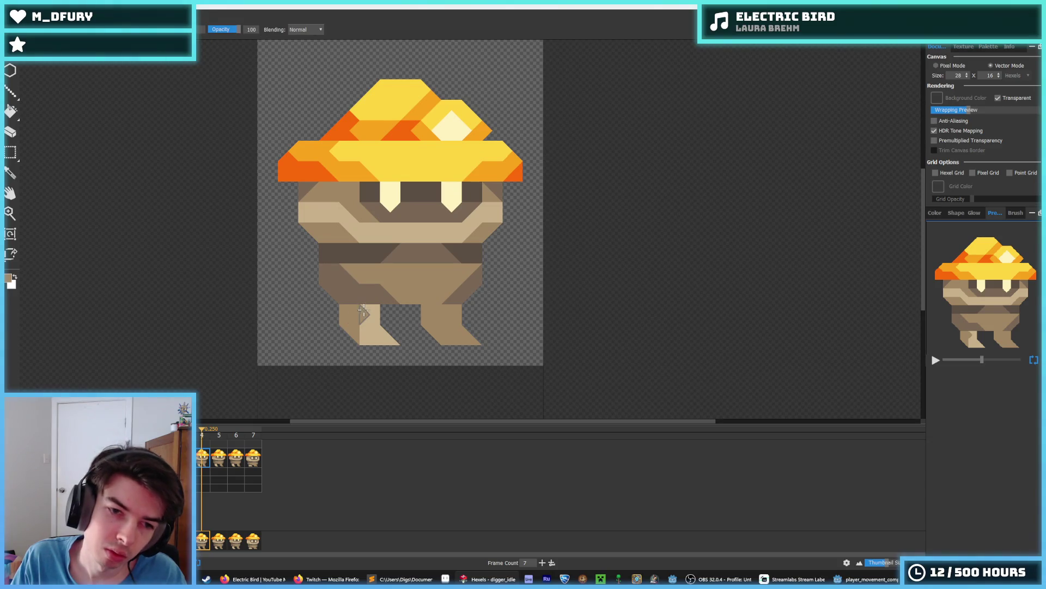
{"action": "key", "text": "i"}
{"action": "scroll", "coordinate": [428, 299], "scroll_direction": "down", "scroll_amount": 3}
{"action": "scroll", "coordinate": [323, 328], "scroll_direction": "up", "scroll_amount": 3}
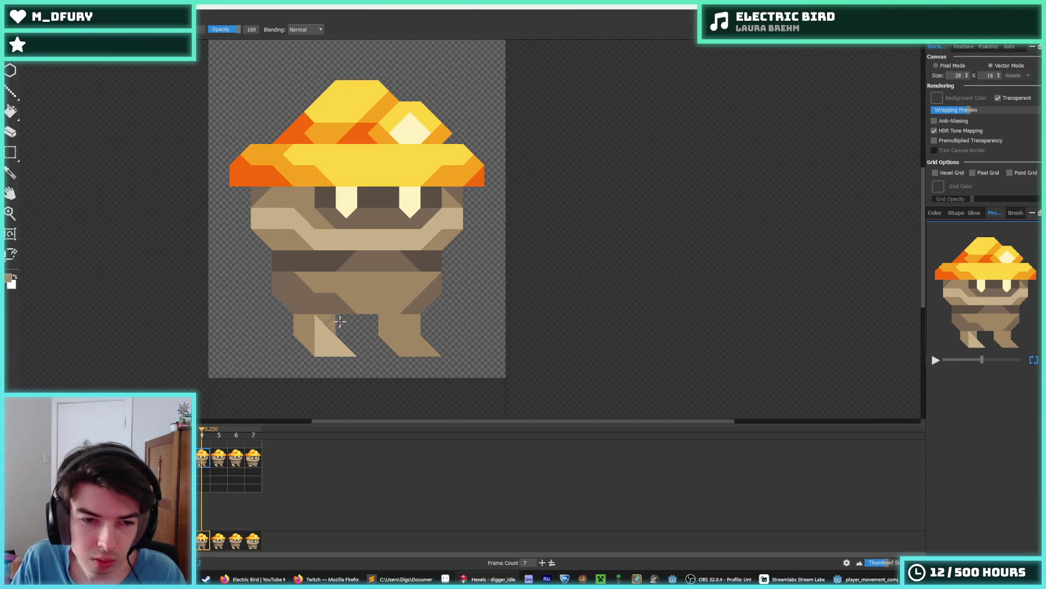
{"action": "scroll", "coordinate": [372, 311], "scroll_direction": "down", "scroll_amount": 2}
{"action": "scroll", "coordinate": [343, 322], "scroll_direction": "up", "scroll_amount": 2}
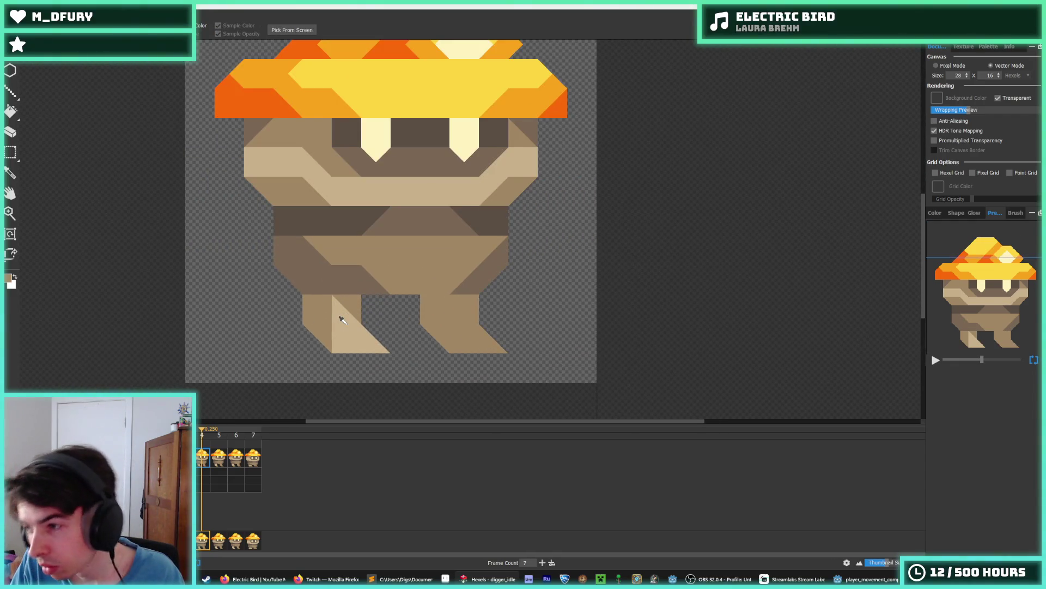
{"action": "scroll", "coordinate": [342, 319], "scroll_direction": "up", "scroll_amount": 1}
{"action": "left_click", "coordinate": [323, 335]}
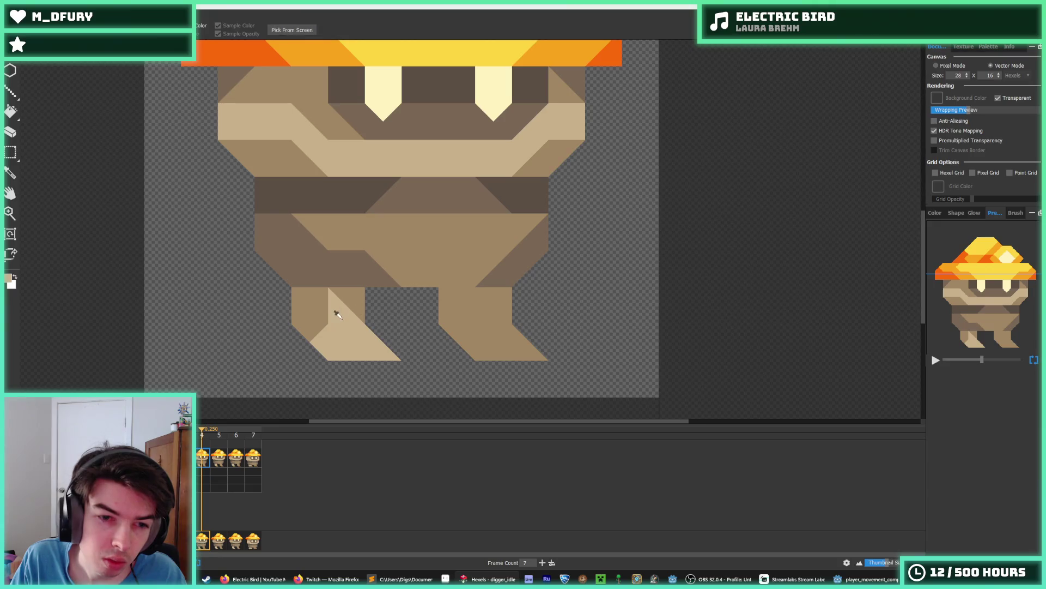
{"action": "scroll", "coordinate": [390, 314], "scroll_direction": "down", "scroll_amount": 3}
{"action": "scroll", "coordinate": [371, 316], "scroll_direction": "down", "scroll_amount": 1}
{"action": "scroll", "coordinate": [376, 327], "scroll_direction": "up", "scroll_amount": 3}
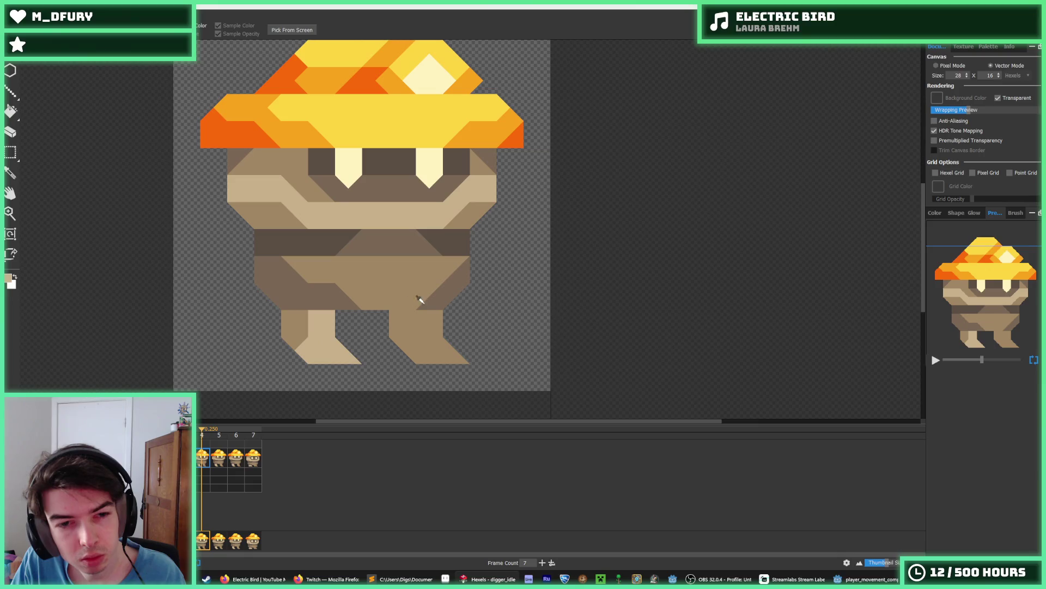
Sample the body's brown and darken the right leg's top-left hexel and triangle.
{"action": "left_click", "coordinate": [420, 299], "text": "alt"}
{"action": "left_click", "coordinate": [412, 318]}
{"action": "left_click", "coordinate": [401, 326]}
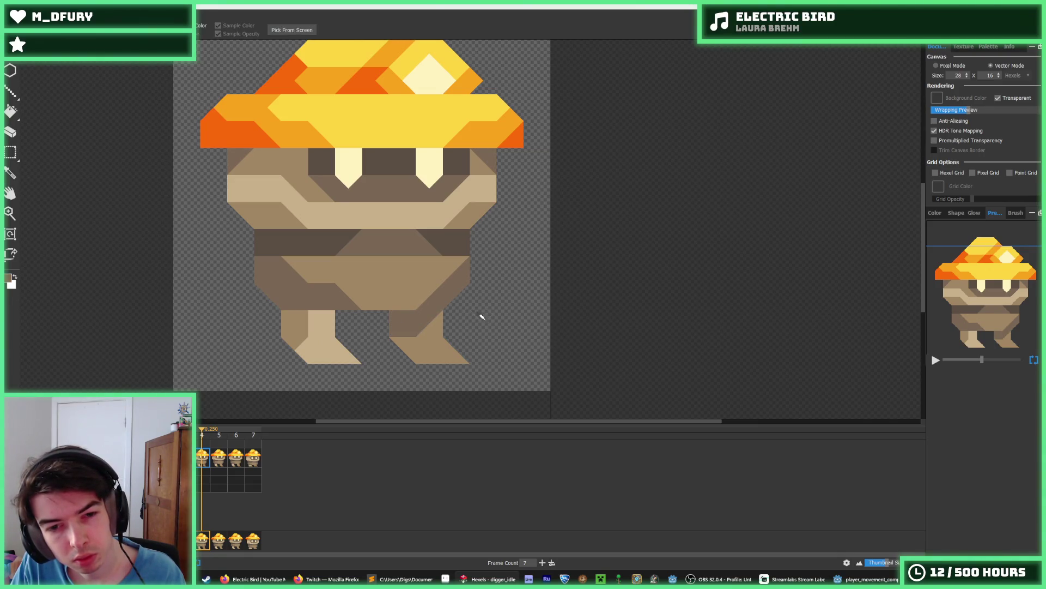
{"action": "scroll", "coordinate": [469, 318], "scroll_direction": "down", "scroll_amount": 3}
{"action": "scroll", "coordinate": [469, 318], "scroll_direction": "up", "scroll_amount": 3}
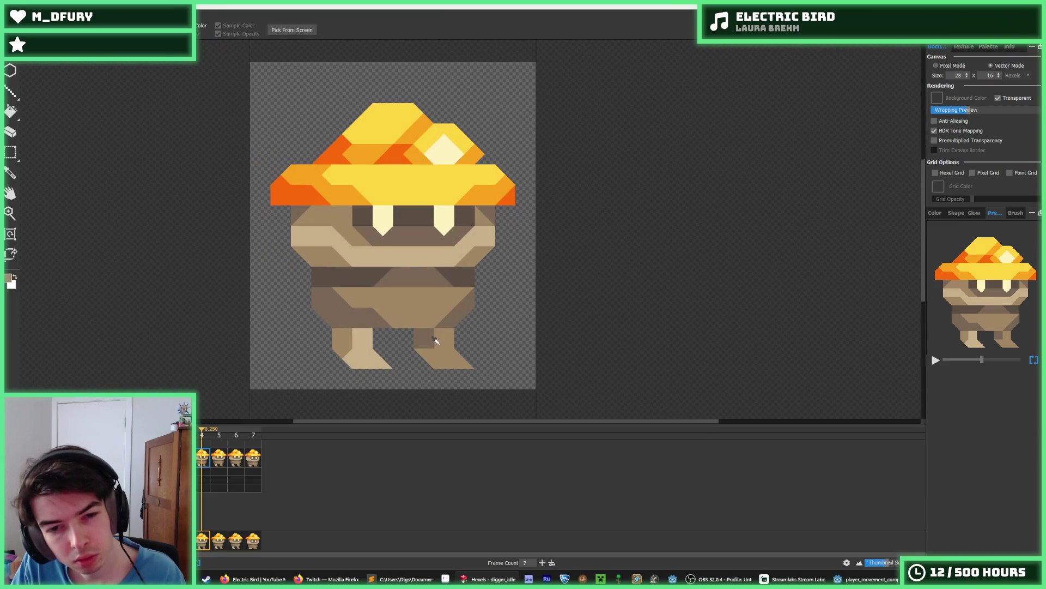
Sample the tan shades, then paint two light left-leg triangles dark brown.
{"action": "key", "text": "alt"}
{"action": "key", "text": "alt"}
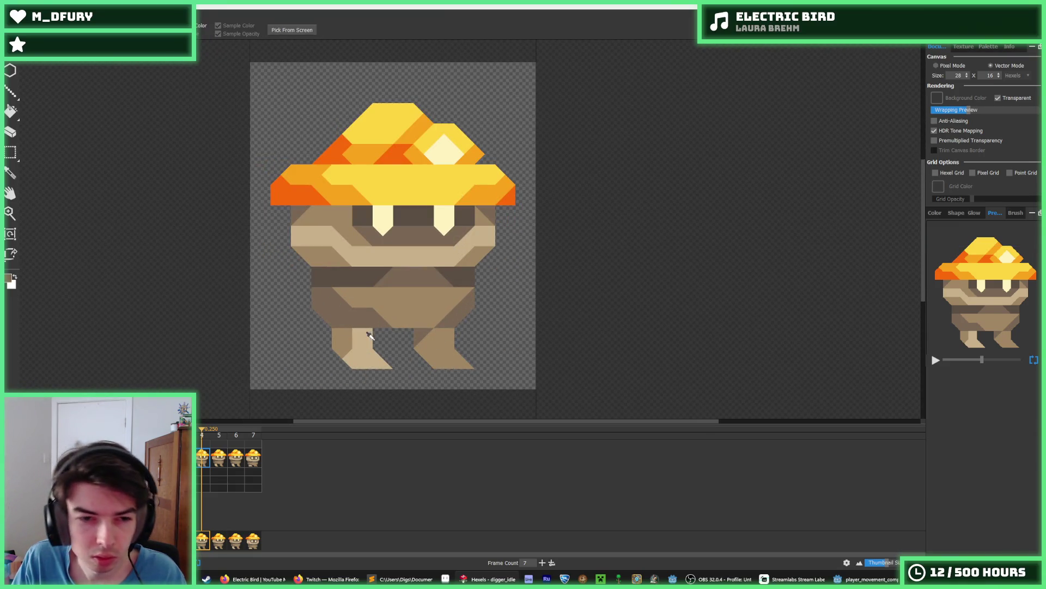
{"action": "left_click", "coordinate": [369, 334], "text": "alt"}
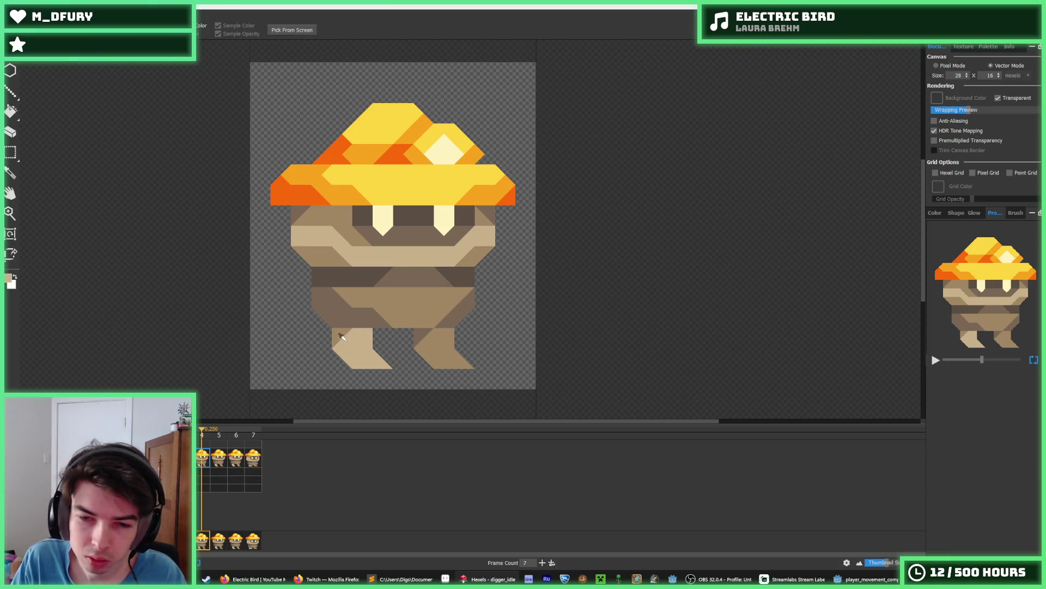
{"action": "left_click", "coordinate": [349, 355], "text": "alt"}
{"action": "key", "text": "alt"}
{"action": "left_click", "coordinate": [336, 351], "text": "alt"}
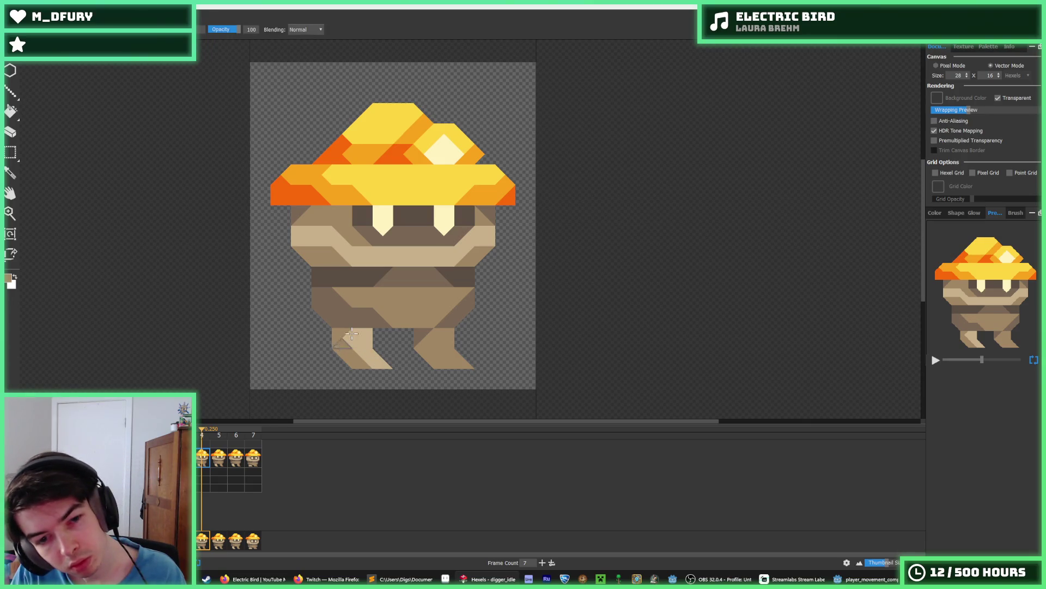
{"action": "scroll", "coordinate": [387, 327], "scroll_direction": "down", "scroll_amount": 2}
{"action": "scroll", "coordinate": [386, 339], "scroll_direction": "up", "scroll_amount": 4}
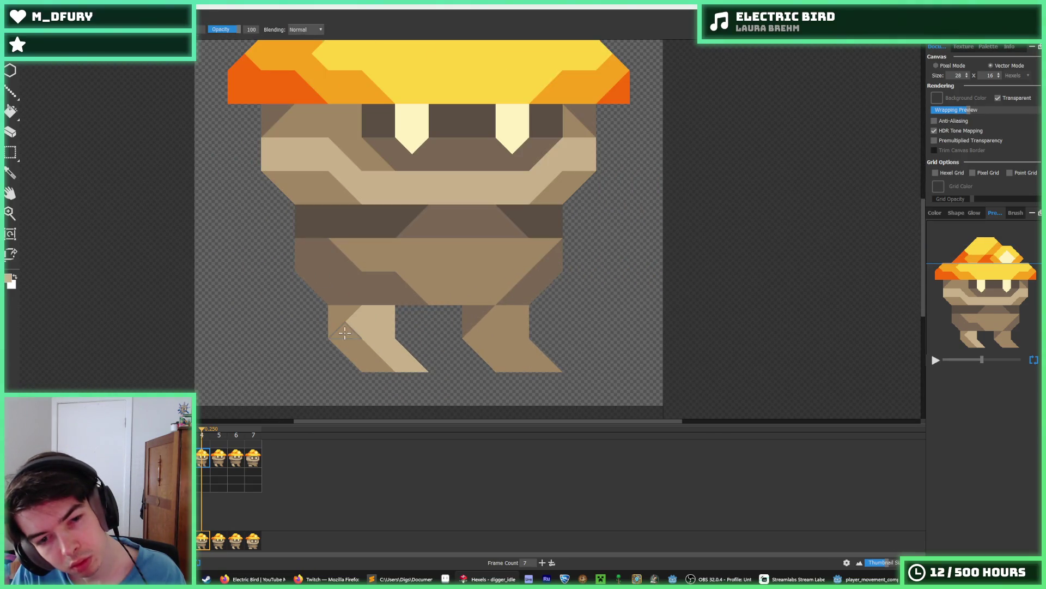
{"action": "left_click", "coordinate": [362, 342]}
{"action": "left_click", "coordinate": [414, 331]}
{"action": "scroll", "coordinate": [440, 329], "scroll_direction": "down", "scroll_amount": 3}
{"action": "scroll", "coordinate": [431, 323], "scroll_direction": "up", "scroll_amount": 2}
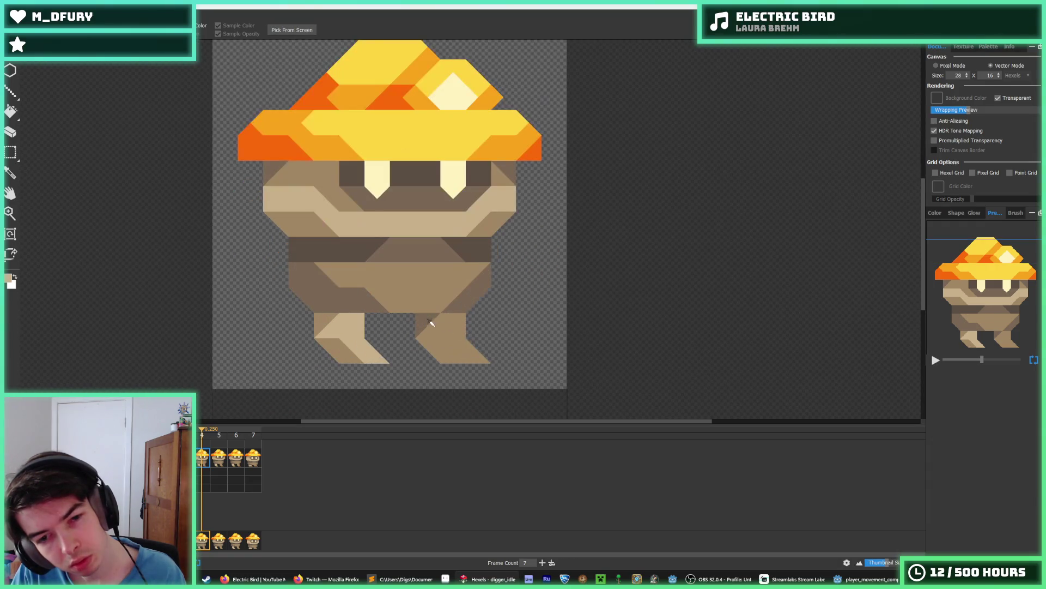
Paint a triangle on the right leg dark brown.
{"action": "key", "text": "b"}
{"action": "left_click", "coordinate": [443, 356]}
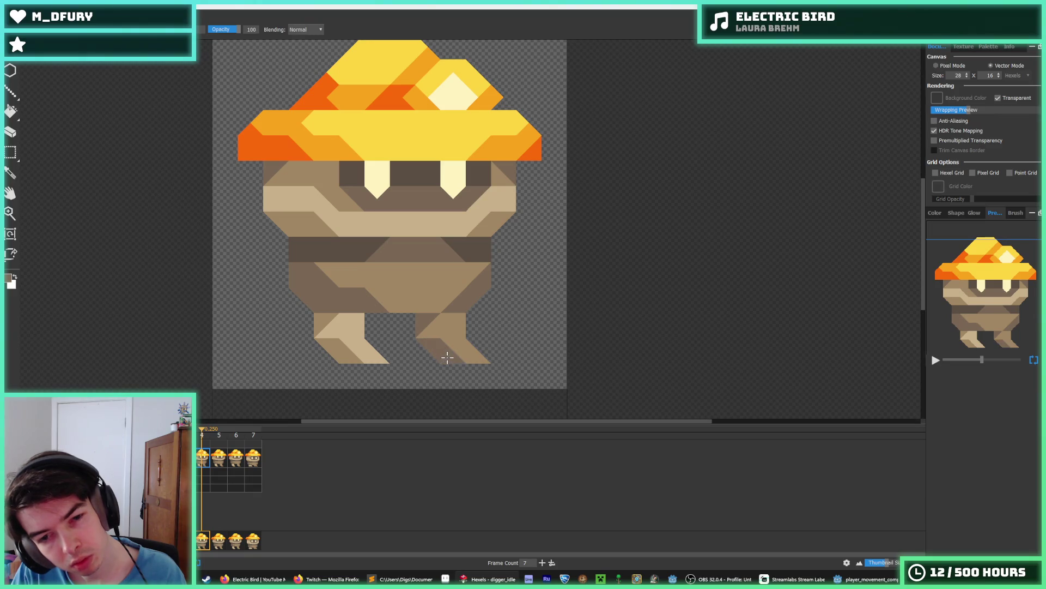
{"action": "key", "text": "i"}
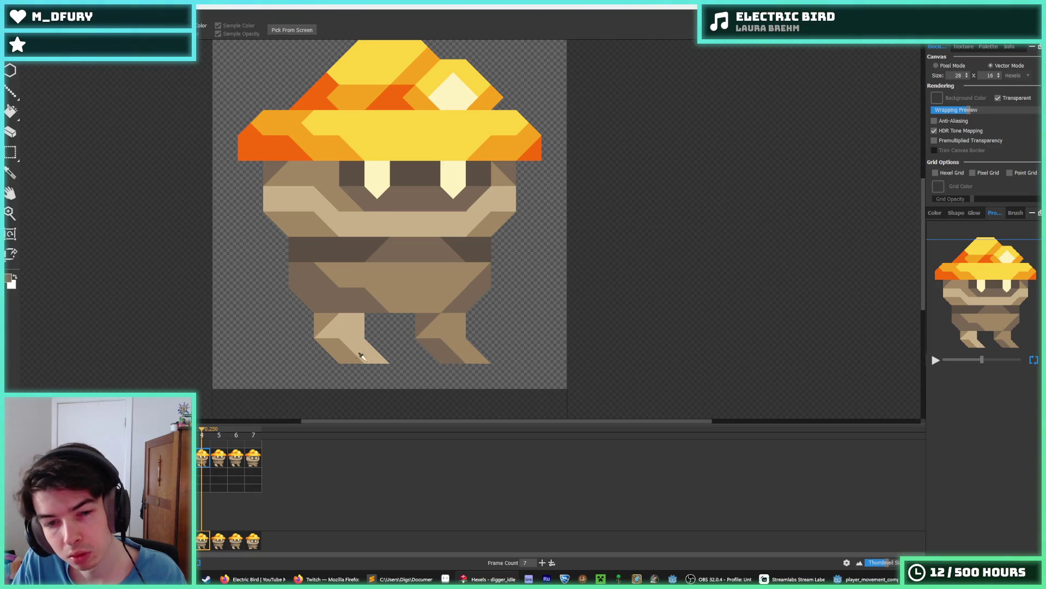
{"action": "key", "text": "b"}
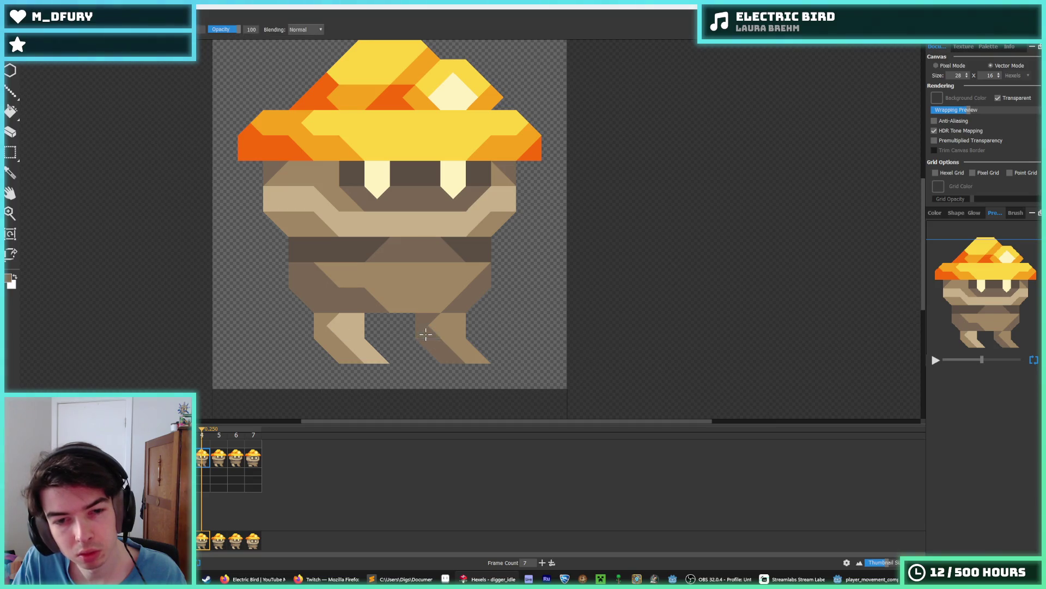
On frame 5, shade the left leg's lower-left edge and undo a stray right-leg stroke.
{"action": "key", "text": "comma"}
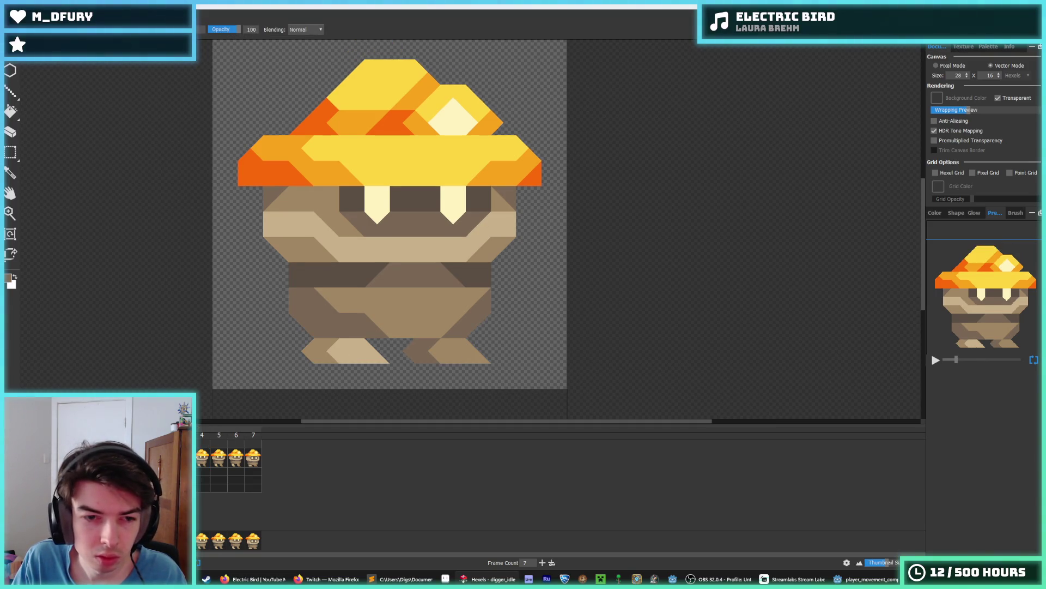
{"action": "key", "text": "period"}
{"action": "key", "text": "i"}
{"action": "key", "text": "b"}
{"action": "key", "text": "period"}
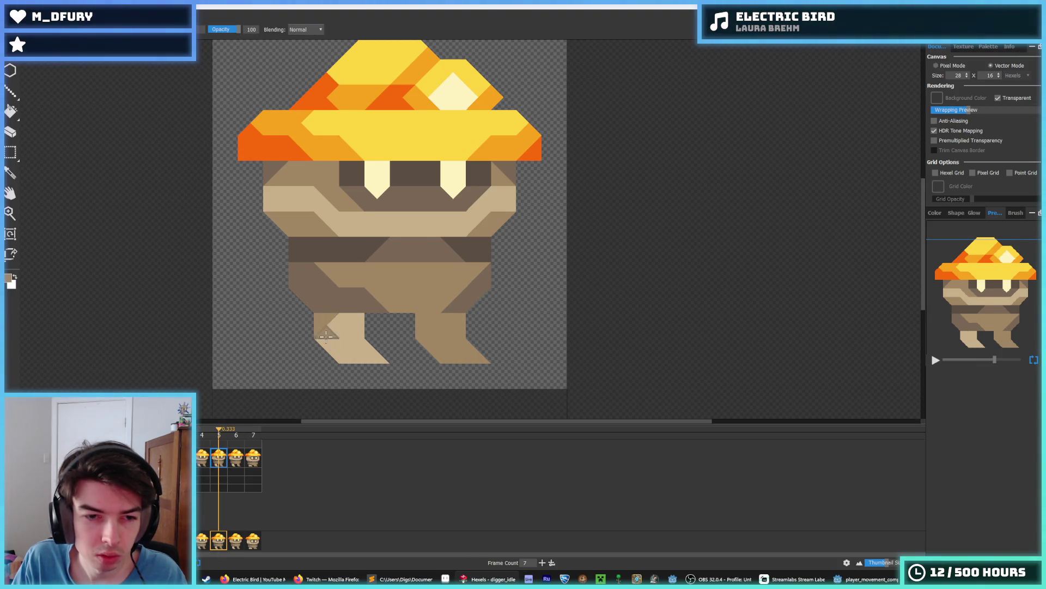
{"action": "left_click_drag", "start_coordinate": [325, 337], "coordinate": [349, 357]}
{"action": "left_click_drag", "start_coordinate": [415, 315], "coordinate": [458, 373]}
{"action": "key", "text": "ctrl+z"}
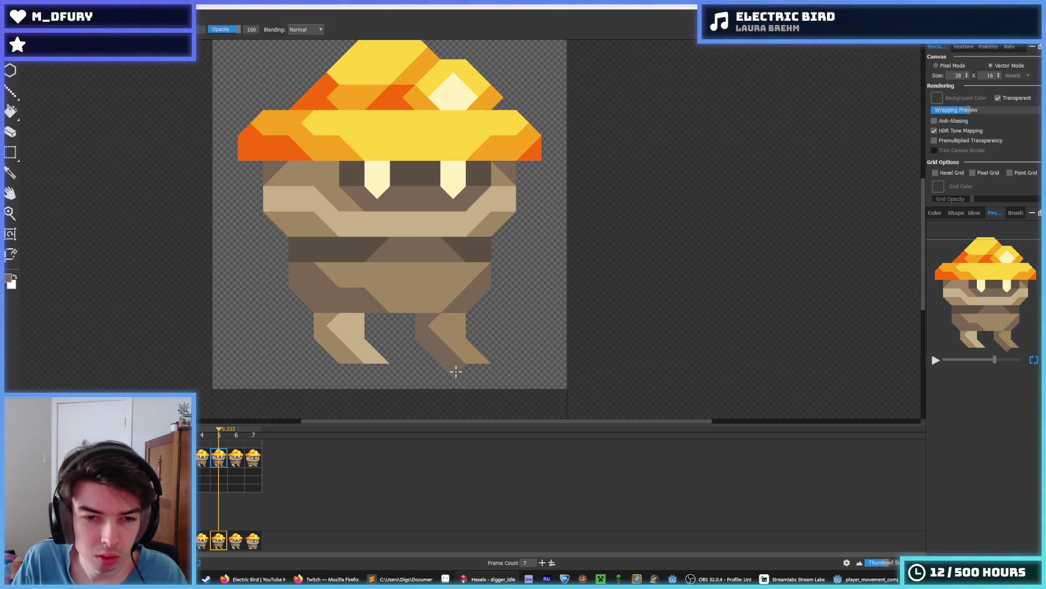
On frame 6, darken the left sides of both legs, then step through frames 7 and 4.
{"action": "key", "text": "period"}
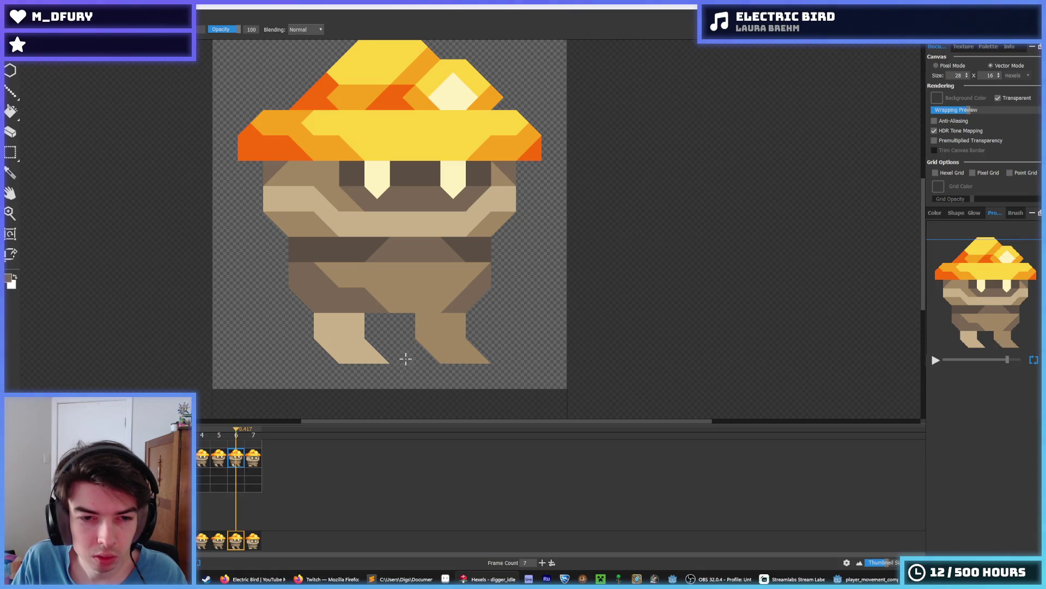
{"action": "mouse_move", "coordinate": [444, 311]}
{"action": "left_mouse_down"}
{"action": "mouse_move", "coordinate": [428, 334]}
{"action": "mouse_move", "coordinate": [451, 356]}
{"action": "left_mouse_up"}
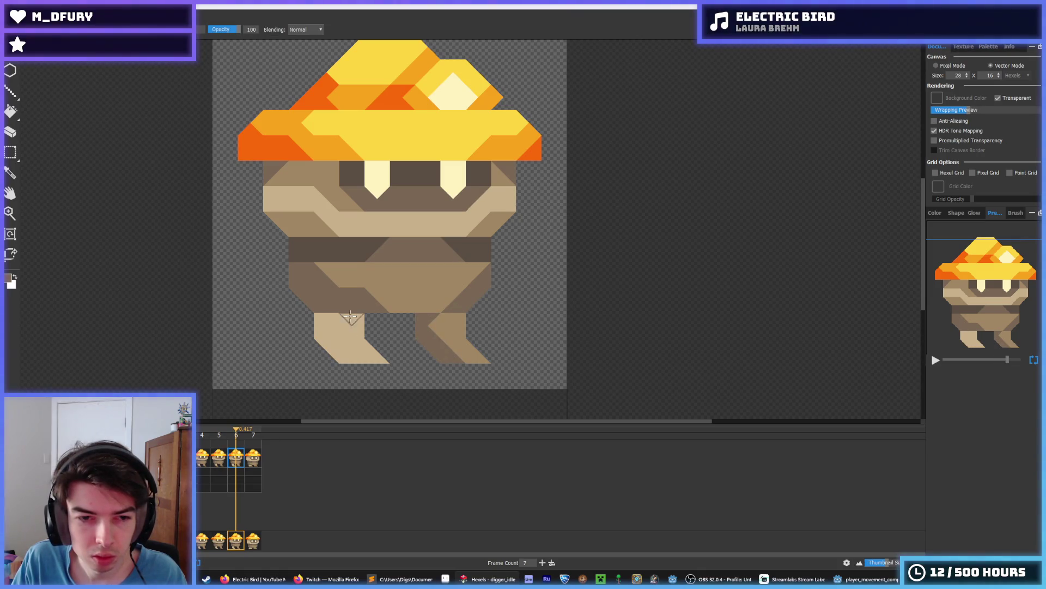
{"action": "mouse_move", "coordinate": [332, 316]}
{"action": "left_mouse_down"}
{"action": "mouse_move", "coordinate": [329, 338]}
{"action": "mouse_move", "coordinate": [347, 356]}
{"action": "mouse_move", "coordinate": [327, 346]}
{"action": "mouse_move", "coordinate": [323, 359]}
{"action": "left_mouse_up"}
{"action": "left_click", "coordinate": [261, 450]}
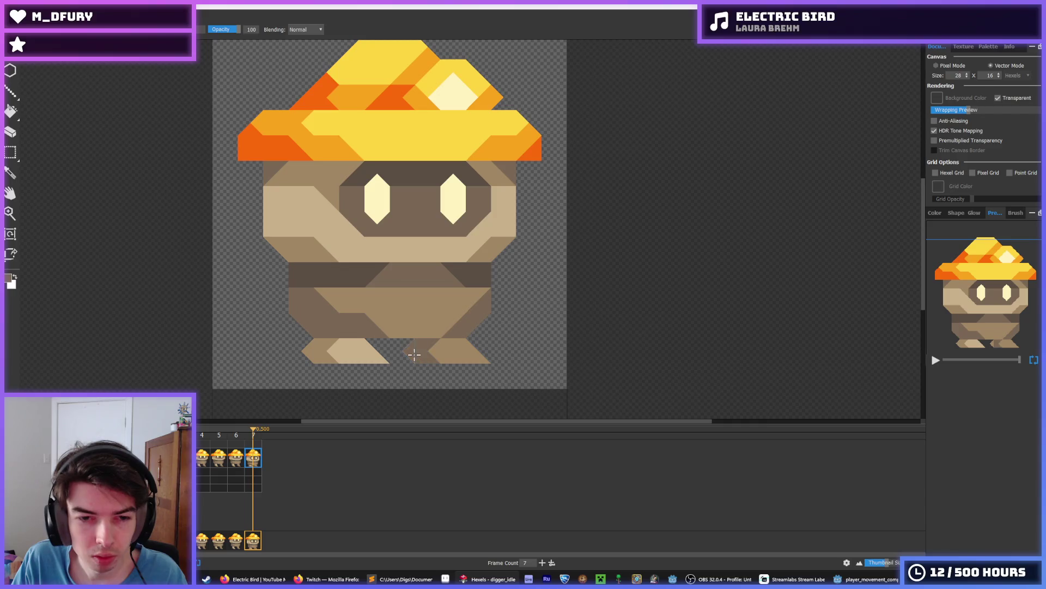
{"action": "key", "text": "period"}
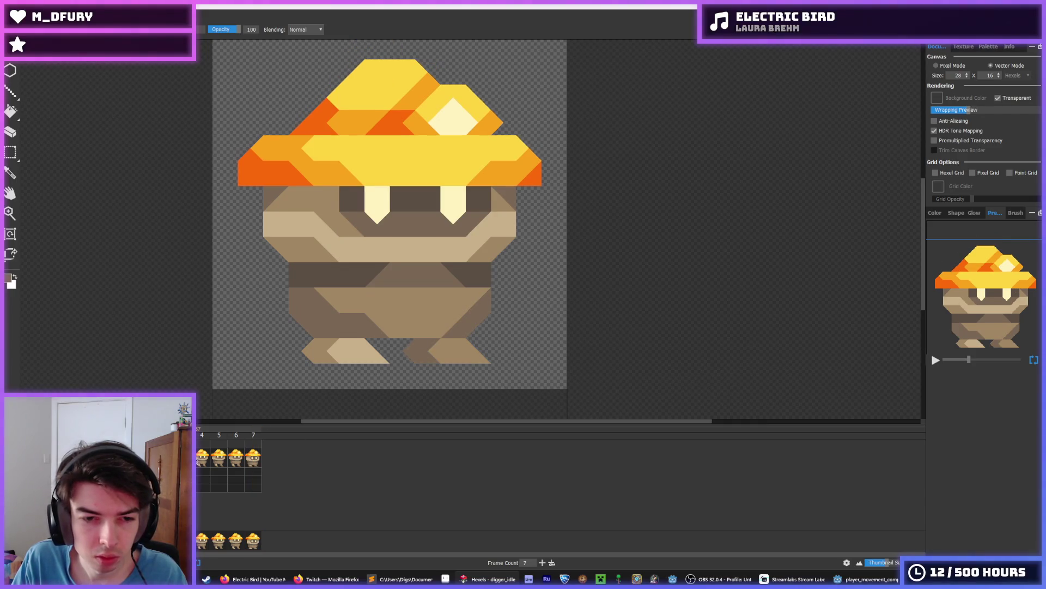
{"action": "left_click", "coordinate": [199, 461]}
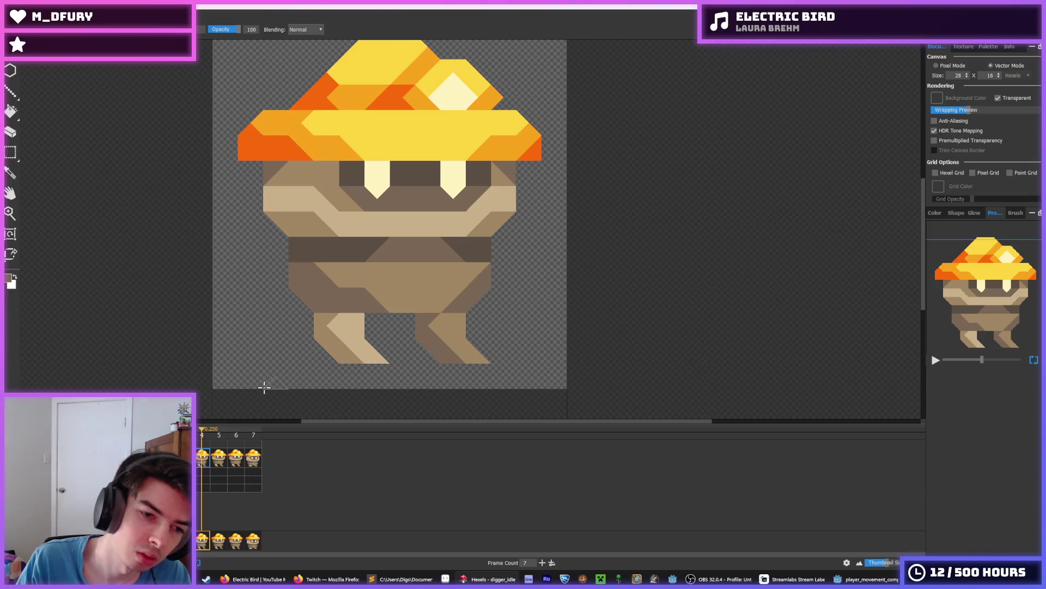
{"action": "key", "text": "period"}
{"action": "scroll", "coordinate": [256, 305], "scroll_direction": "down", "scroll_amount": 5}
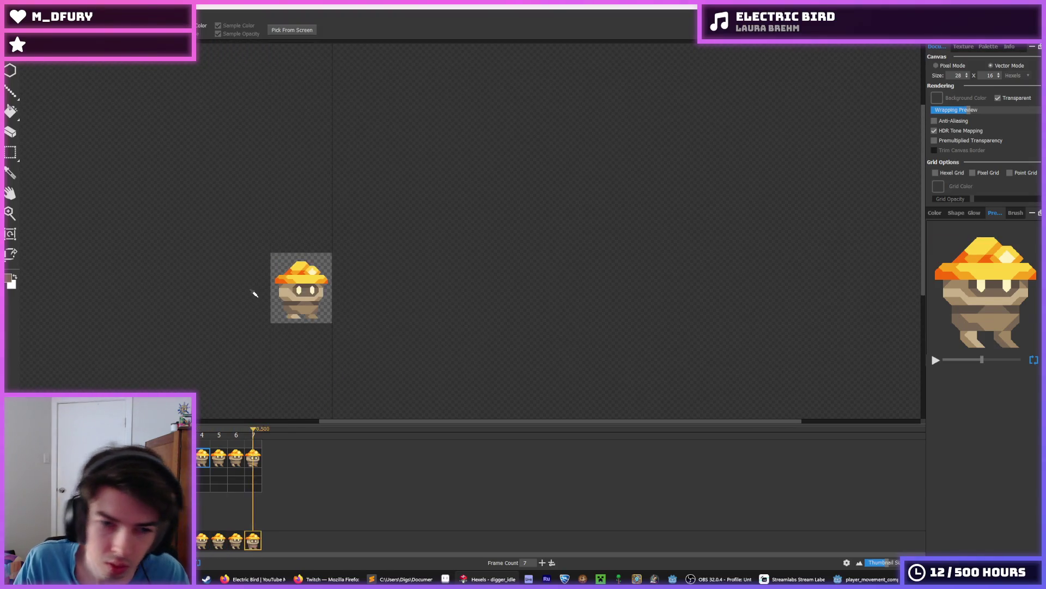
{"action": "scroll", "coordinate": [254, 295], "scroll_direction": "down", "scroll_amount": 3}
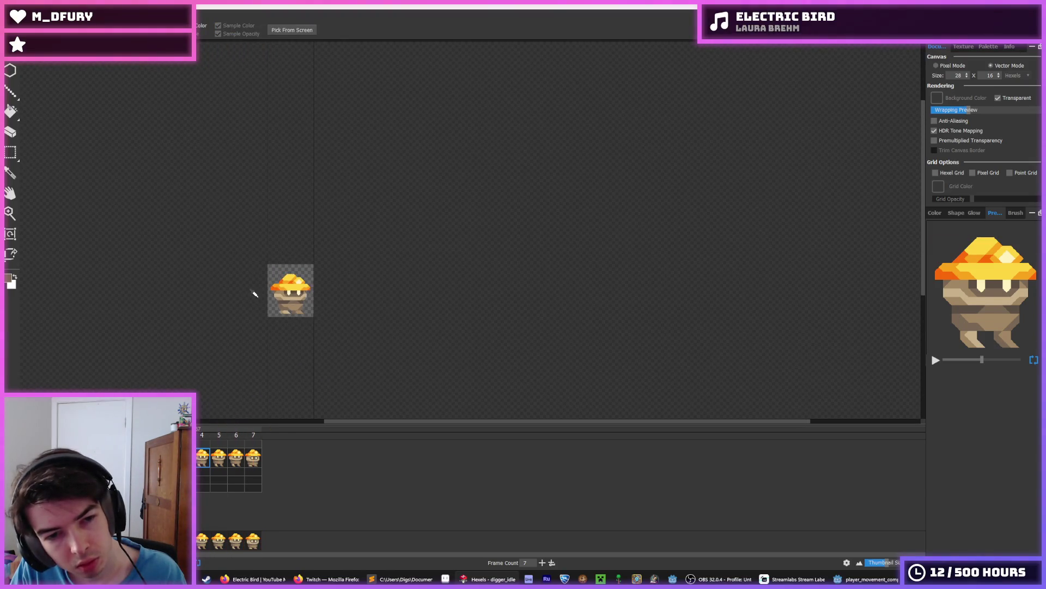
{"action": "key", "text": "b"}
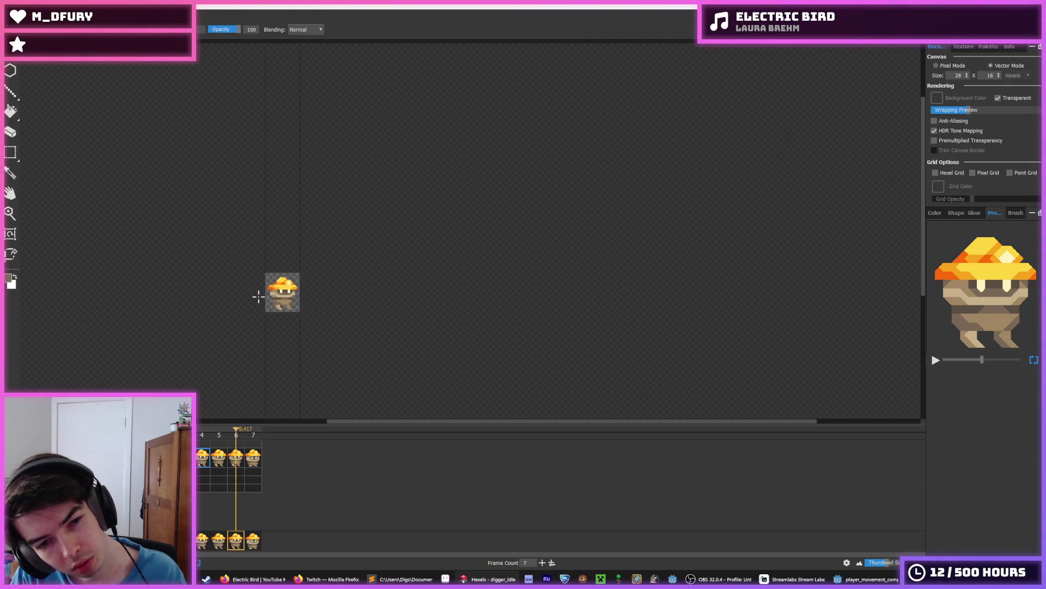
{"action": "scroll", "coordinate": [258, 296], "scroll_direction": "up", "scroll_amount": 4}
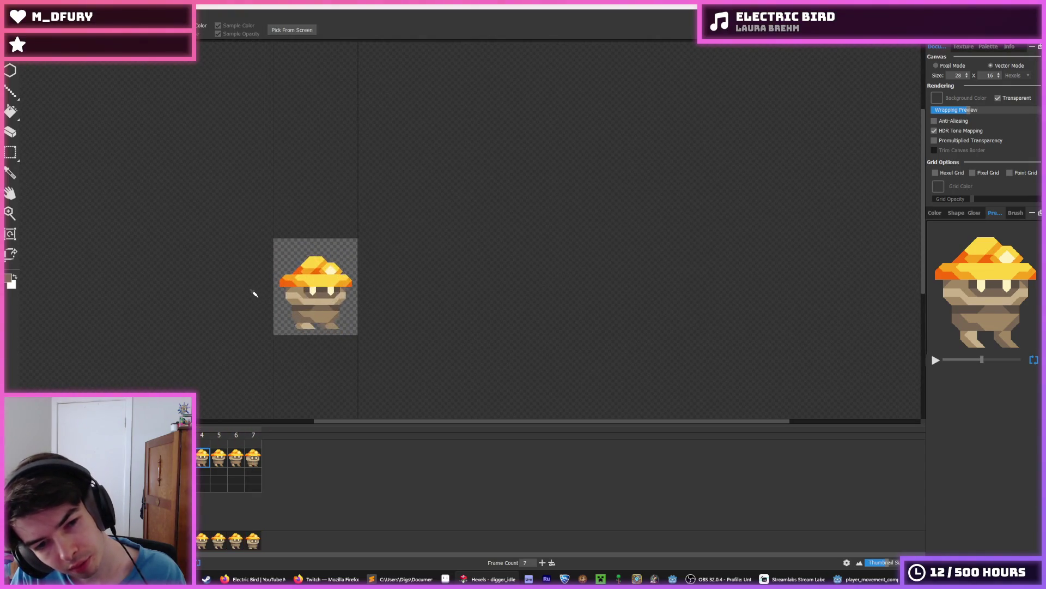
{"action": "scroll", "coordinate": [254, 295], "scroll_direction": "down", "scroll_amount": 4}
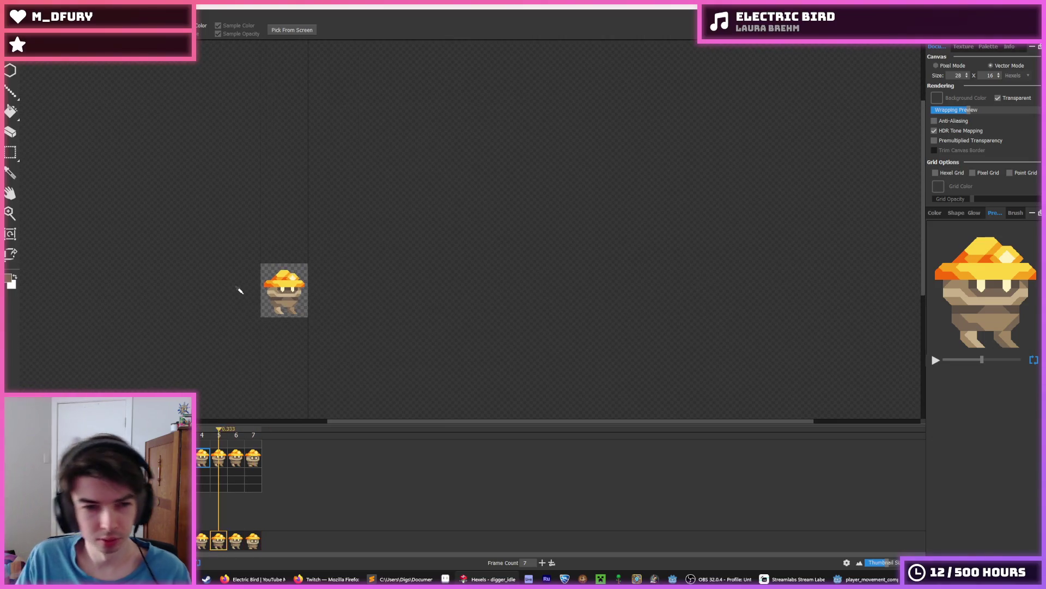
{"action": "key", "text": "space"}
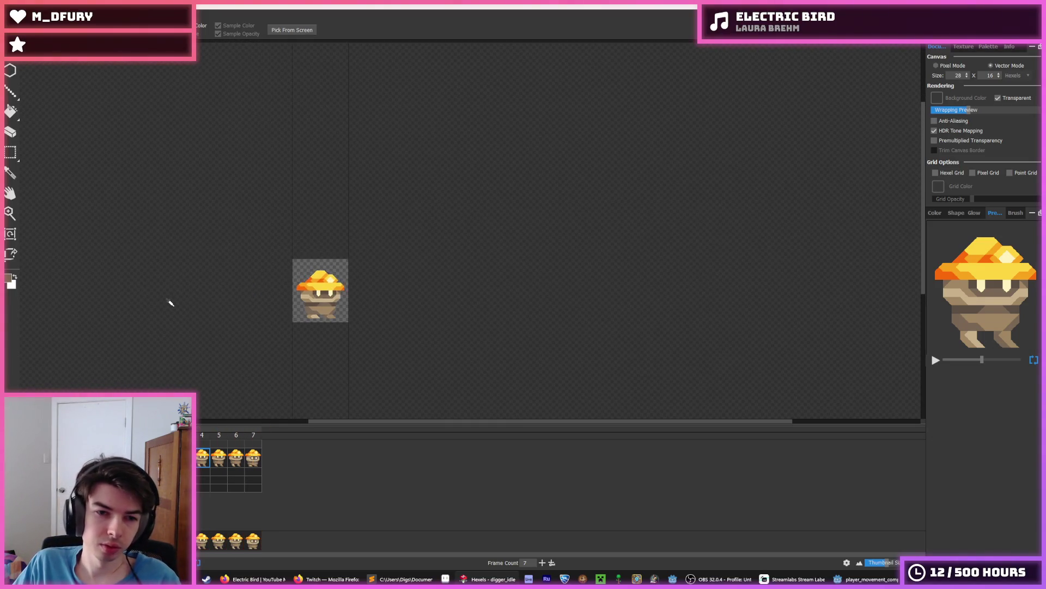
{"action": "scroll", "coordinate": [169, 303], "scroll_direction": "down", "scroll_amount": 1}
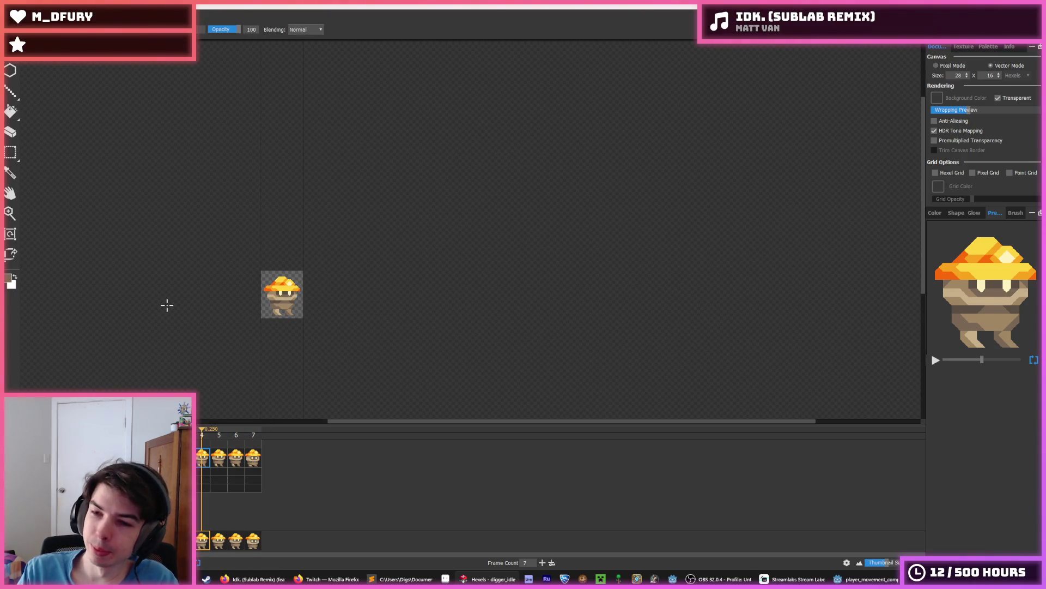
Begin saving the image as idle.png in place of run.png, cancel it, and open the File menu.
{"action": "key", "text": "ctrl+e"}
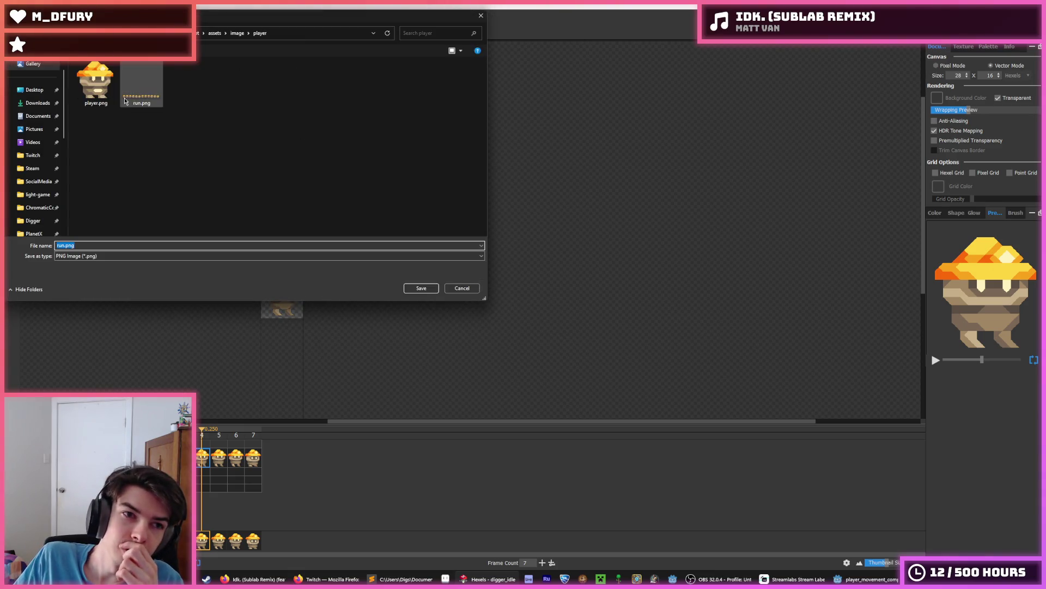
{"action": "mouse_move", "coordinate": [121, 93]}
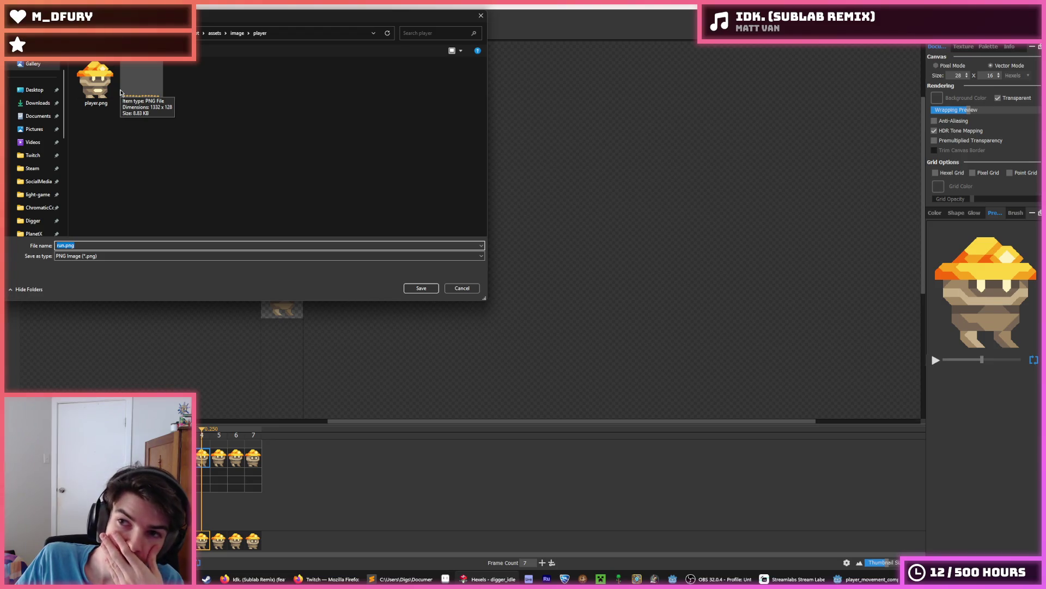
{"action": "left_click", "coordinate": [139, 88]}
{"action": "double_click", "coordinate": [65, 245]}
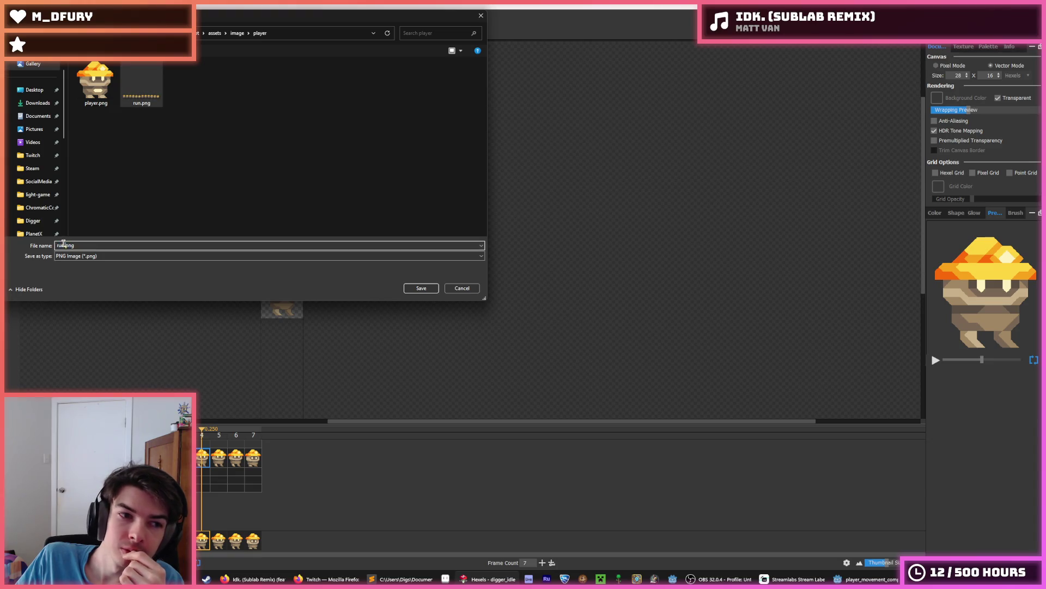
{"action": "type", "text": "idle"}
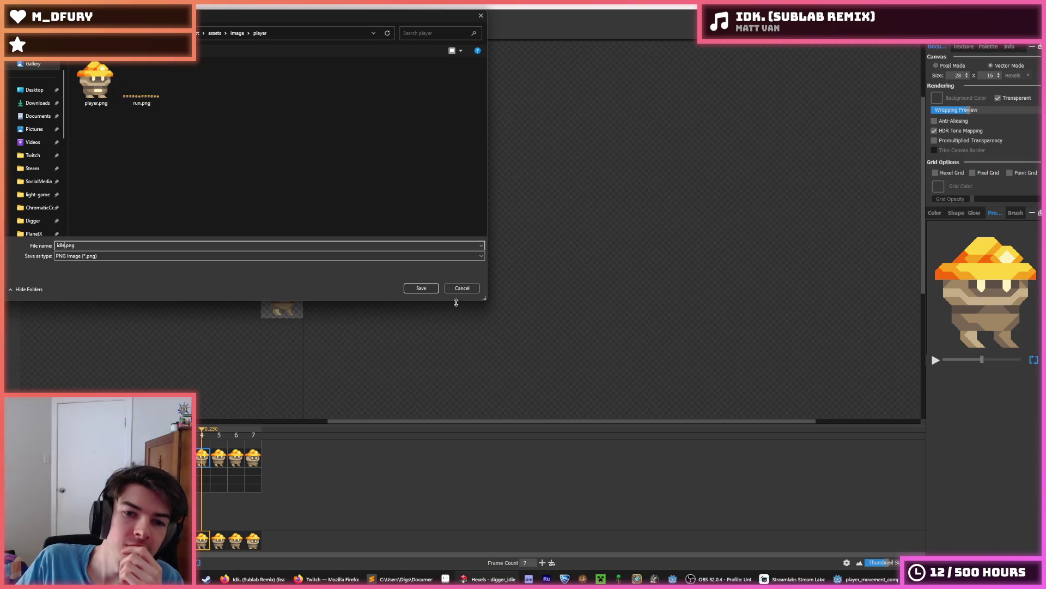
{"action": "left_click", "coordinate": [468, 289]}
{"action": "left_click", "coordinate": [13, 17]}
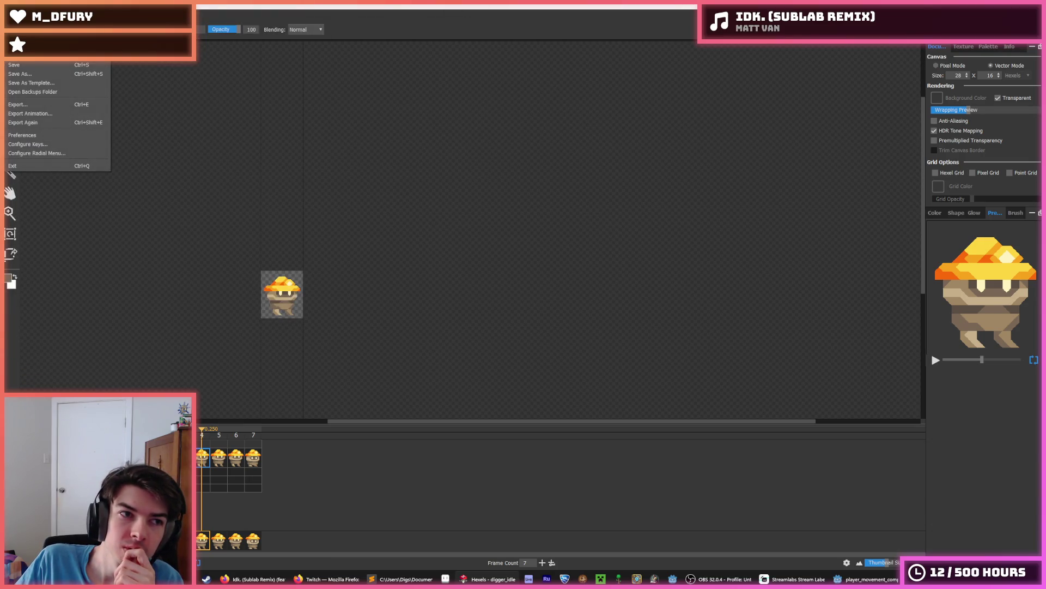
Export the whole animation as idle.png at resolution 4.
{"action": "left_click", "coordinate": [55, 114]}
{"action": "left_click", "coordinate": [541, 334]}
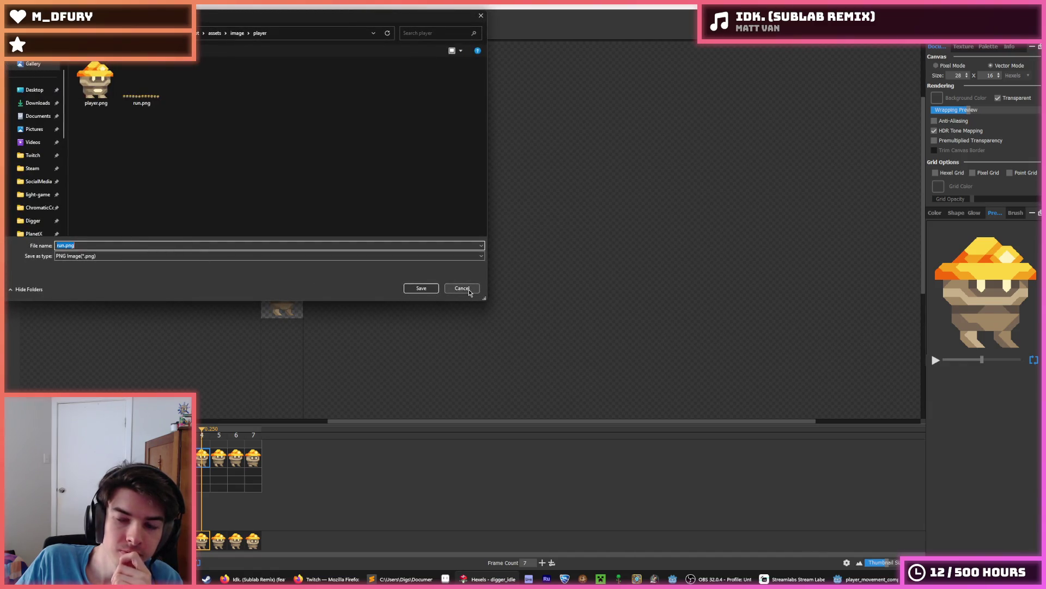
{"action": "left_click", "coordinate": [63, 245]}
{"action": "key", "text": "BackSpace"}
{"action": "key", "text": "BackSpace"}
{"action": "key", "text": "BackSpace"}
{"action": "type", "text": "idle"}
{"action": "key", "text": "Return"}
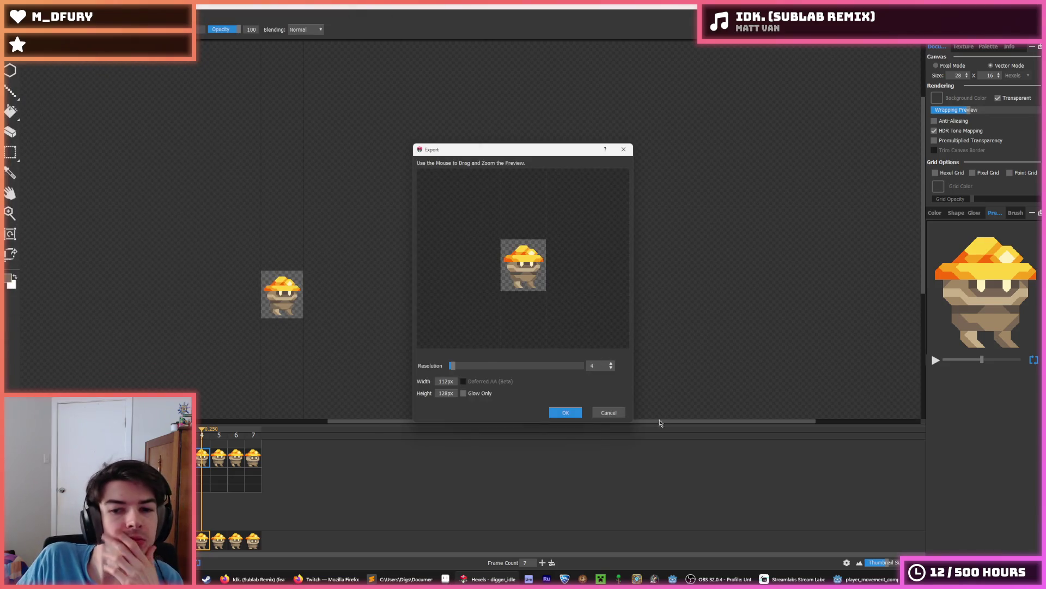
{"action": "left_click", "coordinate": [566, 413]}
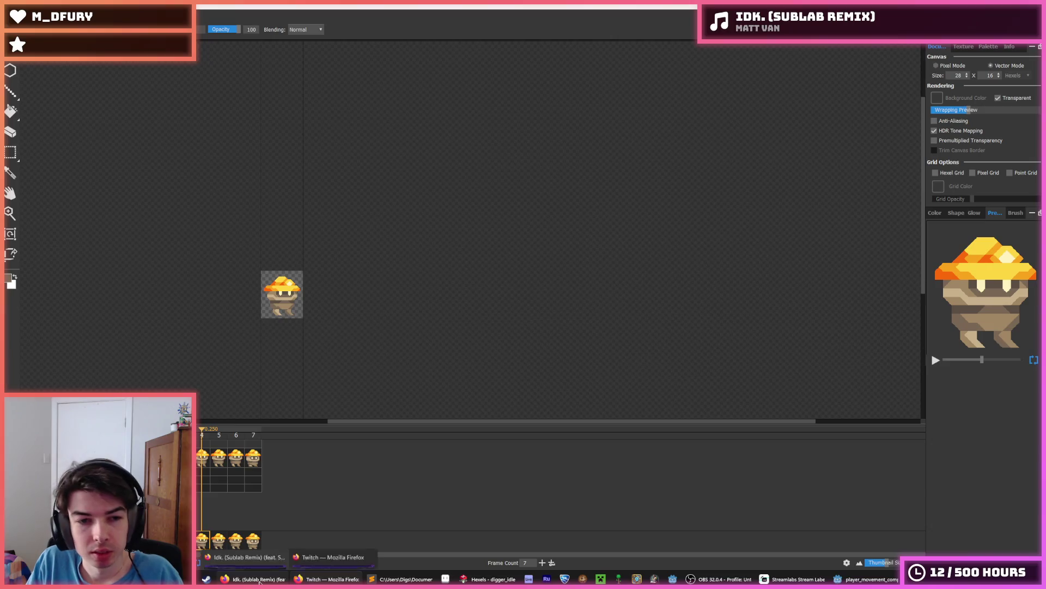
Jump to frame 7 of the animation, then switch to the Godot editor.
{"action": "scroll", "coordinate": [268, 316], "scroll_direction": "up", "scroll_amount": 3}
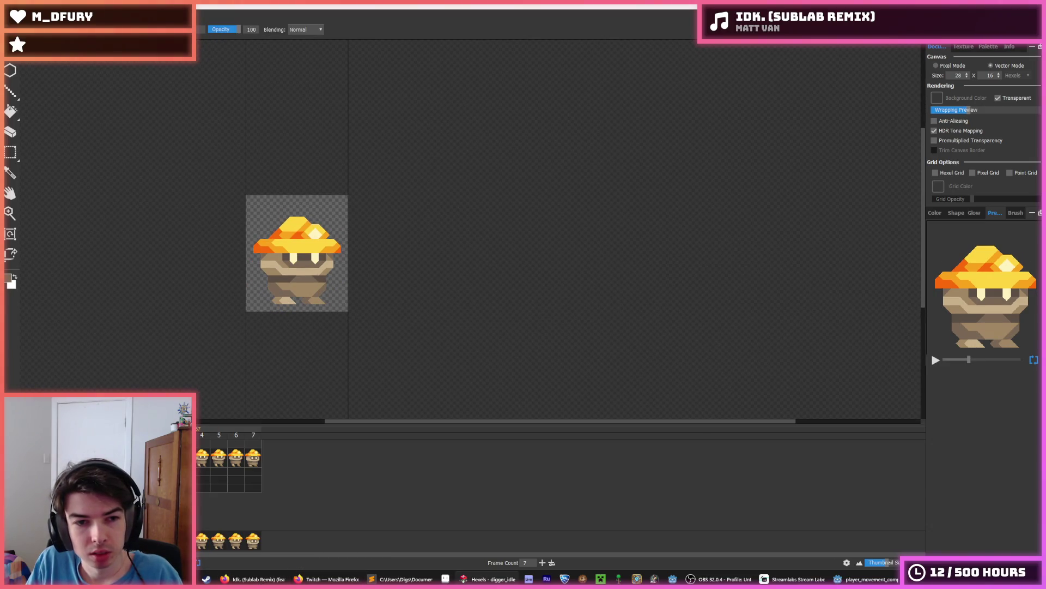
{"action": "left_click", "coordinate": [236, 459]}
{"action": "left_click", "coordinate": [256, 461]}
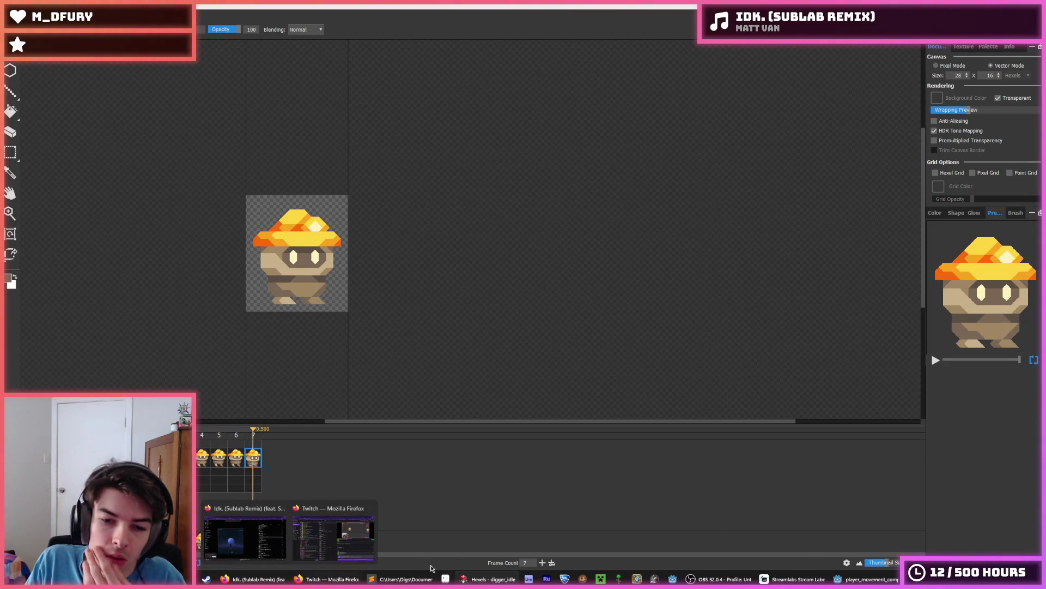
{"action": "left_click", "coordinate": [861, 580]}
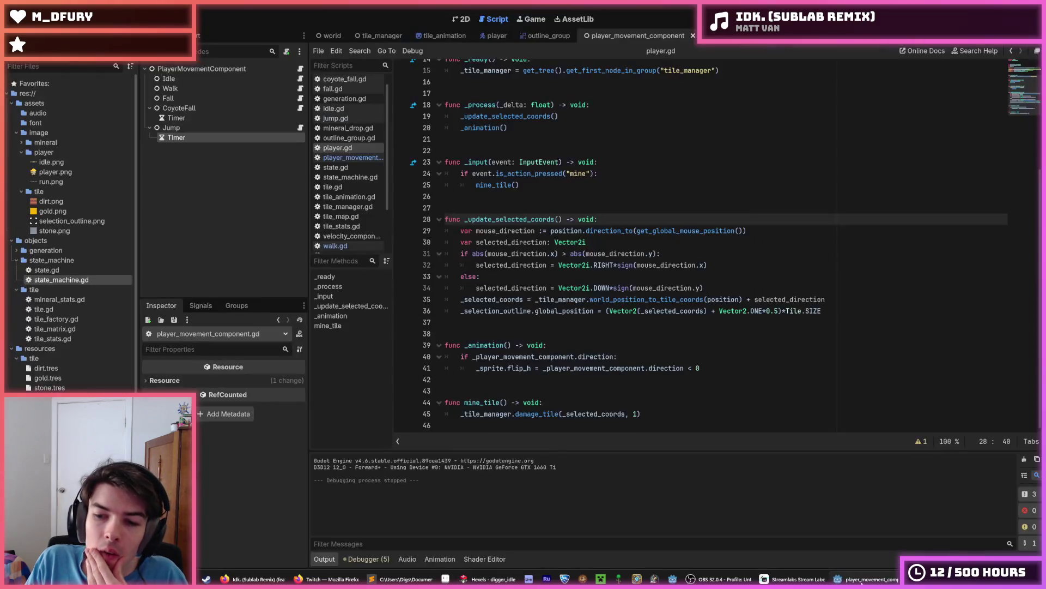
Move the hours-counter terminal aside, look over lines 27–30 of the script, and open the player scene.
{"action": "left_click", "coordinate": [785, 390]}
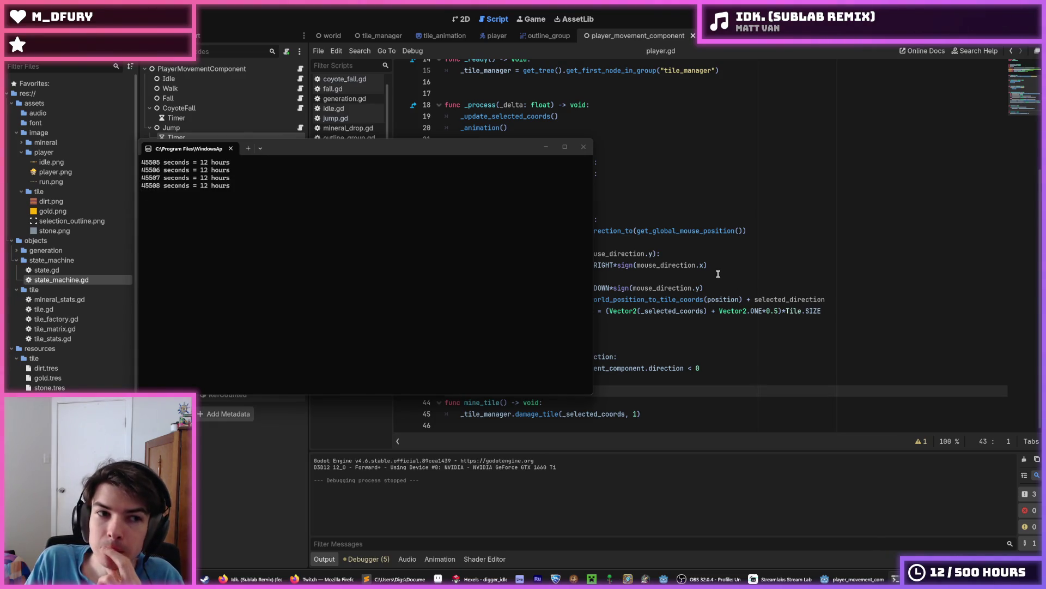
{"action": "left_click", "coordinate": [718, 274]}
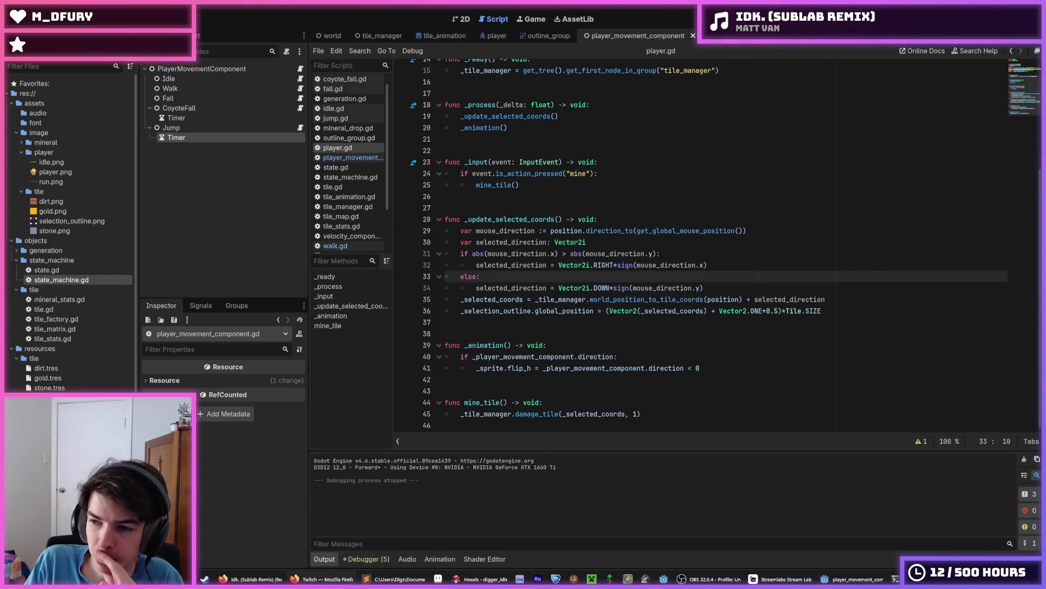
{"action": "key", "text": "alt+Tab"}
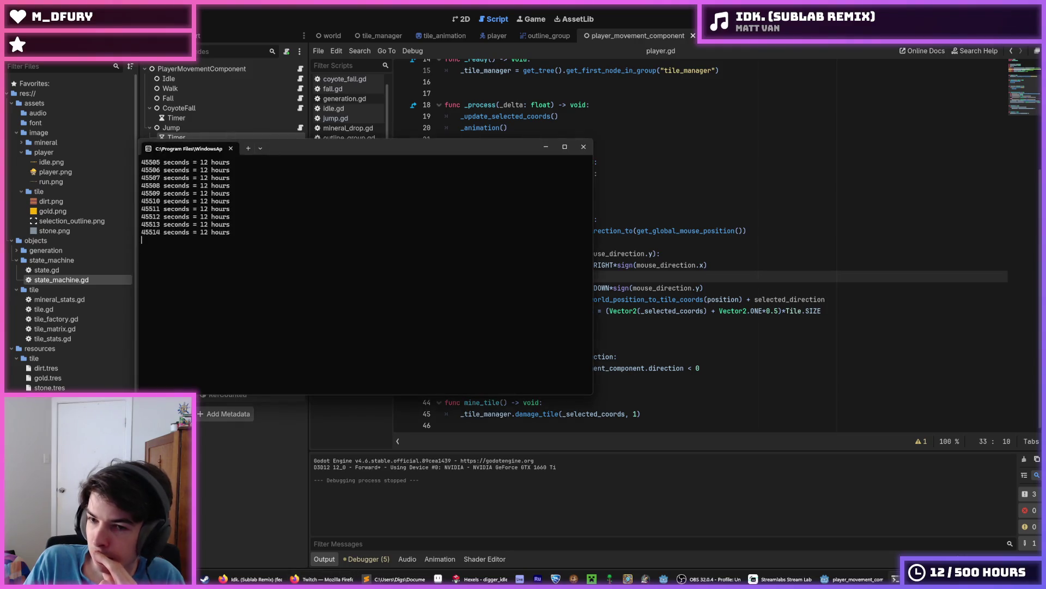
{"action": "left_click_drag", "start_coordinate": [413, 156], "coordinate": [1045, 180]}
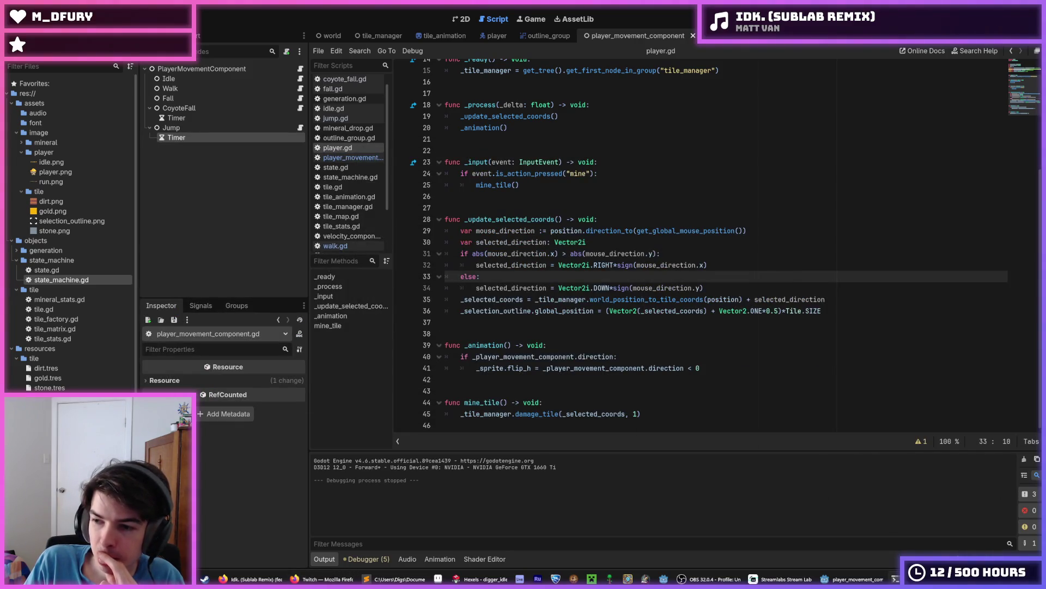
{"action": "left_click", "coordinate": [699, 210]}
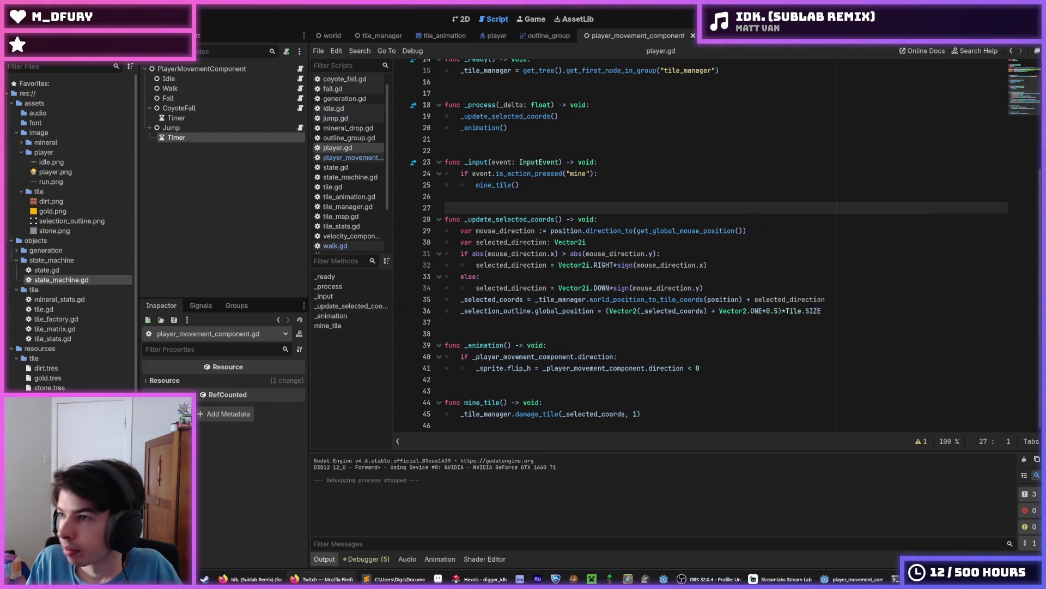
{"action": "left_click", "coordinate": [743, 242]}
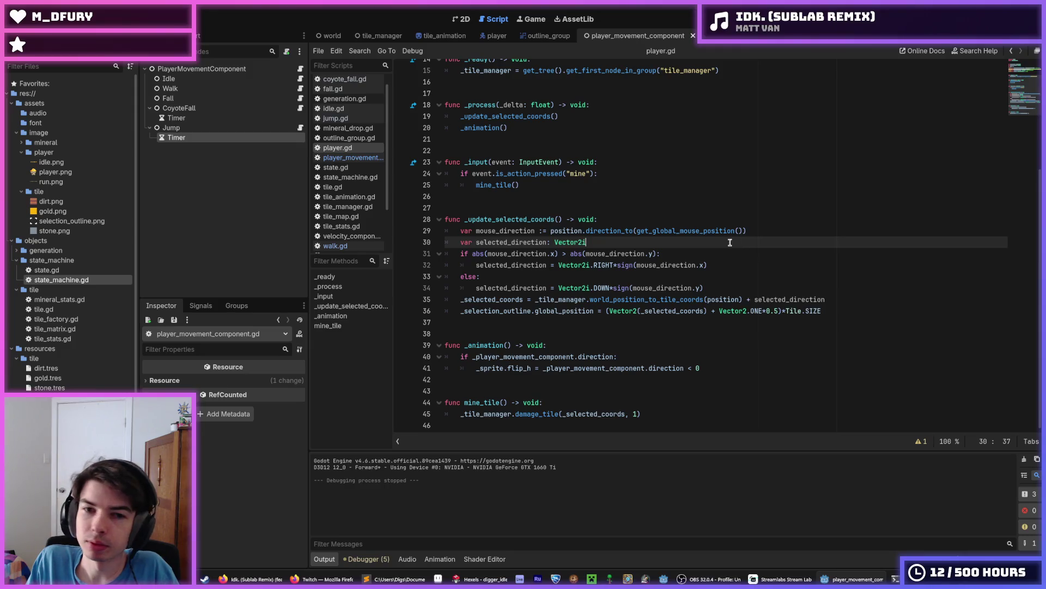
{"action": "left_click", "coordinate": [777, 230]}
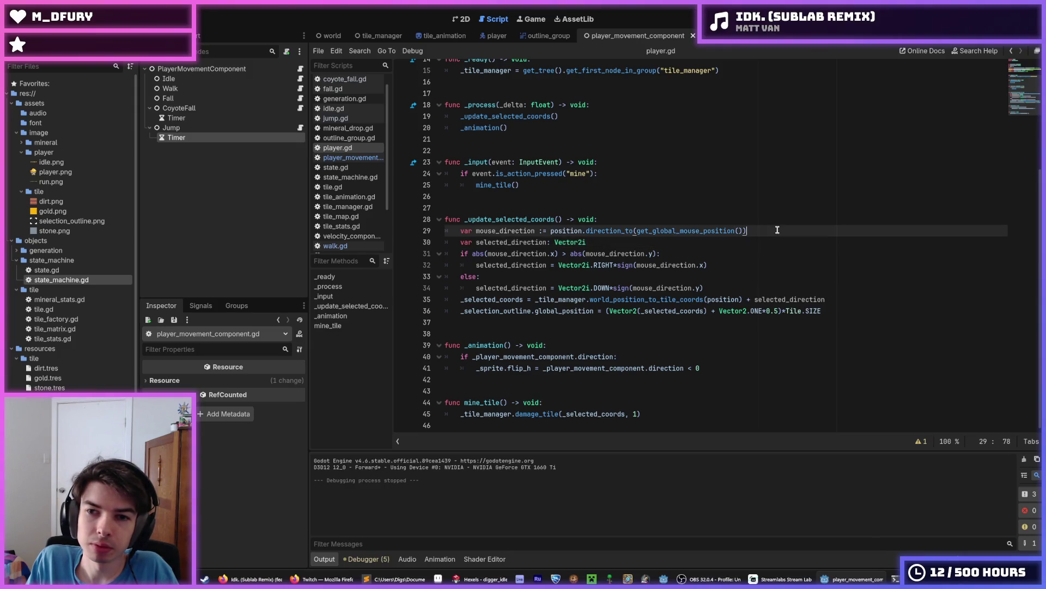
{"action": "left_click", "coordinate": [649, 220]}
{"action": "left_click", "coordinate": [607, 242]}
{"action": "left_click", "coordinate": [614, 221]}
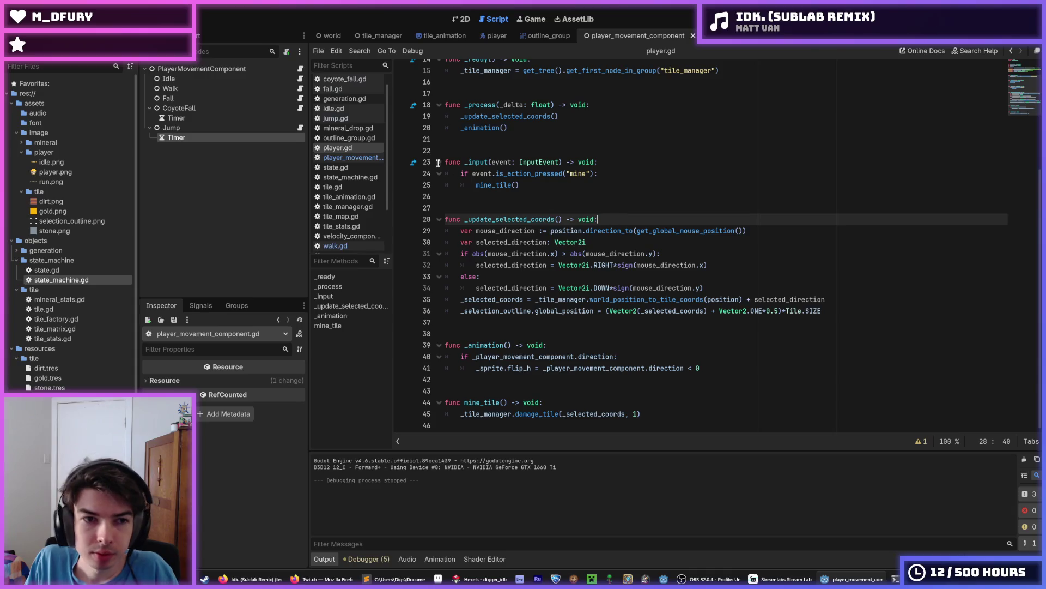
{"action": "left_click", "coordinate": [489, 36]}
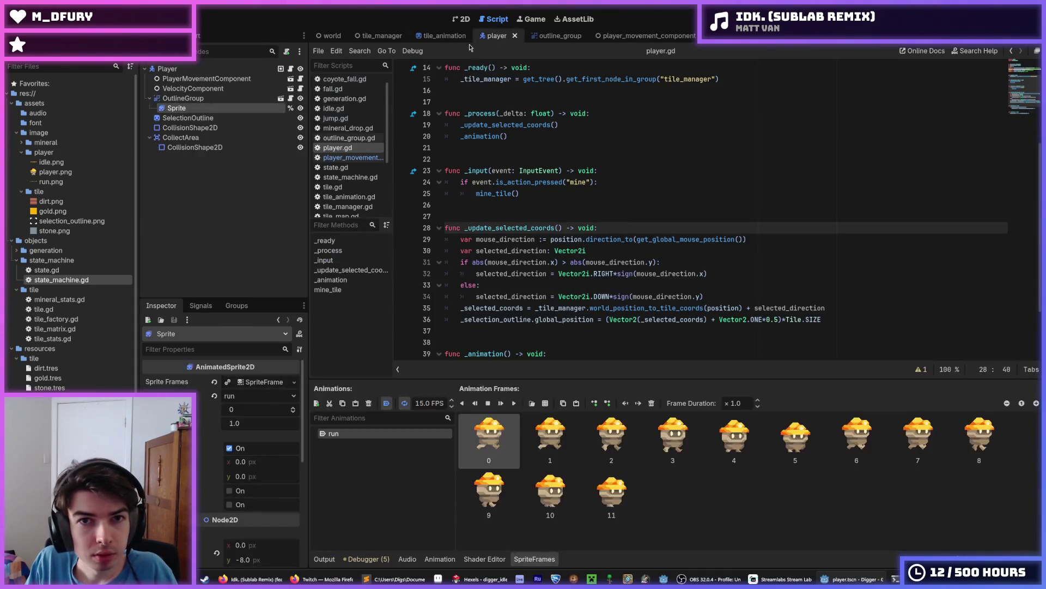
In the 2D view, add a new animation named idle set to autoplay on load.
{"action": "left_click", "coordinate": [461, 19]}
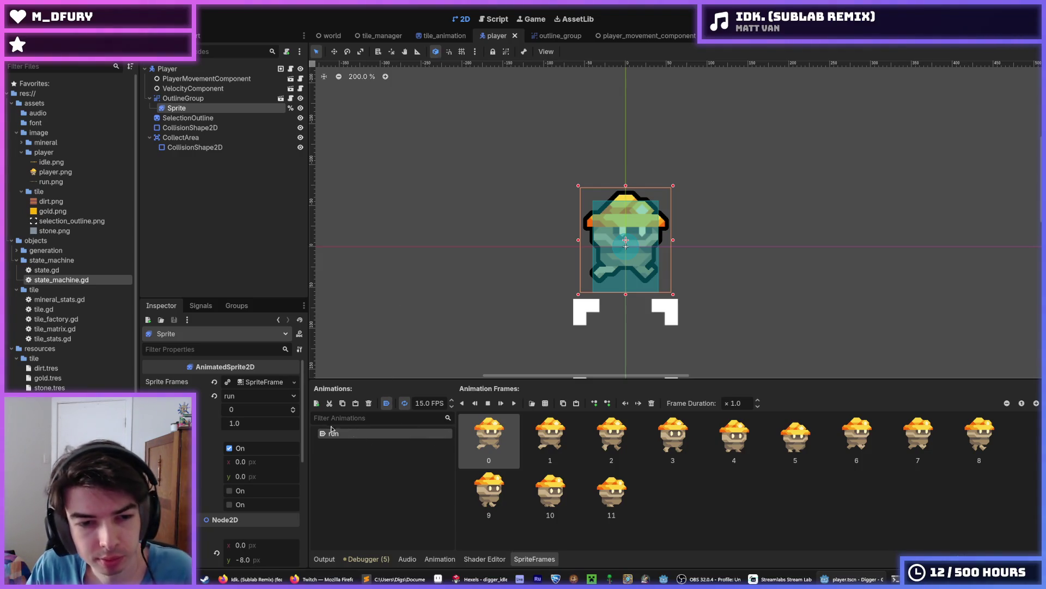
{"action": "left_click", "coordinate": [316, 402]}
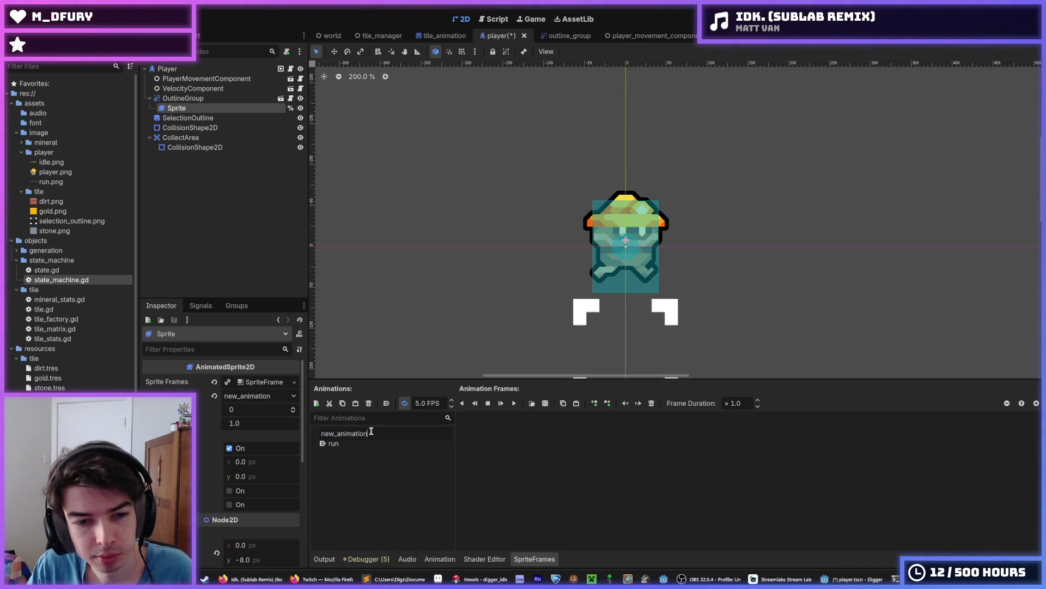
{"action": "type", "text": "idle"}
{"action": "key", "text": "Return"}
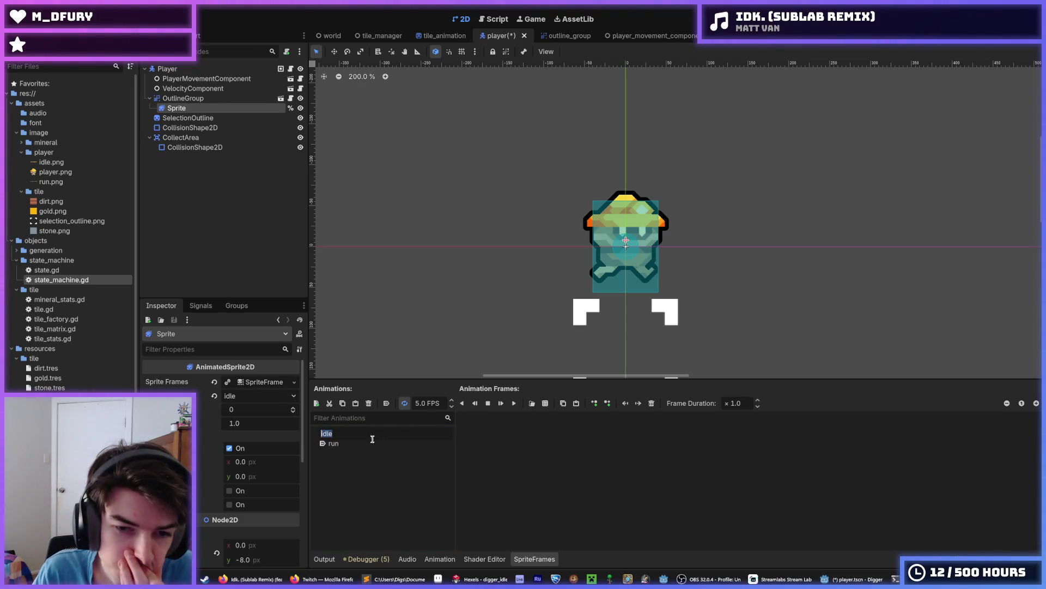
{"action": "double_click", "coordinate": [346, 435]}
{"action": "key", "text": "Escape"}
{"action": "left_click", "coordinate": [386, 403]}
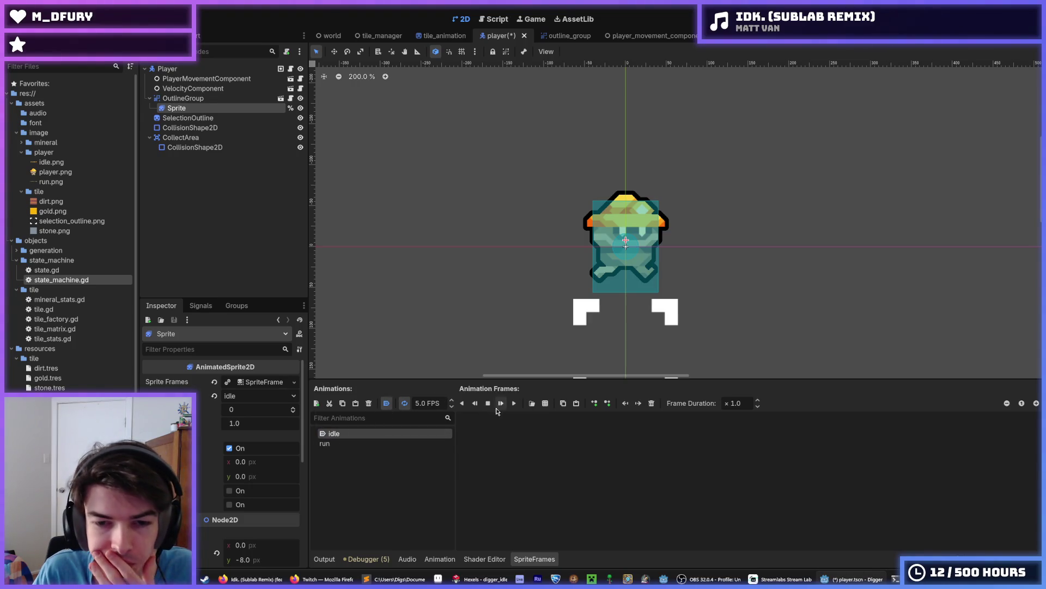
Glance at the run frames, return to idle, and start adding frames from a sprite sheet.
{"action": "left_click", "coordinate": [358, 443]}
{"action": "left_click", "coordinate": [355, 434]}
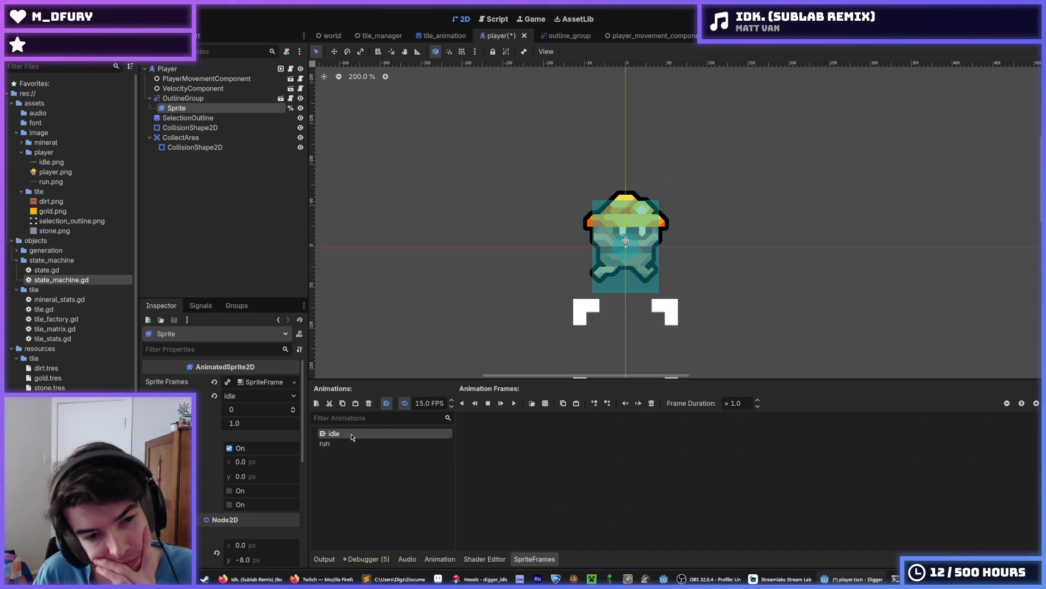
{"action": "left_click", "coordinate": [545, 404]}
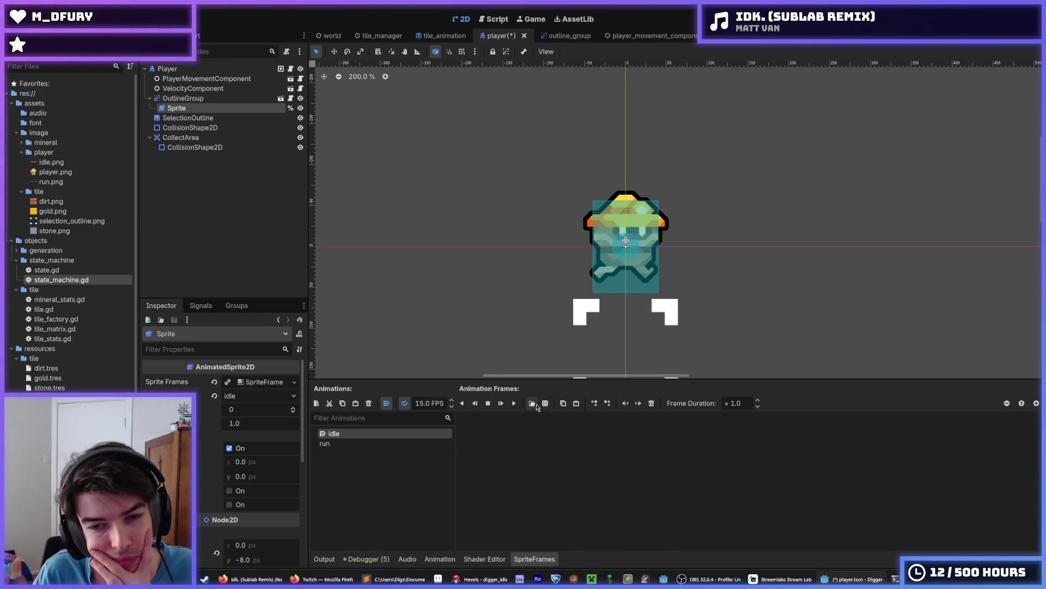
{"action": "left_click", "coordinate": [546, 404]}
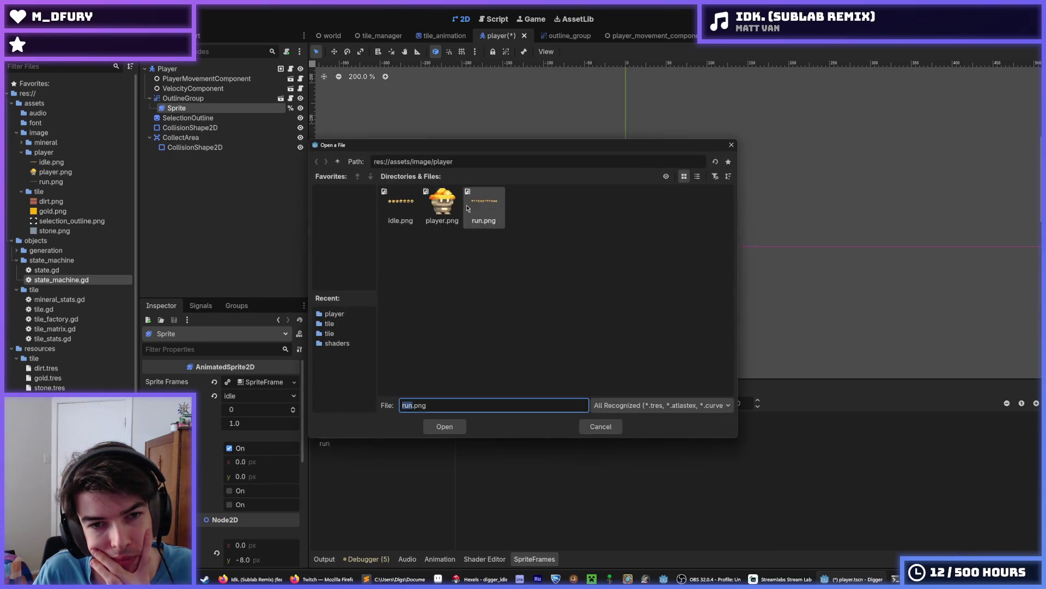
Open idle.png and slice it into 7 columns by 1 row.
{"action": "double_click", "coordinate": [398, 206]}
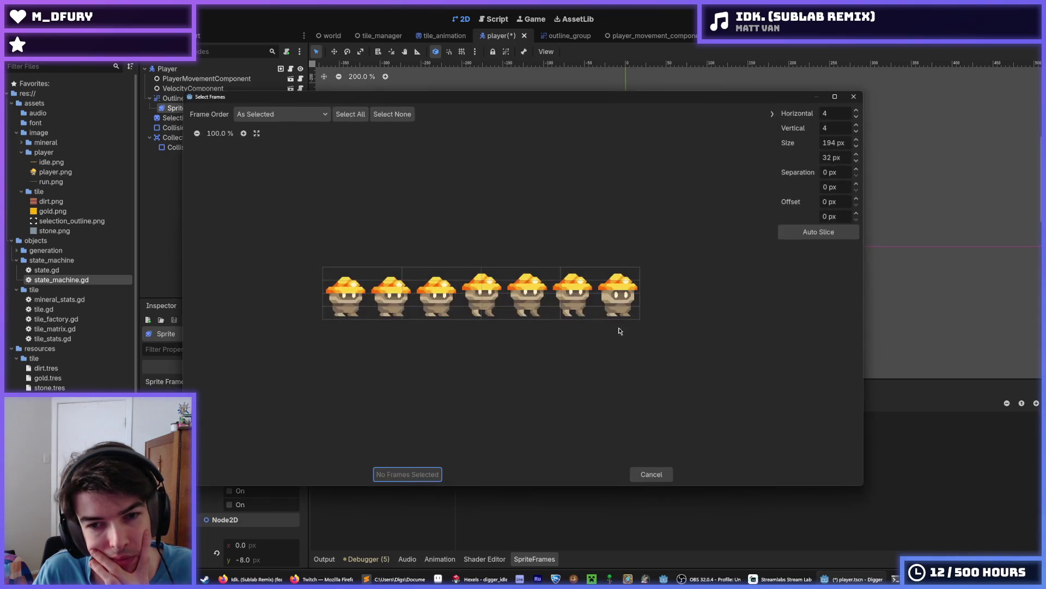
{"action": "left_click", "coordinate": [824, 112]}
{"action": "type", "text": "8"}
{"action": "left_click", "coordinate": [829, 130]}
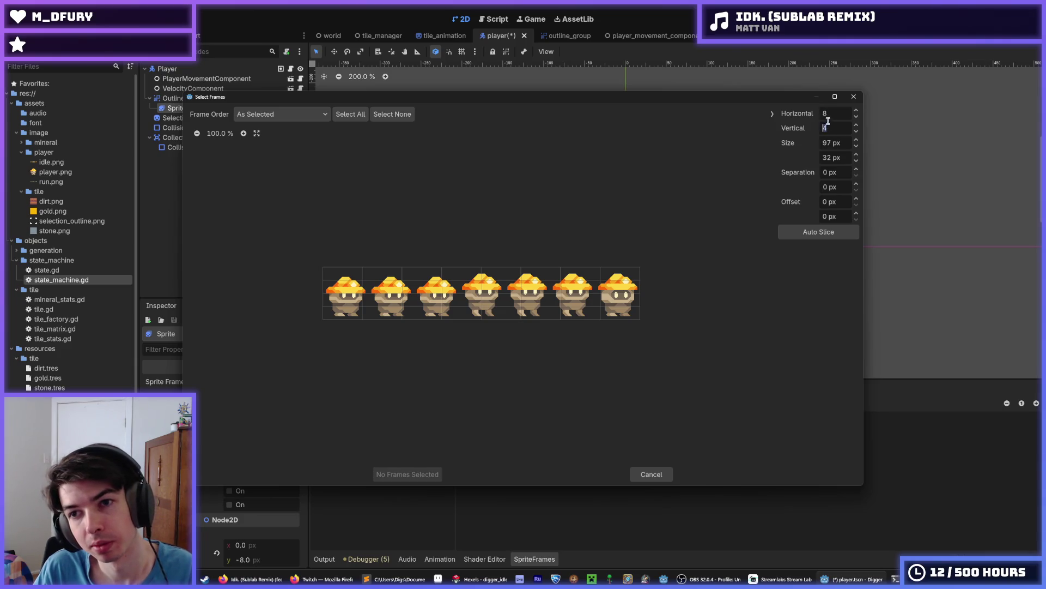
{"action": "type", "text": "1"}
{"action": "left_click", "coordinate": [831, 115]}
{"action": "type", "text": "7"}
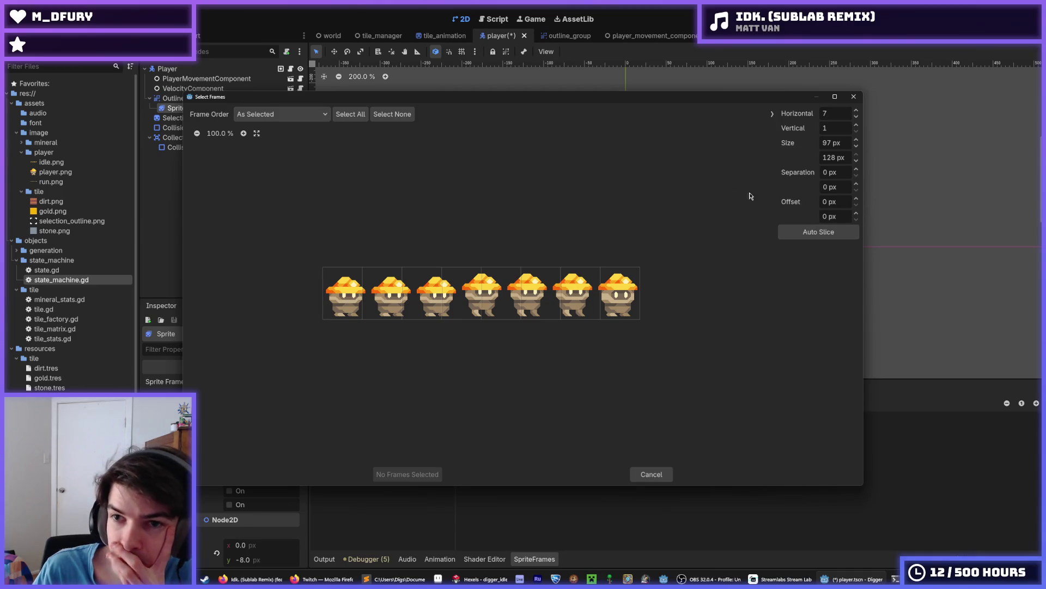
{"action": "left_click_drag", "start_coordinate": [345, 305], "coordinate": [640, 308]}
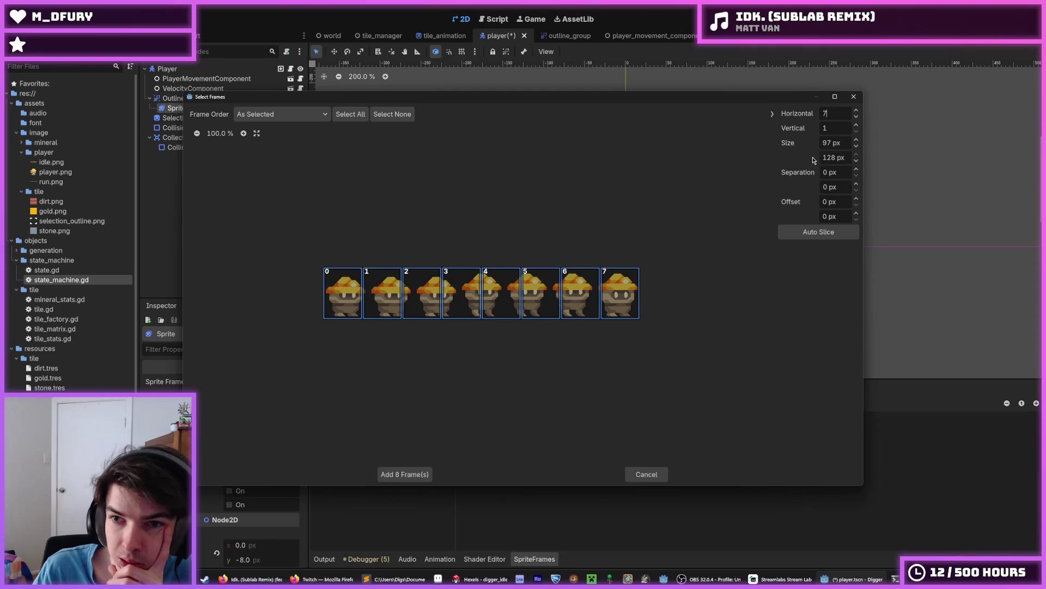
Re-enter 7 columns, select all seven frames, and add them to the idle animation.
{"action": "key", "text": "BackSpace"}
{"action": "type", "text": "6"}
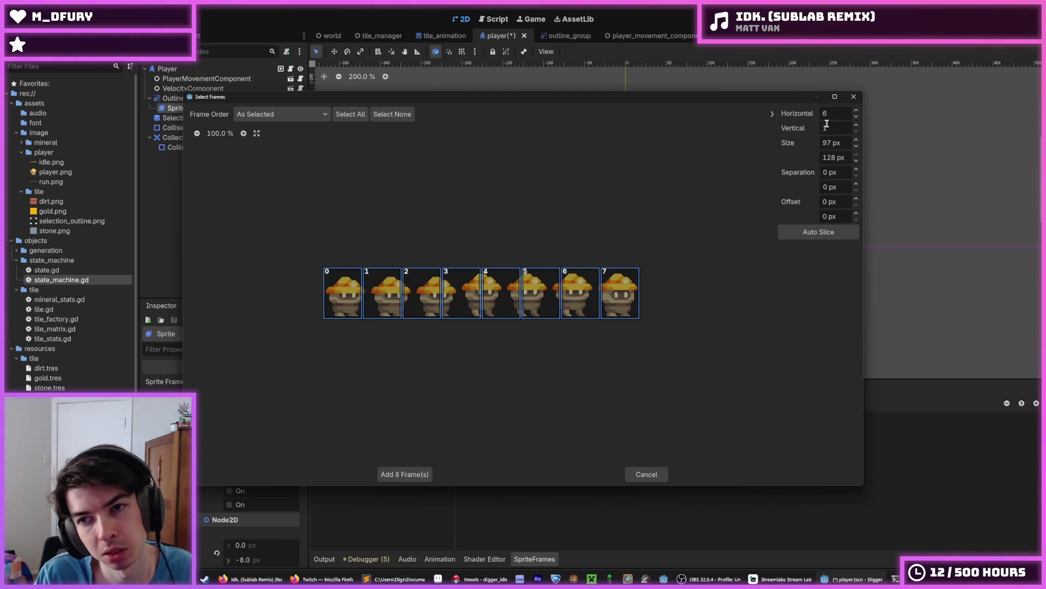
{"action": "left_click_drag", "start_coordinate": [654, 297], "coordinate": [288, 299]}
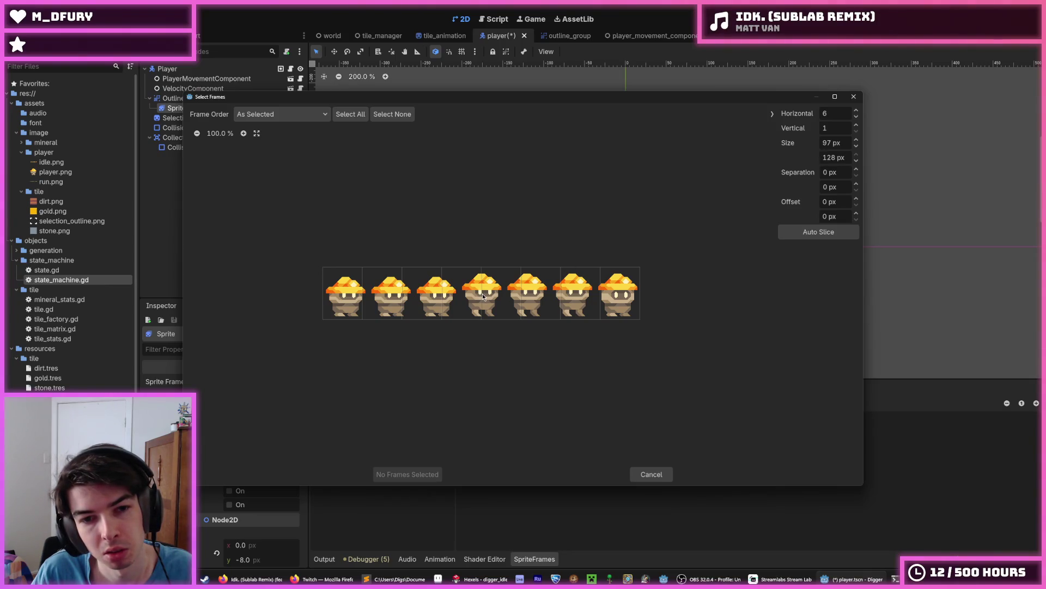
{"action": "left_click_drag", "start_coordinate": [832, 114], "coordinate": [801, 112]}
{"action": "type", "text": "7"}
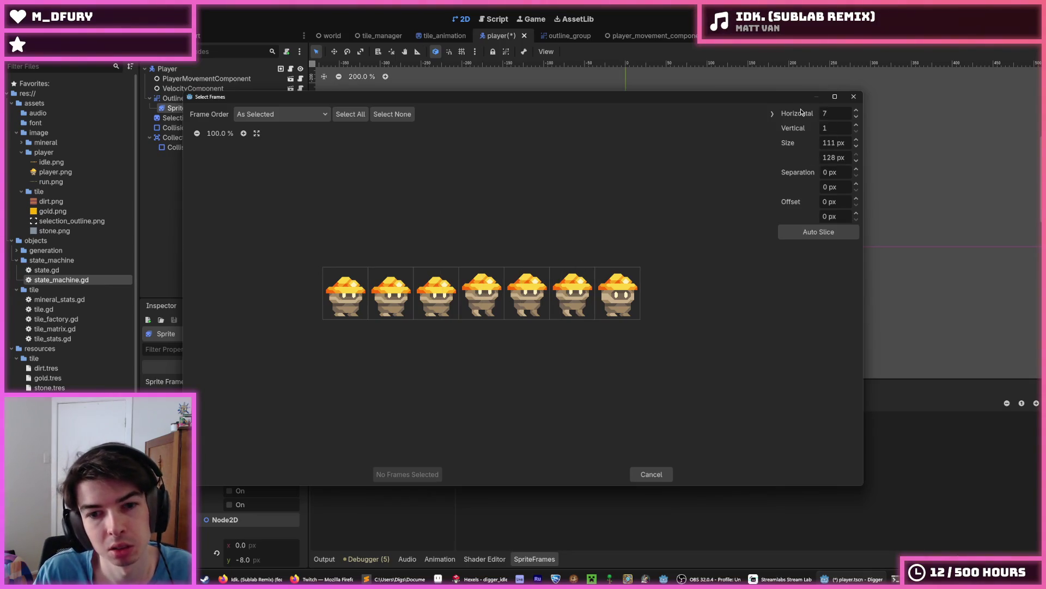
{"action": "left_click_drag", "start_coordinate": [327, 312], "coordinate": [709, 287]}
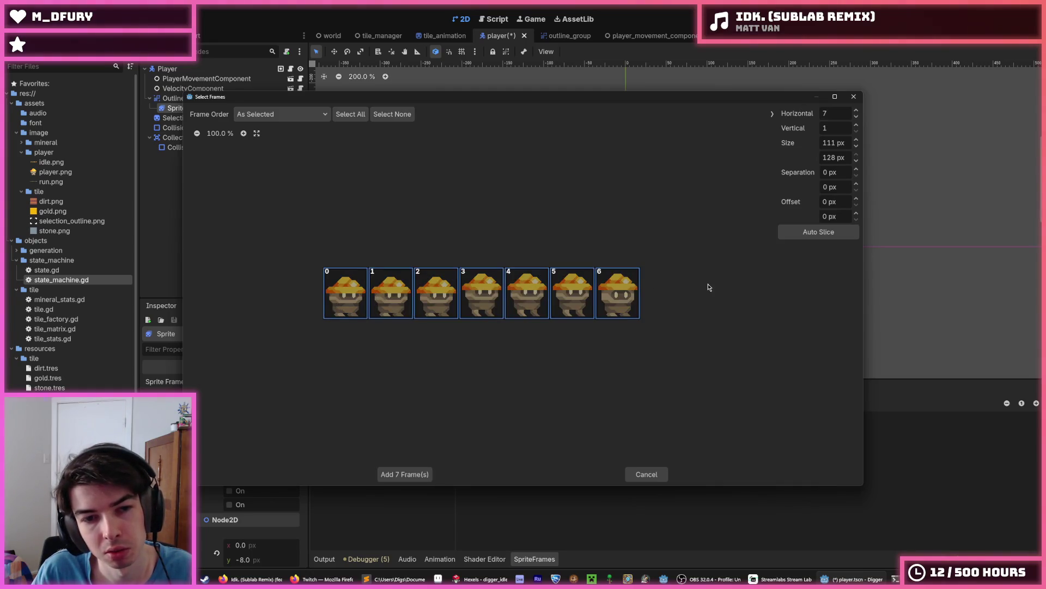
{"action": "left_click", "coordinate": [406, 474]}
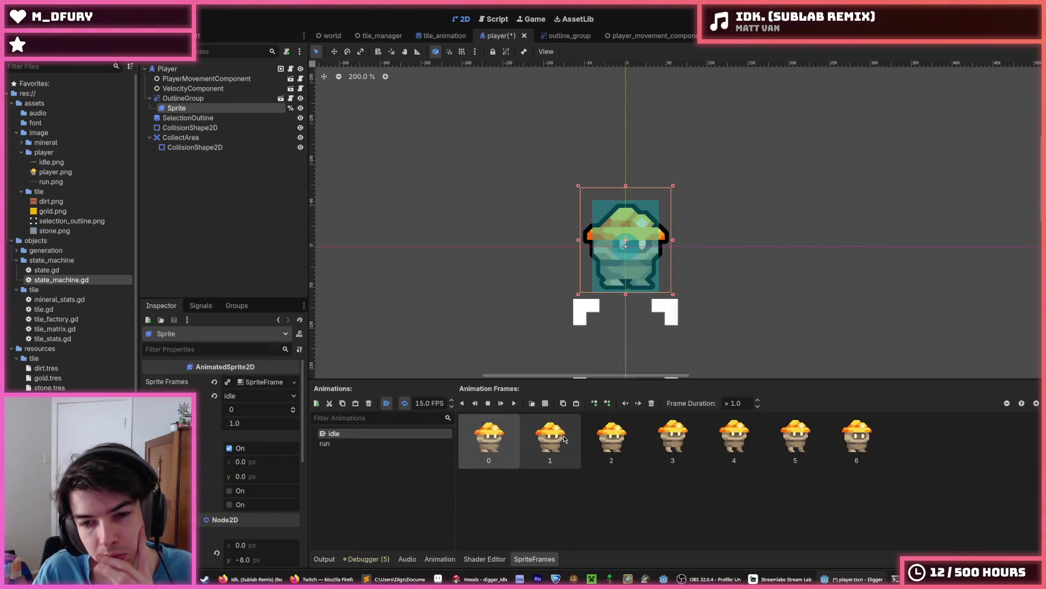
Preview the idle animation from frame 5, then run the project with F5.
{"action": "left_click", "coordinate": [792, 438]}
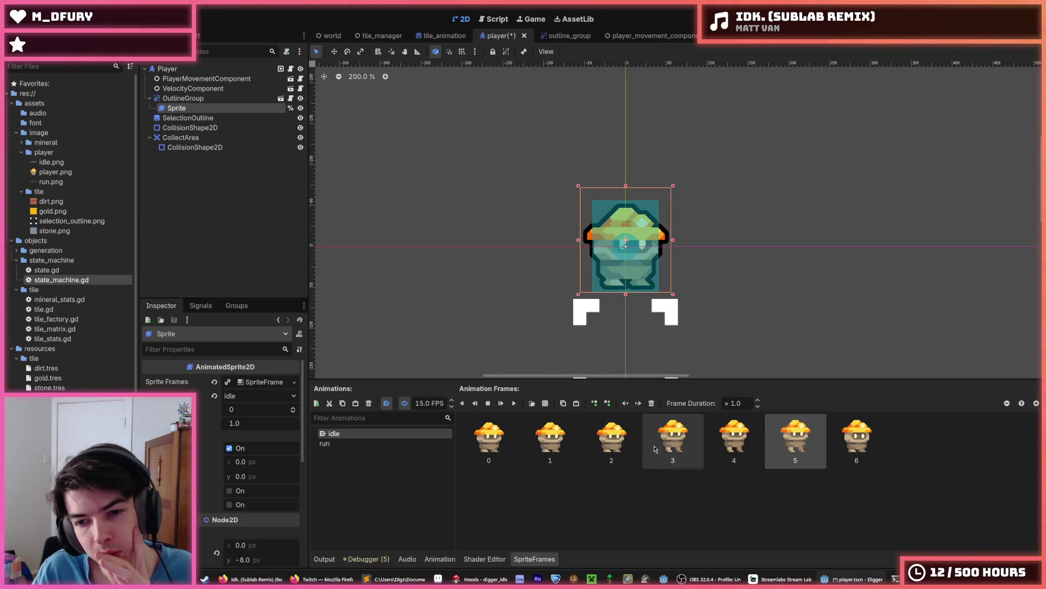
{"action": "left_click", "coordinate": [513, 404]}
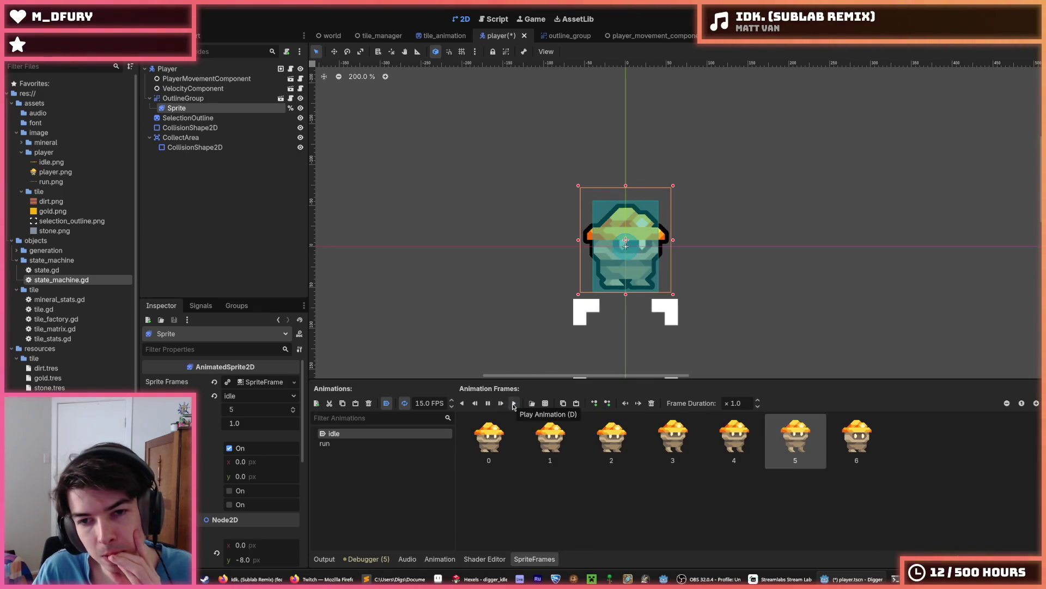
{"action": "key", "text": "F5"}
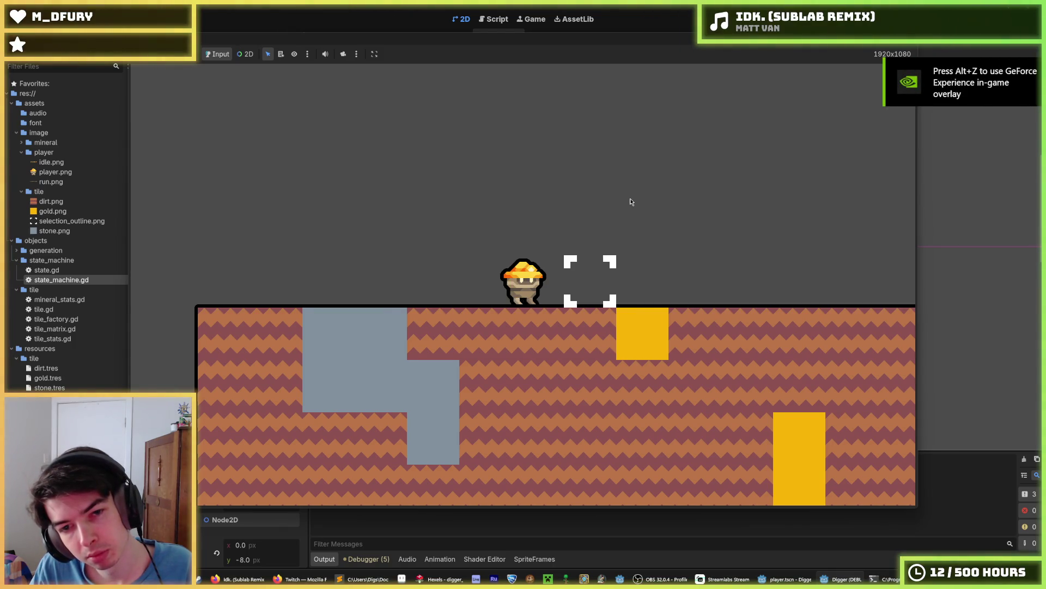
Walk the creature right and left with D and A, then stop the game with F8.
{"action": "key", "text": "d"}
{"action": "key", "text": "a"}
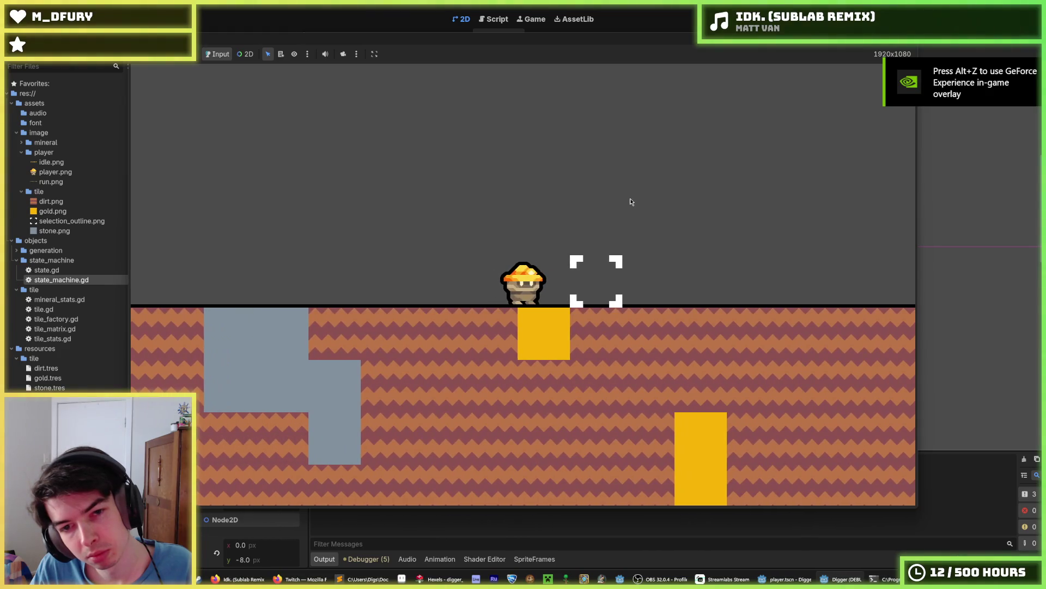
{"action": "key", "text": "a"}
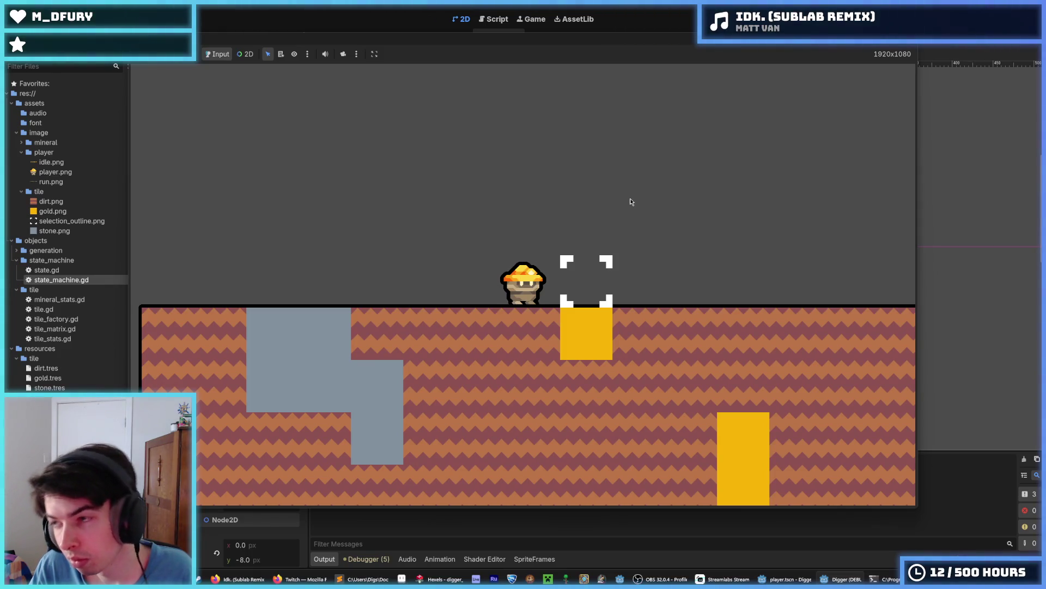
{"action": "key", "text": "F8"}
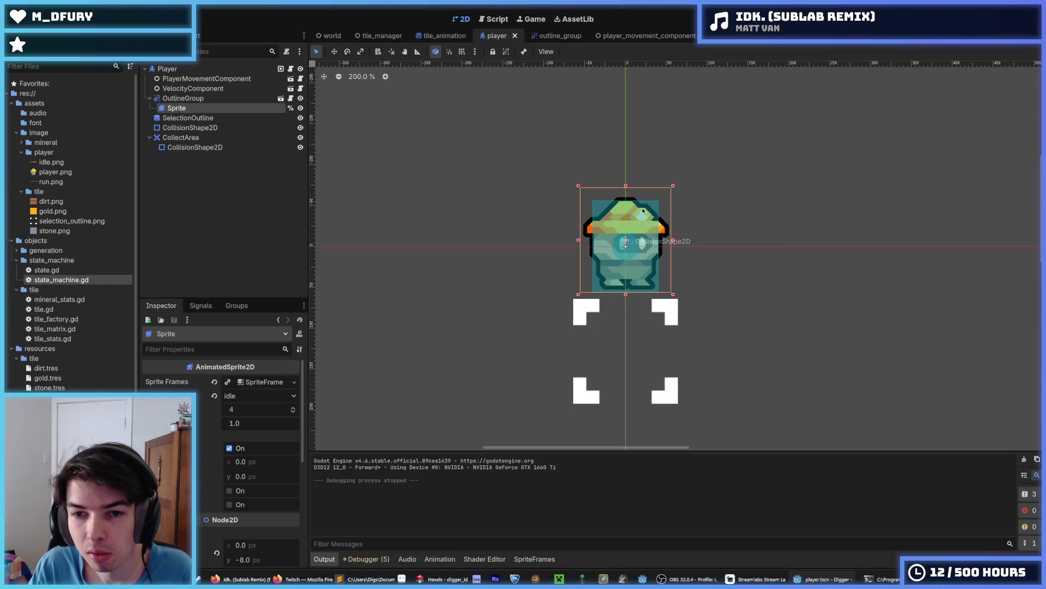
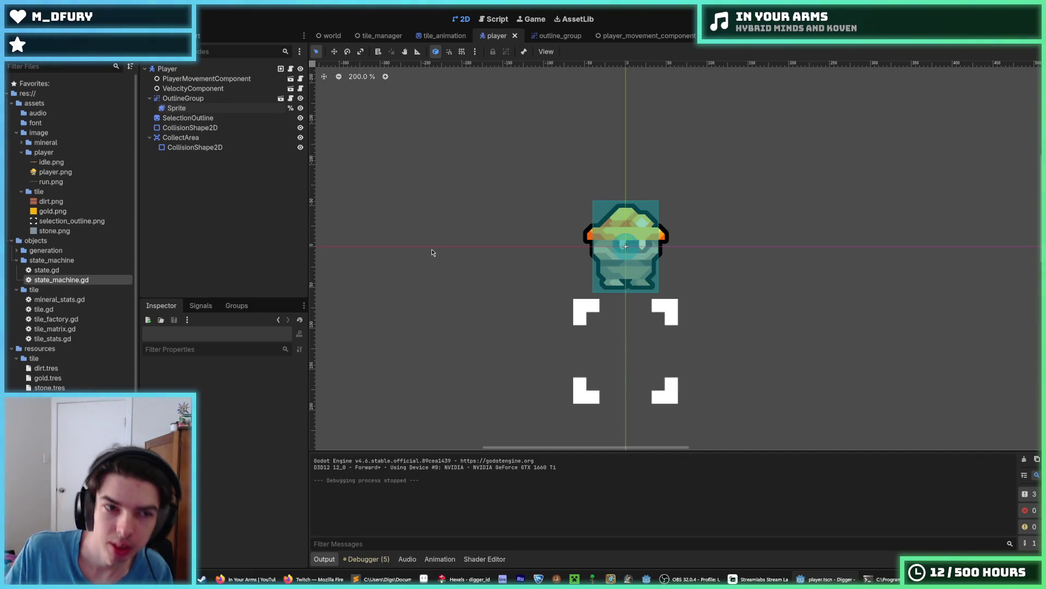
Open player.gd from the Player node and put the caret at the end of _animation's flip_h line.
{"action": "left_click", "coordinate": [290, 69]}
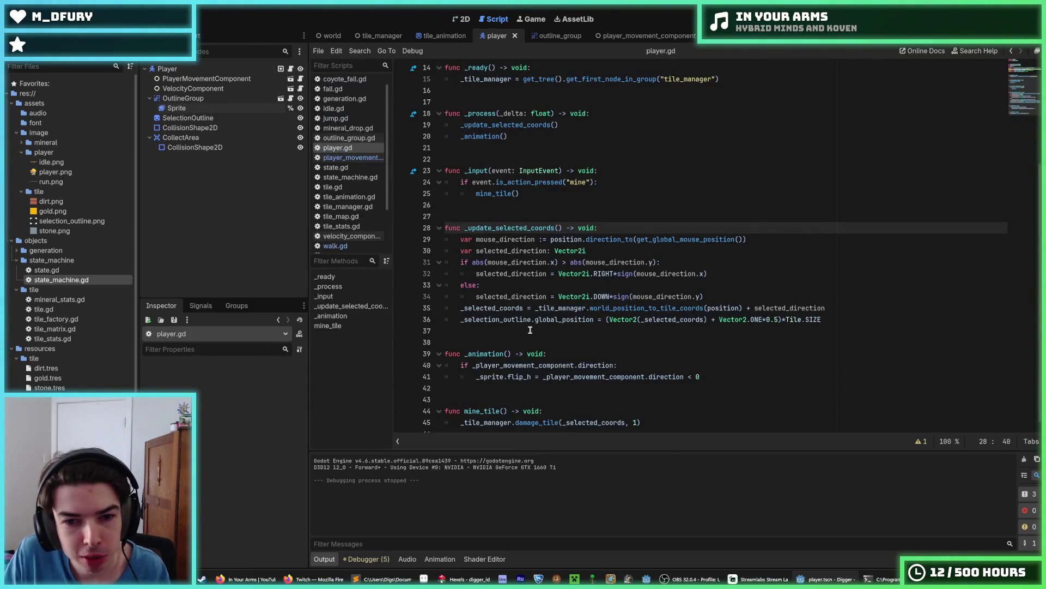
{"action": "scroll", "coordinate": [533, 340], "scroll_direction": "down", "scroll_amount": 1}
{"action": "left_click", "coordinate": [562, 343]}
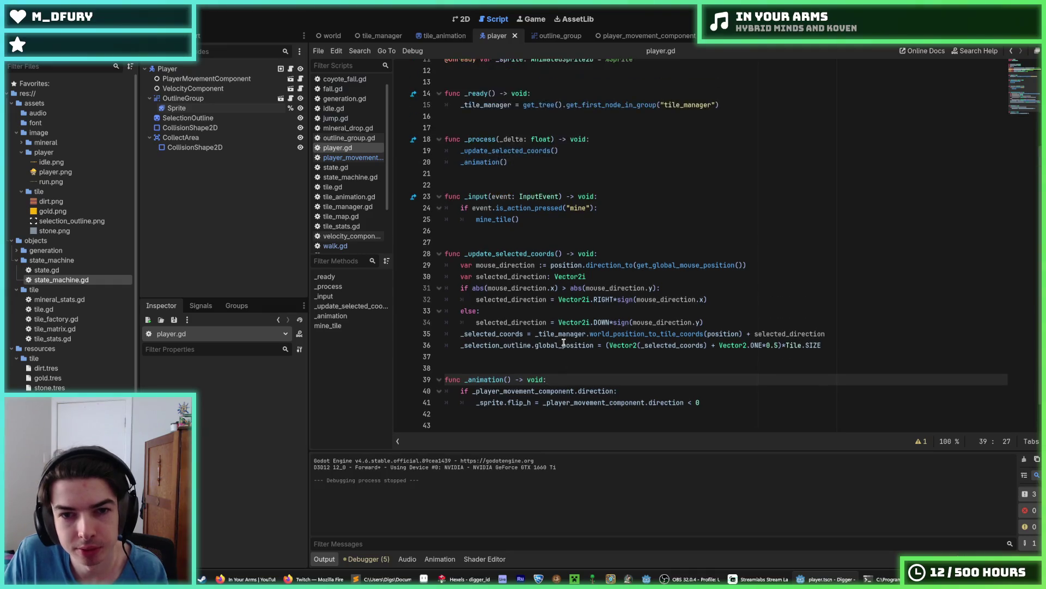
{"action": "left_click", "coordinate": [620, 357]}
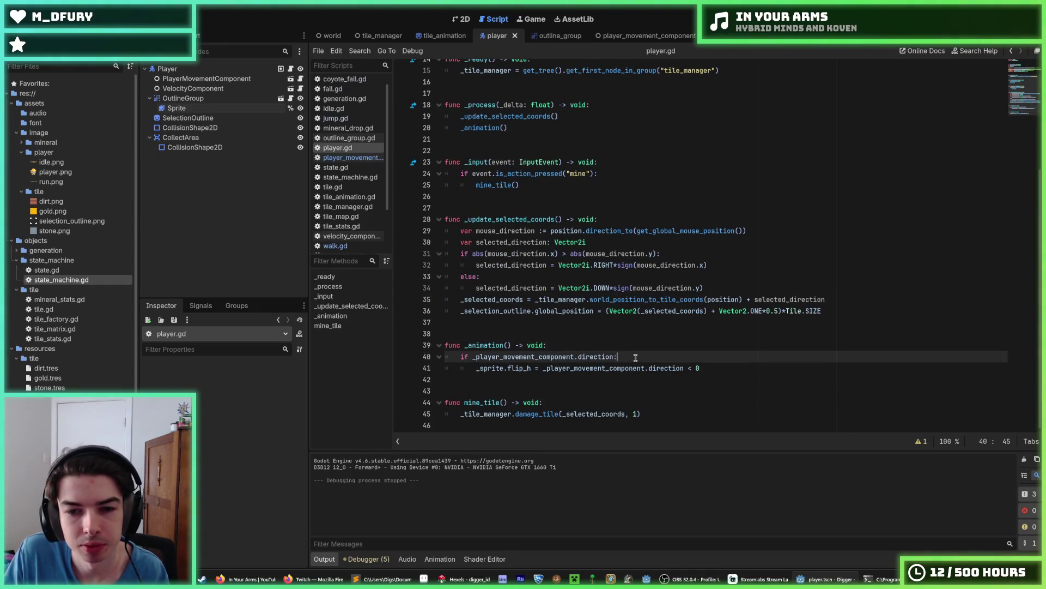
{"action": "left_click", "coordinate": [613, 346]}
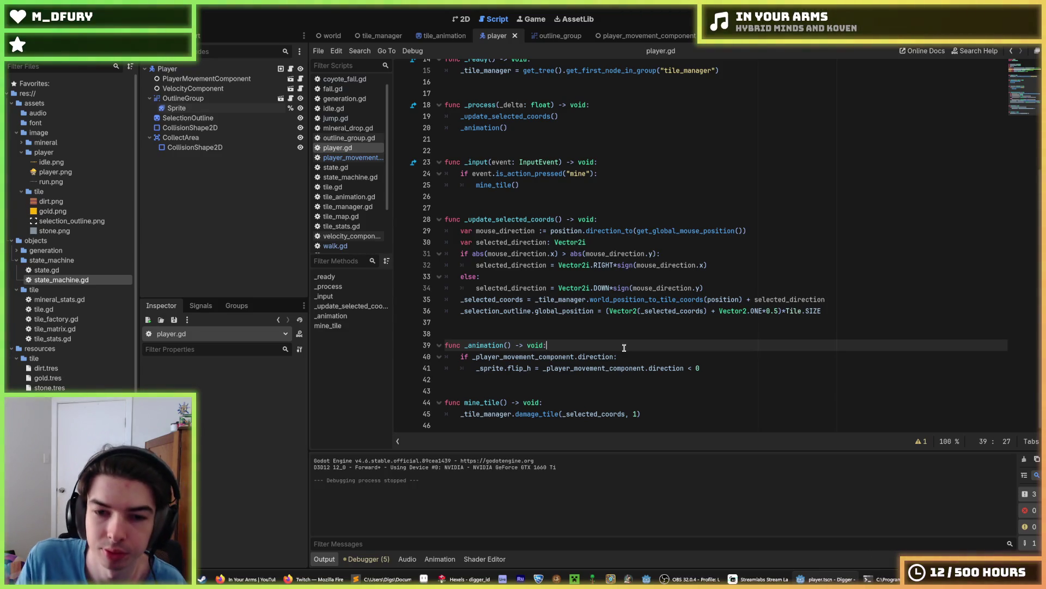
{"action": "left_click", "coordinate": [627, 356]}
{"action": "left_click", "coordinate": [734, 365]}
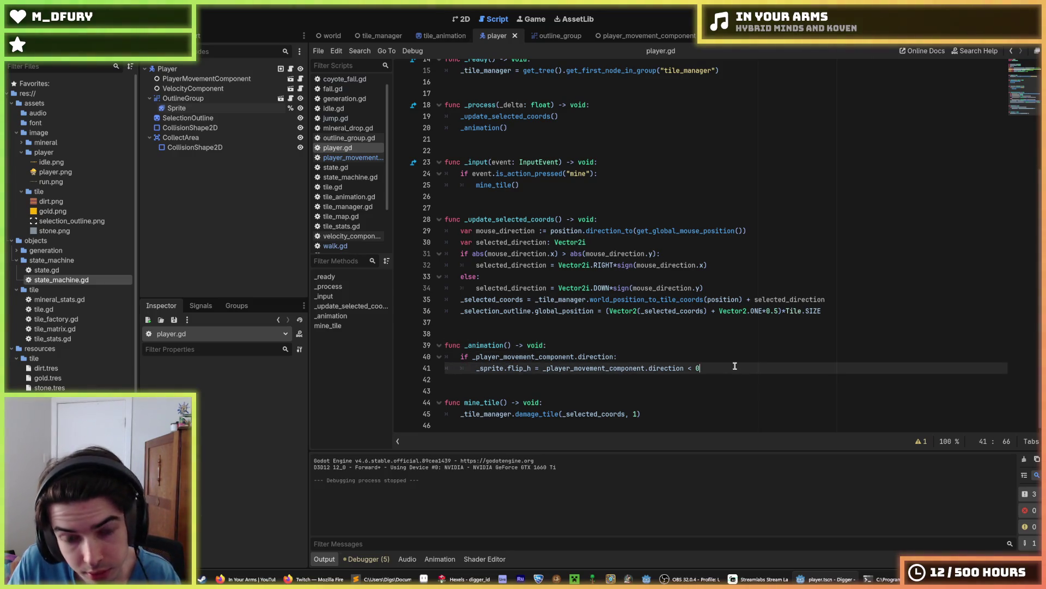
Add an else: branch that calls _sprite.play("idle").
{"action": "key", "text": "Return"}
{"action": "type", "text": "else:"}
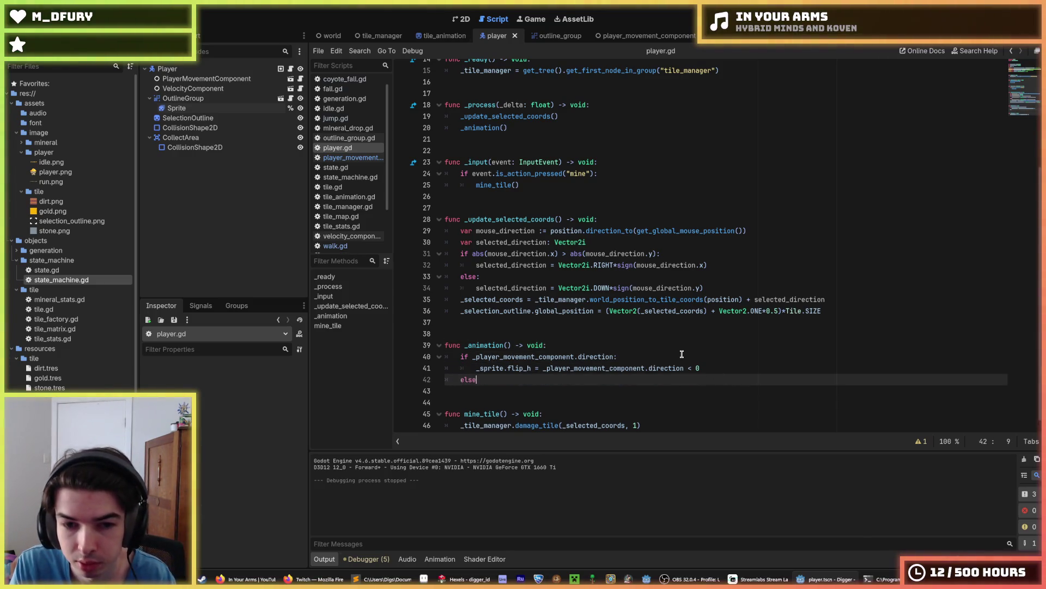
{"action": "key", "text": "Return"}
{"action": "left_click", "coordinate": [682, 354]}
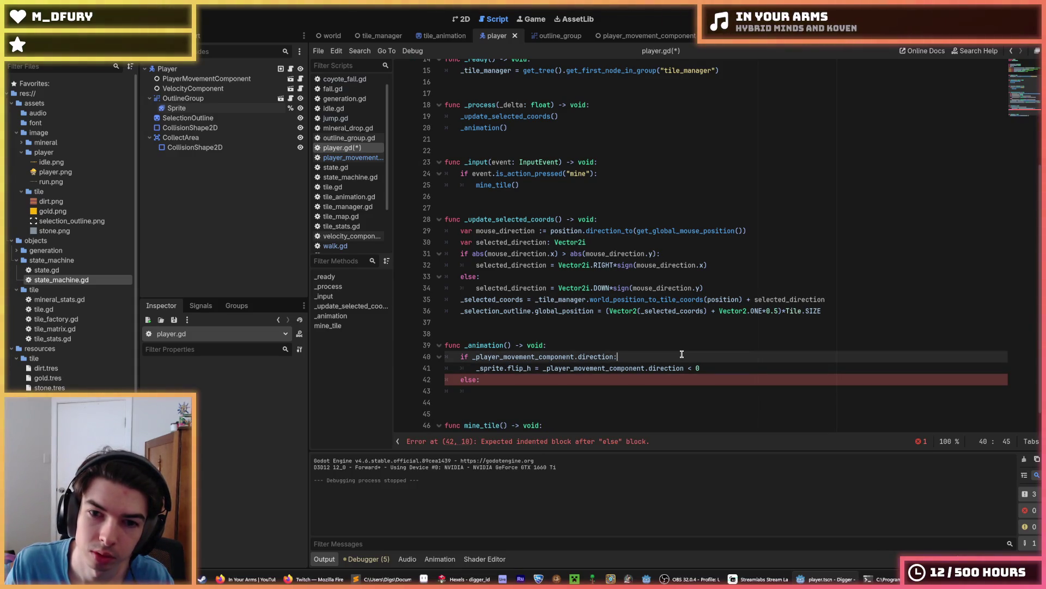
{"action": "scroll", "coordinate": [657, 337], "scroll_direction": "up", "scroll_amount": 5}
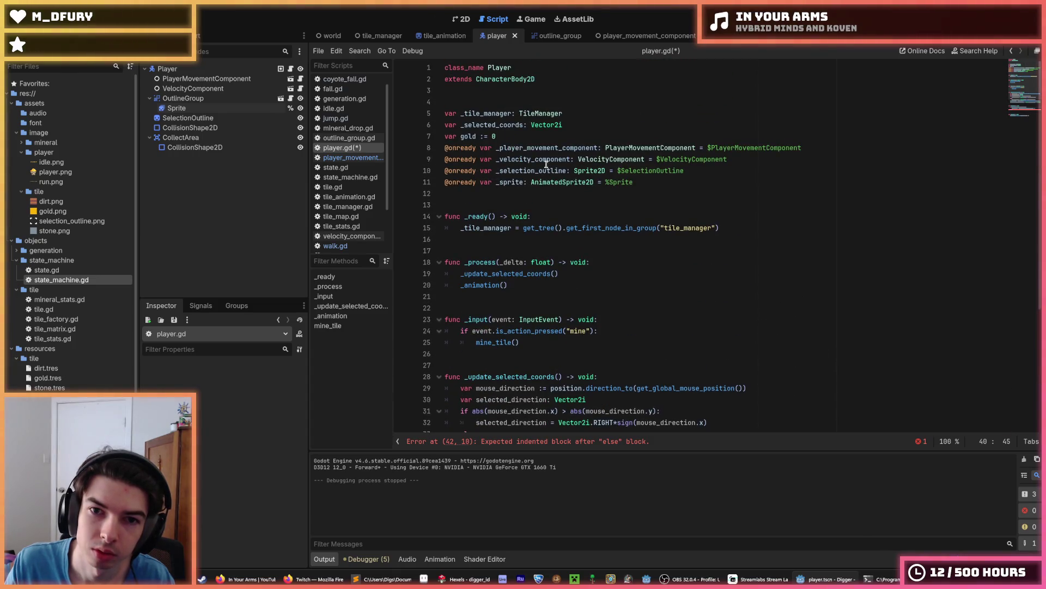
{"action": "double_click", "coordinate": [512, 182]}
{"action": "key", "text": "ctrl+c"}
{"action": "scroll", "coordinate": [540, 354], "scroll_direction": "down", "scroll_amount": 5}
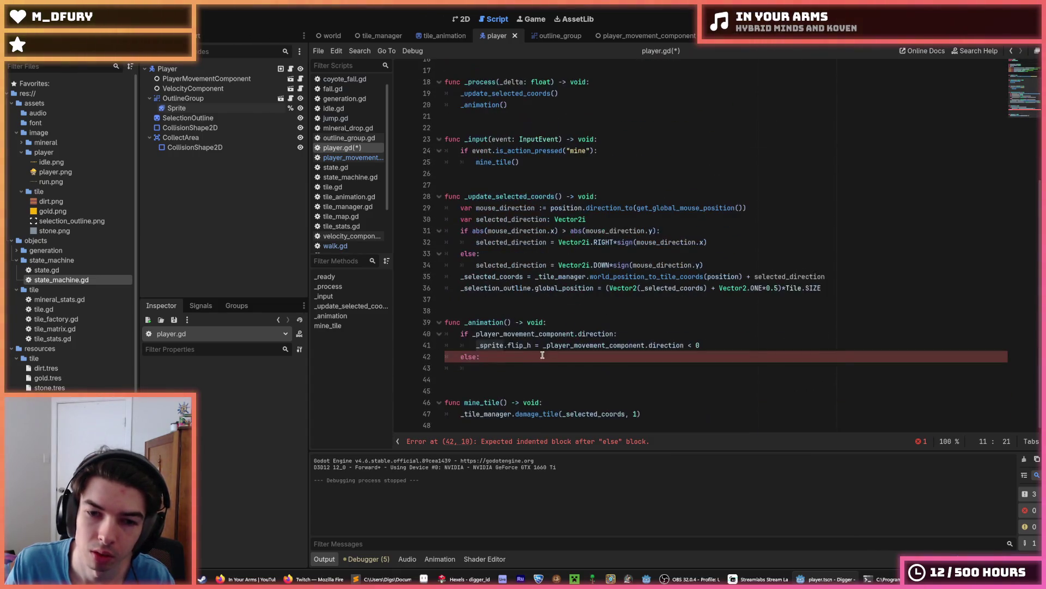
{"action": "left_click", "coordinate": [516, 365]}
{"action": "key", "text": "ctrl+v"}
{"action": "type", "text": "play"}
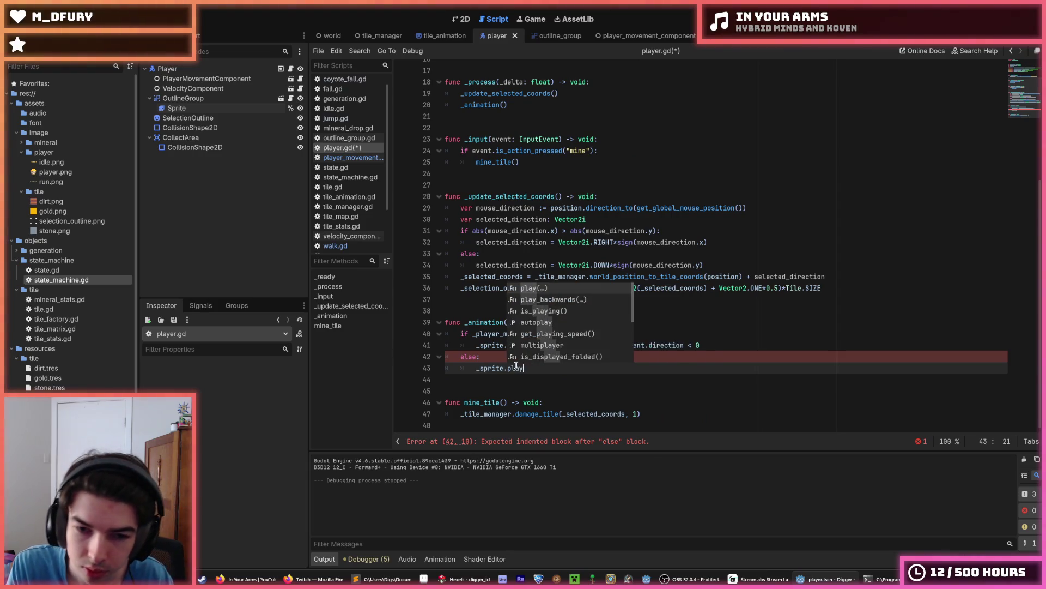
{"action": "key", "text": "Return"}
{"action": "type", "text": "\"idle"}
{"action": "key", "text": "Right"}
{"action": "key", "text": "Right"}
Duplicate the play line into the moving branch as _sprite.play("run").
{"action": "key", "text": "ctrl+alt+Down"}
{"action": "key", "text": "alt+Up"}
{"action": "key", "text": "alt+Up"}
{"action": "key", "text": "alt+Up"}
{"action": "key", "text": "alt+Down"}
{"action": "key", "text": "Left"}
{"action": "key", "text": "BackSpace"}
{"action": "key", "text": "BackSpace"}
{"action": "key", "text": "BackSpace"}
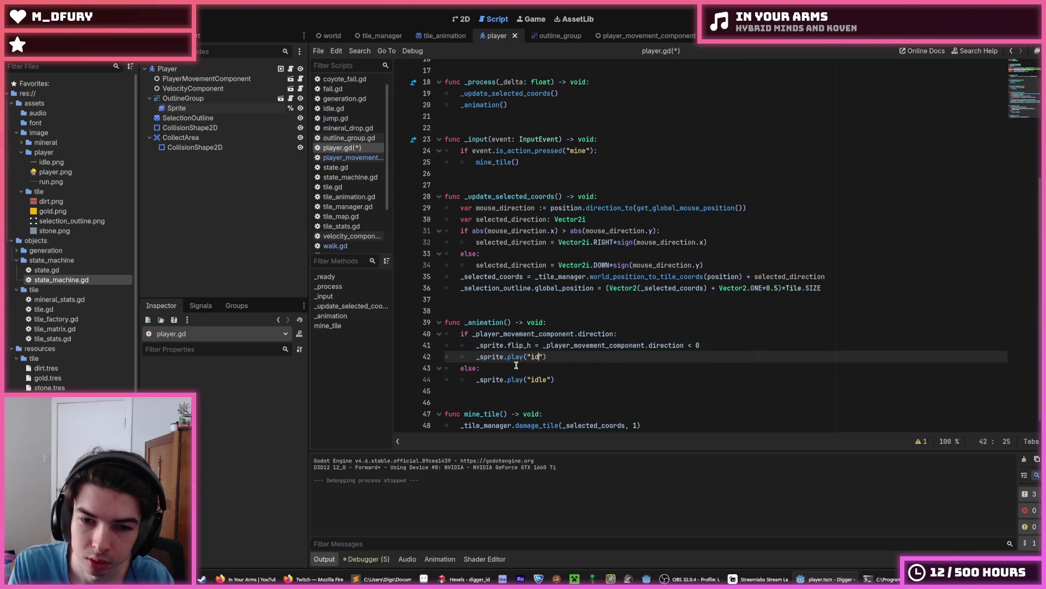
{"action": "type", "text": "run"}
Save player.gd and run the game with F5 to test the animations.
{"action": "key", "text": "ctrl+s"}
{"action": "left_click", "coordinate": [636, 334]}
{"action": "key", "text": "ctrl+s"}
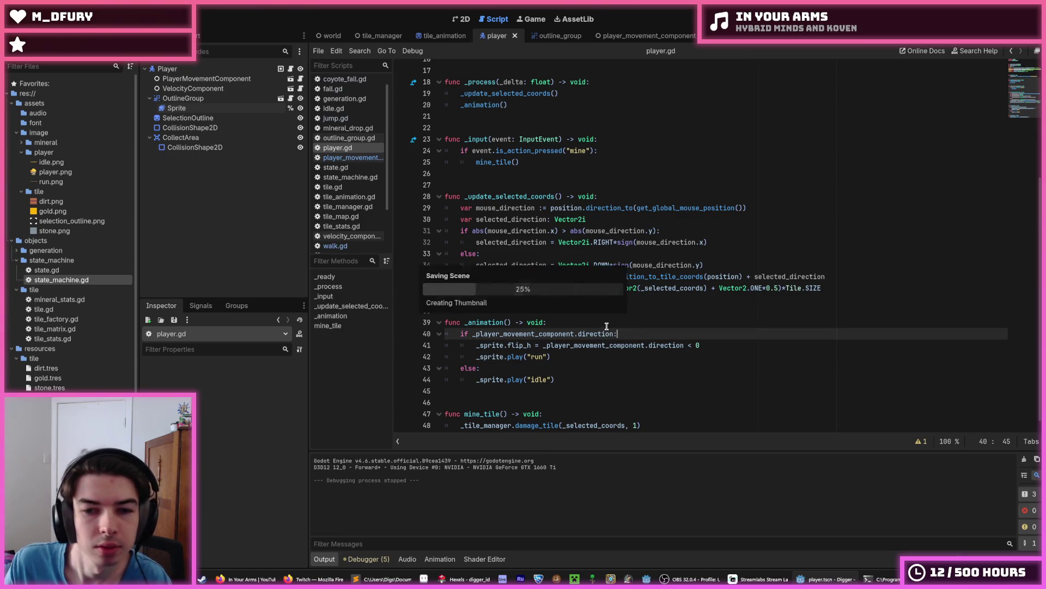
{"action": "left_click", "coordinate": [607, 326]}
{"action": "key", "text": "F5"}
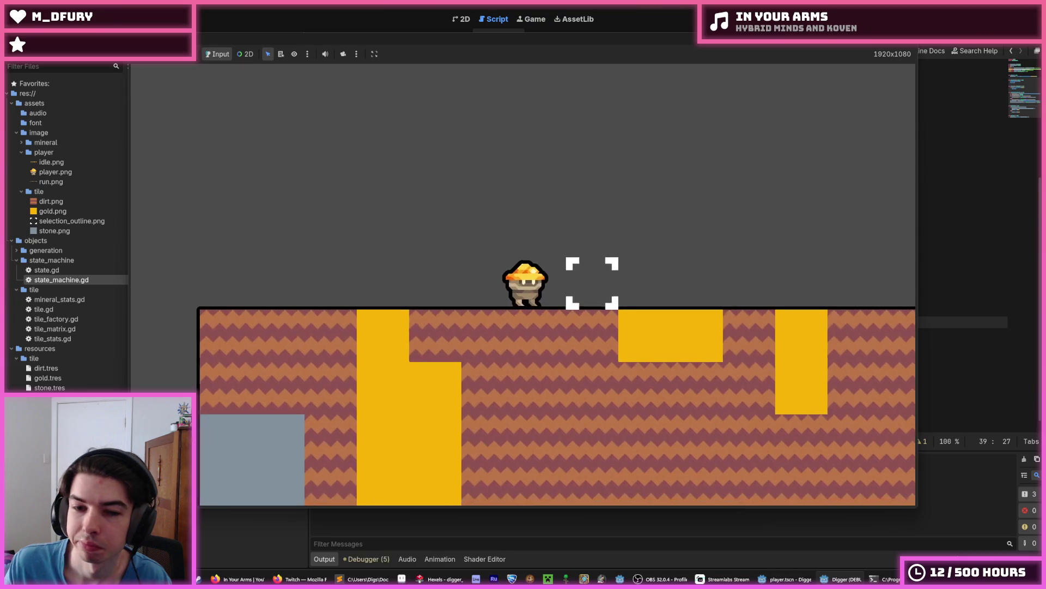
{"action": "key", "text": "d"}
{"action": "key", "text": "a"}
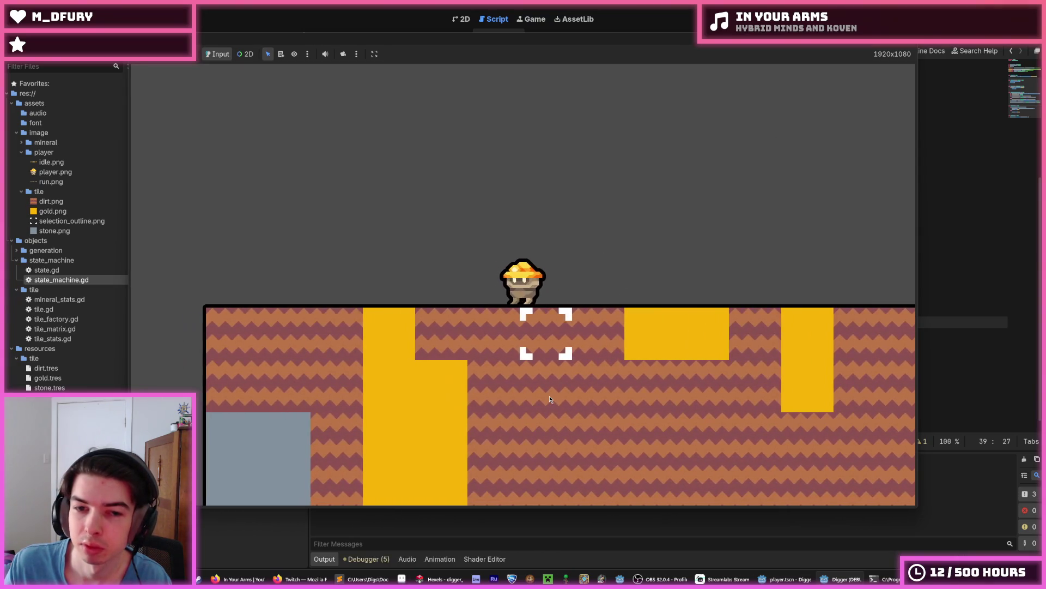
{"action": "key", "text": "d"}
{"action": "key", "text": "a"}
{"action": "key", "text": "a"}
{"action": "key", "text": "a"}
{"action": "key", "text": "a"}
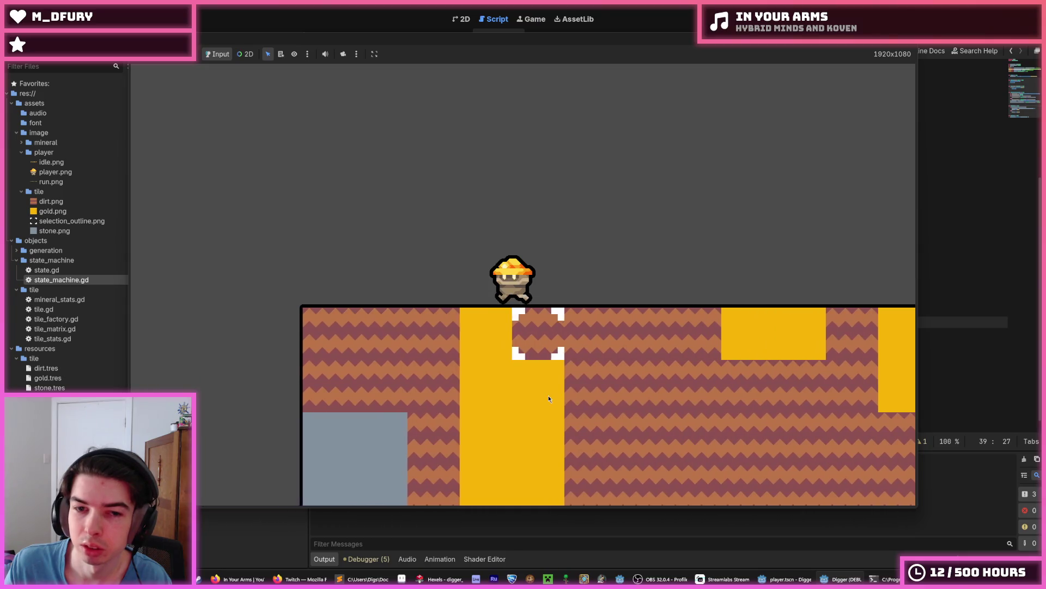
{"action": "key", "text": "d"}
{"action": "key", "text": "d"}
{"action": "key", "text": "d"}
{"action": "key", "text": "d"}
{"action": "key", "text": "d"}
{"action": "key", "text": "d"}
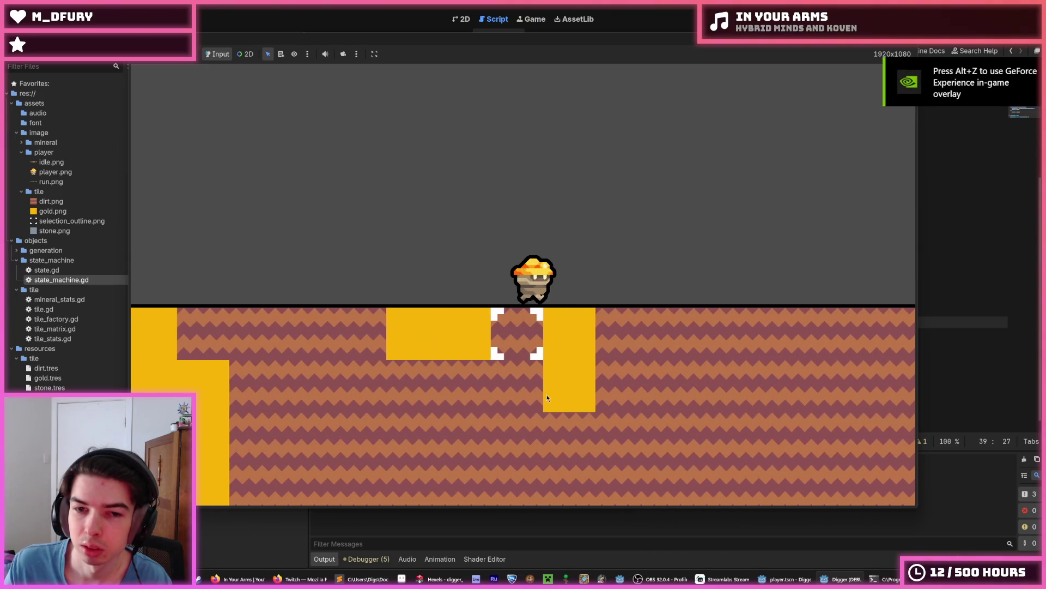
{"action": "key", "text": "d"}
{"action": "key", "text": "d"}
{"action": "key", "text": "a"}
{"action": "key", "text": "a"}
{"action": "key", "text": "a"}
{"action": "key", "text": "a"}
{"action": "key", "text": "a"}
{"action": "key", "text": "a"}
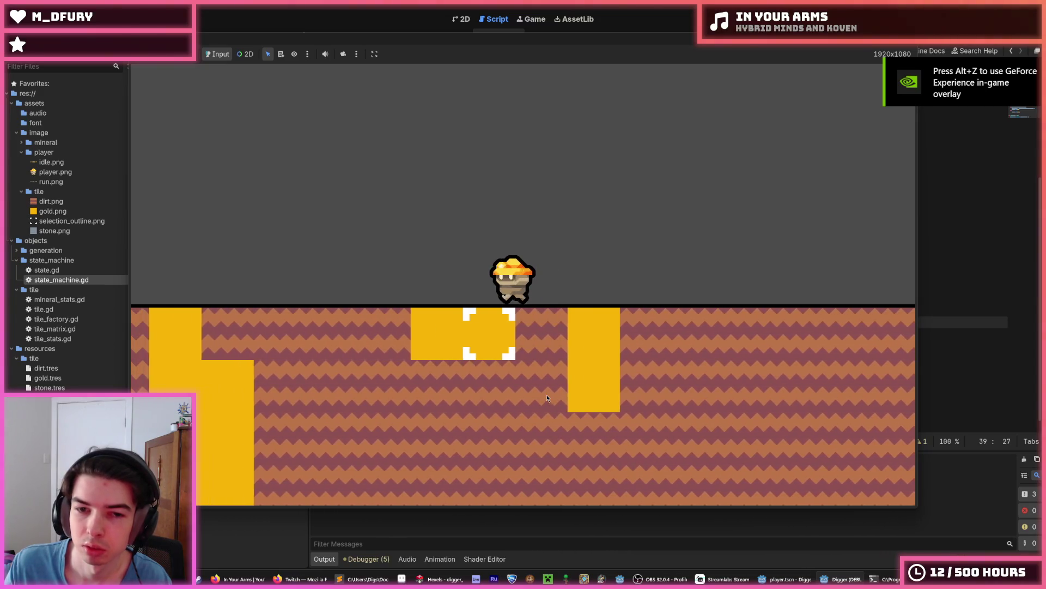
{"action": "key", "text": "d"}
{"action": "key", "text": "d"}
{"action": "key", "text": "d"}
{"action": "key", "text": "d"}
{"action": "key", "text": "d"}
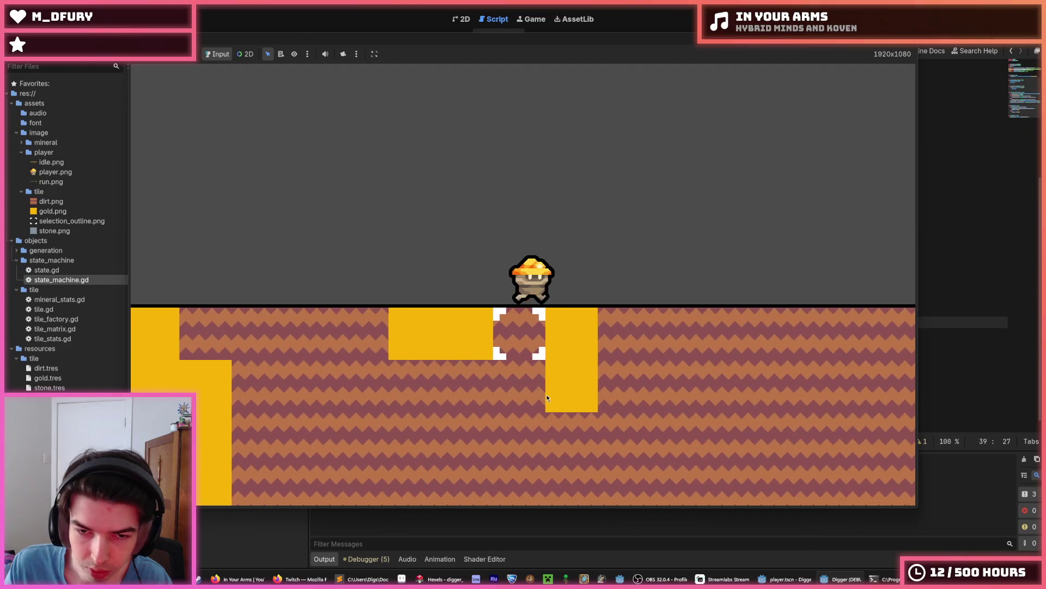
{"action": "key", "text": "d"}
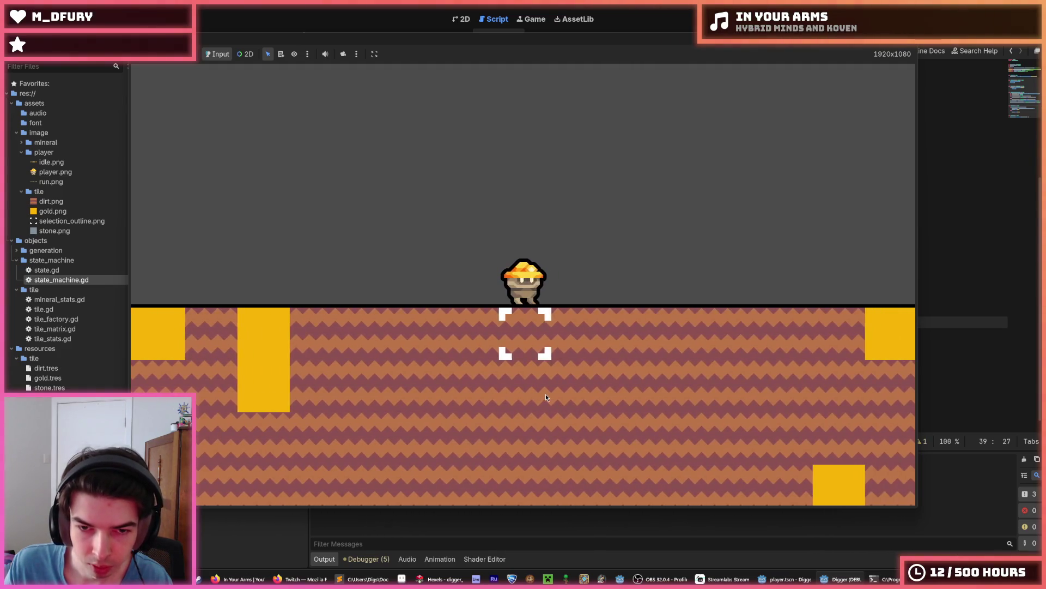
{"action": "key", "text": "a"}
{"action": "key", "text": "a"}
{"action": "key", "text": "a"}
{"action": "key", "text": "a"}
{"action": "key", "text": "a"}
{"action": "key", "text": "a"}
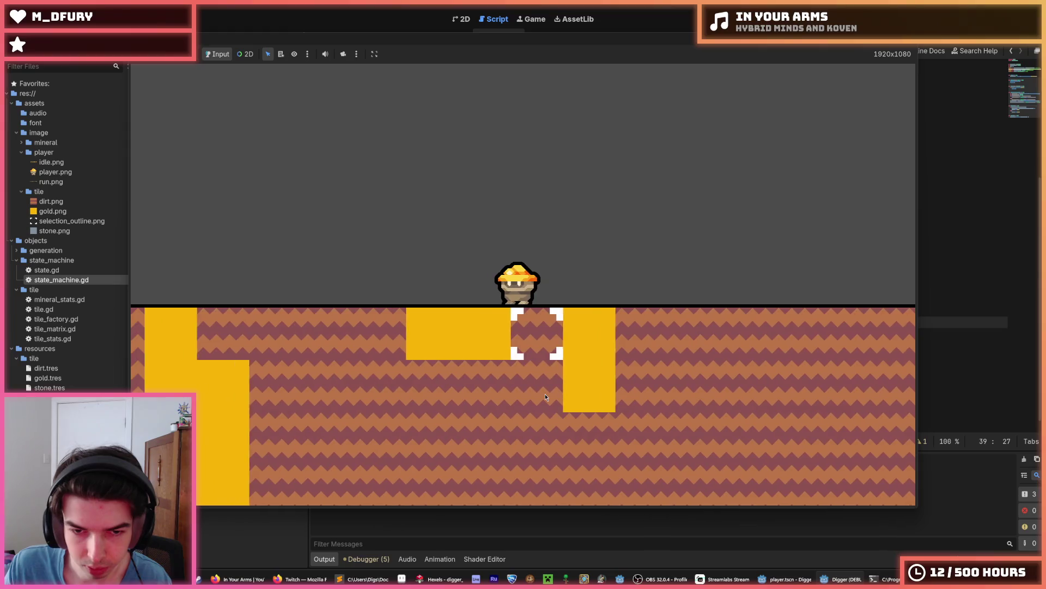
{"action": "key", "text": "d"}
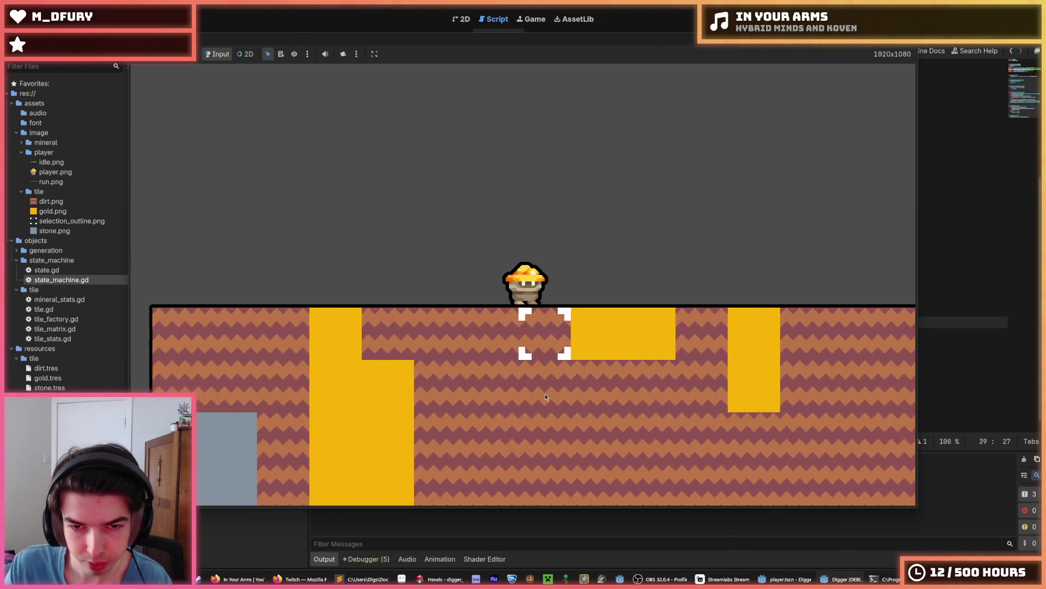
{"action": "key", "text": "d"}
{"action": "key", "text": "a"}
{"action": "key", "text": "a"}
{"action": "key", "text": "a"}
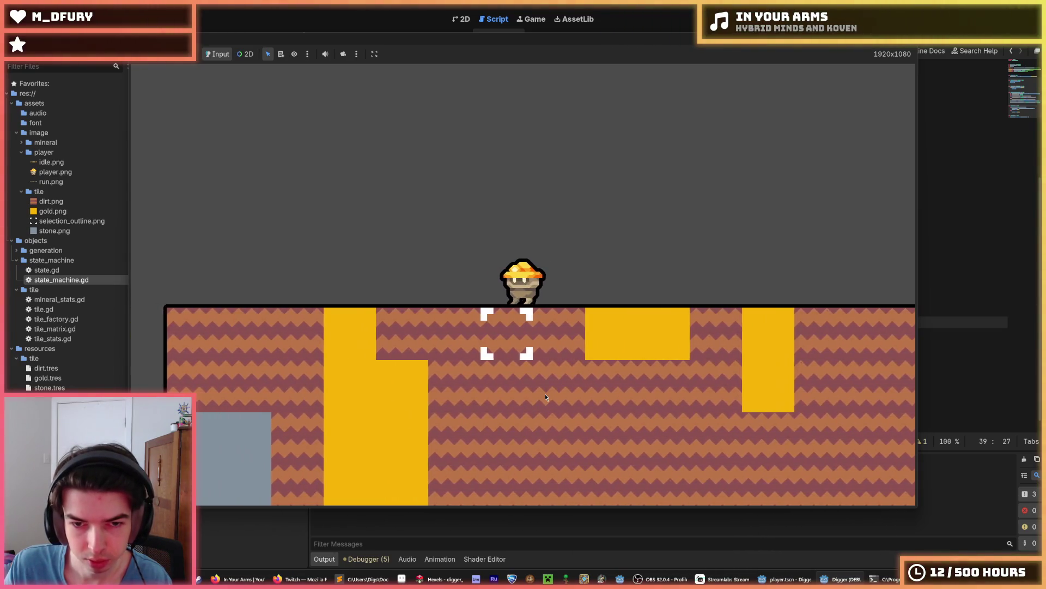
{"action": "key", "text": "d"}
{"action": "key", "text": "d"}
{"action": "key", "text": "d"}
{"action": "key", "text": "d"}
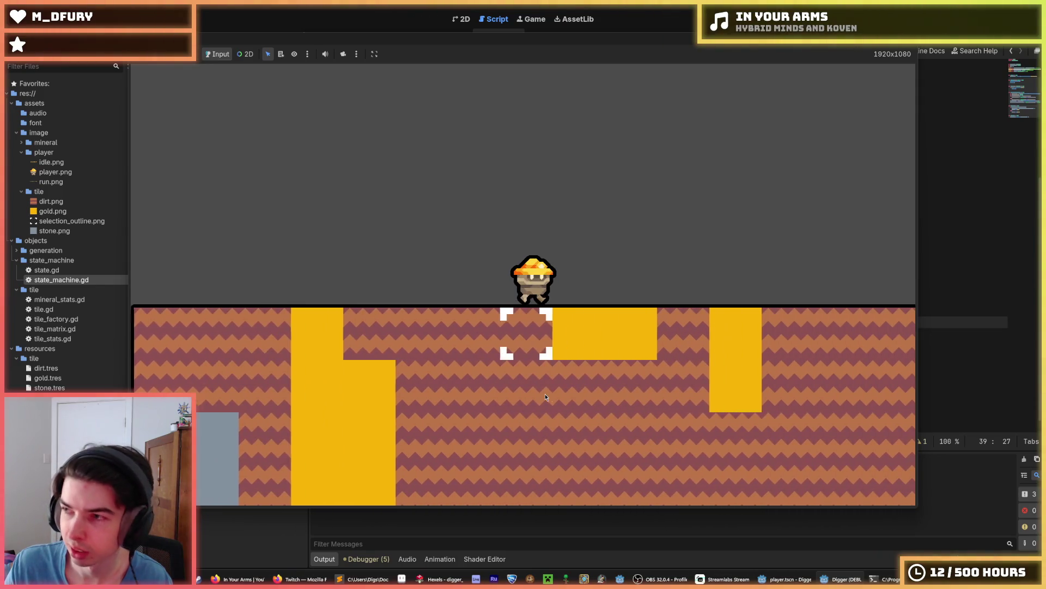
{"action": "key", "text": "d"}
{"action": "key", "text": "d"}
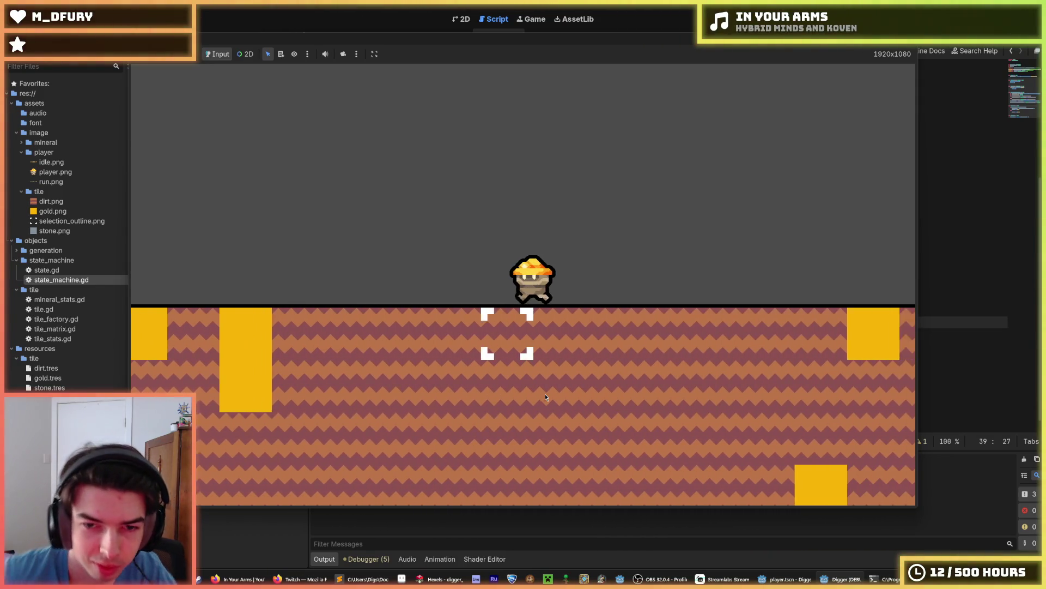
{"action": "key", "text": "a"}
{"action": "key", "text": "a"}
{"action": "key", "text": "a"}
{"action": "key", "text": "space"}
{"action": "key", "text": "a"}
{"action": "key", "text": "a"}
{"action": "key", "text": "a"}
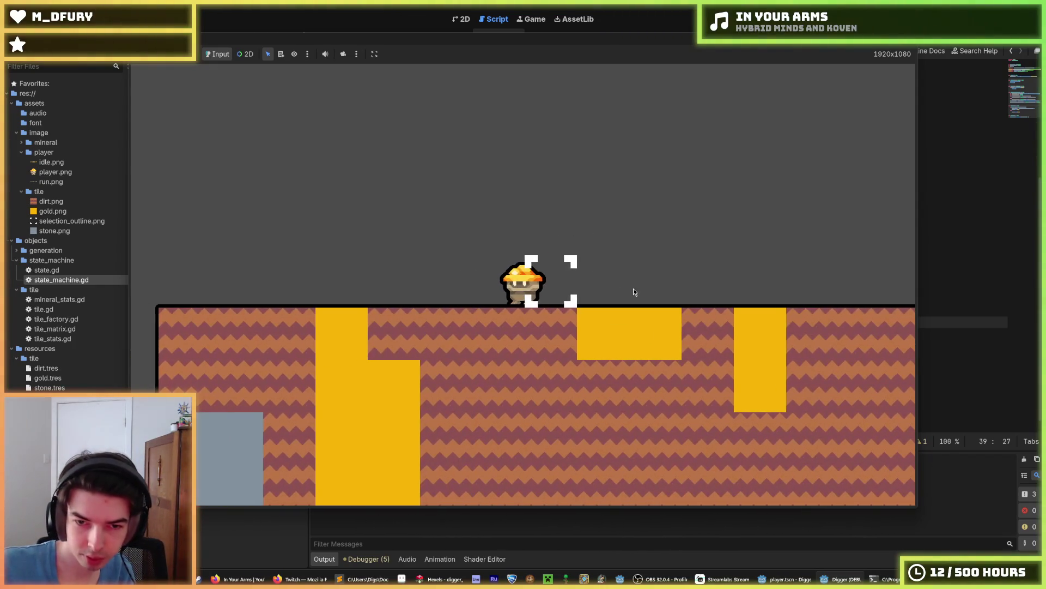
{"action": "key", "text": "a"}
{"action": "key", "text": "s"}
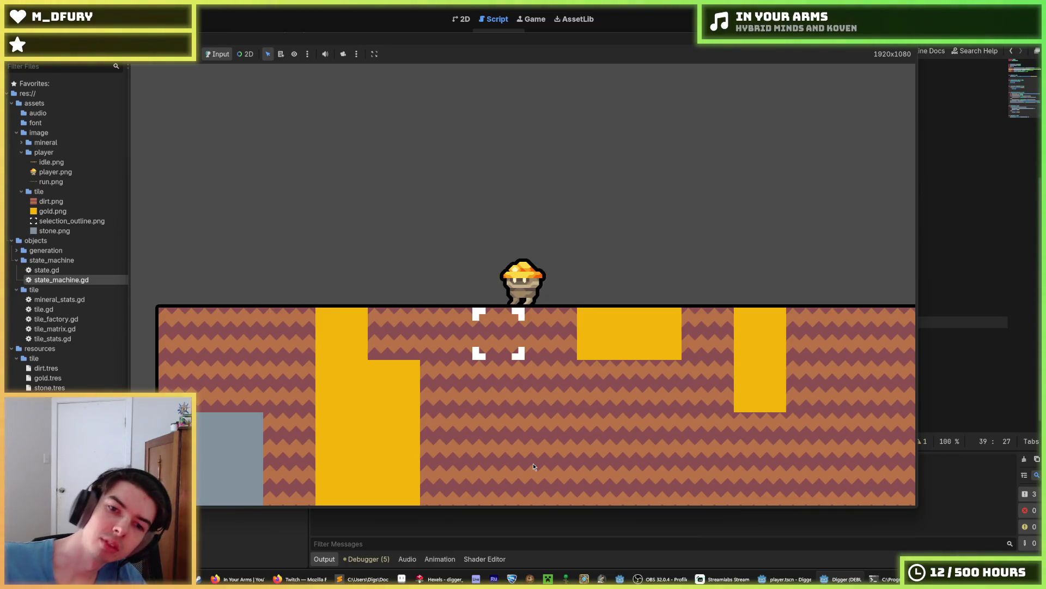
{"action": "key", "text": "d"}
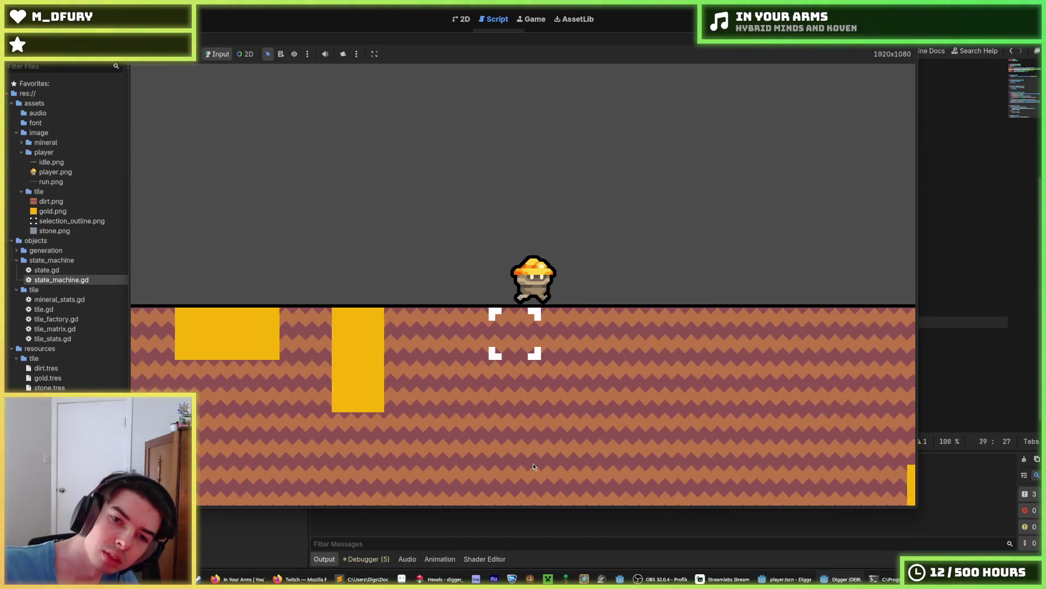
{"action": "key", "text": "space"}
{"action": "scroll", "coordinate": [533, 463], "scroll_direction": "up", "scroll_amount": 2}
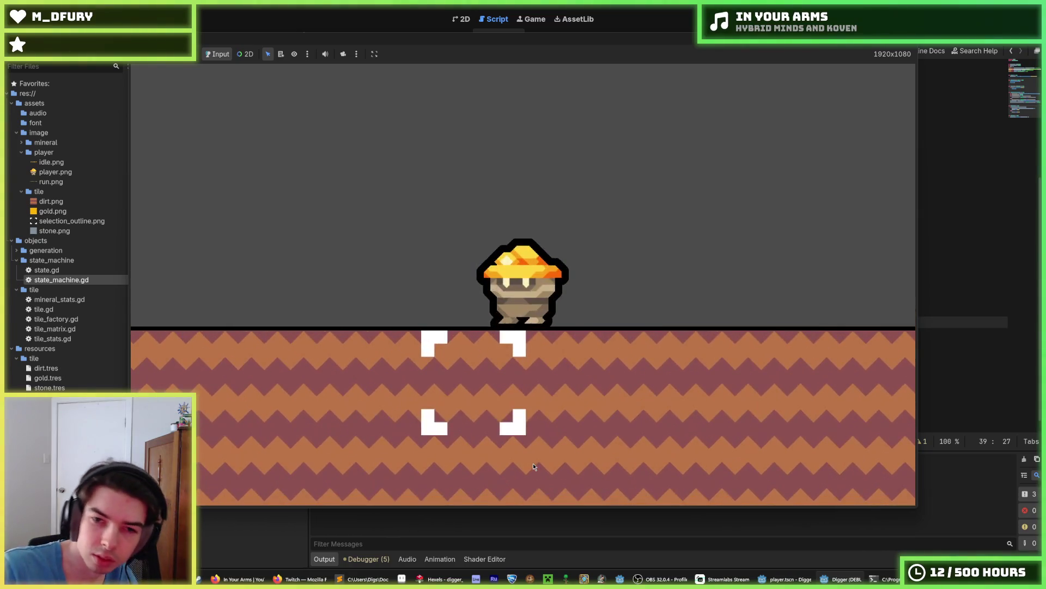
{"action": "key", "text": "s"}
{"action": "key", "text": "d"}
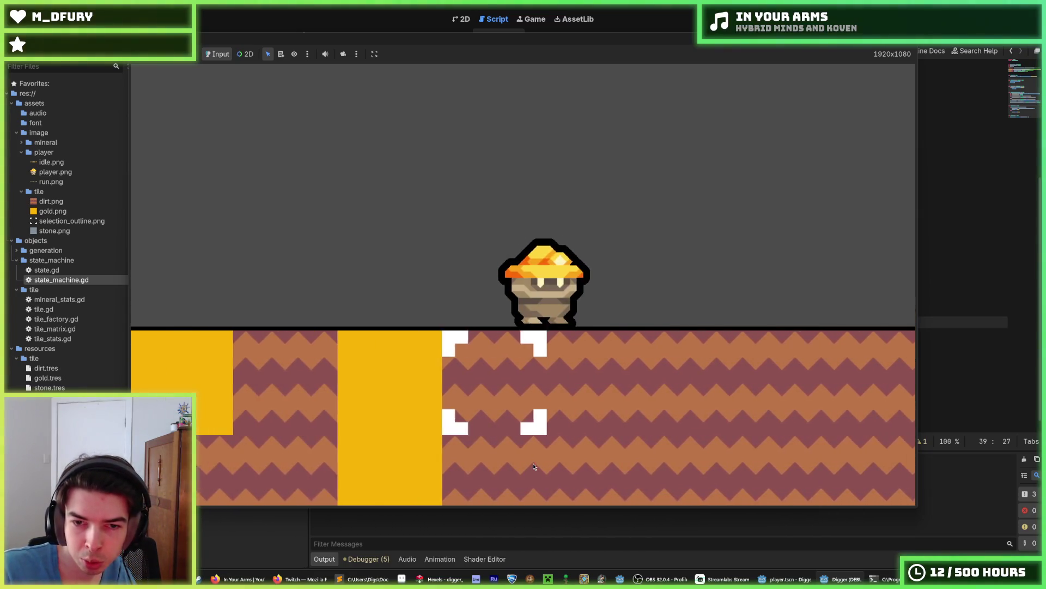
{"action": "key", "text": "d"}
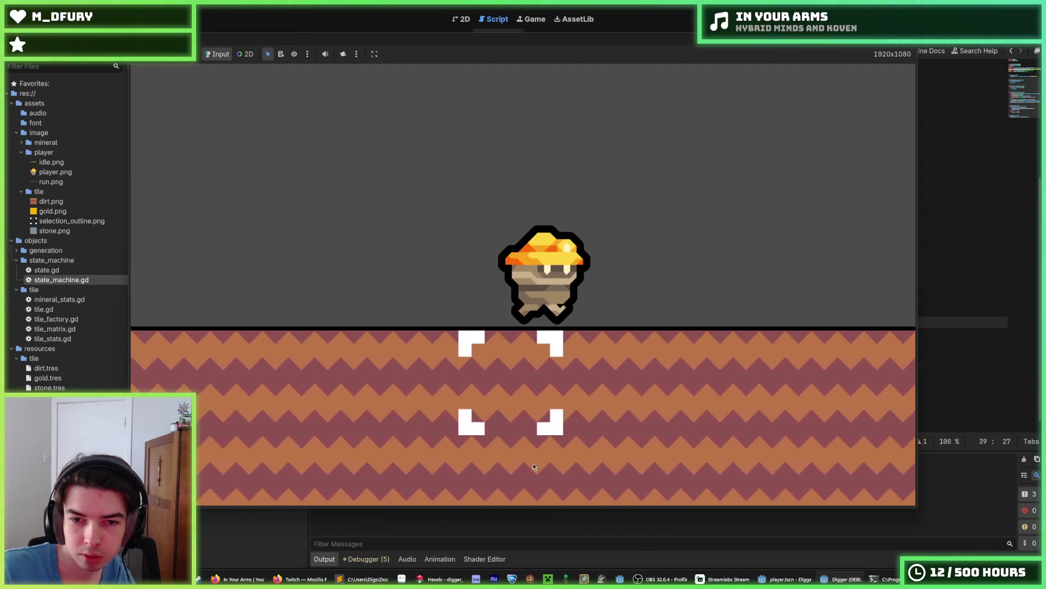
{"action": "key", "text": "d"}
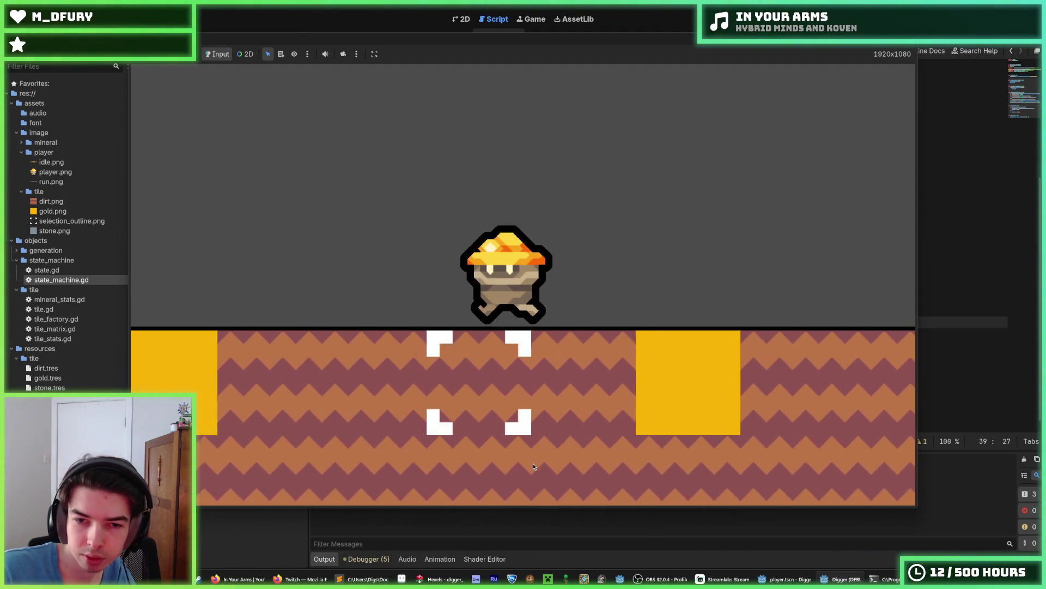
{"action": "key", "text": "a"}
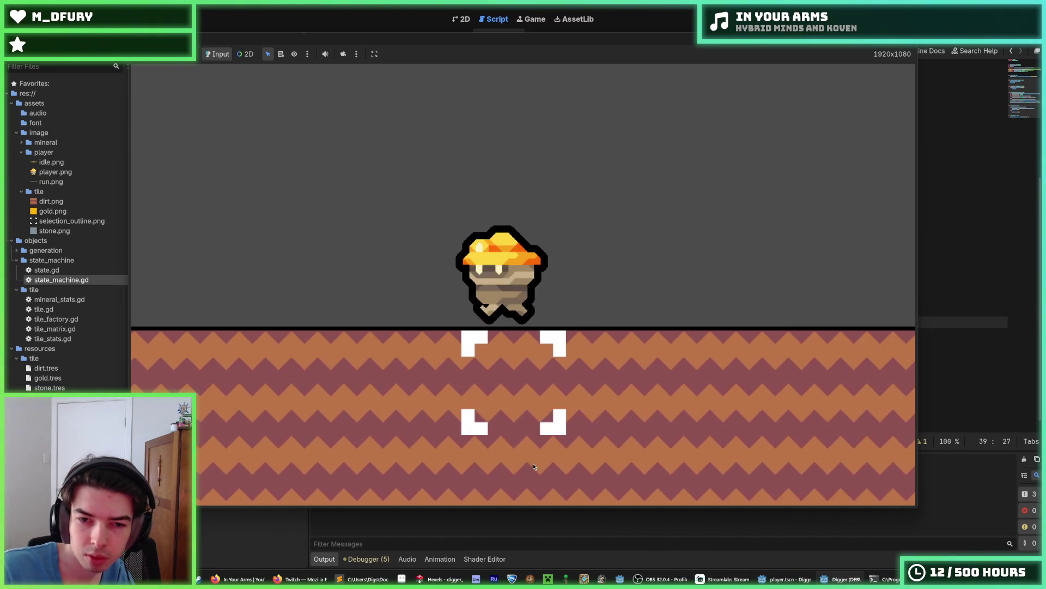
{"action": "key", "text": "d"}
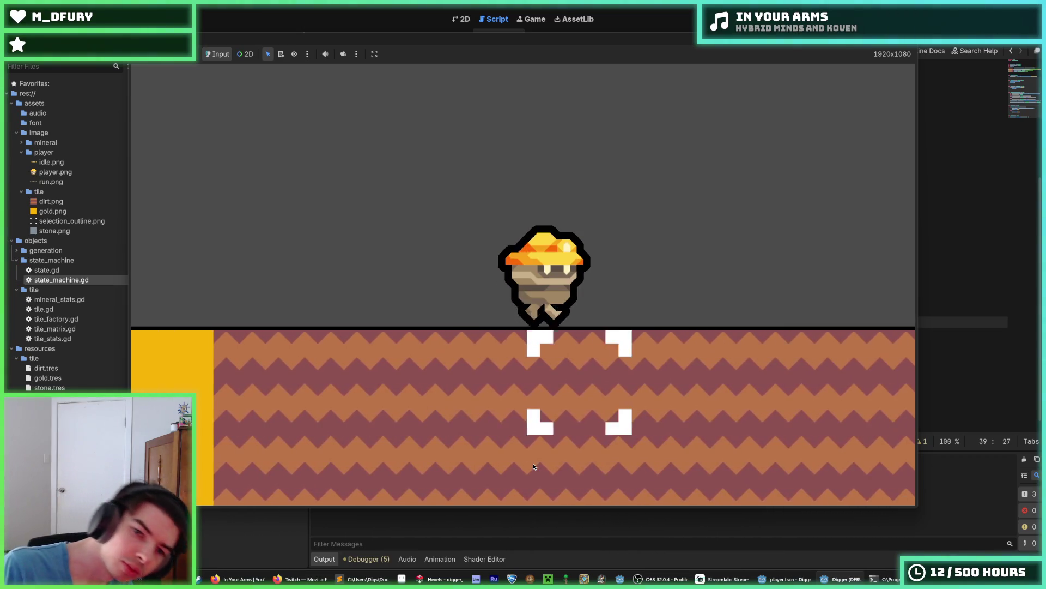
{"action": "scroll", "coordinate": [533, 463], "scroll_direction": "down", "scroll_amount": 2}
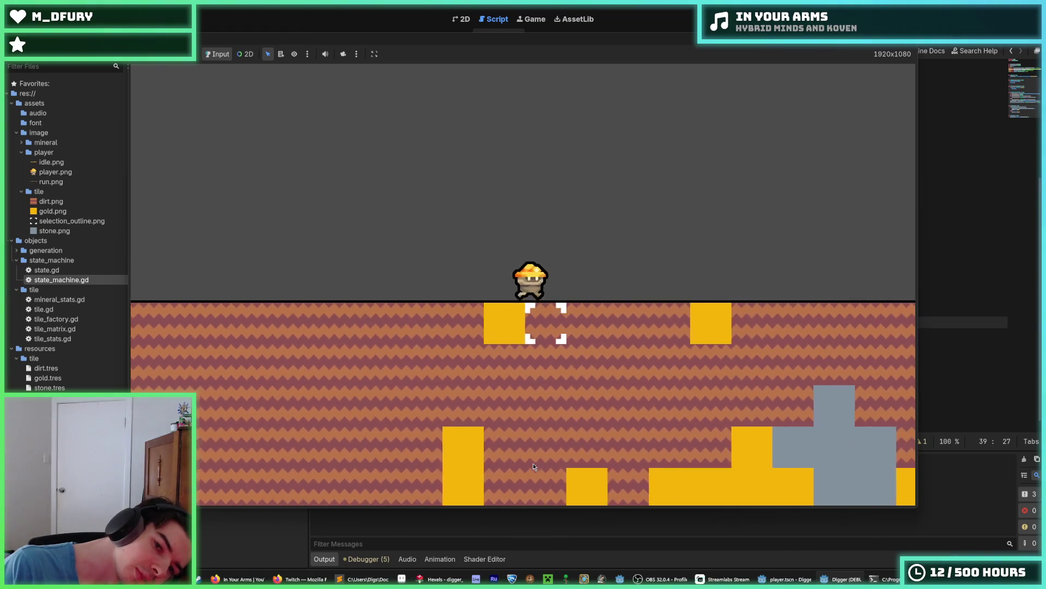
{"action": "key", "text": "a"}
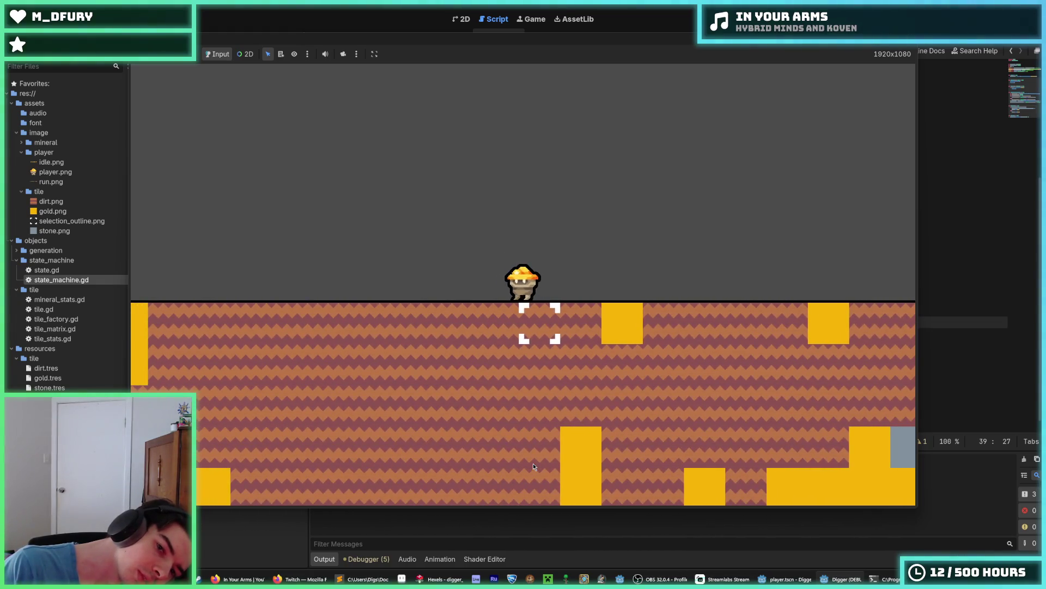
{"action": "scroll", "coordinate": [534, 465], "scroll_direction": "up", "scroll_amount": 2}
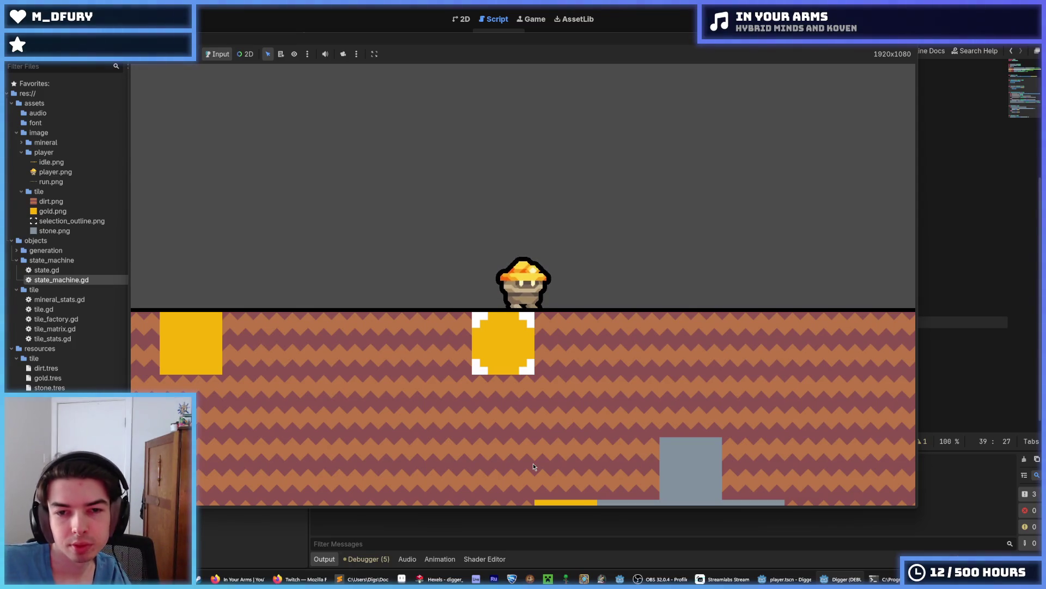
Walk the digger to a spot and mine three tiles below and beside it.
{"action": "key", "text": "Right"}
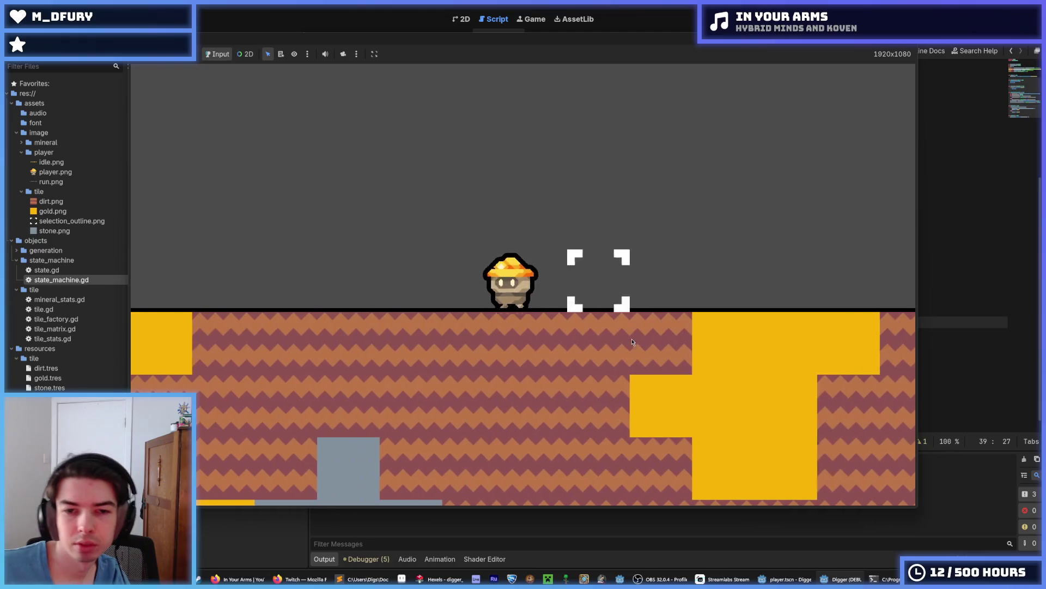
{"action": "key", "text": "Left"}
{"action": "left_click", "coordinate": [527, 401]}
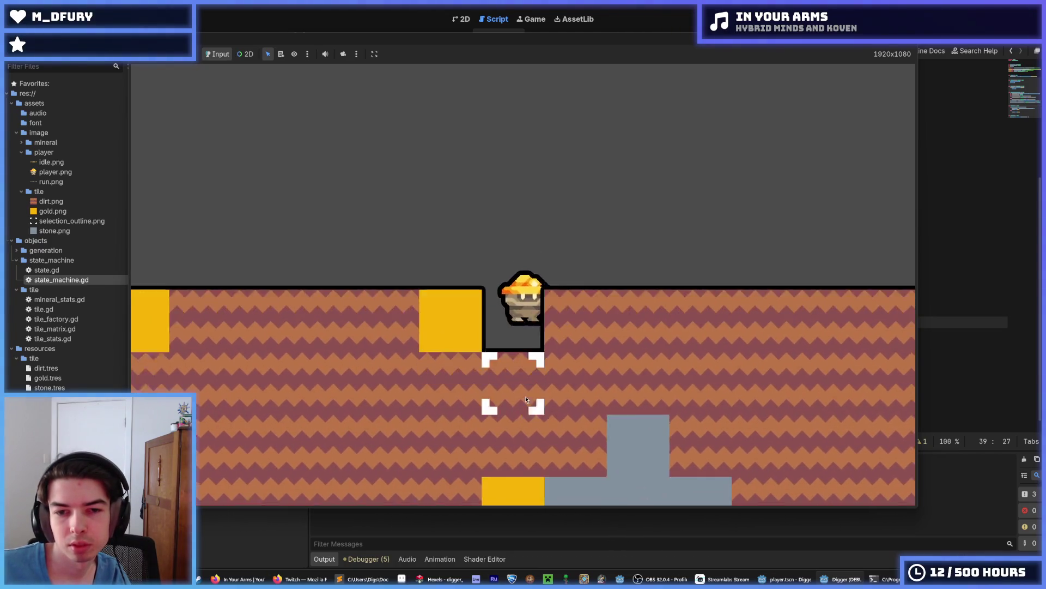
{"action": "left_click", "coordinate": [526, 401]}
{"action": "left_click", "coordinate": [410, 299]}
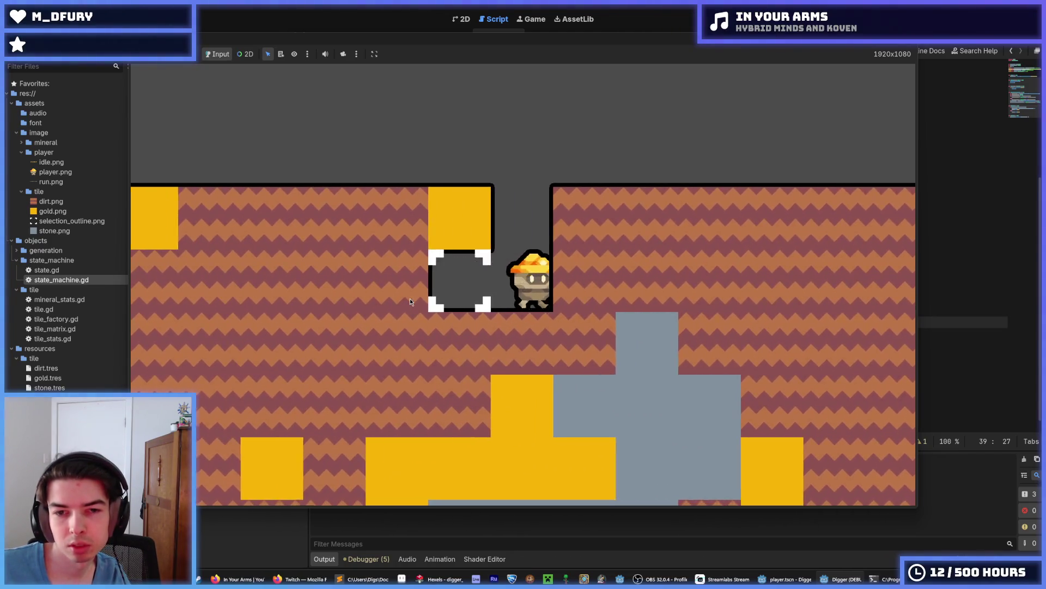
Walk the digger across the fresh surface, then stop the running game.
{"action": "key", "text": "Left"}
{"action": "key", "text": "Right"}
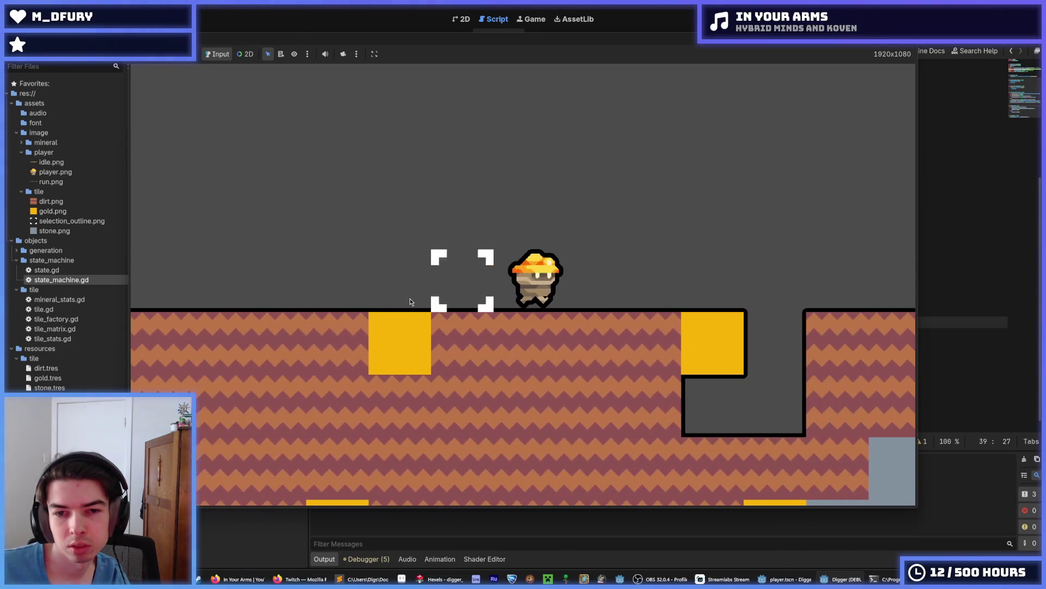
{"action": "key", "text": "Right"}
{"action": "key", "text": "Down"}
{"action": "key", "text": "Left"}
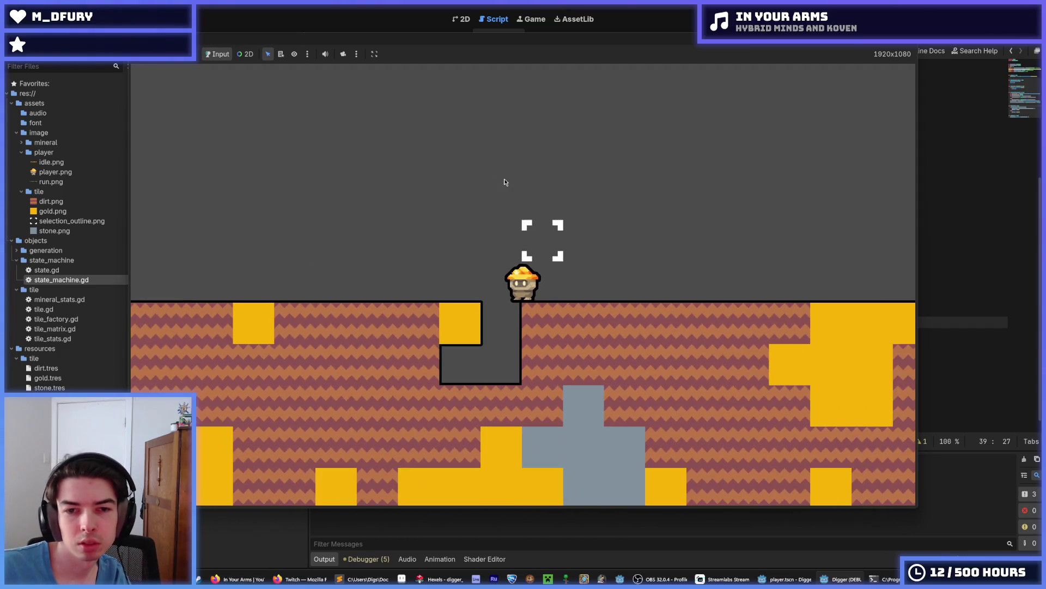
{"action": "key", "text": "Left"}
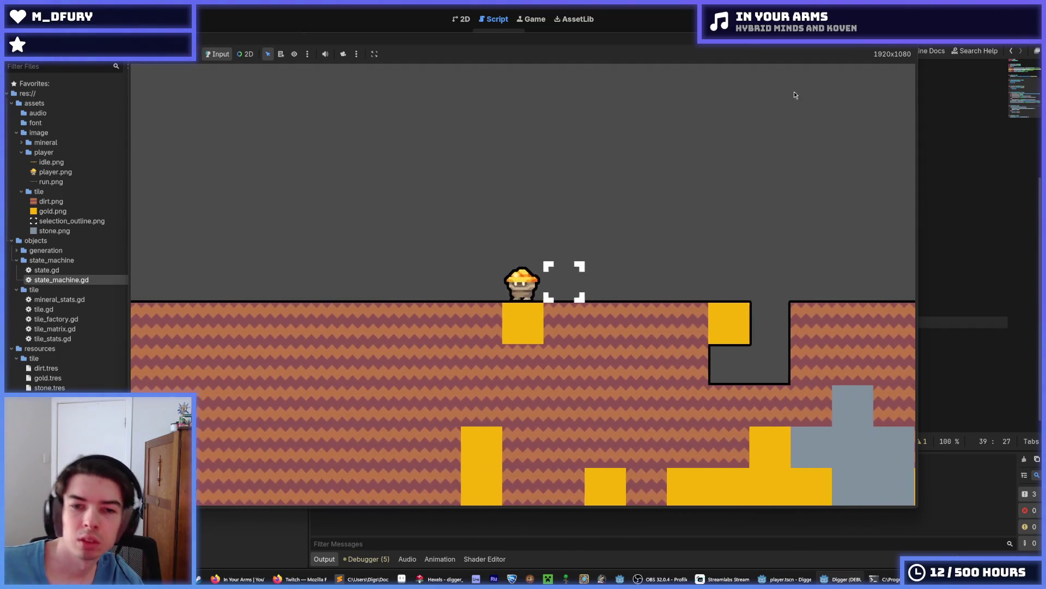
{"action": "left_click", "coordinate": [817, 20]}
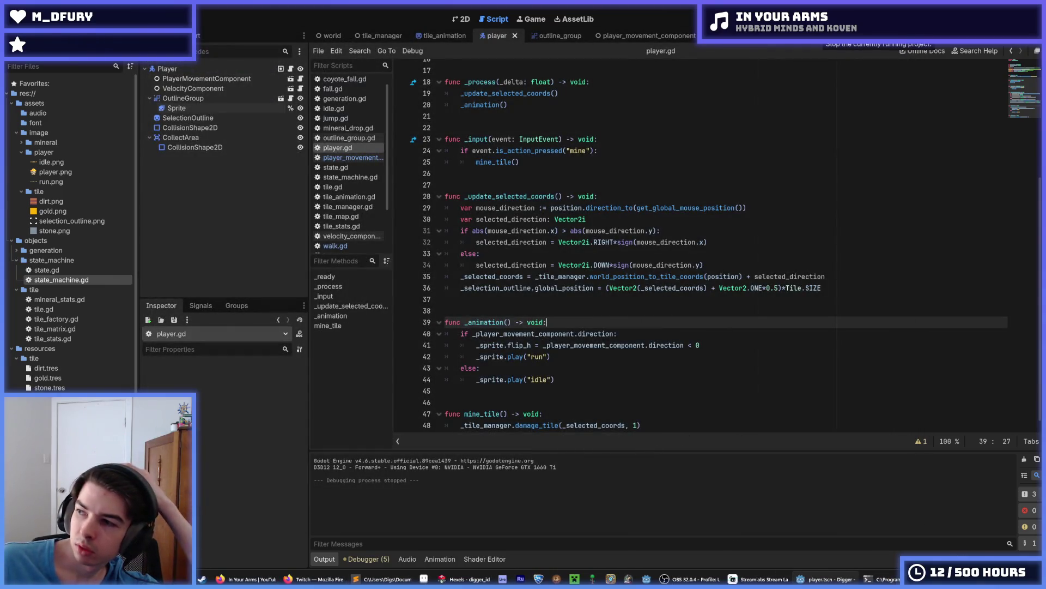
{"action": "left_click", "coordinate": [781, 254]}
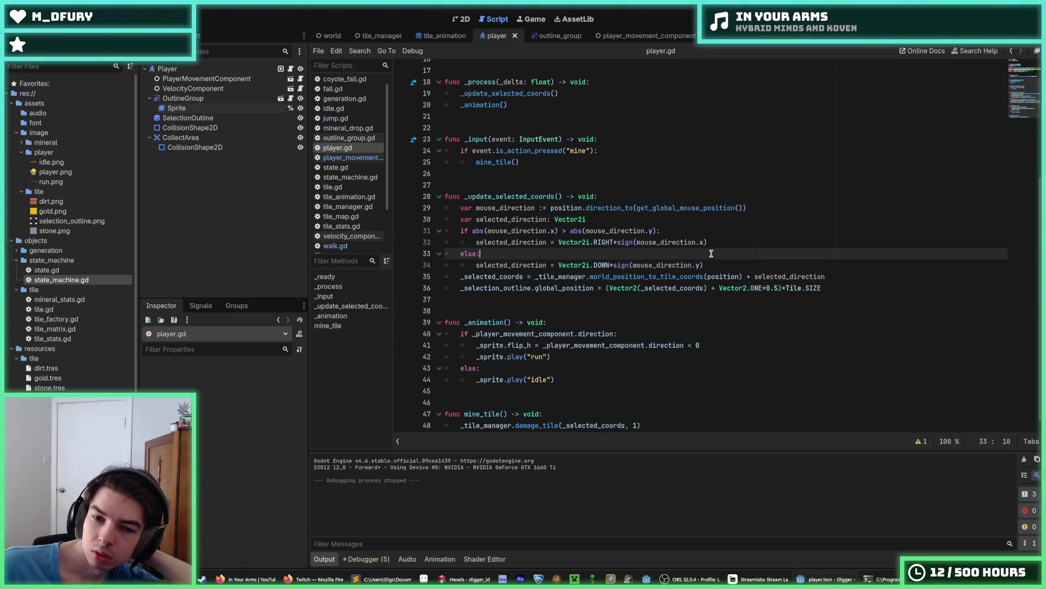
{"action": "key", "text": "Down"}
{"action": "key", "text": "Up"}
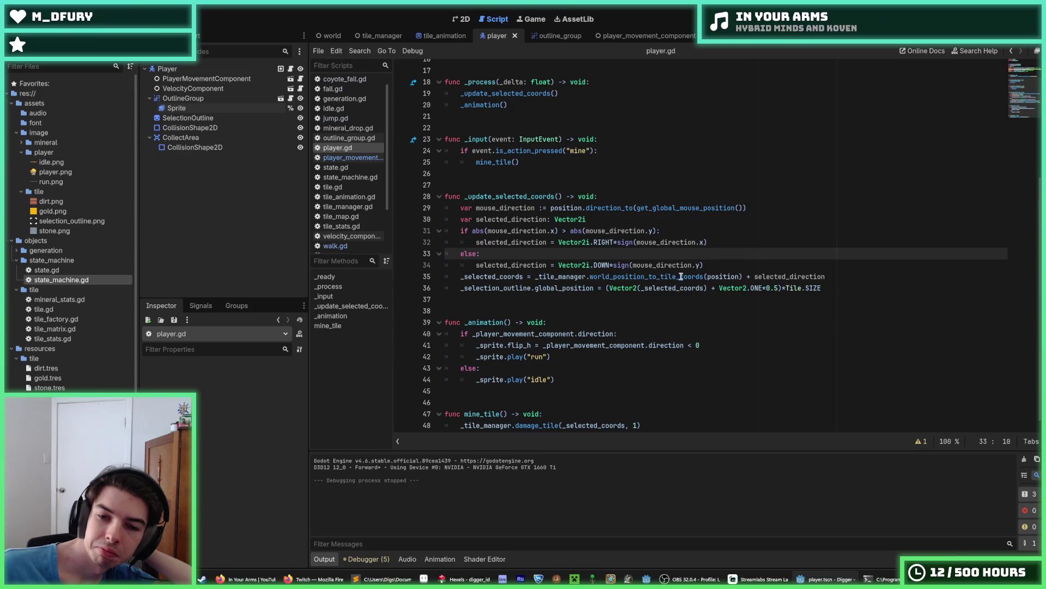
{"action": "left_click", "coordinate": [597, 351]}
{"action": "scroll", "coordinate": [597, 351], "scroll_direction": "down", "scroll_amount": 1}
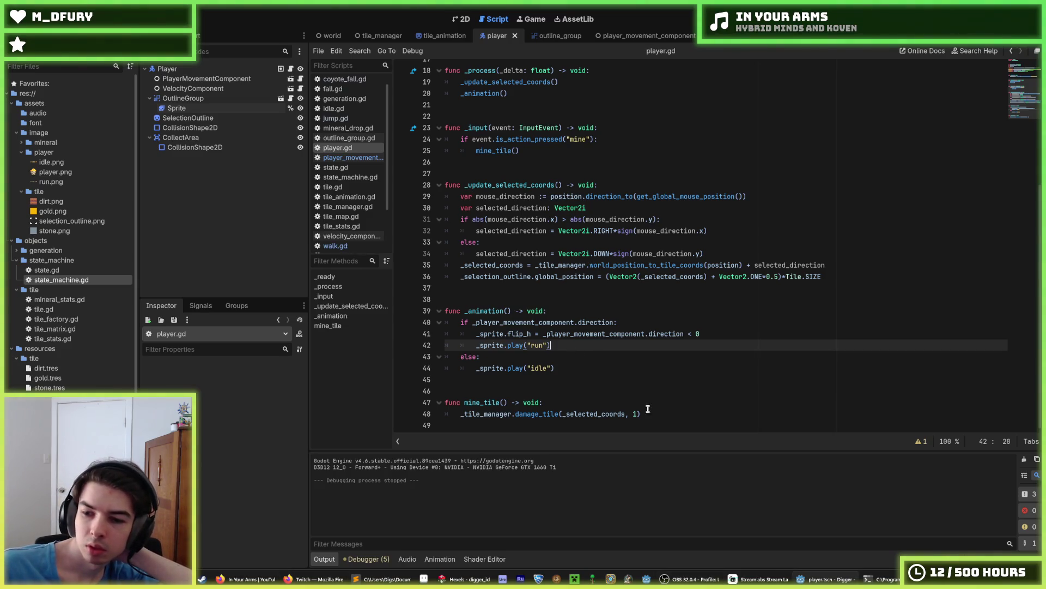
{"action": "mouse_move", "coordinate": [671, 577]}
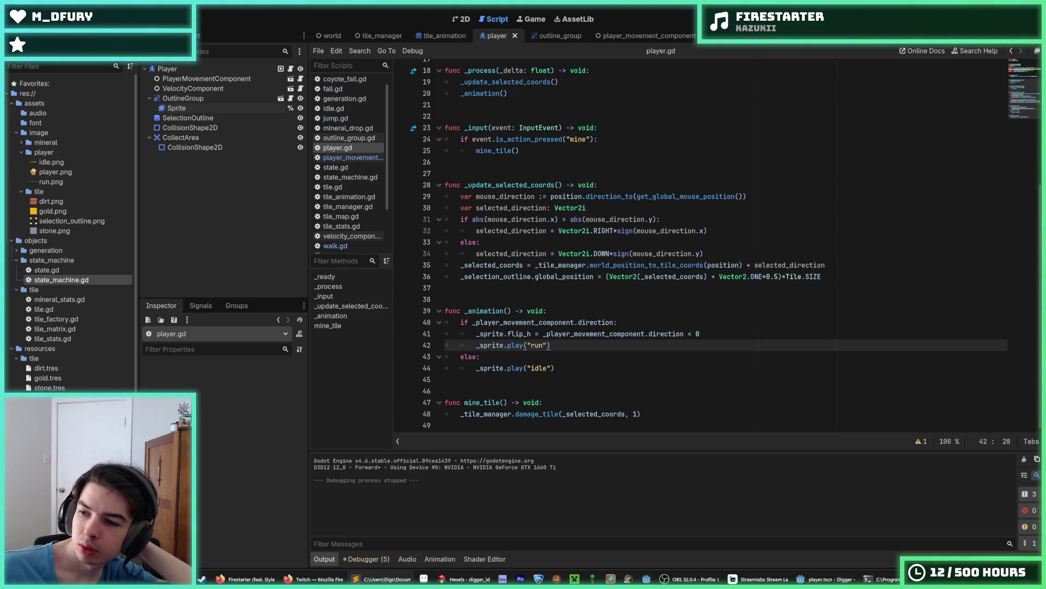
{"action": "left_click", "coordinate": [790, 208]}
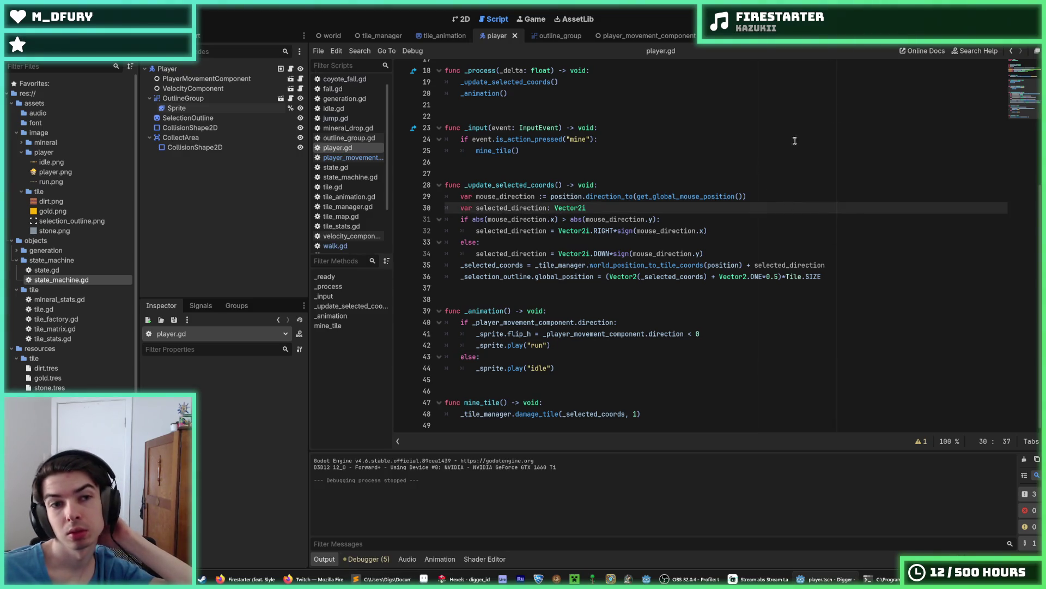
{"action": "key", "text": "F5"}
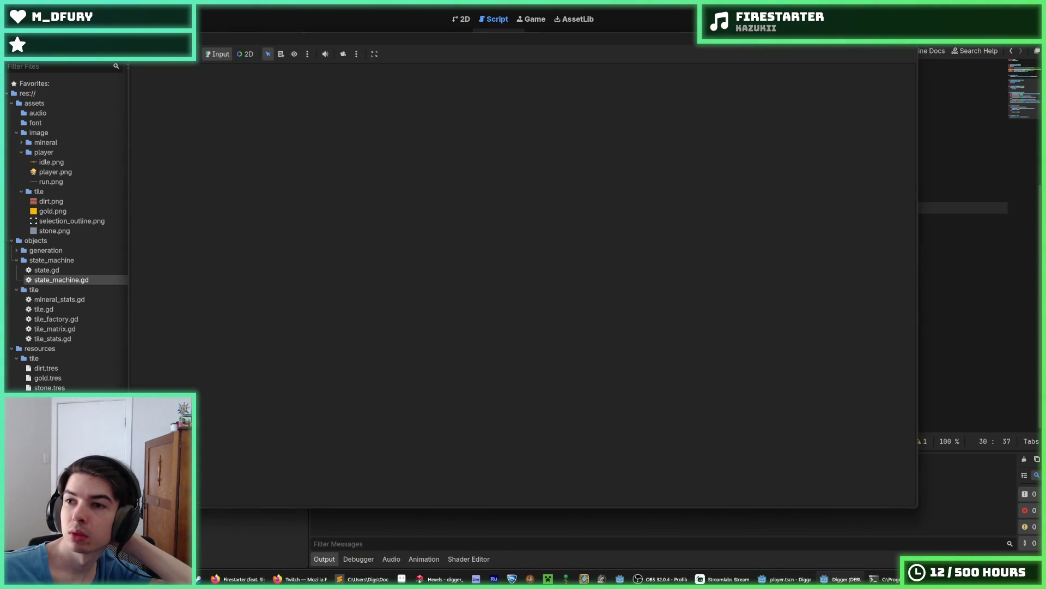
Walk the digger back and forth across the dirt and gold terrain.
{"action": "key", "text": "Right"}
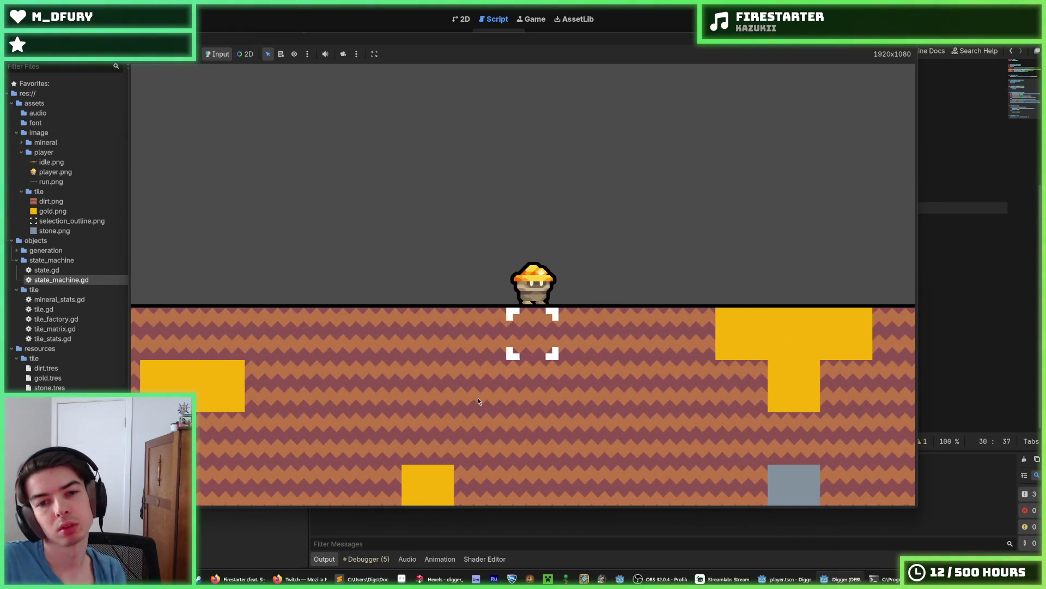
{"action": "key", "text": "Right"}
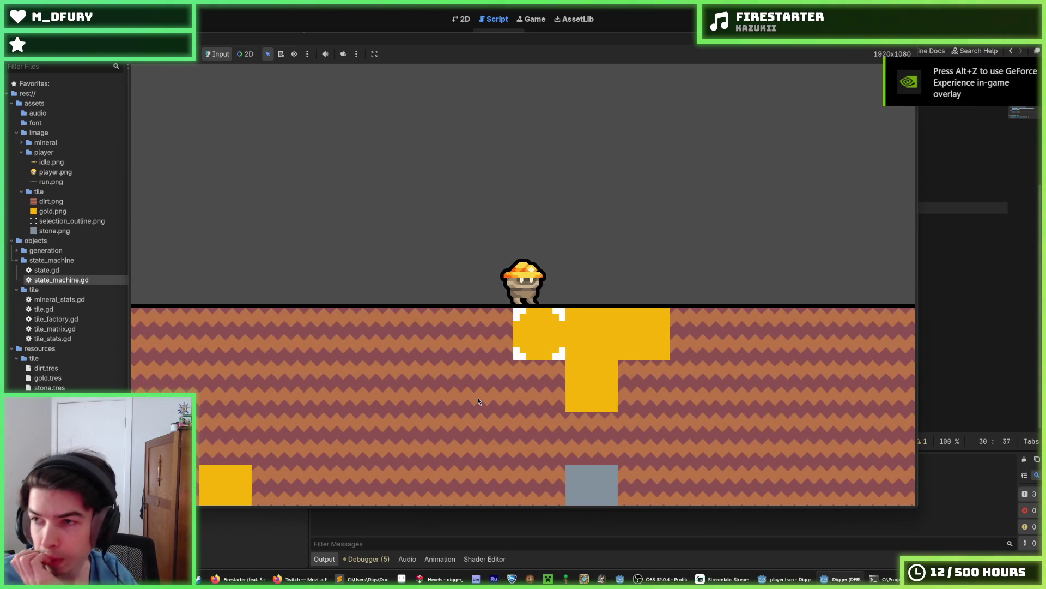
{"action": "key", "text": "Left"}
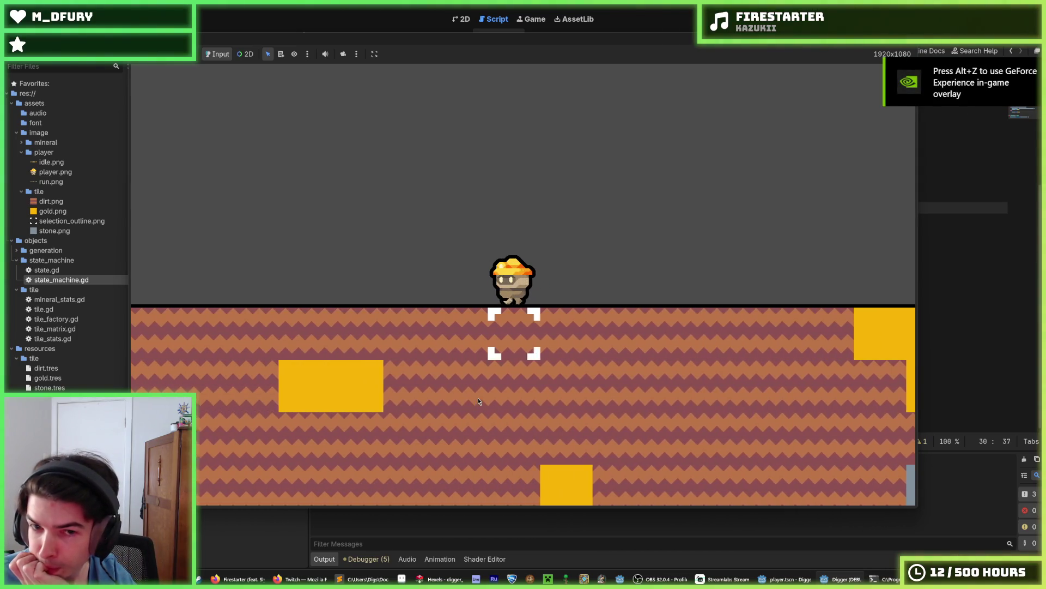
{"action": "key", "text": "Left"}
{"action": "key", "text": "Right"}
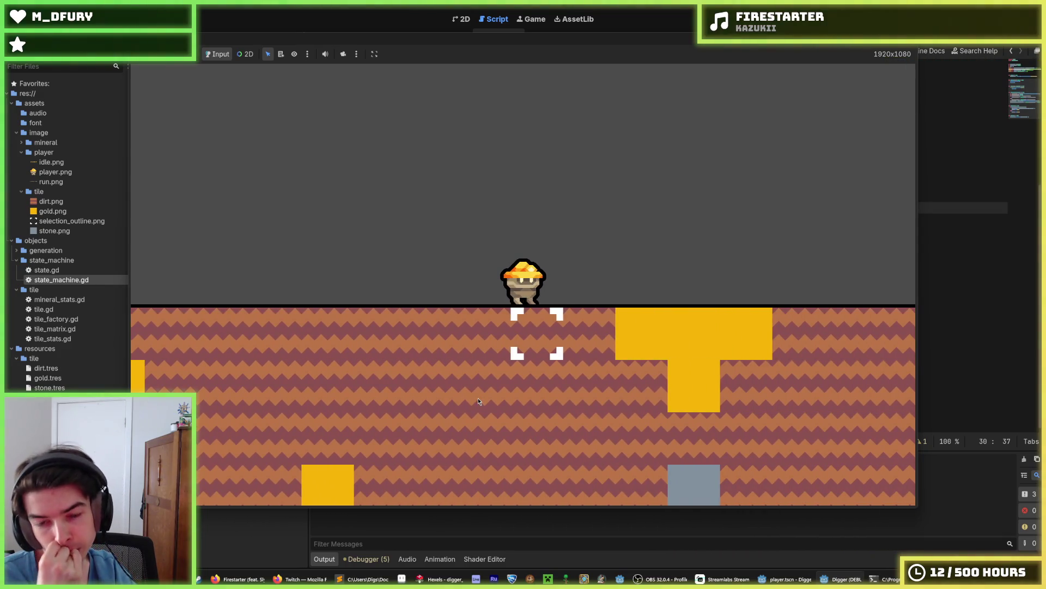
{"action": "key", "text": "Right"}
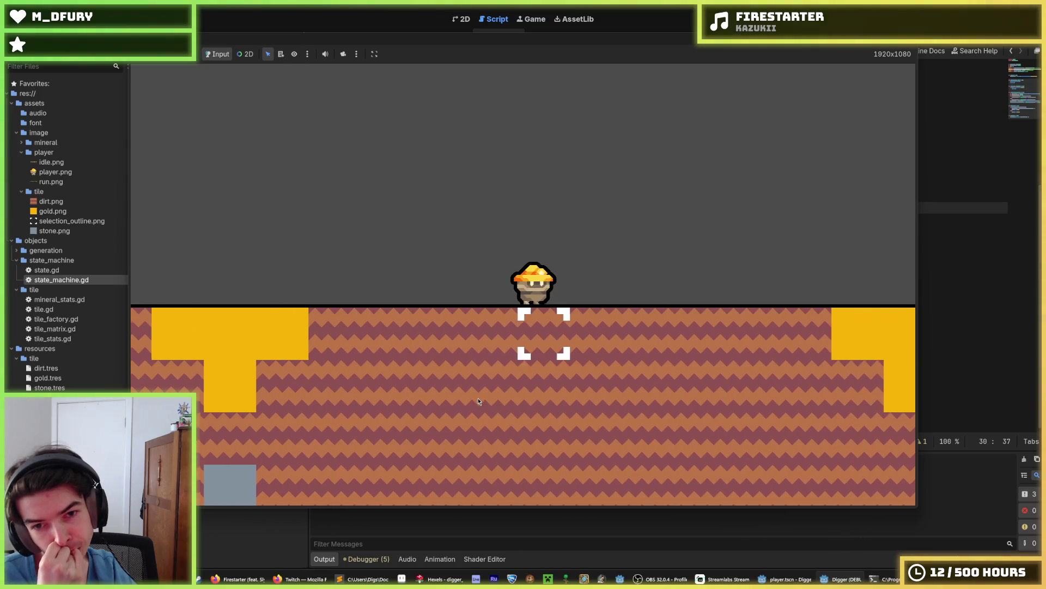
{"action": "key", "text": "Left"}
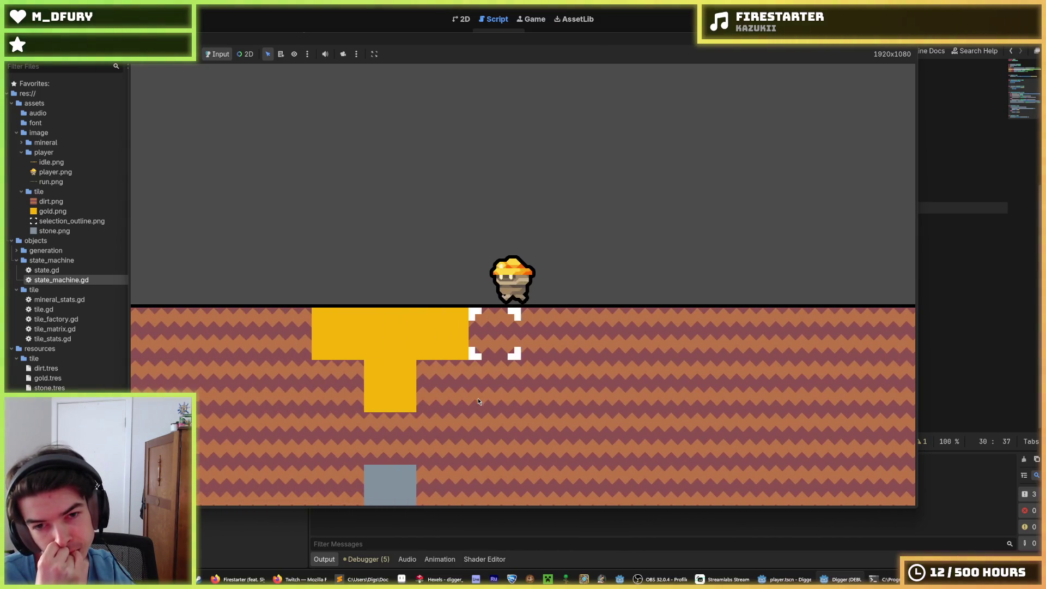
{"action": "key", "text": "Left"}
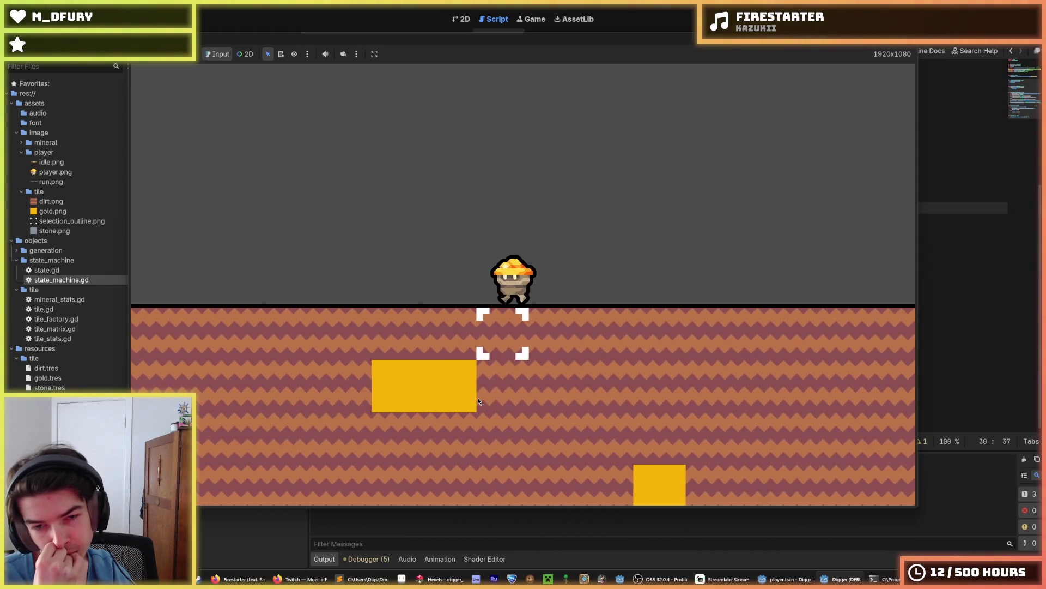
Run the digger right with several jumps, walk back left, and stop the game with F8.
{"action": "key", "text": "Right"}
{"action": "key", "text": "space"}
{"action": "key", "text": "space"}
{"action": "key", "text": "space"}
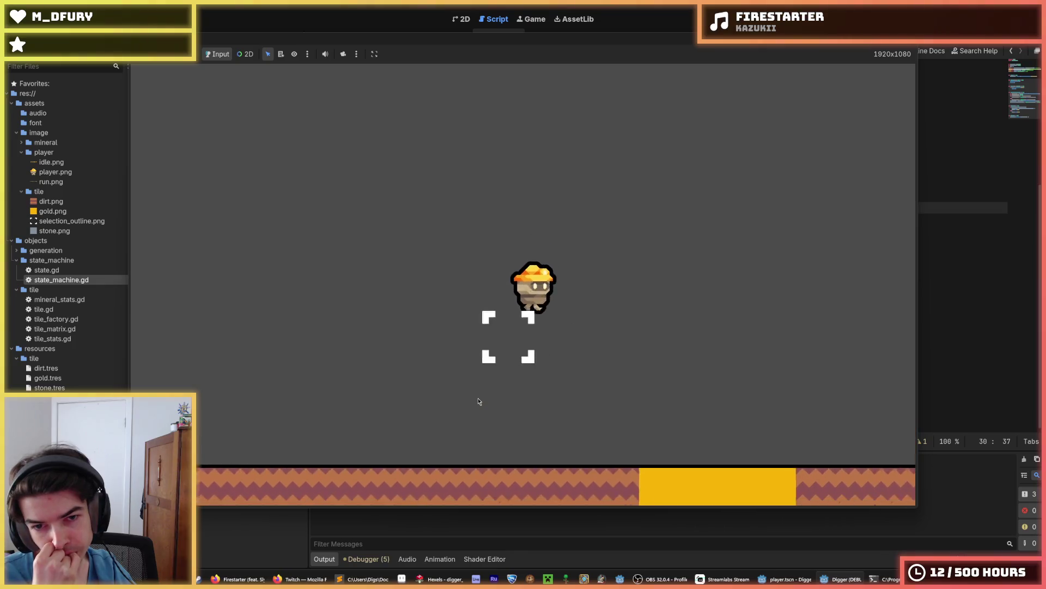
{"action": "key", "text": "Left"}
{"action": "key", "text": "space"}
{"action": "key", "text": "space"}
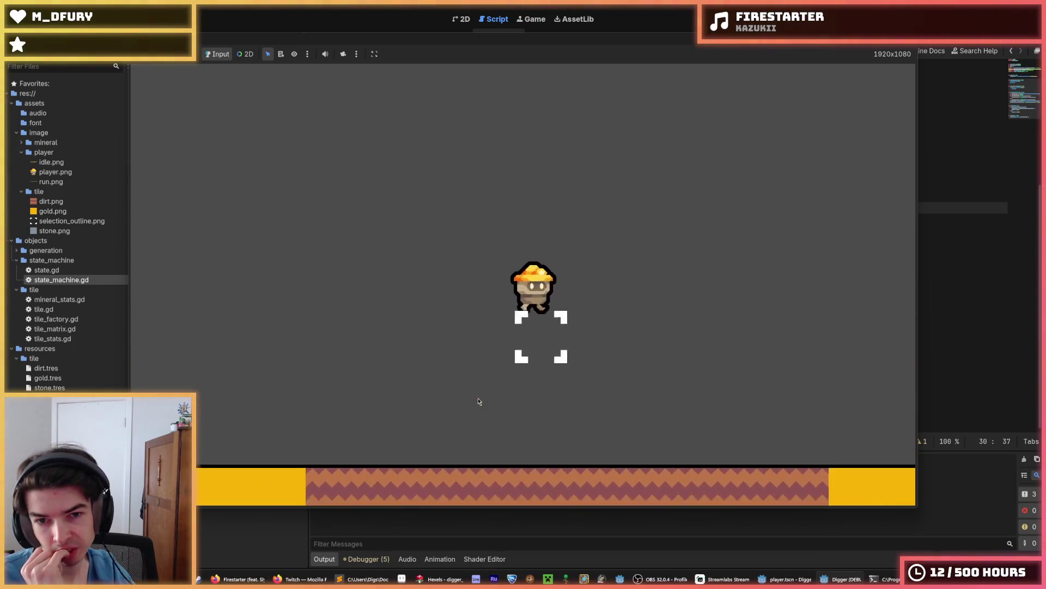
{"action": "key", "text": "Right"}
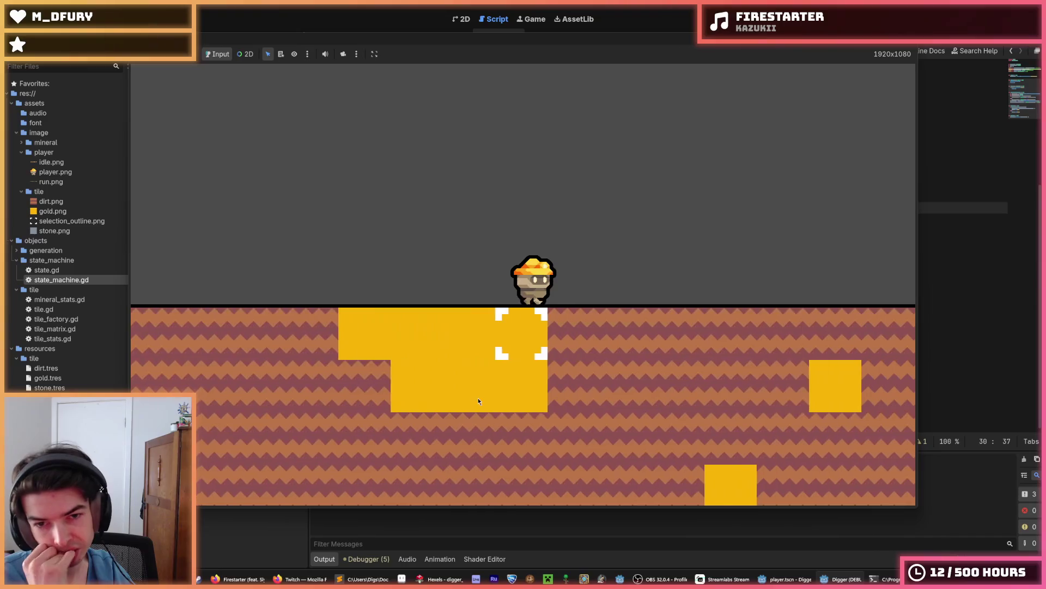
{"action": "key", "text": "space"}
{"action": "key", "text": "Left"}
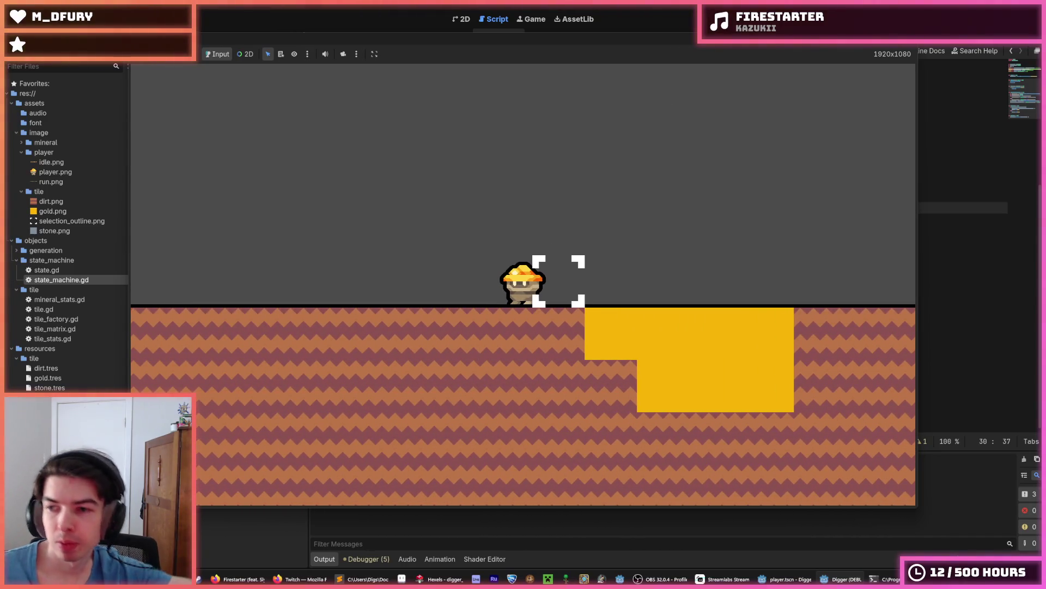
{"action": "key", "text": "F8"}
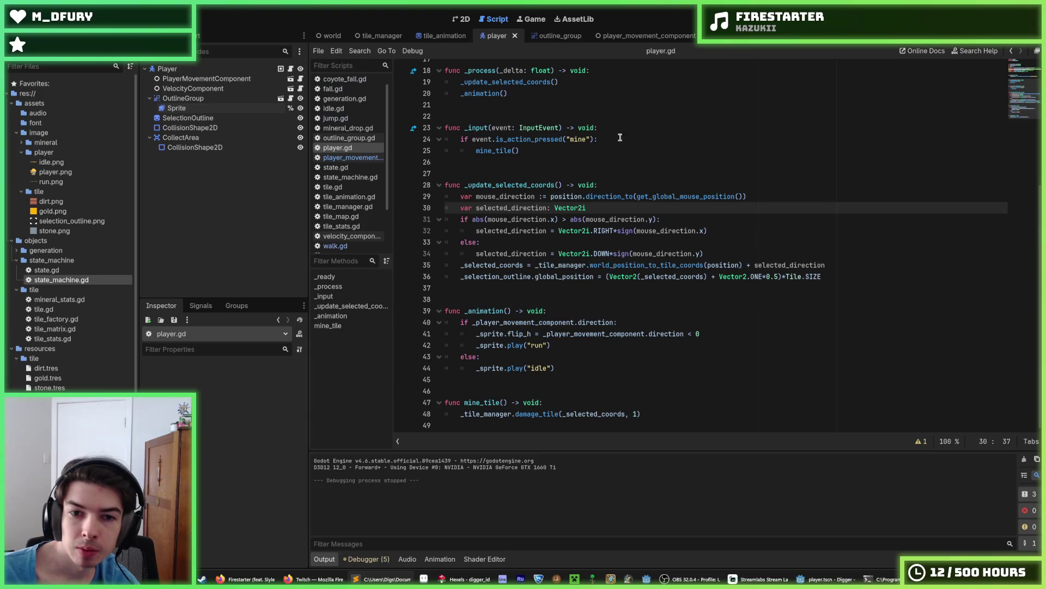
Paste the state_changed connect line into the _ready function.
{"action": "left_click", "coordinate": [678, 404]}
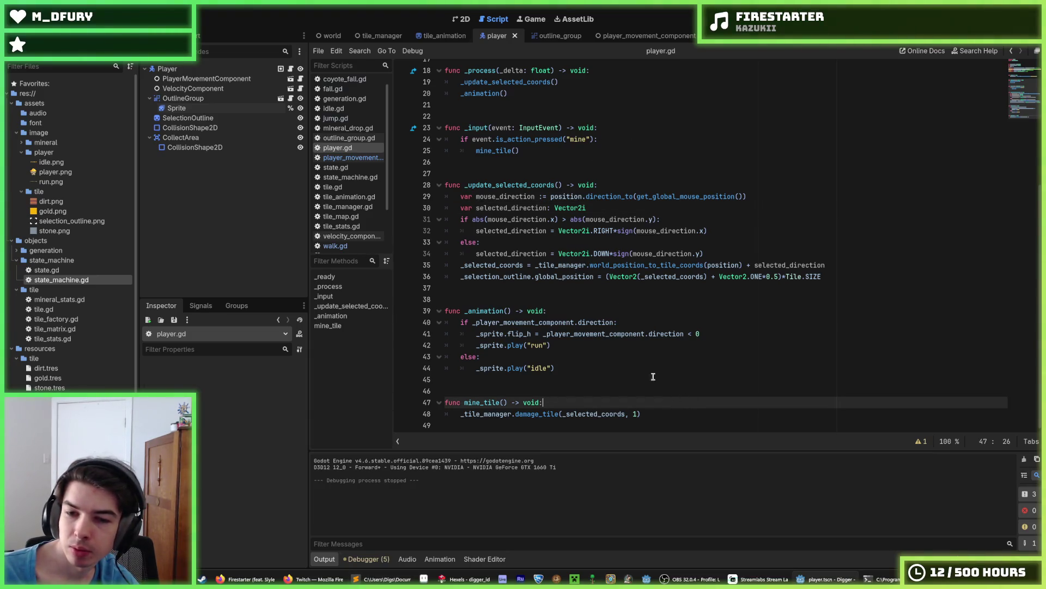
{"action": "scroll", "coordinate": [588, 240], "scroll_direction": "up", "scroll_amount": 5}
{"action": "left_click", "coordinate": [649, 197]}
{"action": "key", "text": "Return"}
{"action": "type", "text": "player_ai_component.state_changed.connect(on_state_changed)"}
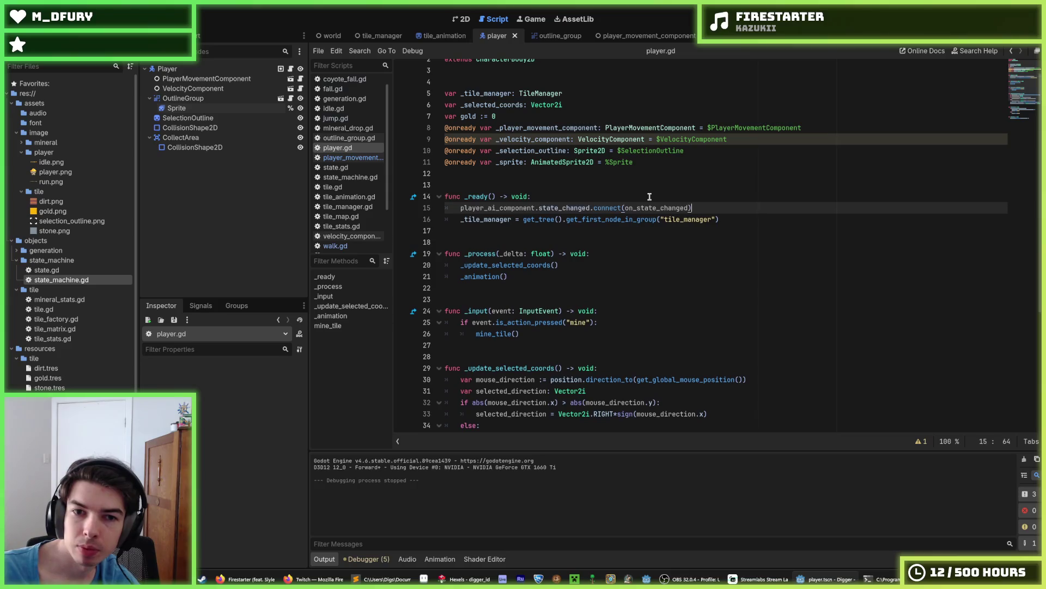
Rename the connection to _player_movement_component and the callback to _on_state_changed, then save.
{"action": "double_click", "coordinate": [554, 130]}
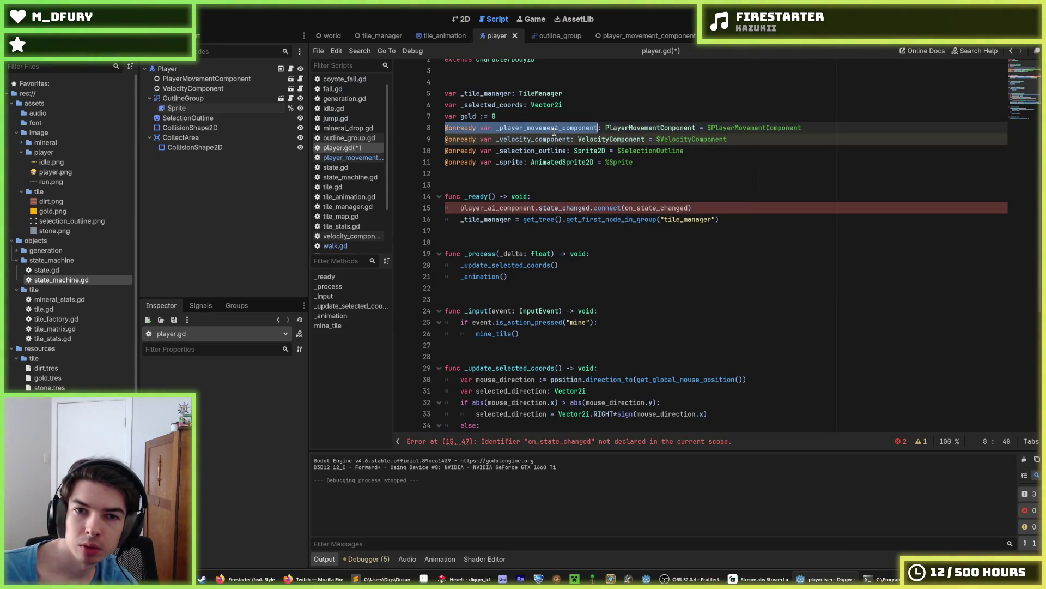
{"action": "double_click", "coordinate": [554, 130]}
{"action": "key", "text": "ctrl+c"}
{"action": "double_click", "coordinate": [491, 208]}
{"action": "key", "text": "ctrl+v"}
{"action": "left_click", "coordinate": [751, 205]}
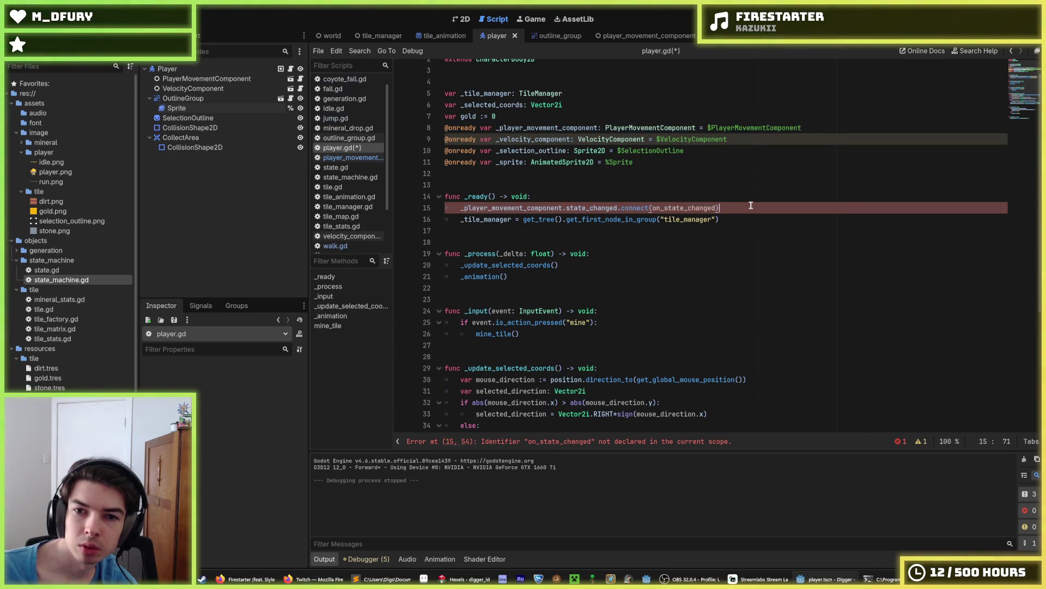
{"action": "double_click", "coordinate": [682, 207]}
{"action": "left_click", "coordinate": [652, 207]}
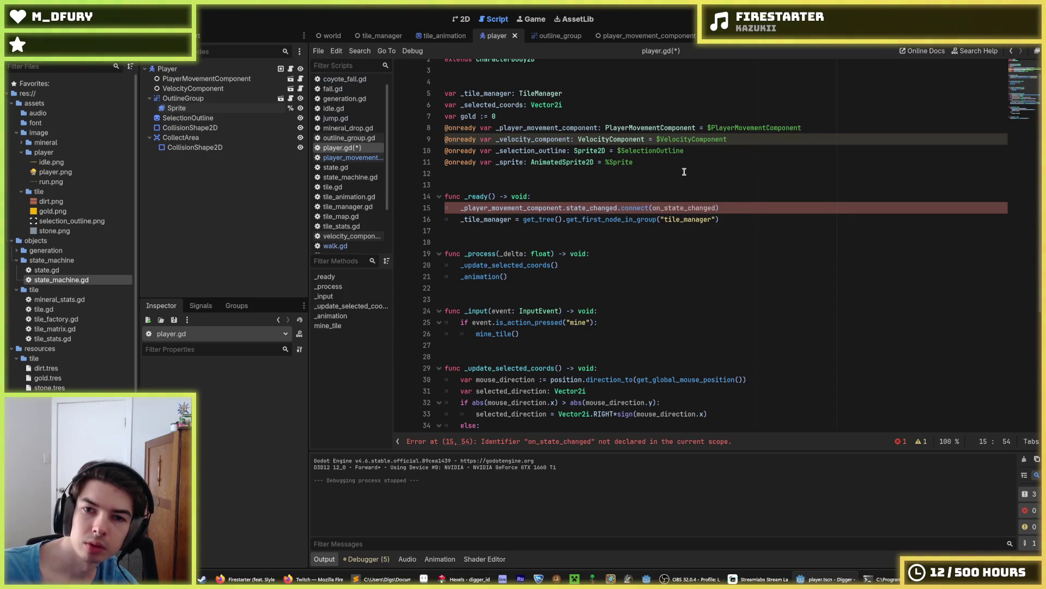
{"action": "type", "text": "_"}
{"action": "key", "text": "ctrl+s"}
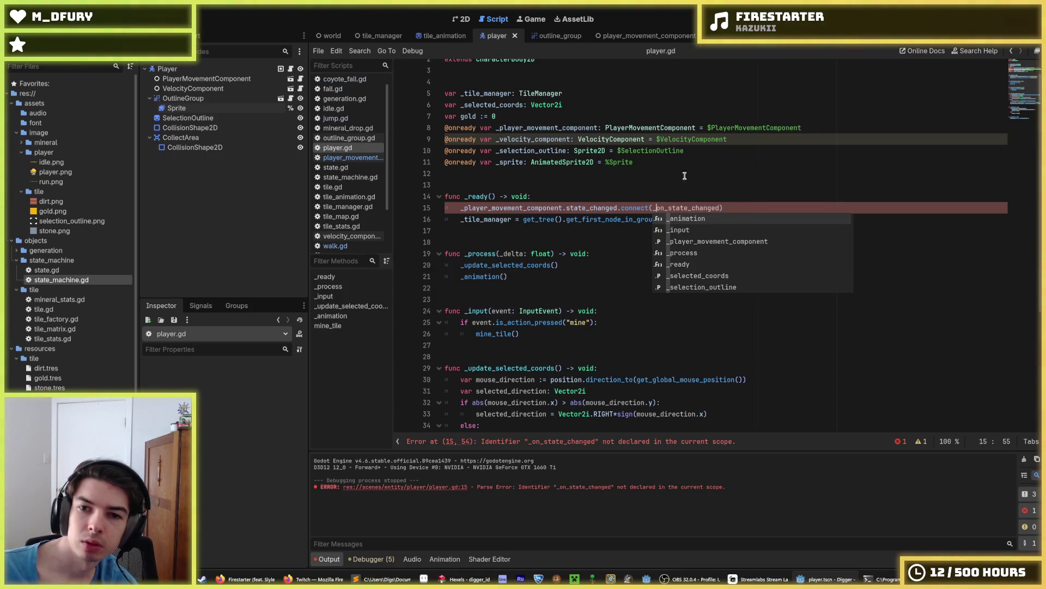
{"action": "key", "text": "ctrl+Right"}
Add a 'func _on_state_changed' line below mine_tile at the end of the script.
{"action": "scroll", "coordinate": [573, 378], "scroll_direction": "down", "scroll_amount": 5}
{"action": "left_click", "coordinate": [676, 414]}
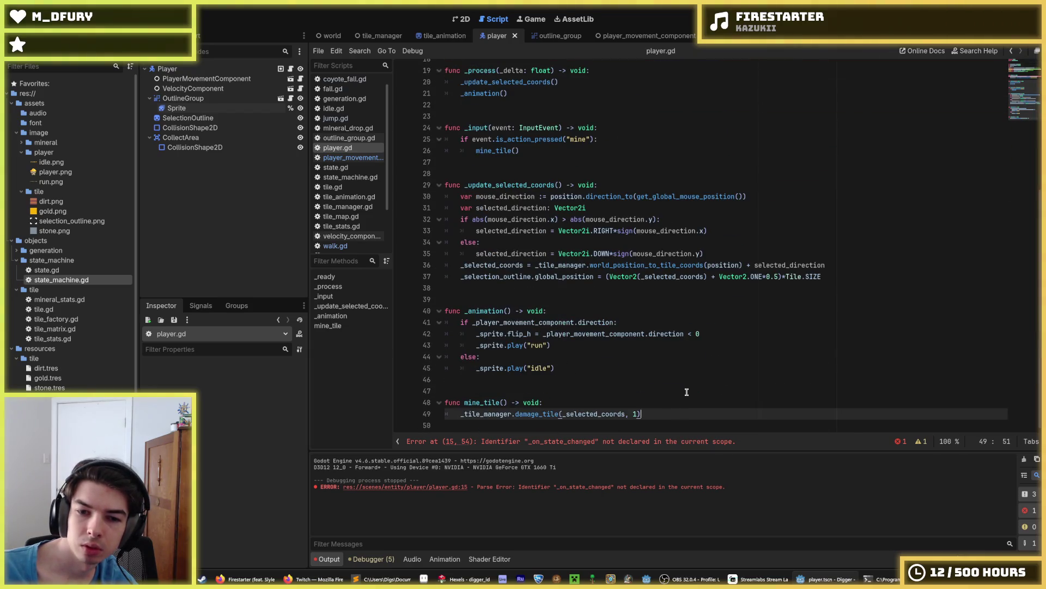
{"action": "key", "text": "Return"}
{"action": "key", "text": "Return"}
{"action": "key", "text": "Return"}
{"action": "type", "text": "func _on_state_changed"}
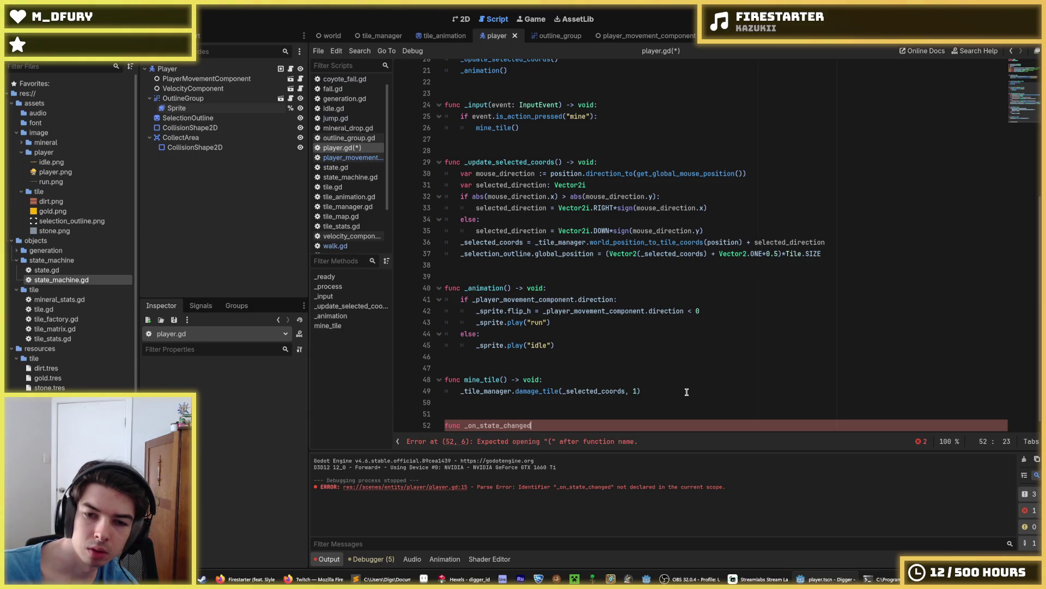
Move the mine_tile function up to sit just below the variable declarations.
{"action": "left_click_drag", "start_coordinate": [517, 391], "coordinate": [461, 358]}
{"action": "key", "text": "BackSpace"}
{"action": "key", "text": "ctrl+z"}
{"action": "key", "text": "ctrl+z"}
{"action": "key", "text": "ctrl+z"}
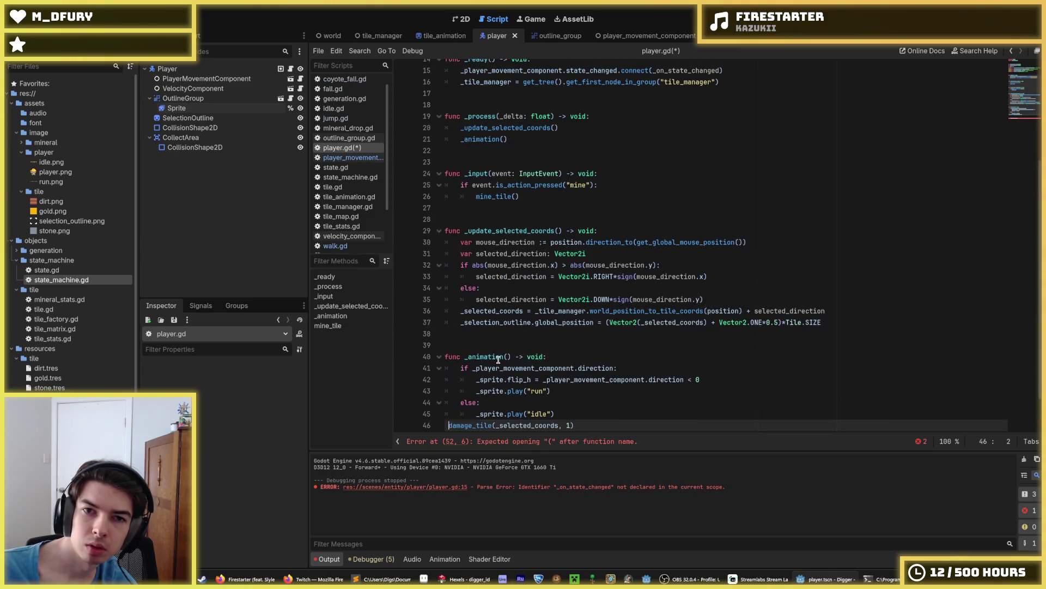
{"action": "key", "text": "alt+Up"}
{"action": "key", "text": "alt+Up"}
{"action": "key", "text": "alt+Up"}
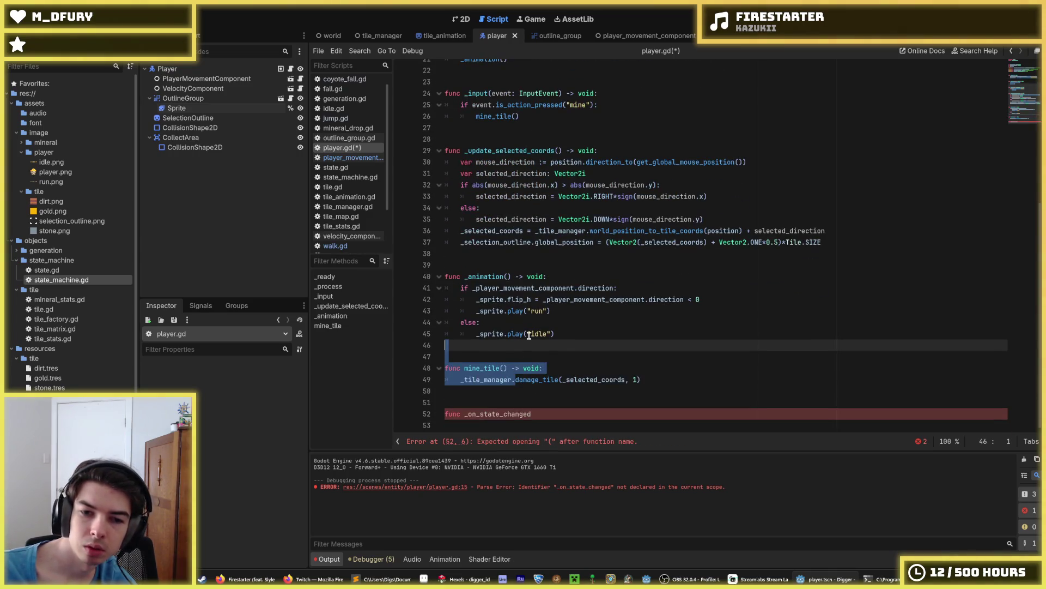
{"action": "key", "text": "alt+Up"}
{"action": "key", "text": "alt+Up"}
{"action": "key", "text": "alt+Up"}
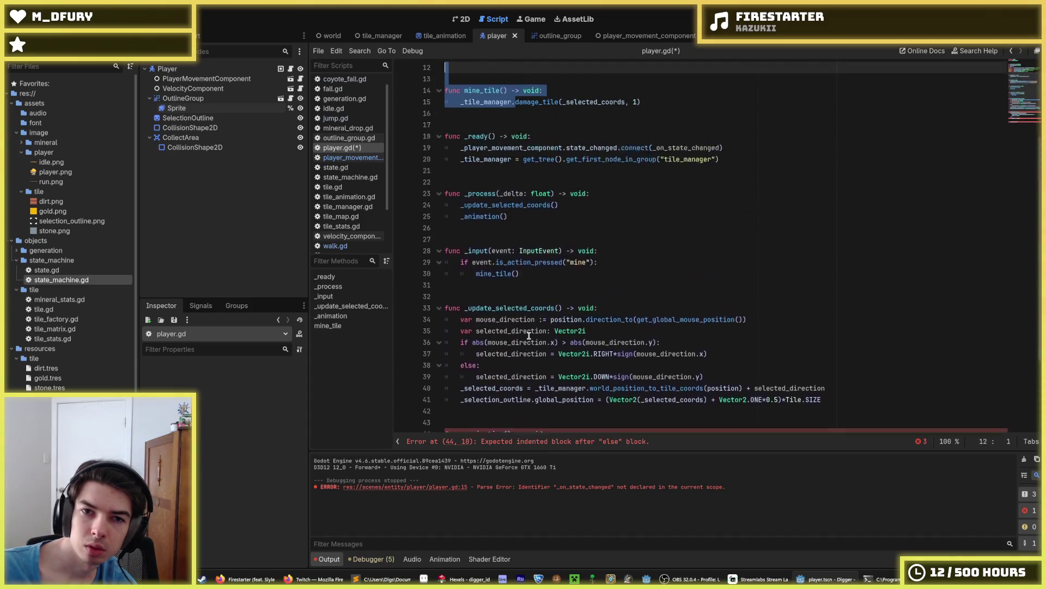
{"action": "key", "text": "alt+Up"}
{"action": "key", "text": "alt+Up"}
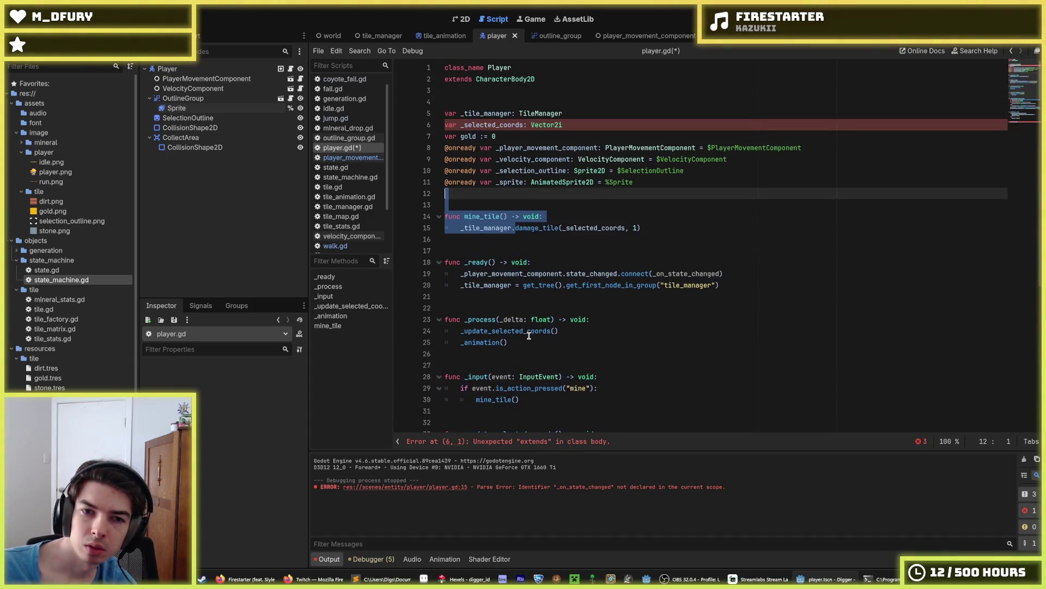
{"action": "left_click", "coordinate": [545, 307]}
{"action": "scroll", "coordinate": [575, 347], "scroll_direction": "down", "scroll_amount": 7}
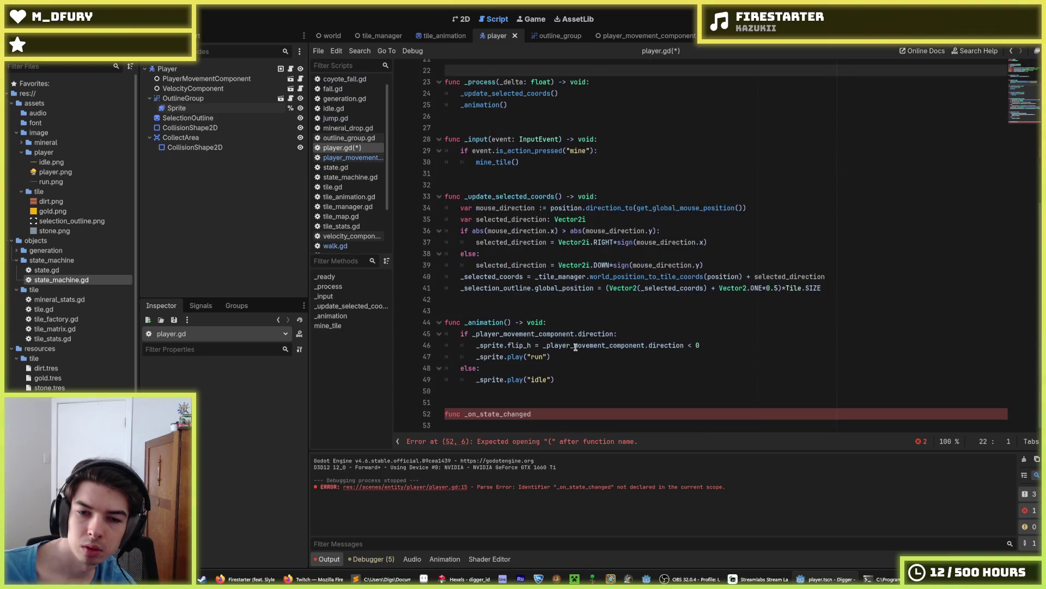
Complete _on_state_changed(state_name: String) -> void with a play_animation(animation_names[state_name]) body.
{"action": "left_click", "coordinate": [531, 413]}
{"action": "type", "text": "("}
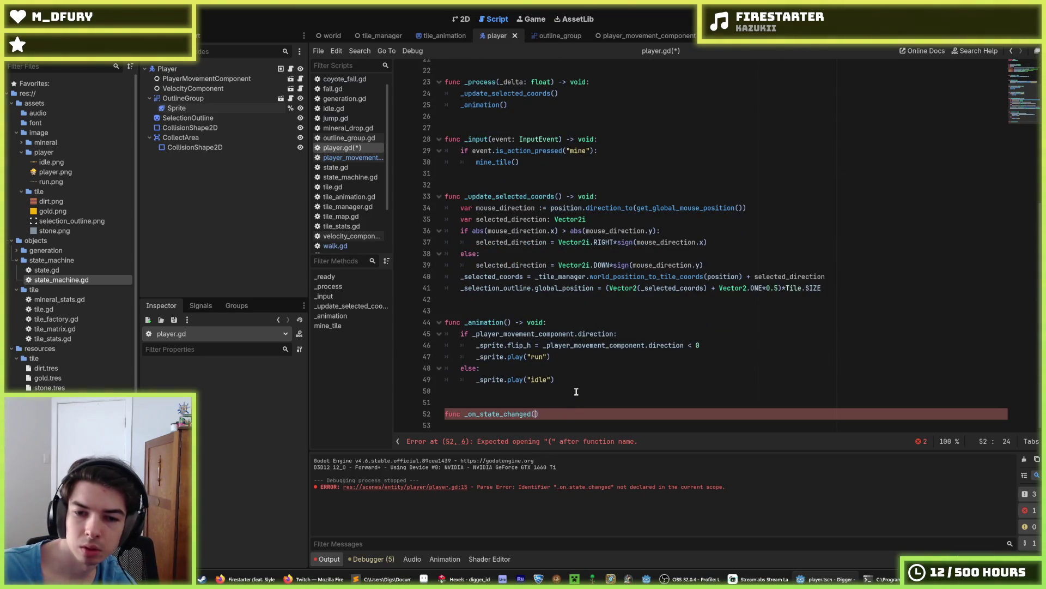
{"action": "type", "text": "state_"}
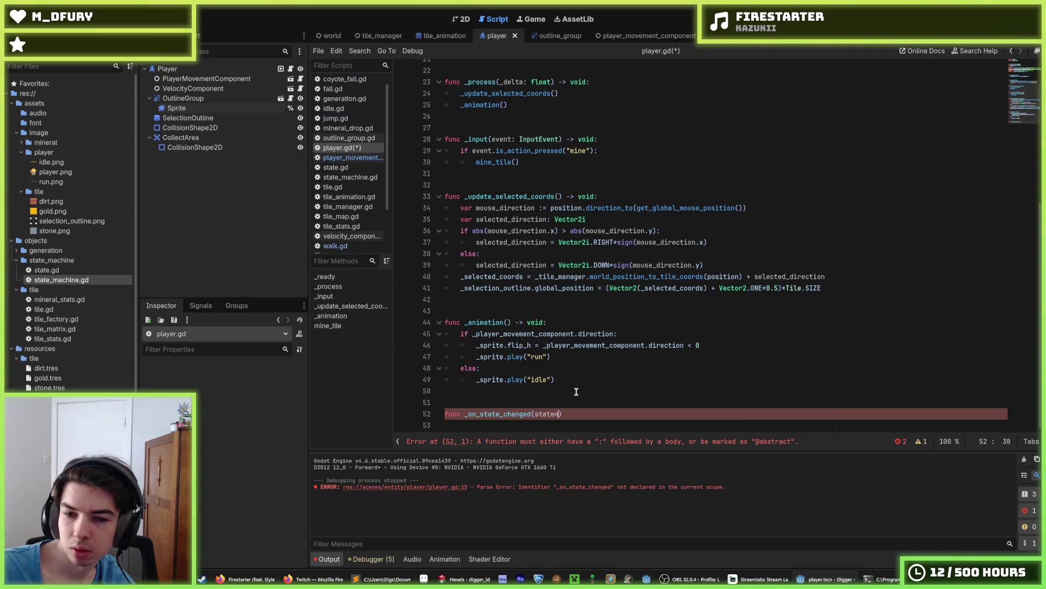
{"action": "type", "text": "name: String"}
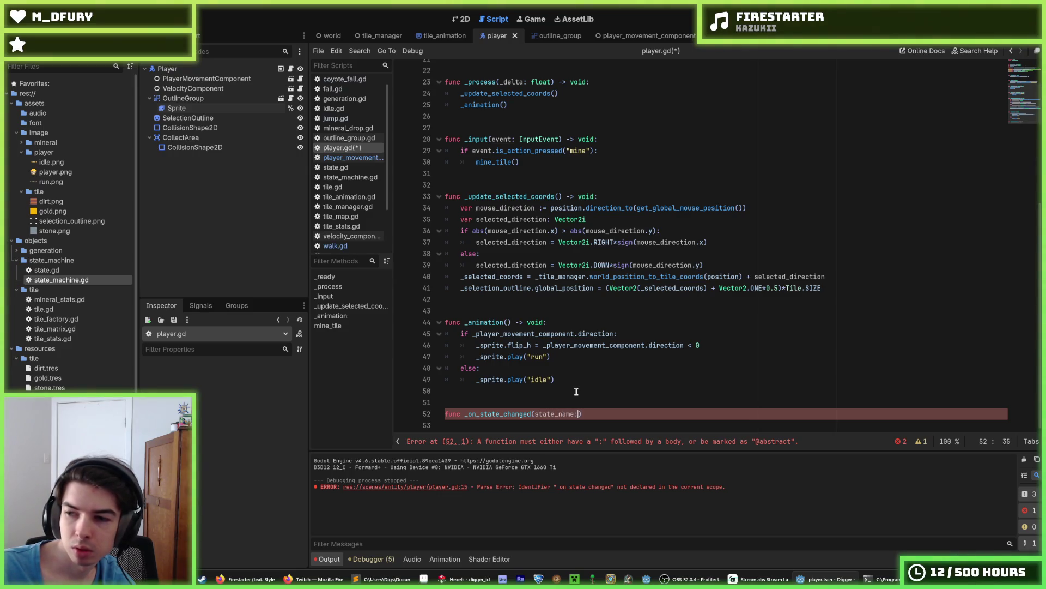
{"action": "type", "text": ") -"}
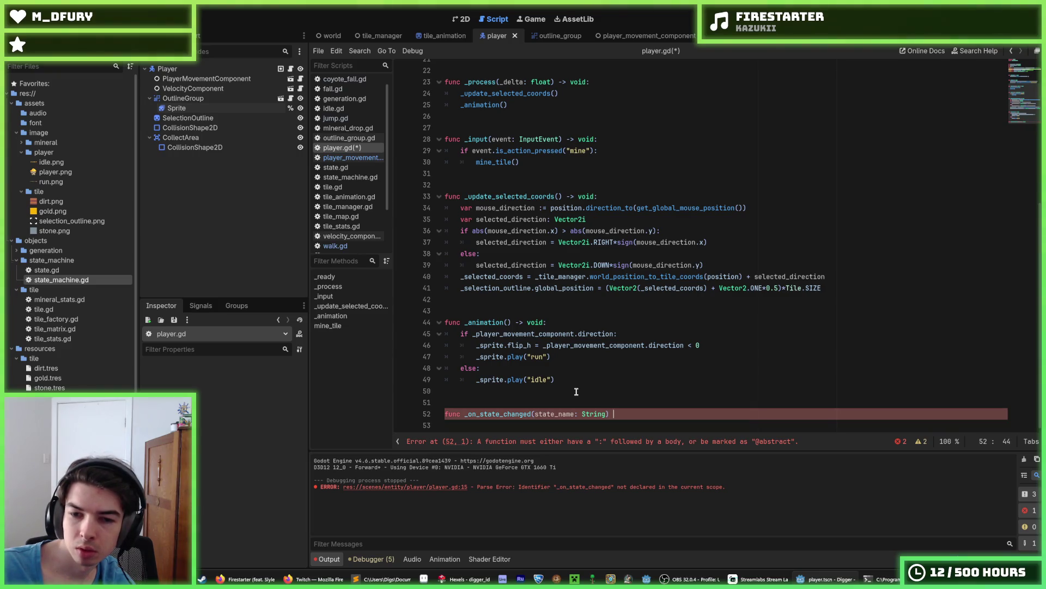
{"action": "type", "text": "> void:"}
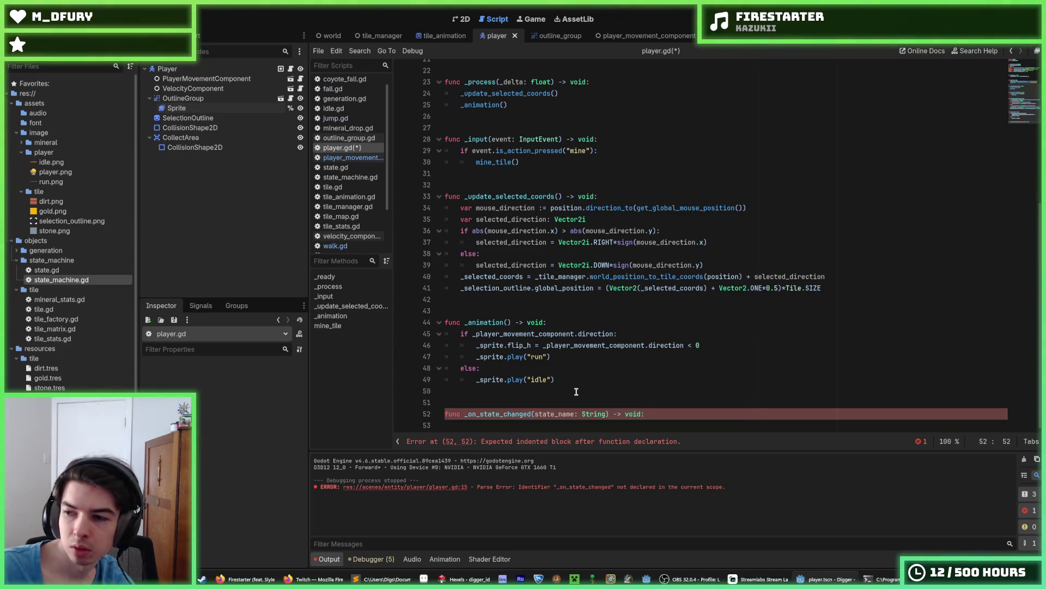
{"action": "key", "text": "Return"}
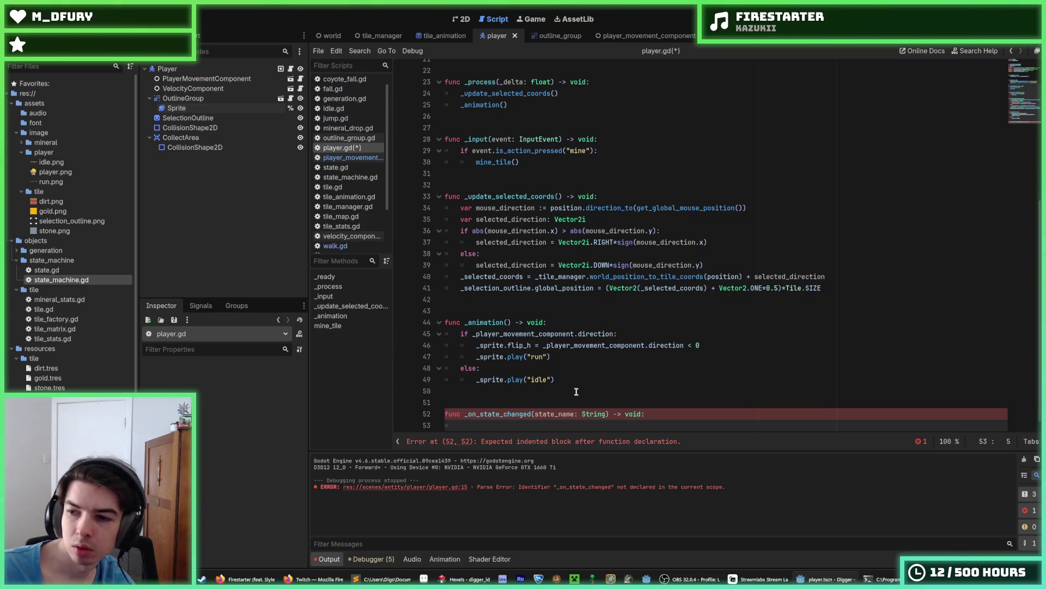
{"action": "key", "text": "alt+Tab"}
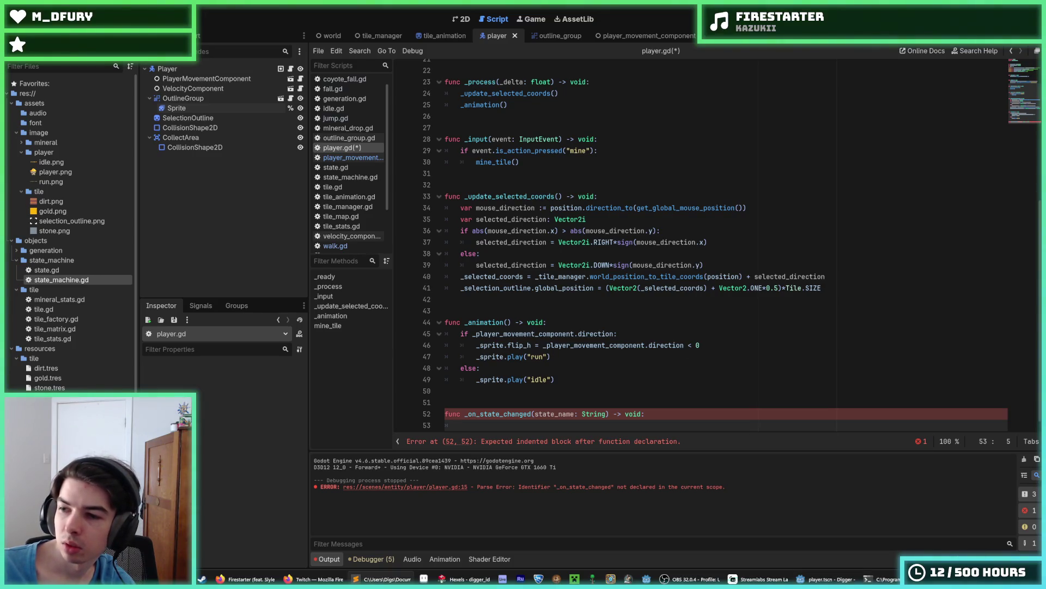
{"action": "key", "text": "alt+Tab"}
{"action": "key", "text": "ctrl+v"}
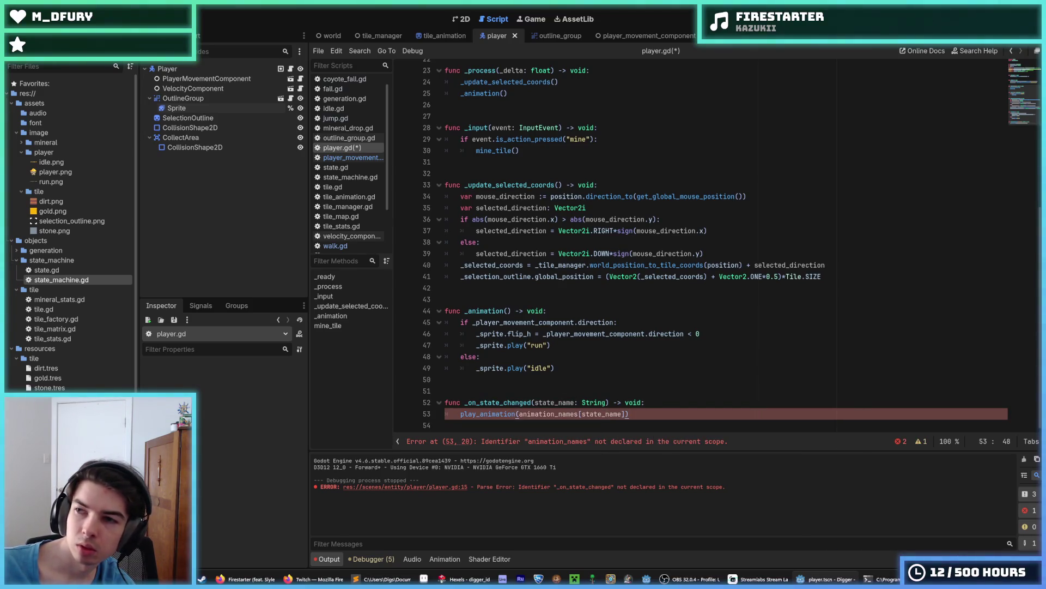
{"action": "key", "text": "alt+Tab"}
{"action": "scroll", "coordinate": [544, 218], "scroll_direction": "up", "scroll_amount": 7}
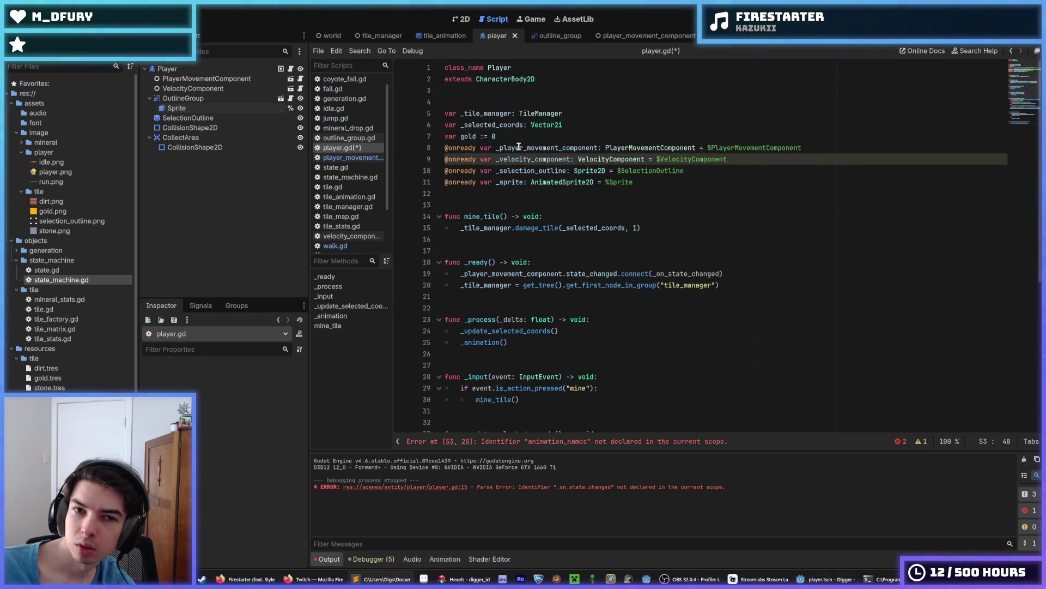
{"action": "left_click", "coordinate": [544, 102]}
Paste the animation_names constant (idle, walk, air) near the top of player.gd and save.
{"action": "type", "text": "const animation_names = { \t\"Idle\": \"idle\", \t\"Walk\": \"walk\", \t\"Drop\": \"air\", \t\"CoyoteFall\": \"air\", \t\"Fall\": \"air\", \t\"Jump\": \"air\" }"}
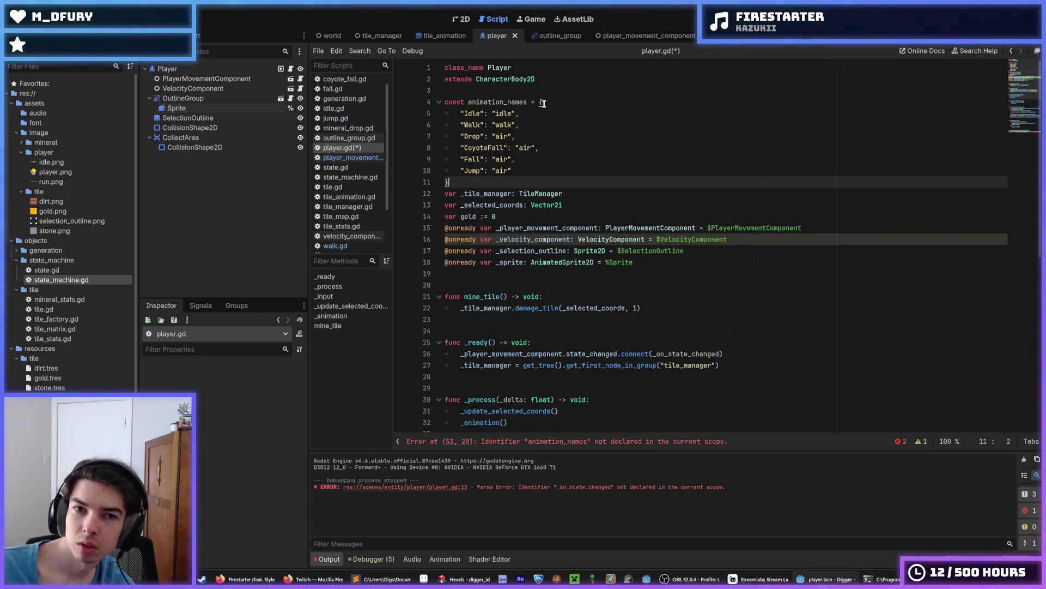
{"action": "key", "text": "ctrl+s"}
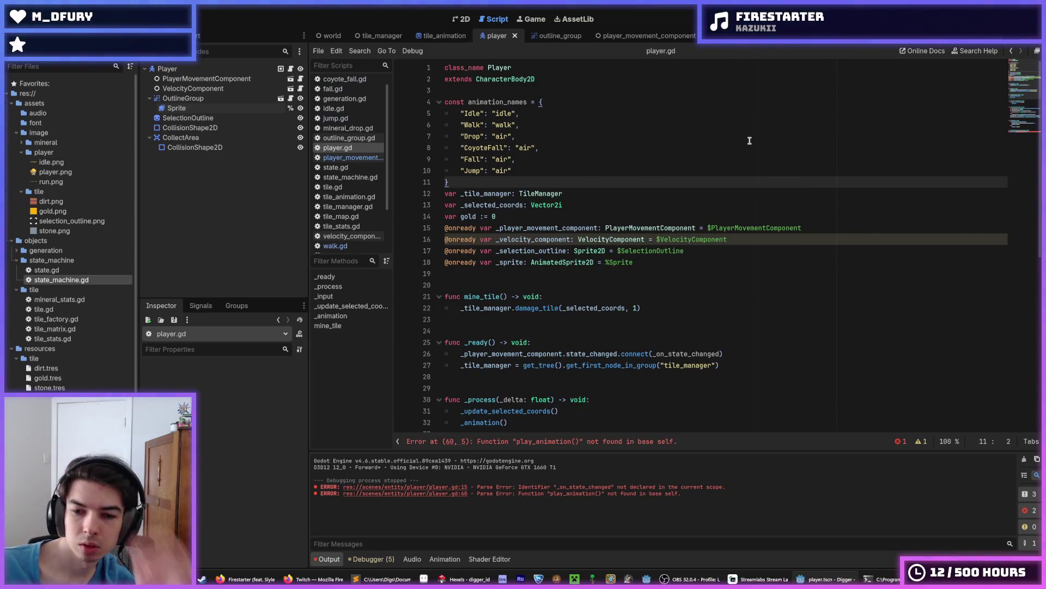
{"action": "double_click", "coordinate": [505, 114]}
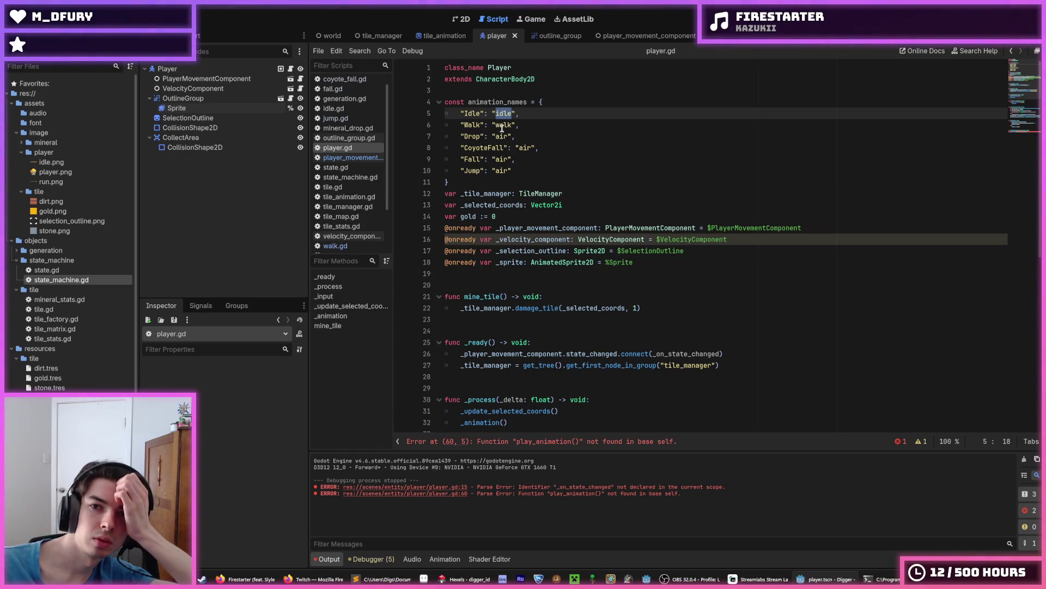
{"action": "double_click", "coordinate": [503, 125]}
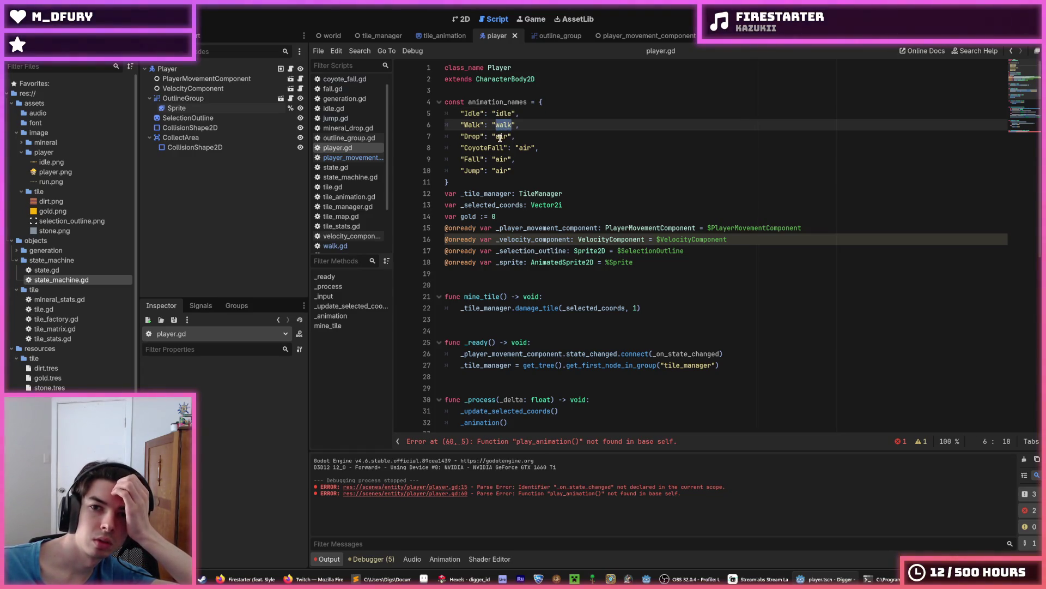
{"action": "double_click", "coordinate": [501, 137]}
{"action": "left_click", "coordinate": [500, 137]}
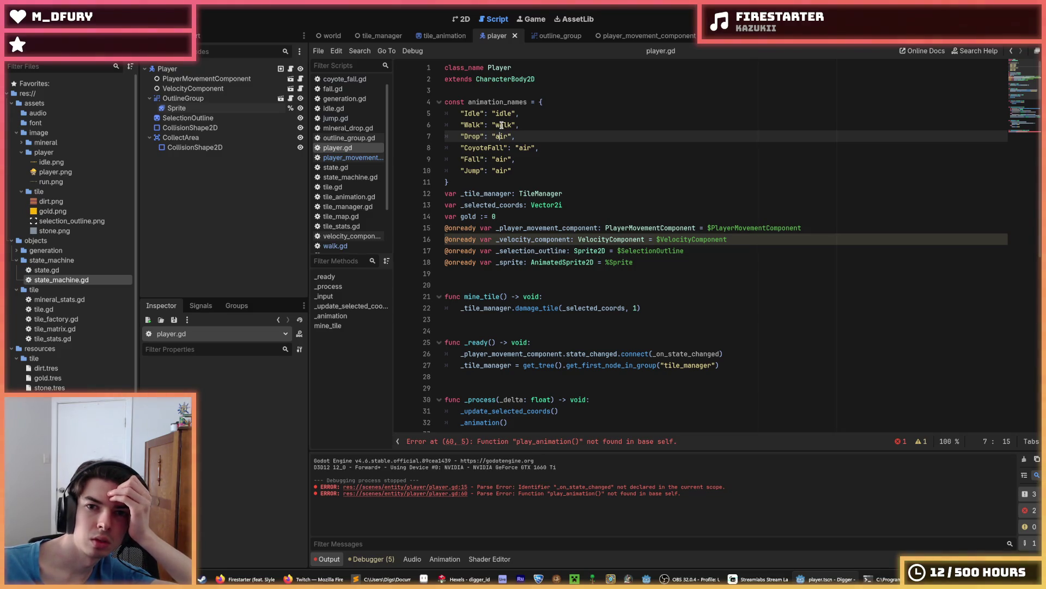
{"action": "left_click", "coordinate": [501, 125]}
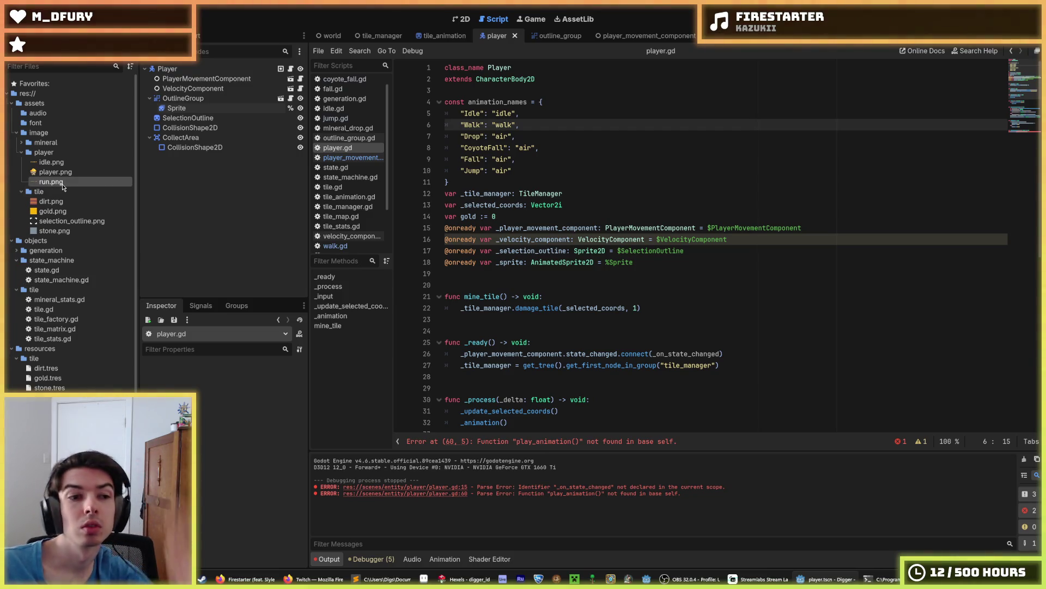
Rename run.png to walk.png in the player image folder.
{"action": "key", "text": "F2"}
{"action": "type", "text": "walk"}
{"action": "key", "text": "Return"}
{"action": "left_click", "coordinate": [211, 65]}
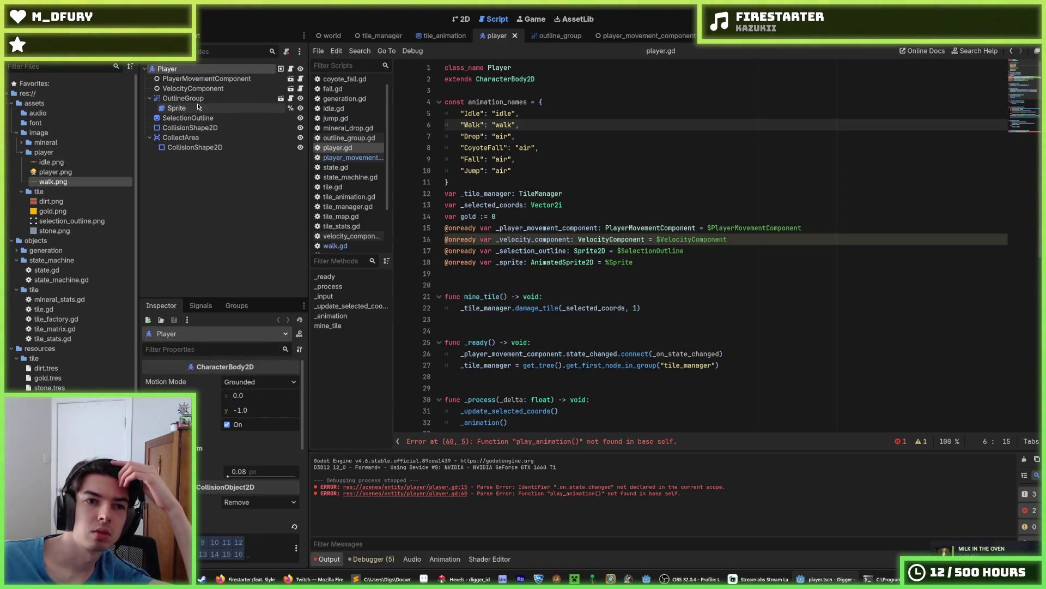
Rename the Sprite's SpriteFrames animation 'run' to 'walk' and save the scene.
{"action": "left_click", "coordinate": [177, 107]}
{"action": "double_click", "coordinate": [338, 445]}
{"action": "type", "text": "walk"}
{"action": "key", "text": "Return"}
{"action": "key", "text": "ctrl+s"}
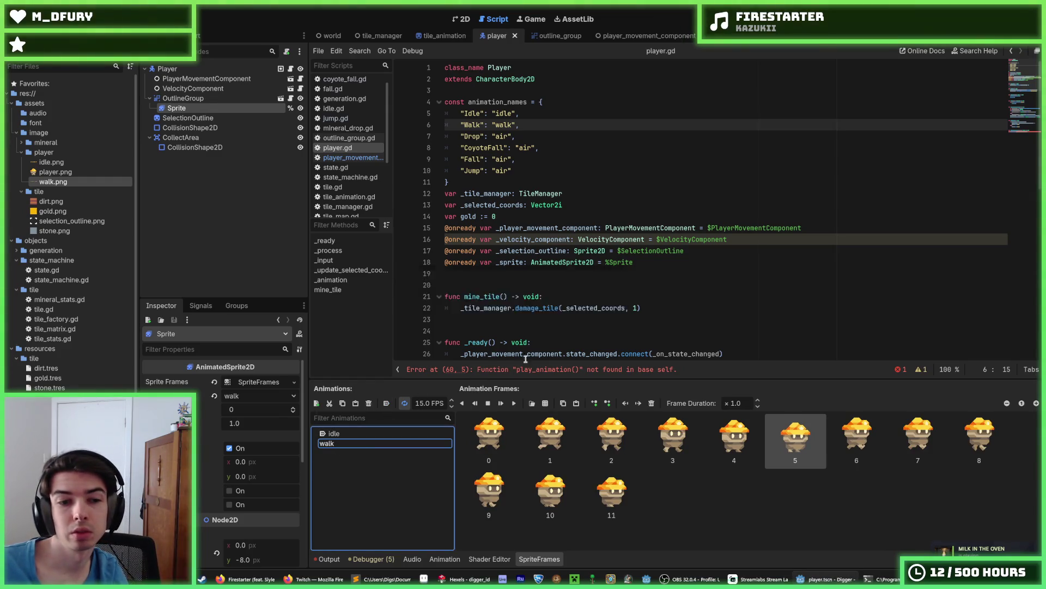
{"action": "left_click", "coordinate": [690, 273]}
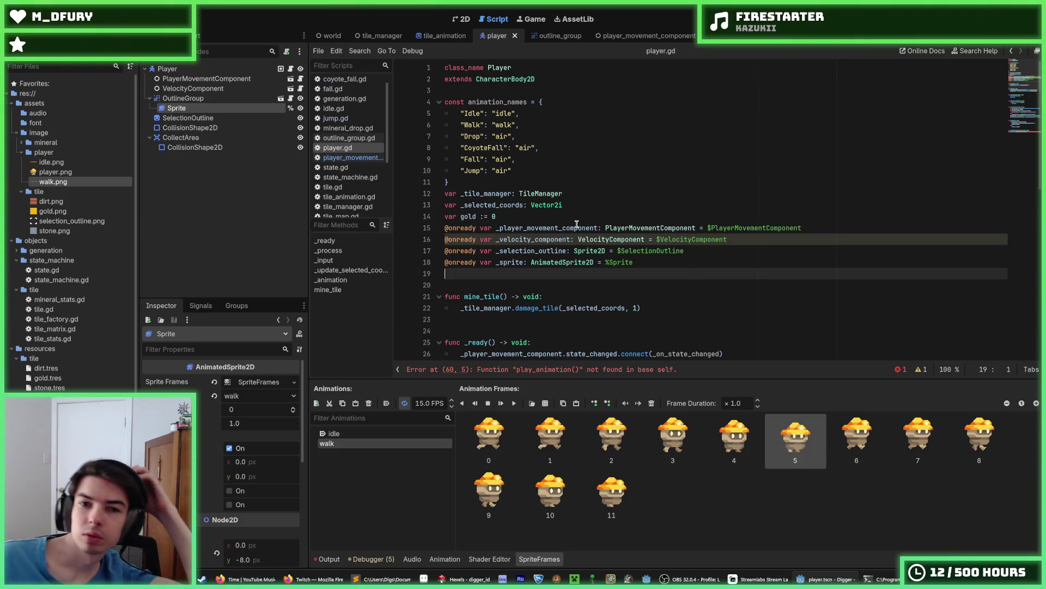
Delete the _sprite.play("run") line from _animation.
{"action": "left_click", "coordinate": [574, 204]}
{"action": "scroll", "coordinate": [570, 254], "scroll_direction": "down", "scroll_amount": 10}
{"action": "scroll", "coordinate": [570, 254], "scroll_direction": "down", "scroll_amount": 1}
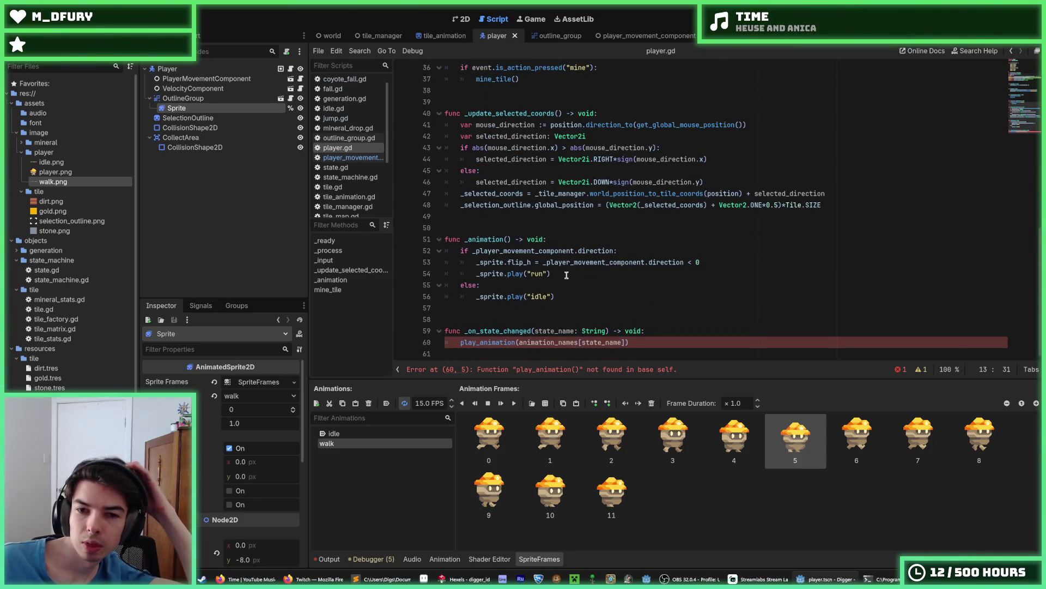
{"action": "double_click", "coordinate": [538, 273]}
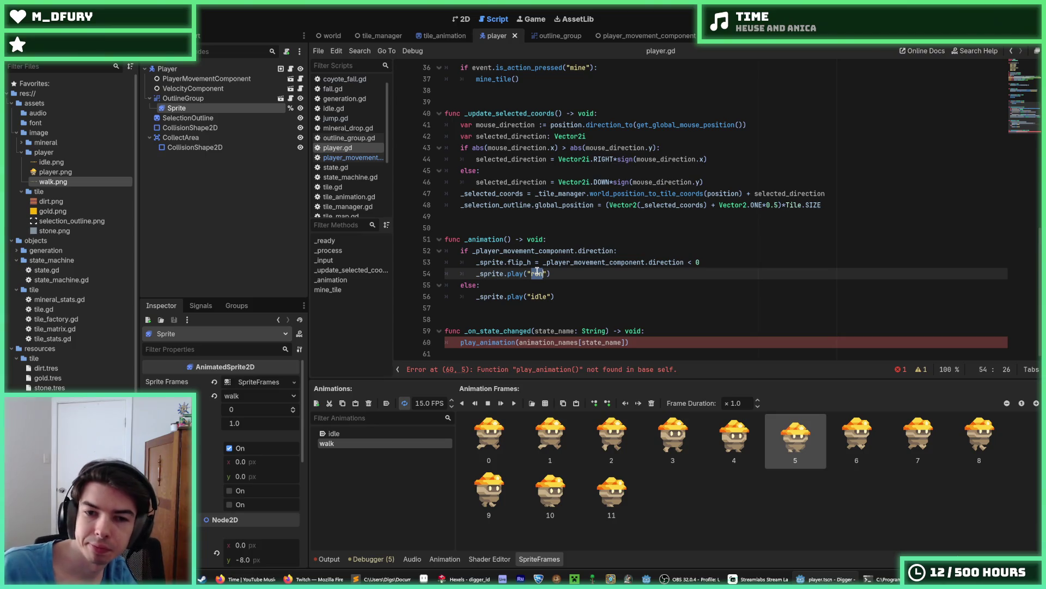
{"action": "triple_click", "coordinate": [575, 275]}
{"action": "key", "text": "BackSpace"}
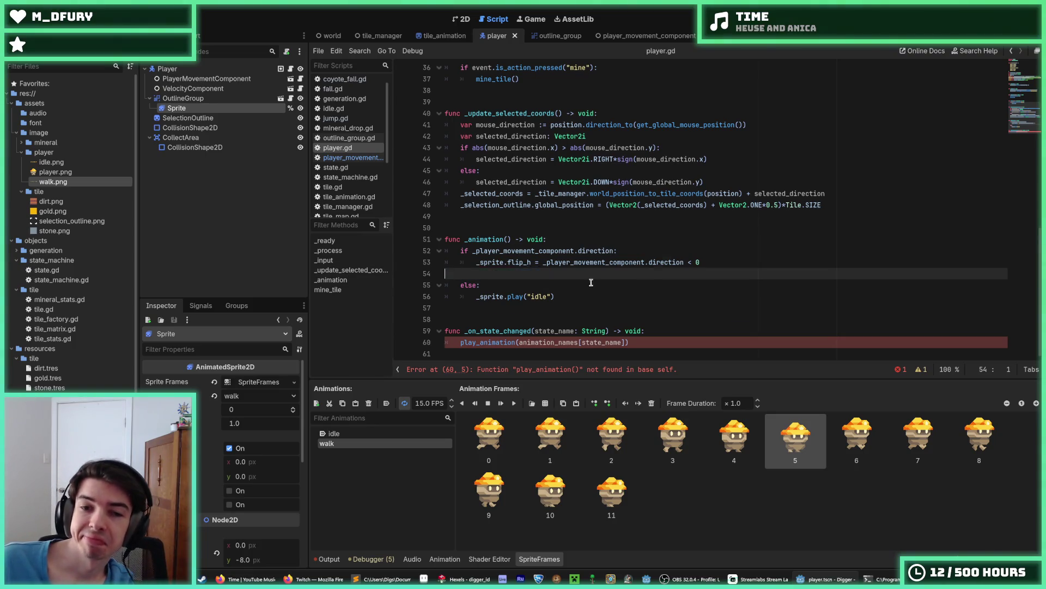
{"action": "key", "text": "BackSpace"}
Delete the else: branch with _sprite.play("idle"), leaving only the flip_h logic.
{"action": "left_click", "coordinate": [582, 280]}
{"action": "triple_click", "coordinate": [582, 280]}
{"action": "key", "text": "shift+Up"}
{"action": "key", "text": "BackSpace"}
{"action": "key", "text": "BackSpace"}
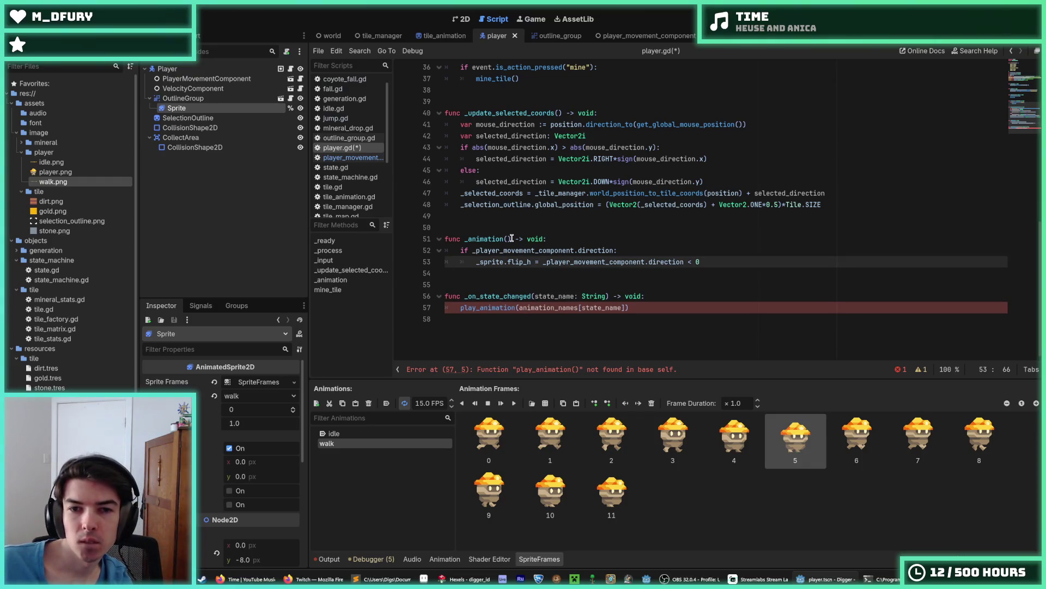
{"action": "left_click", "coordinate": [653, 308]}
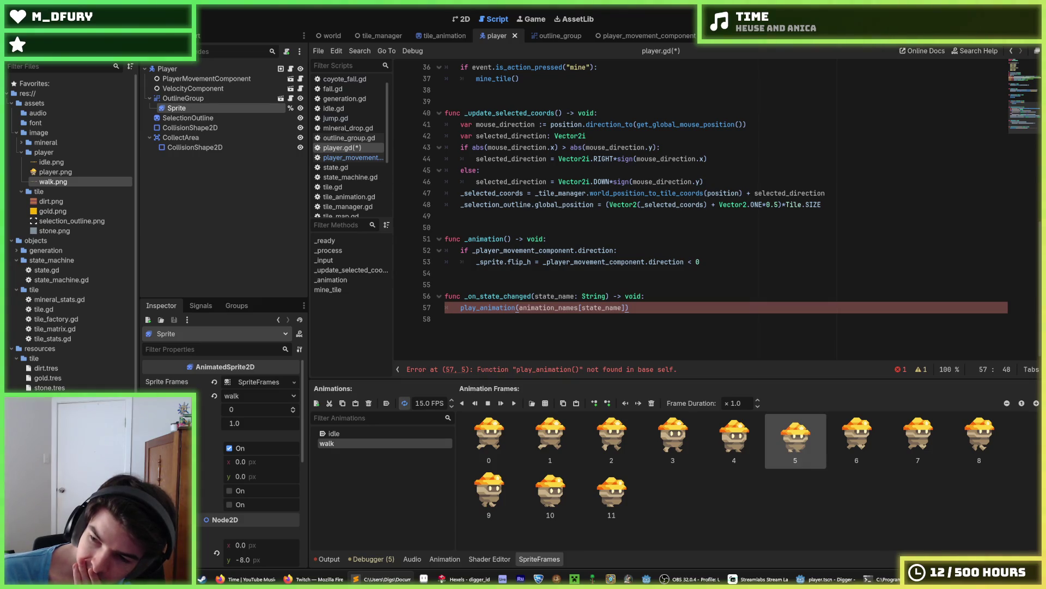
{"action": "scroll", "coordinate": [789, 347], "scroll_direction": "up", "scroll_amount": 1}
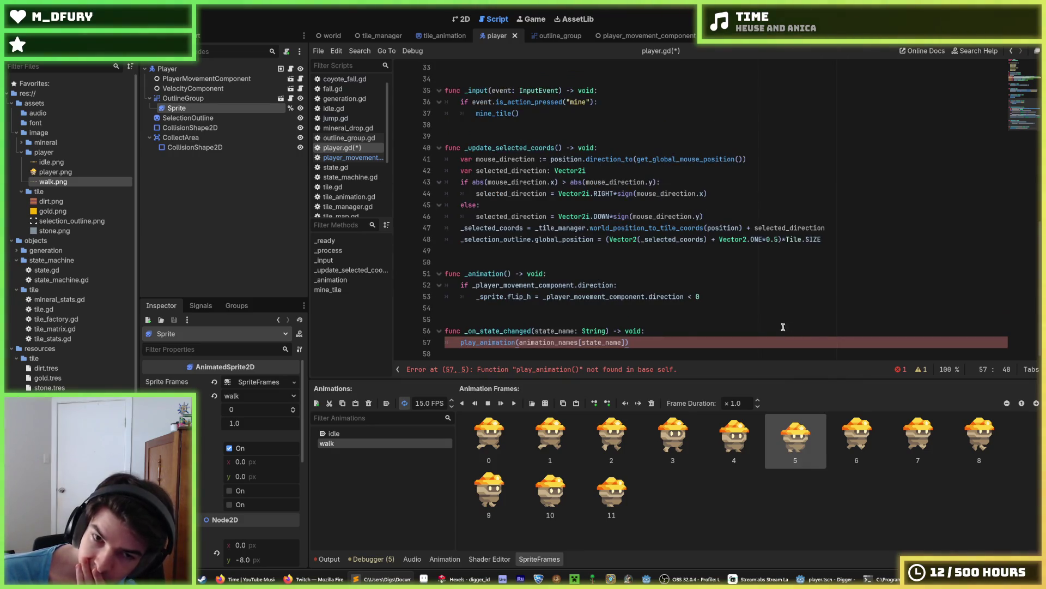
Paste the play_animation function on a new line above _on_state_changed.
{"action": "left_click", "coordinate": [674, 334]}
{"action": "key", "text": "Down"}
{"action": "key", "text": "Home"}
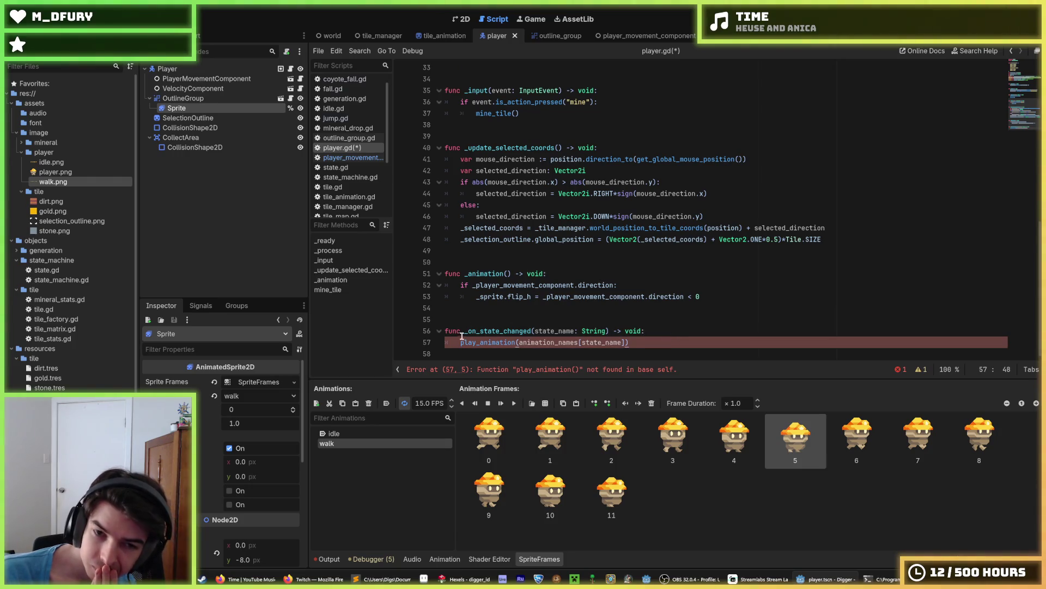
{"action": "type", "text": "_"}
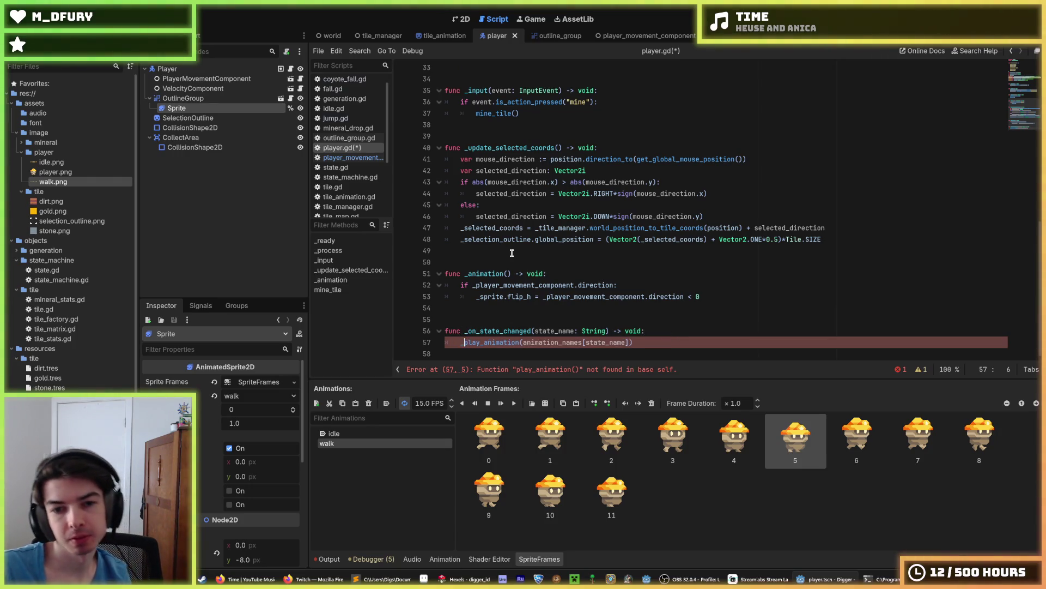
{"action": "key", "text": "Up"}
{"action": "key", "text": "Up"}
{"action": "key", "text": "Up"}
{"action": "key", "text": "Return"}
{"action": "key", "text": "Return"}
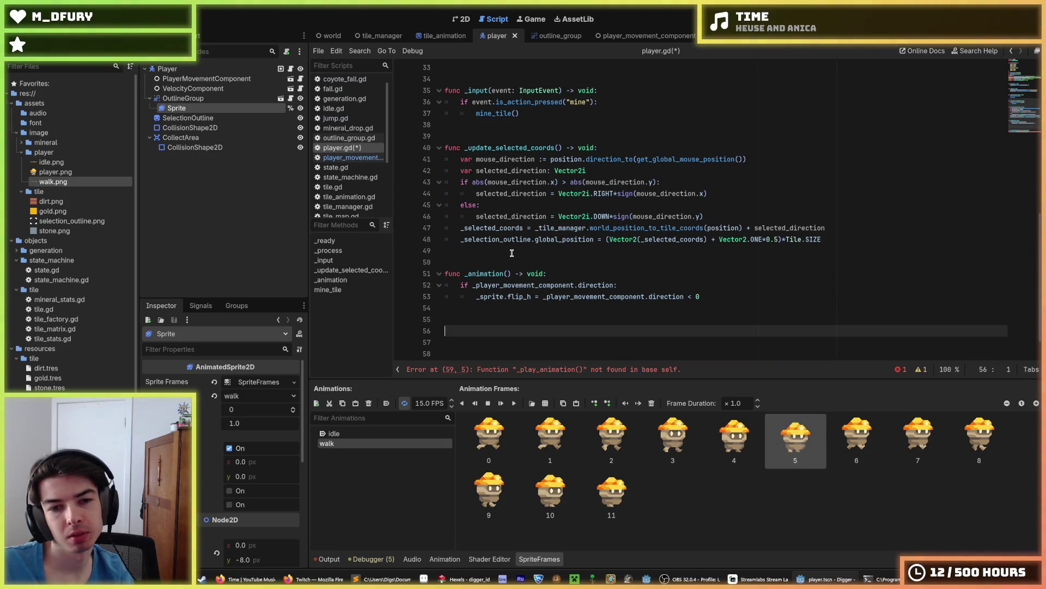
{"action": "type", "text": "func play_animation(animation_name: String) -> void: \tif not animation_name == body_sprite.animation: \t\tvar crouch := false \t\tif body_sprite.animation == \"air\": \t\t\tcrouch = true \t\tbody_sprite.animation = animation_name \t\tif crouch: \t\t\tif body_sprite.animation == \"idle\": \t\t\t\tbody_sprite.frame = 1 \t\t\telif body_sprite.animation == \"walk\": \t\t\t\tbody_sprite.frame = 2"}
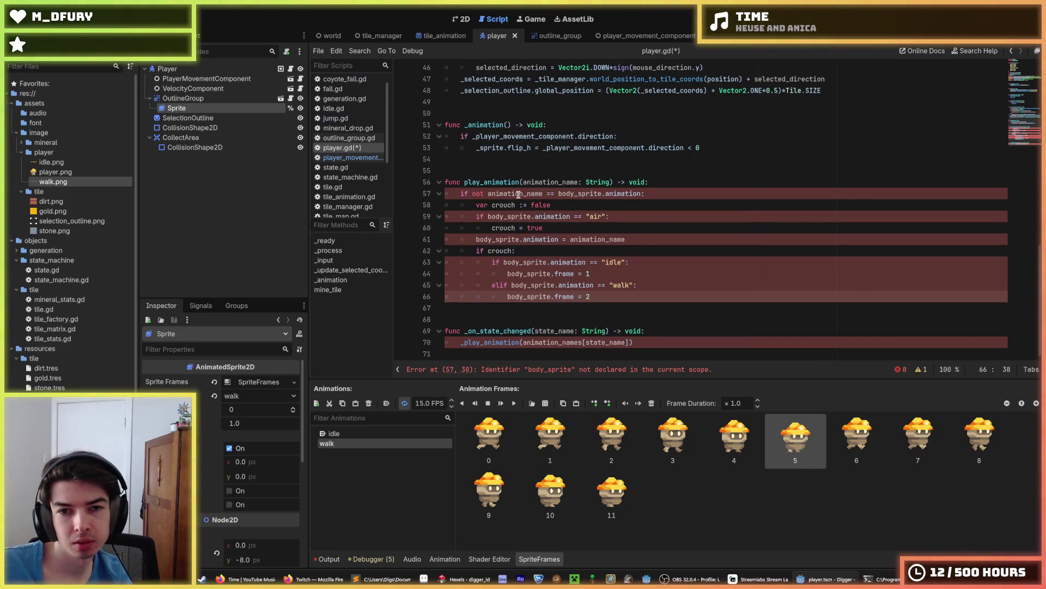
Rename every body_sprite occurrence in the pasted function to sprite.
{"action": "double_click", "coordinate": [592, 193]}
{"action": "key", "text": "ctrl+d"}
{"action": "key", "text": "ctrl+d"}
{"action": "key", "text": "ctrl+d"}
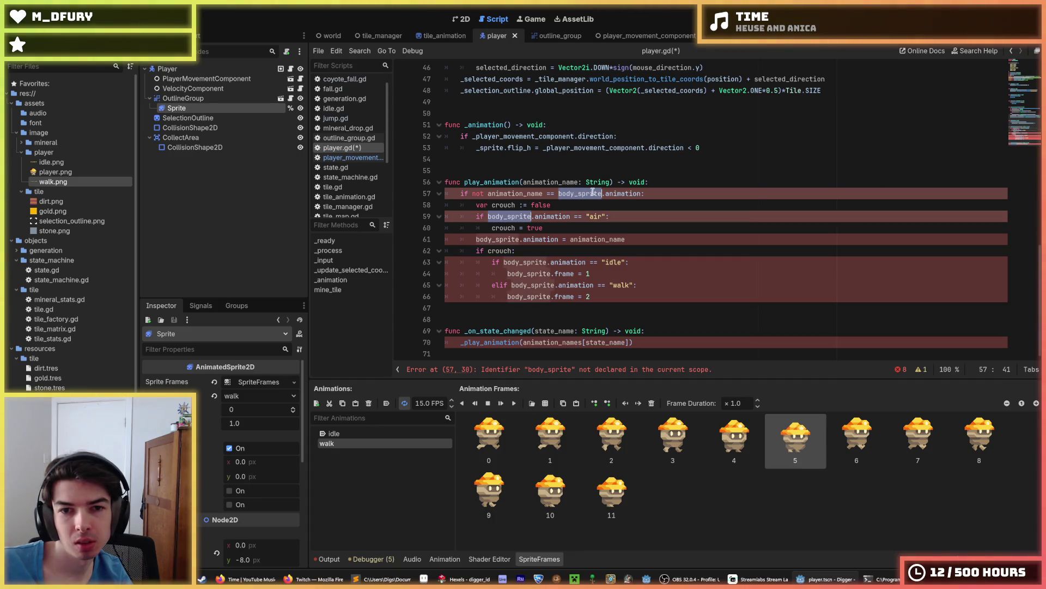
{"action": "type", "text": "sprite"}
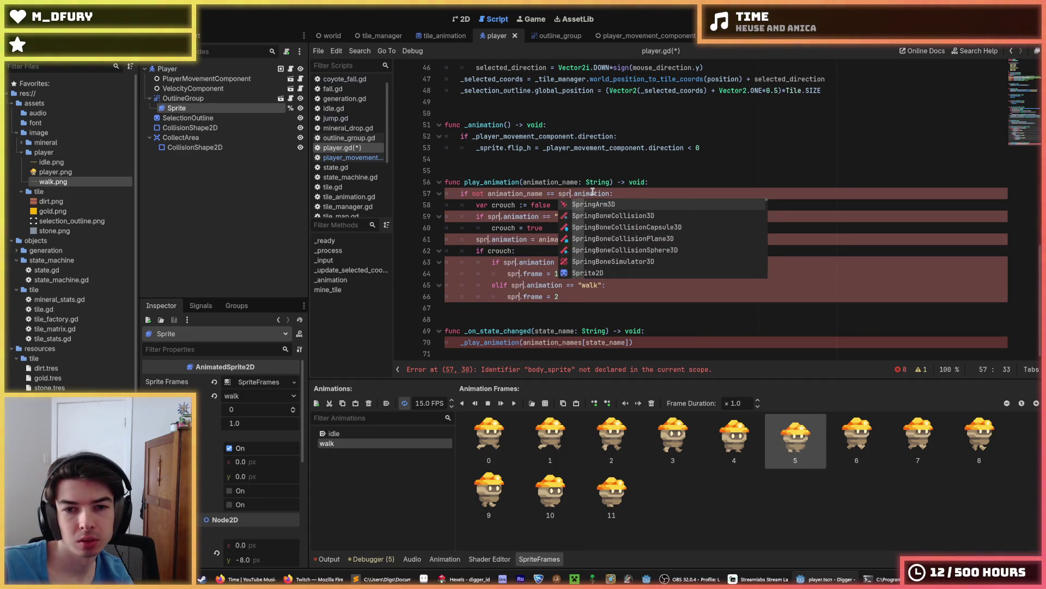
{"action": "double_click", "coordinate": [596, 193]}
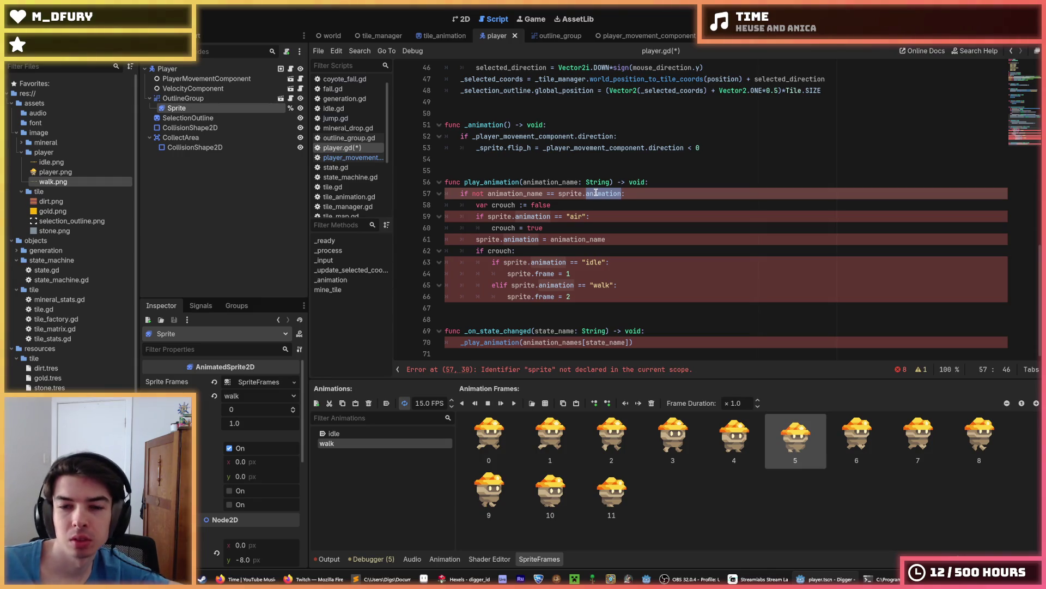
{"action": "left_click", "coordinate": [585, 193]}
{"action": "double_click", "coordinate": [558, 193]}
{"action": "left_click", "coordinate": [559, 193]}
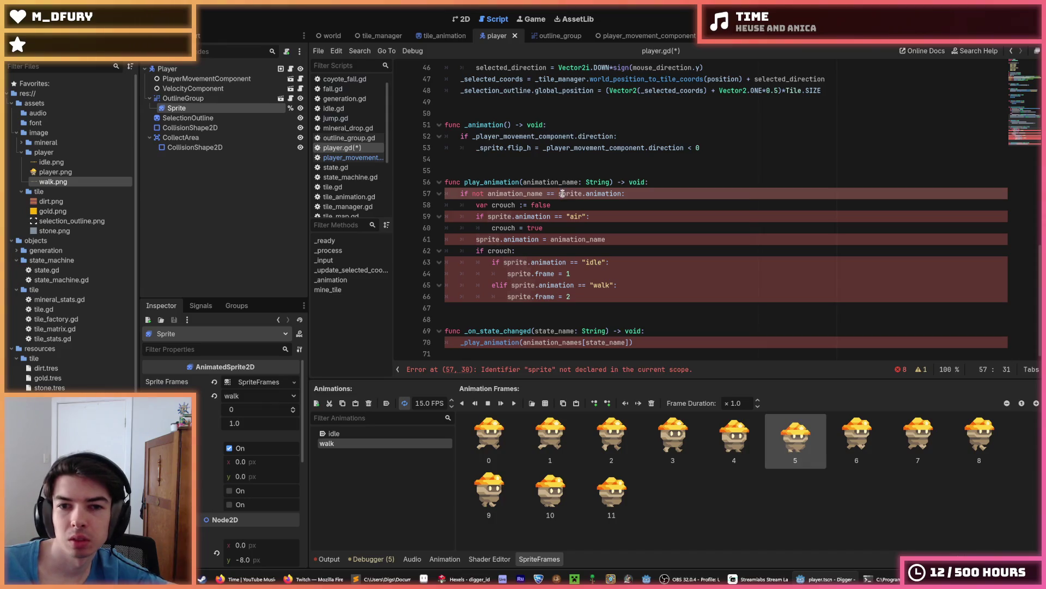
Rename every sprite occurrence to _sprite to match the declared variable, and save.
{"action": "scroll", "coordinate": [566, 218], "scroll_direction": "up", "scroll_amount": 9}
{"action": "scroll", "coordinate": [572, 228], "scroll_direction": "down", "scroll_amount": 10}
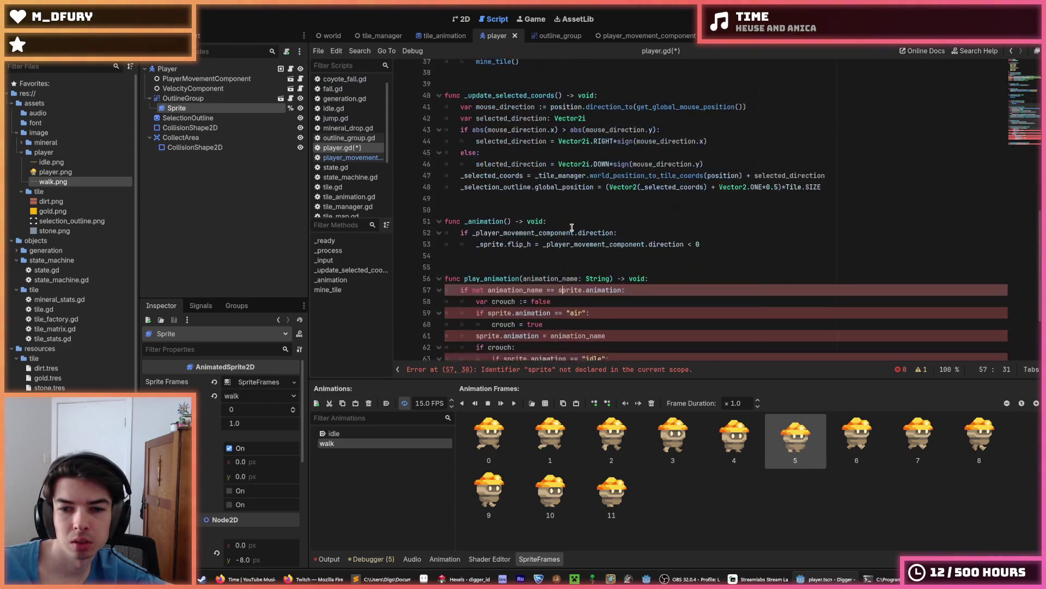
{"action": "scroll", "coordinate": [551, 225], "scroll_direction": "up", "scroll_amount": 14}
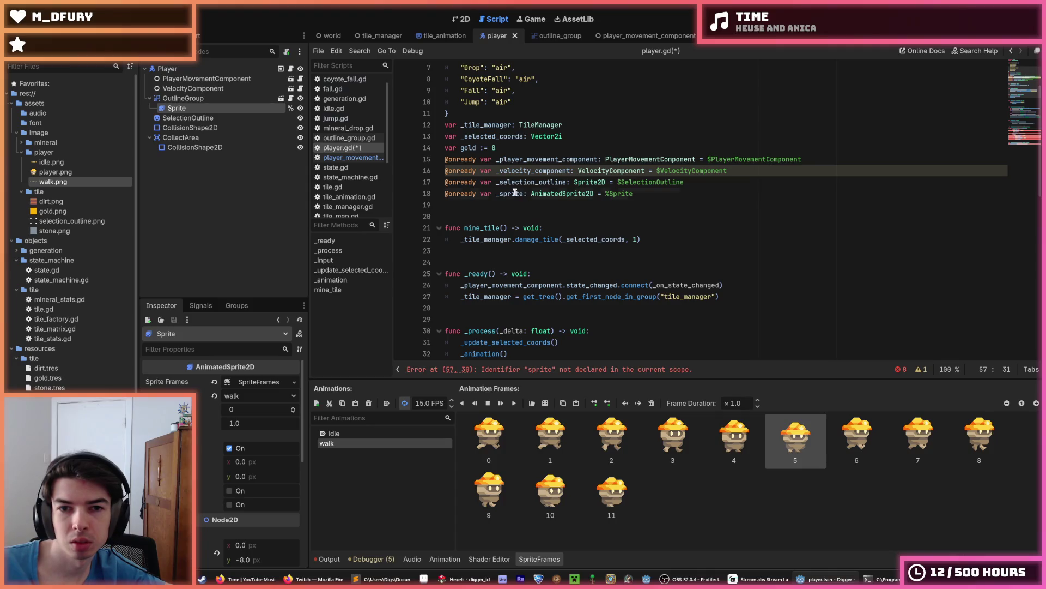
{"action": "double_click", "coordinate": [516, 193]}
{"action": "scroll", "coordinate": [595, 302], "scroll_direction": "down", "scroll_amount": 4}
{"action": "scroll", "coordinate": [595, 302], "scroll_direction": "down", "scroll_amount": 9}
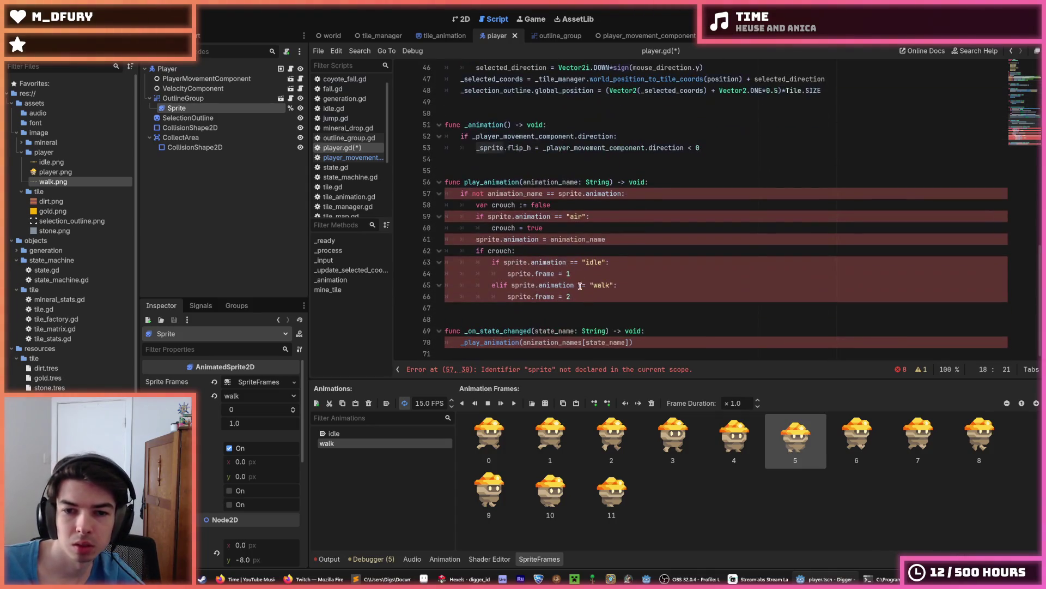
{"action": "double_click", "coordinate": [570, 193]}
{"action": "key", "text": "ctrl+d"}
{"action": "key", "text": "ctrl+d"}
{"action": "key", "text": "ctrl+d"}
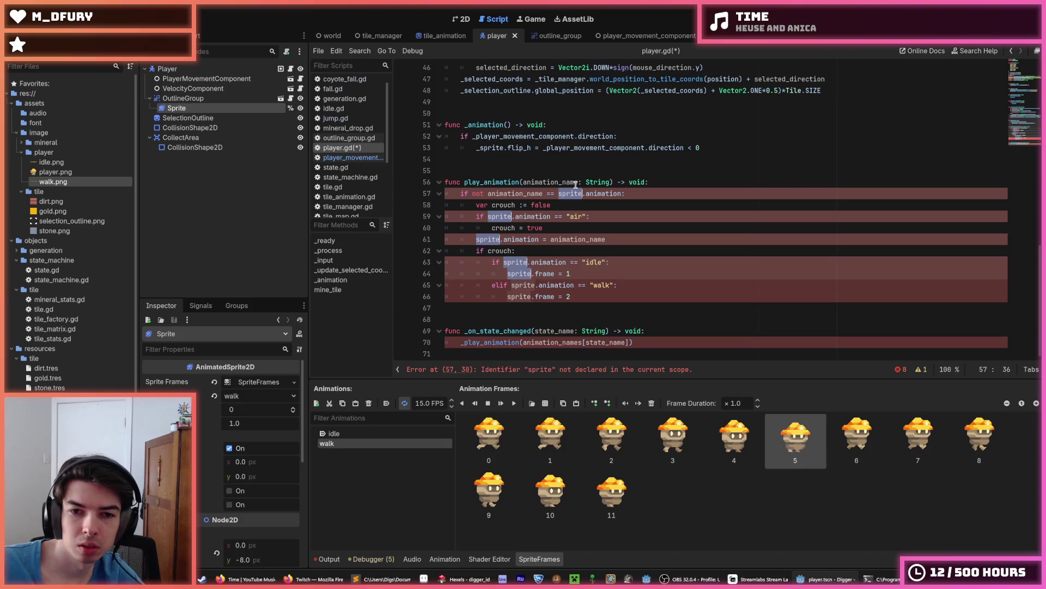
{"action": "type", "text": "_sprite"}
{"action": "left_click", "coordinate": [607, 204]}
{"action": "key", "text": "ctrl+s"}
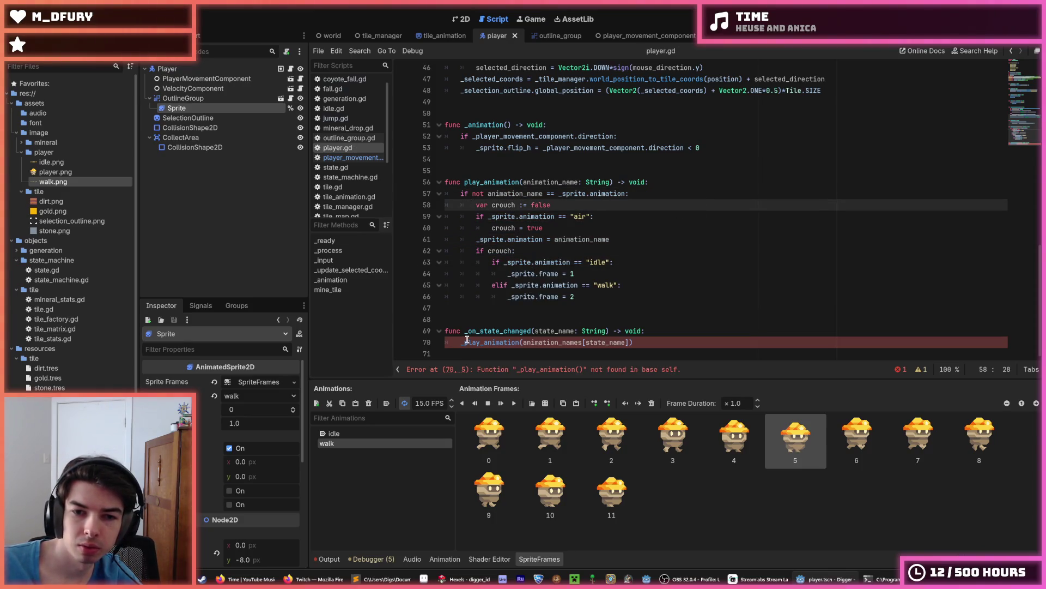
Prefix the function name with an underscore, making it _play_animation.
{"action": "left_click", "coordinate": [461, 182]}
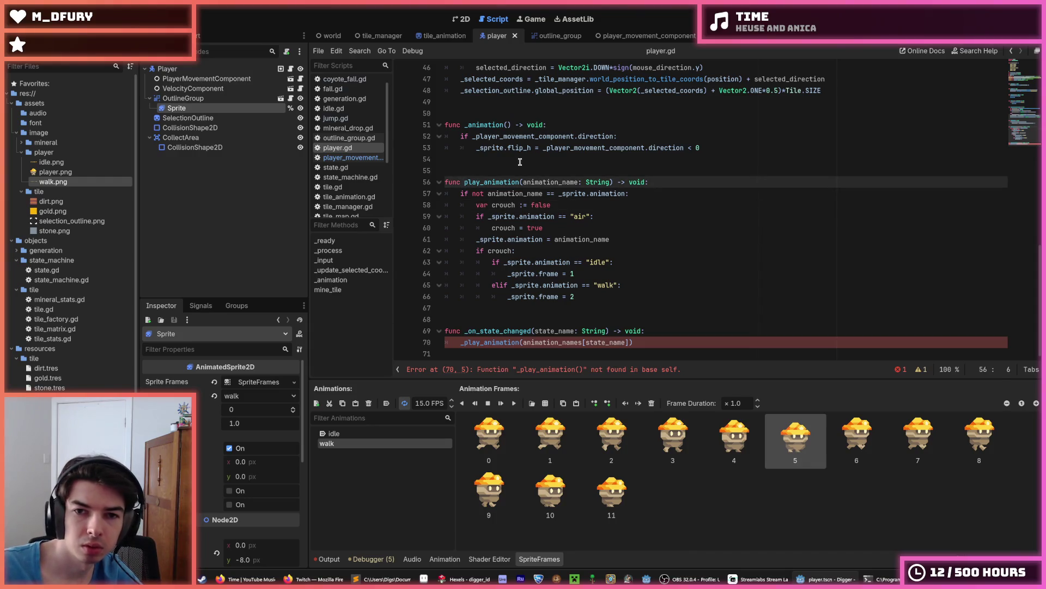
{"action": "type", "text": "_"}
{"action": "key", "text": "Escape"}
{"action": "key", "text": "Down"}
{"action": "key", "text": "End"}
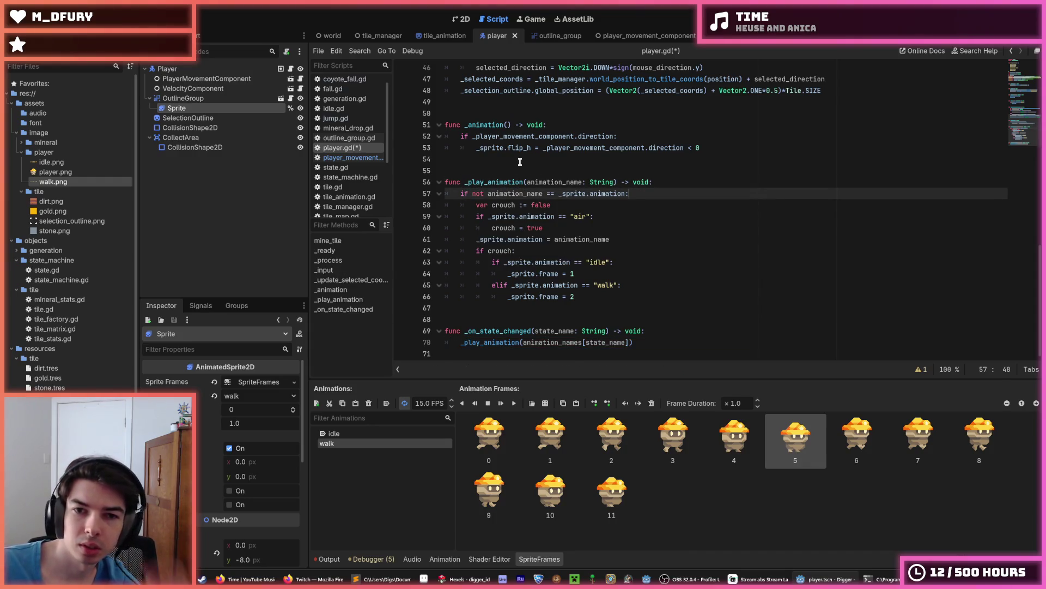
{"action": "mouse_move", "coordinate": [602, 196]}
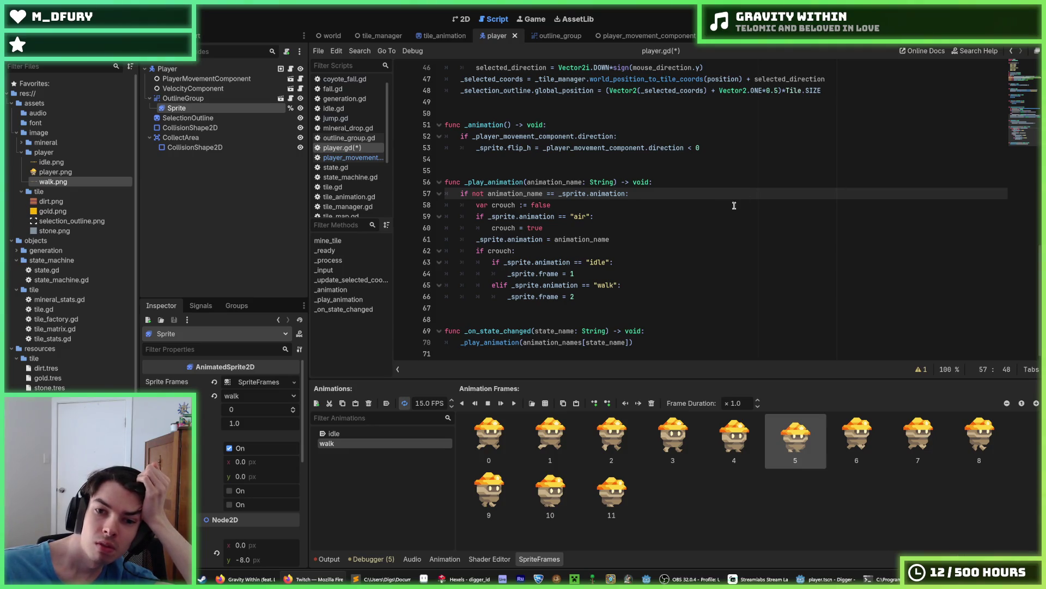
{"action": "left_click", "coordinate": [688, 218]}
{"action": "left_click", "coordinate": [672, 204]}
{"action": "left_click", "coordinate": [671, 193]}
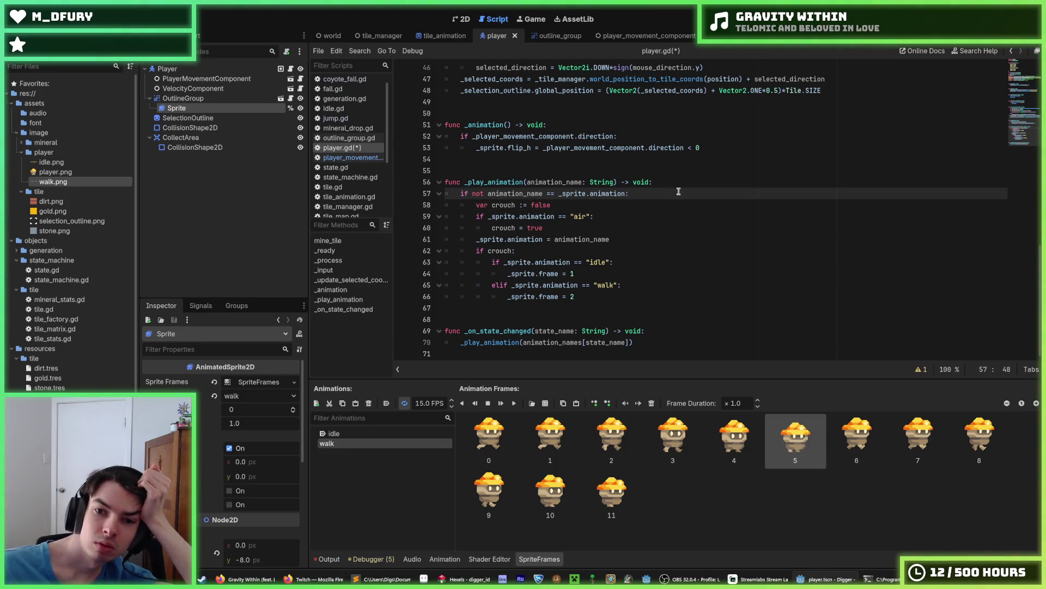
{"action": "left_click", "coordinate": [692, 188]}
{"action": "left_click", "coordinate": [687, 197]}
{"action": "left_click", "coordinate": [696, 186]}
{"action": "left_click", "coordinate": [693, 194]}
{"action": "left_click", "coordinate": [694, 184]}
{"action": "left_click", "coordinate": [691, 192]}
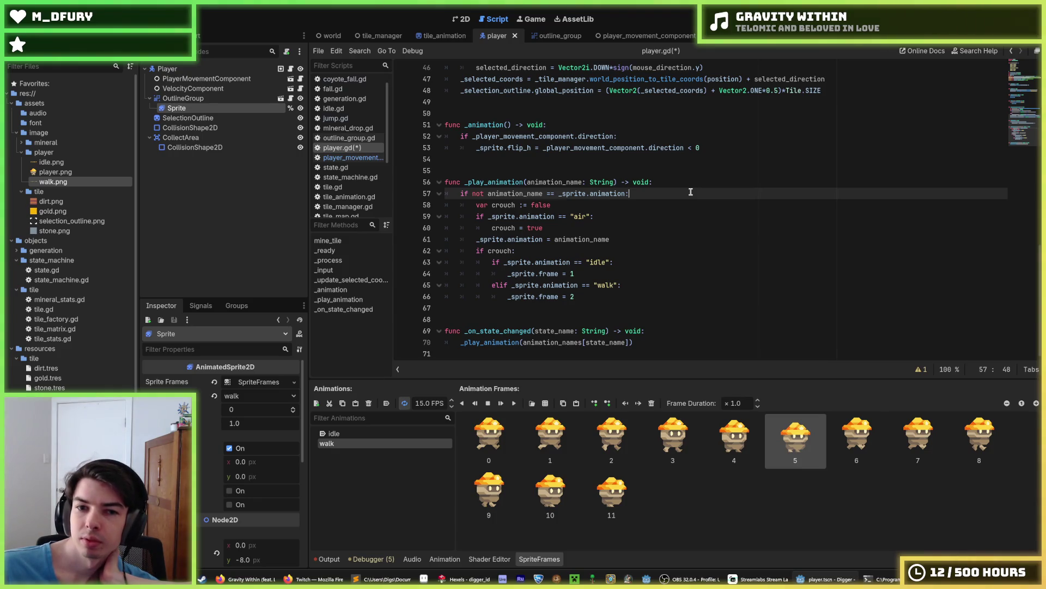
Replace the 'if not ... ==' condition on line 57 with '!=' and save.
{"action": "left_click", "coordinate": [690, 200]}
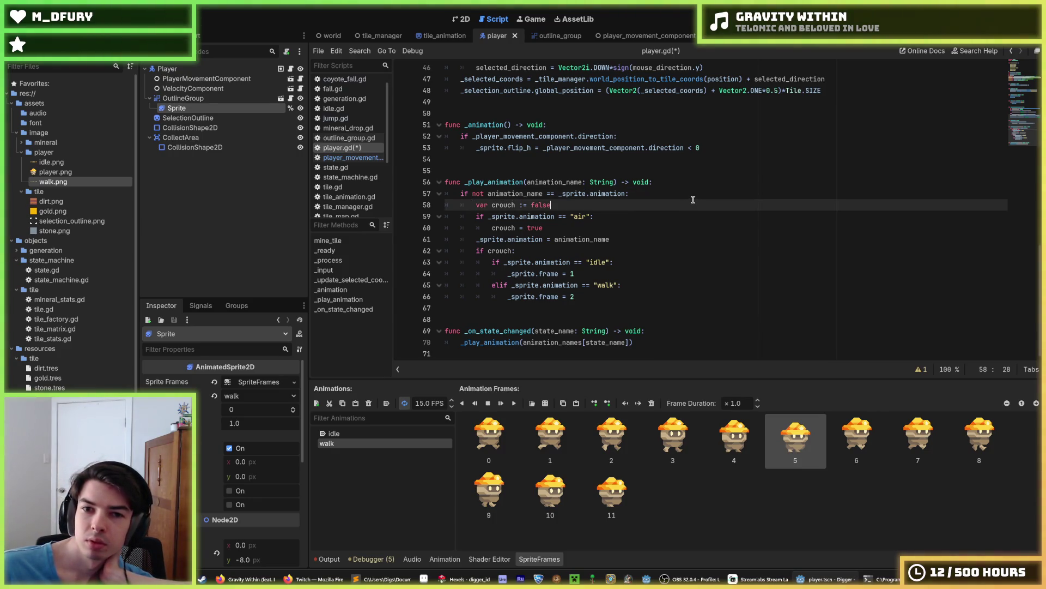
{"action": "double_click", "coordinate": [475, 193]}
{"action": "key", "text": "BackSpace"}
{"action": "key", "text": "BackSpace"}
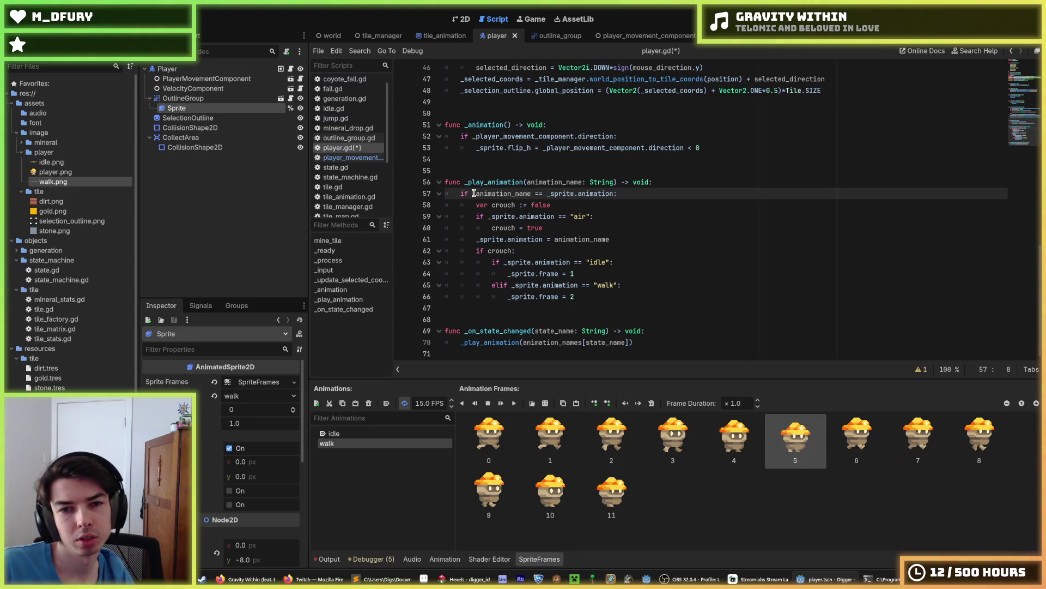
{"action": "key", "text": "BackSpace"}
{"action": "type", "text": "!"}
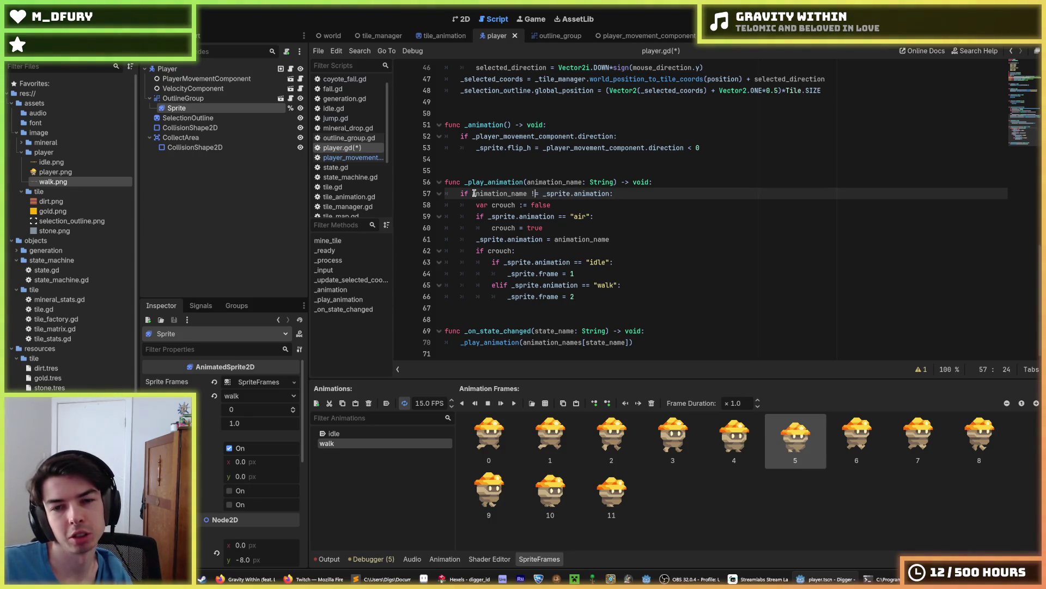
{"action": "key", "text": "Down"}
{"action": "key", "text": "End"}
{"action": "key", "text": "ctrl+s"}
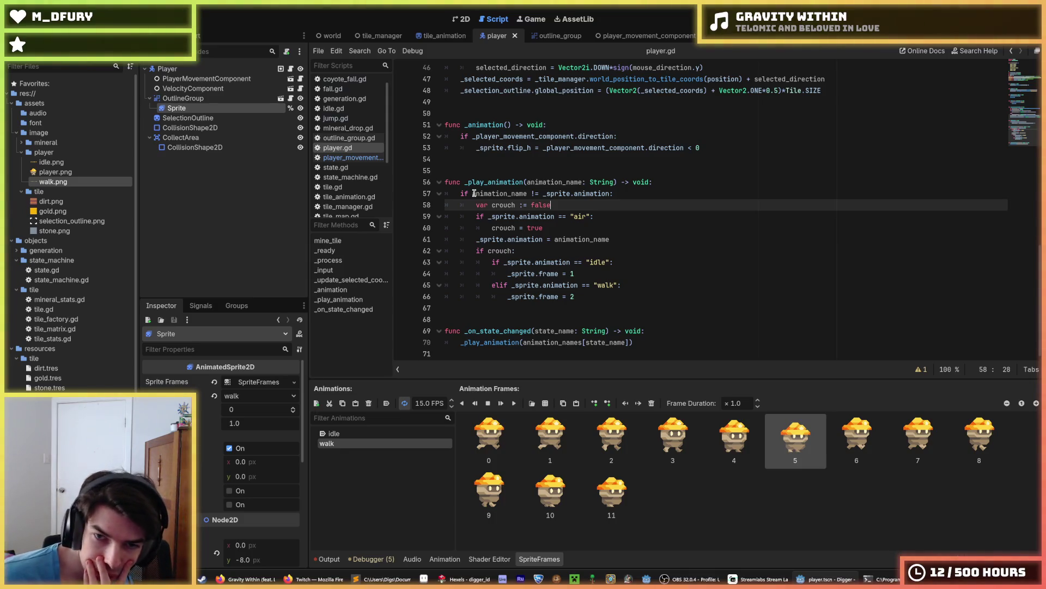
Assign crouch directly from the air check instead of false, deleting the old if block.
{"action": "key", "text": "Down"}
{"action": "key", "text": "Down"}
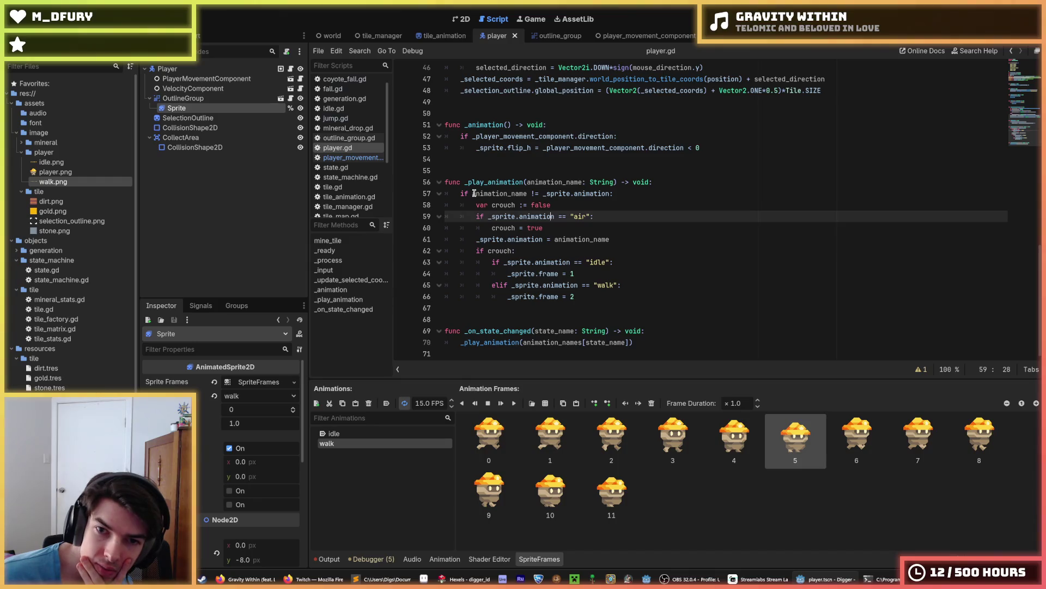
{"action": "key", "text": "Up"}
{"action": "key", "text": "Up"}
{"action": "key", "text": "Down"}
{"action": "left_click_drag", "start_coordinate": [591, 216], "coordinate": [489, 216]}
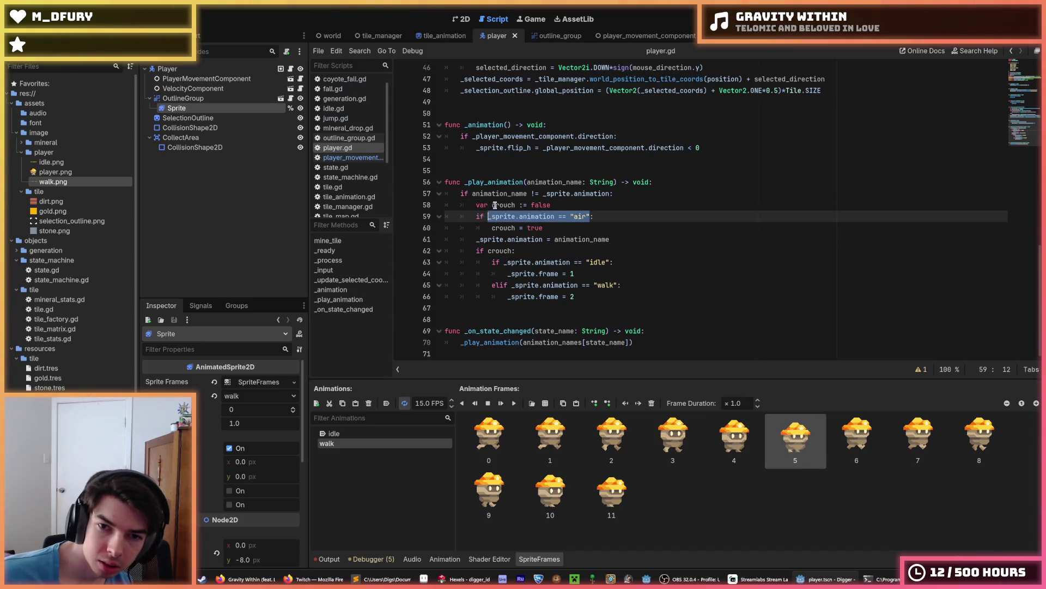
{"action": "key", "text": "ctrl+x"}
{"action": "double_click", "coordinate": [541, 205]}
{"action": "key", "text": "ctrl+v"}
{"action": "left_click_drag", "start_coordinate": [544, 228], "coordinate": [428, 212]}
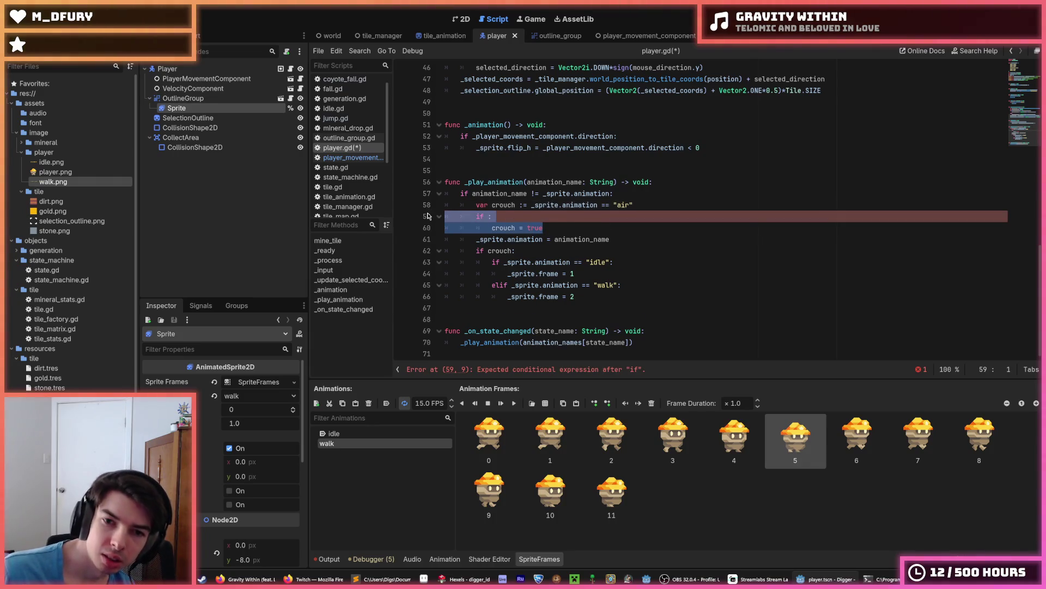
{"action": "key", "text": "BackSpace"}
{"action": "key", "text": "BackSpace"}
{"action": "key", "text": "Down"}
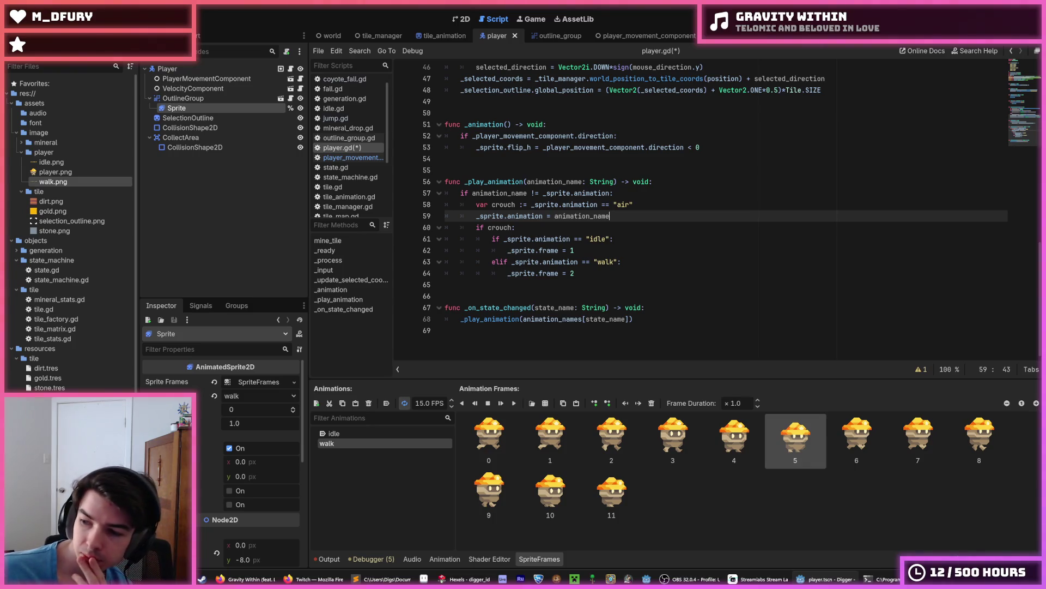
{"action": "key", "text": "alt+Tab"}
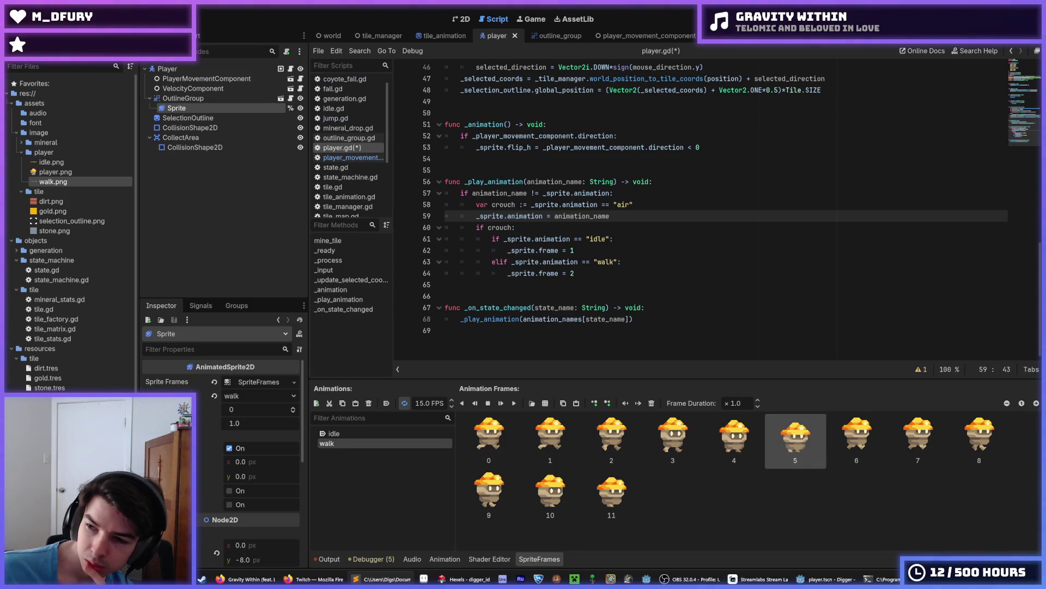
Paste the function as _update_animation_frame below, with body_sprite renamed to _sprite.
{"action": "left_click", "coordinate": [550, 280]}
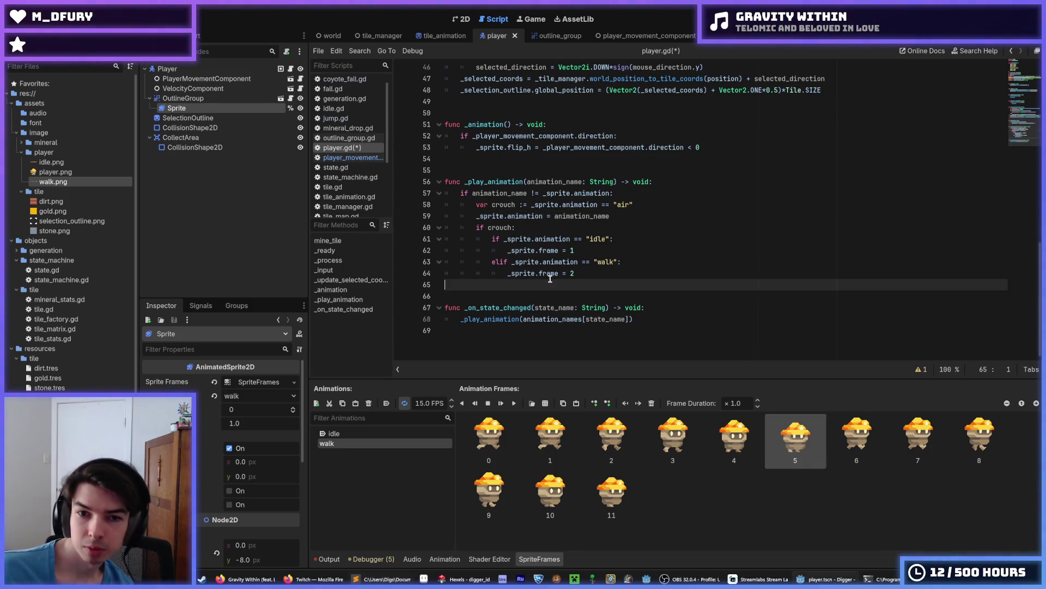
{"action": "key", "text": "Return"}
{"action": "key", "text": "Return"}
{"action": "key", "text": "ctrl+v"}
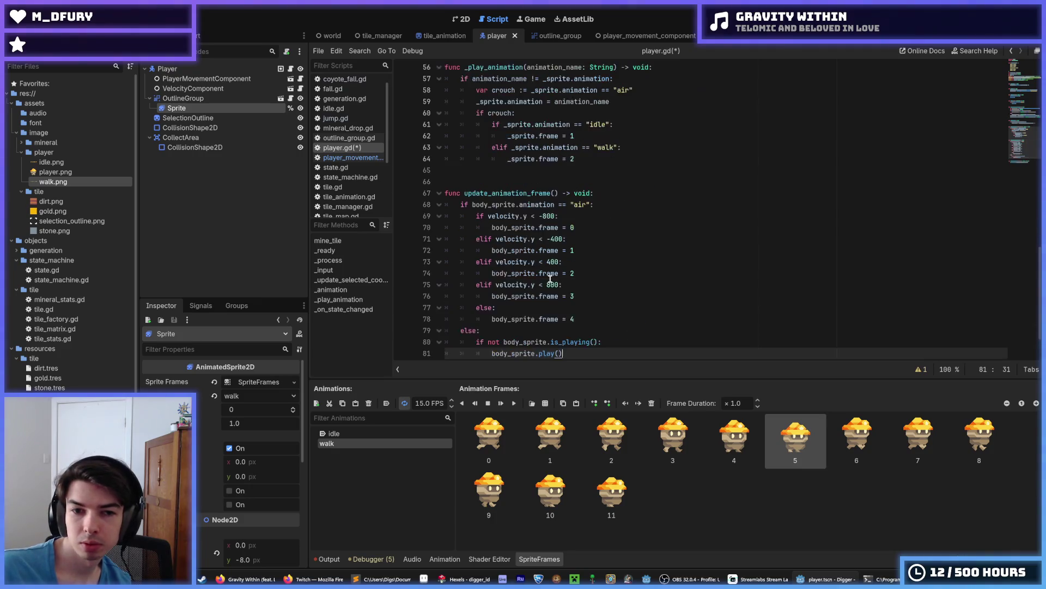
{"action": "left_click", "coordinate": [464, 193]}
{"action": "type", "text": "_"}
{"action": "left_click", "coordinate": [579, 166]}
{"action": "double_click", "coordinate": [498, 205]}
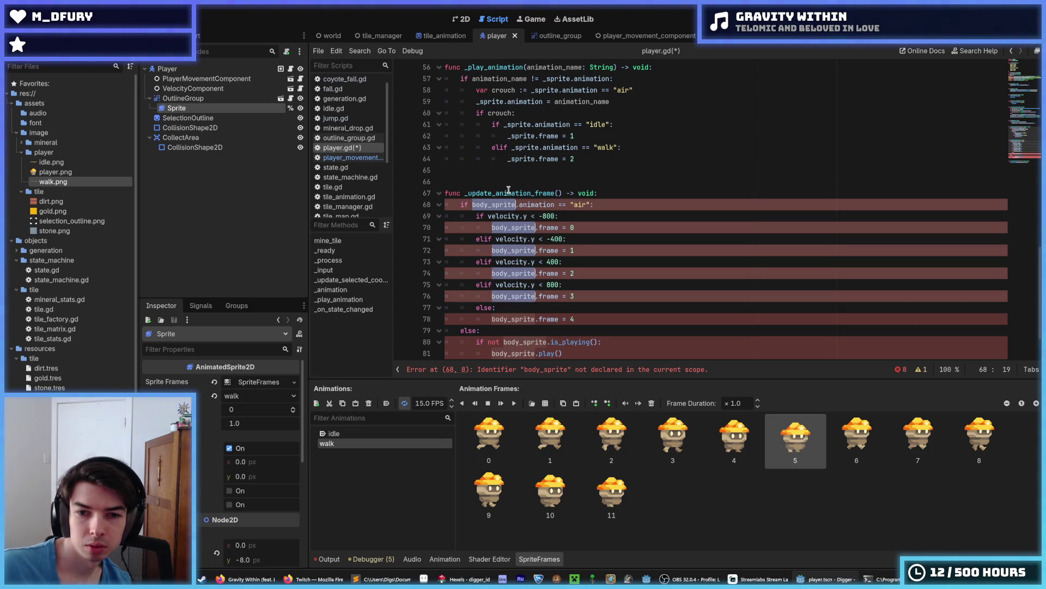
{"action": "type", "text": "_sprite"}
Turn off Autoplay on Load for the Sprite's idle animation and save.
{"action": "scroll", "coordinate": [512, 197], "scroll_direction": "up", "scroll_amount": 3}
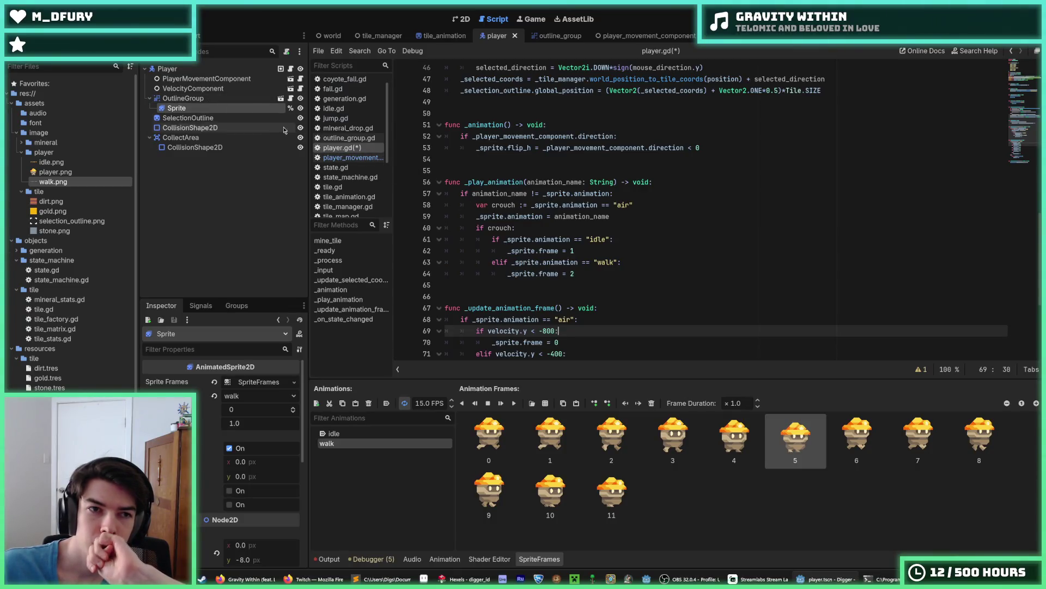
{"action": "left_click", "coordinate": [209, 69]}
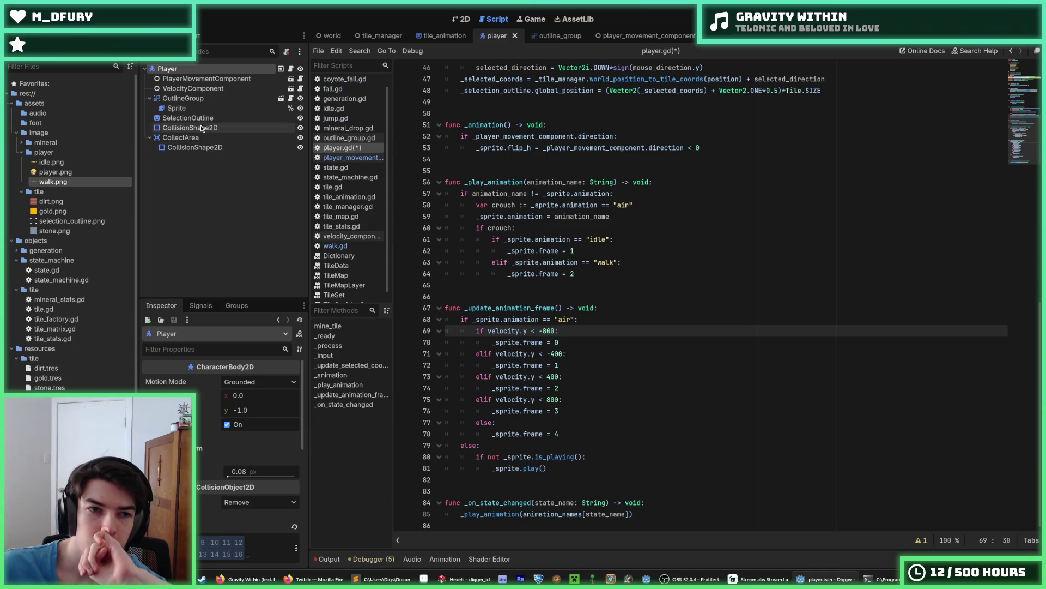
{"action": "left_click", "coordinate": [194, 109]}
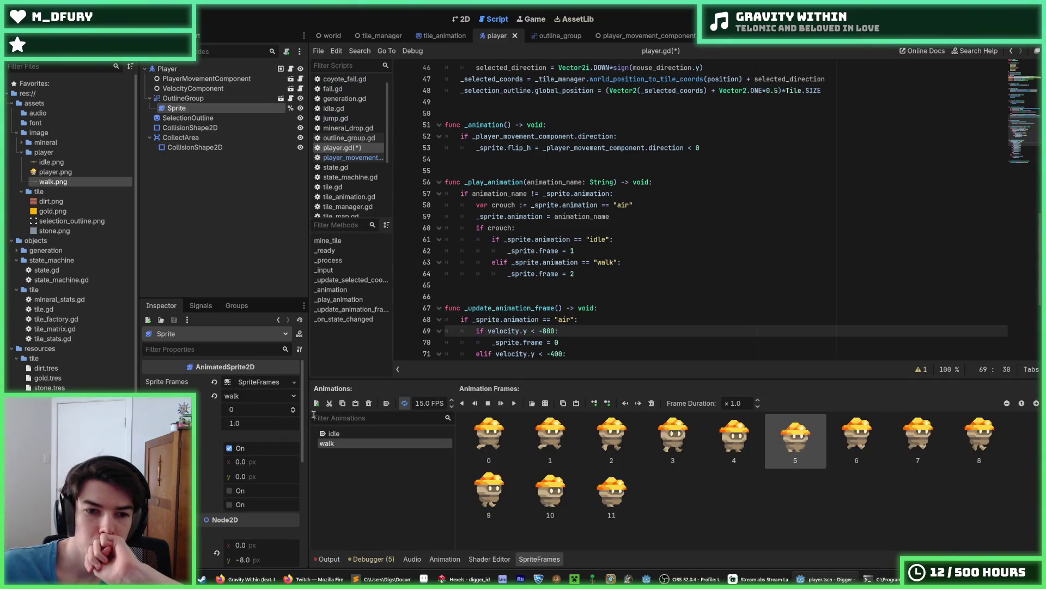
{"action": "left_click", "coordinate": [338, 434]}
{"action": "left_click", "coordinate": [388, 405]}
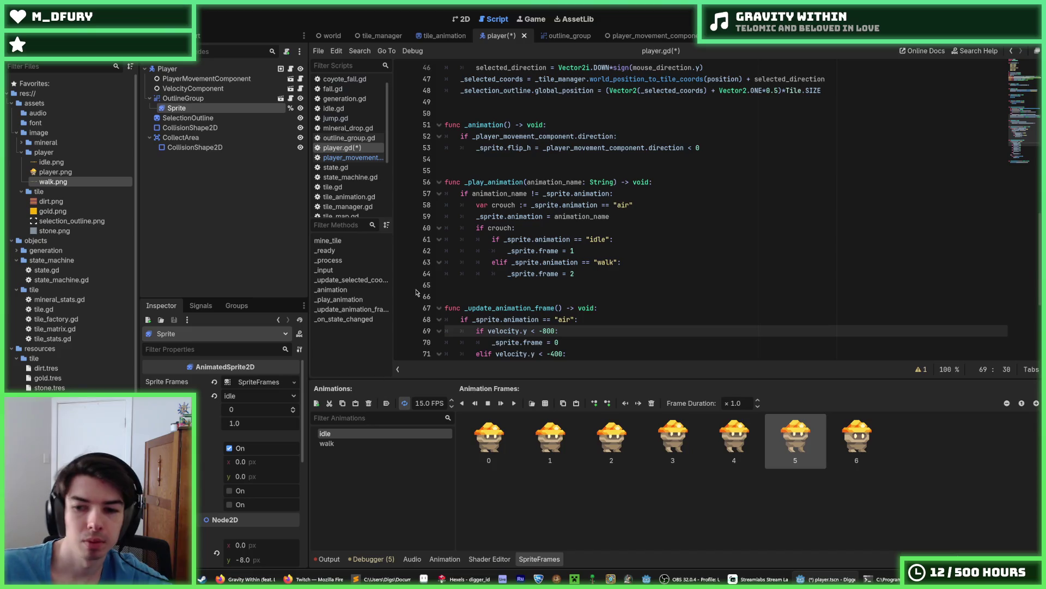
{"action": "key", "text": "ctrl+s"}
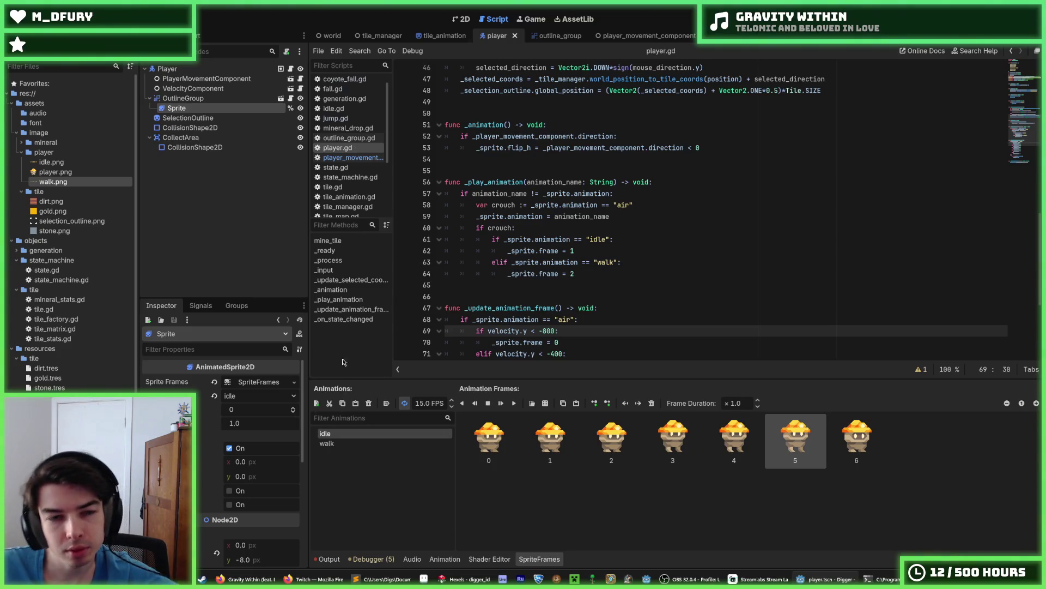
Review the new function's idle, velocity-based air frame and non-air playback branches.
{"action": "left_click", "coordinate": [627, 240]}
{"action": "scroll", "coordinate": [622, 256], "scroll_direction": "down", "scroll_amount": 5}
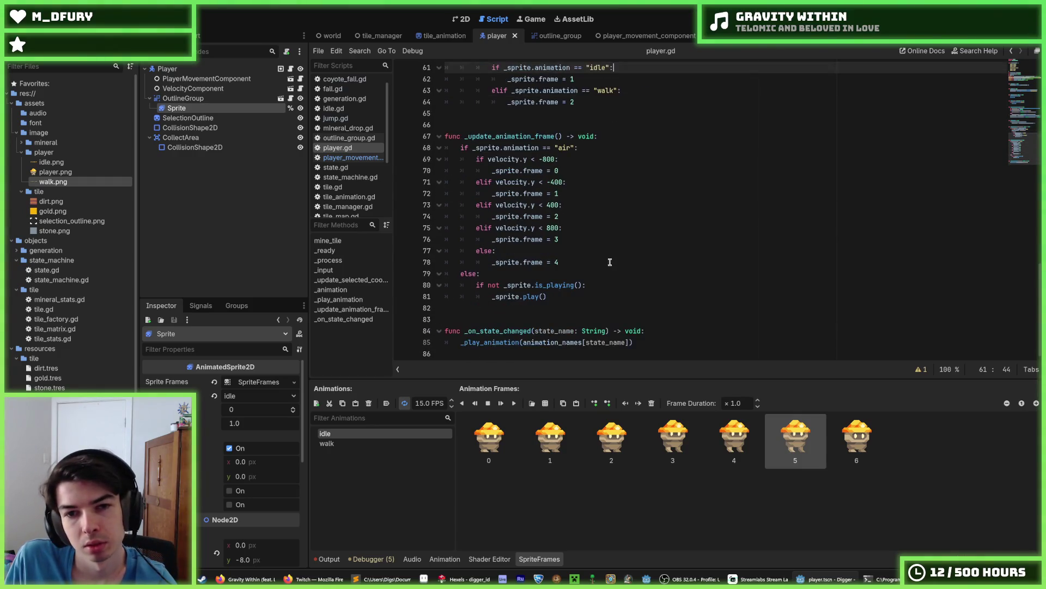
{"action": "left_click", "coordinate": [574, 261]}
{"action": "left_click", "coordinate": [573, 239]}
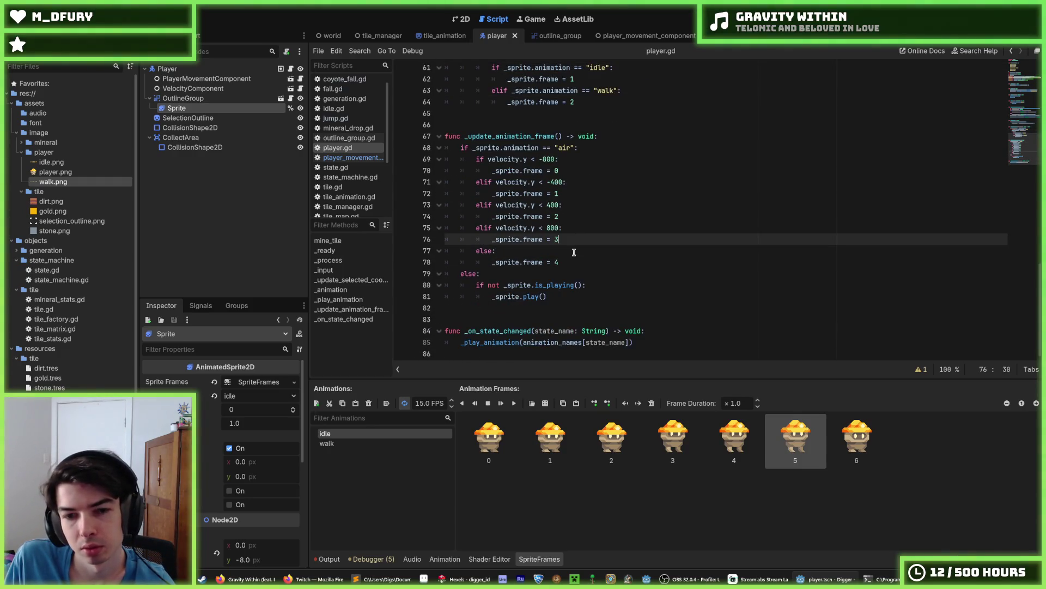
{"action": "left_click", "coordinate": [577, 262]}
{"action": "mouse_move", "coordinate": [463, 578]}
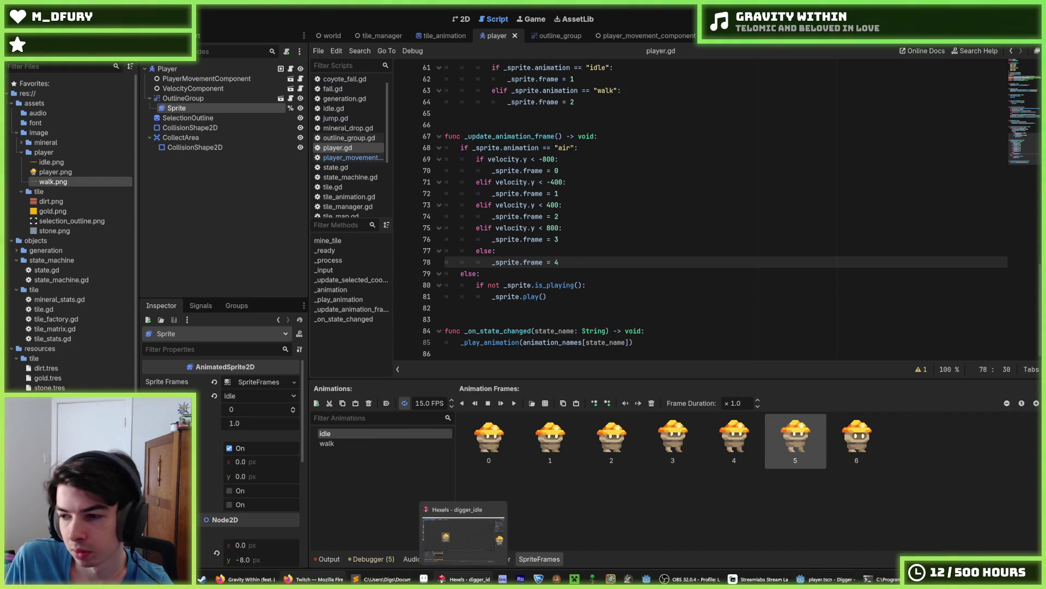
{"action": "left_click", "coordinate": [596, 285]}
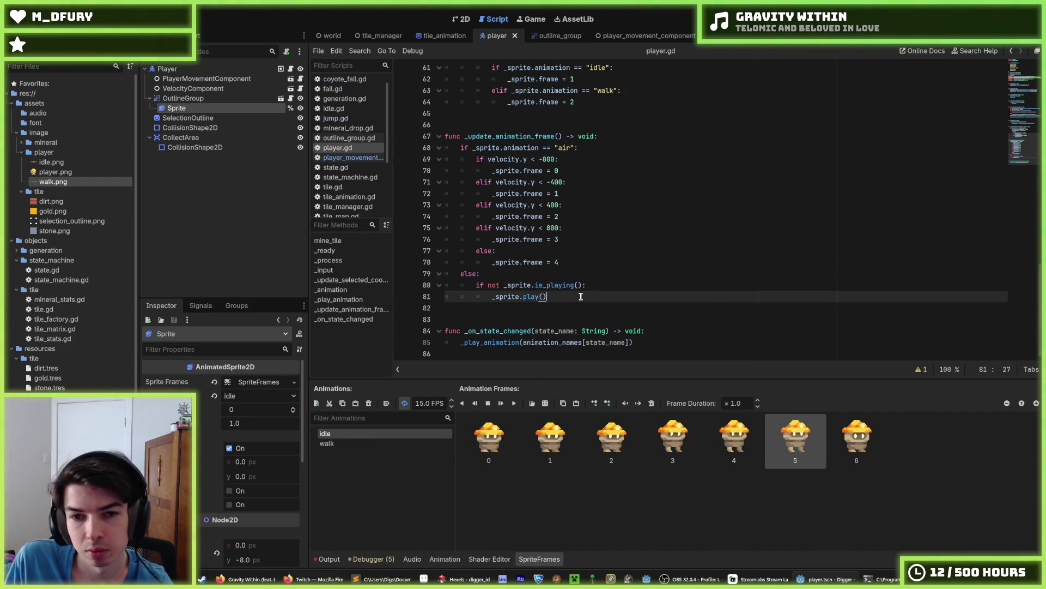
{"action": "key", "text": "Down"}
Review the crouch and animation assignments in _play_animation on lines 58–60.
{"action": "scroll", "coordinate": [596, 281], "scroll_direction": "up", "scroll_amount": 5}
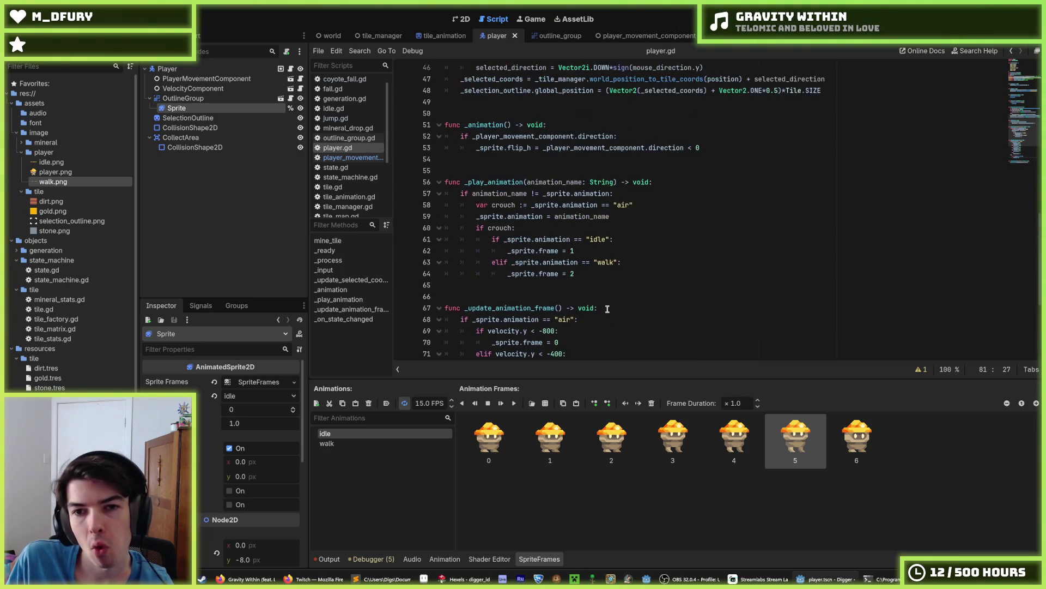
{"action": "left_click", "coordinate": [551, 227]}
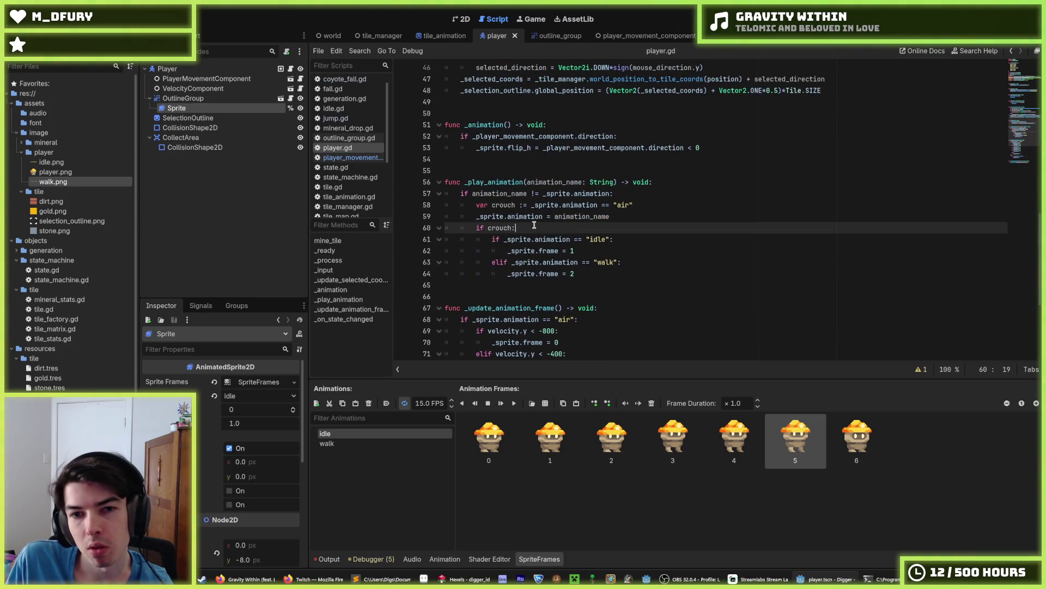
{"action": "left_click", "coordinate": [619, 218]}
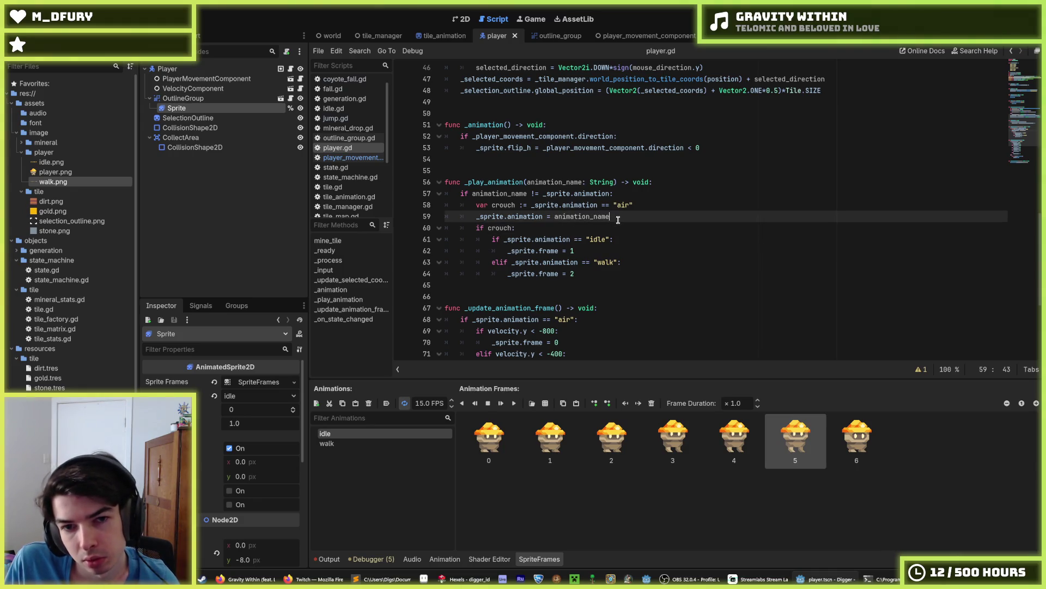
{"action": "left_click", "coordinate": [609, 205]}
{"action": "left_click", "coordinate": [615, 218]}
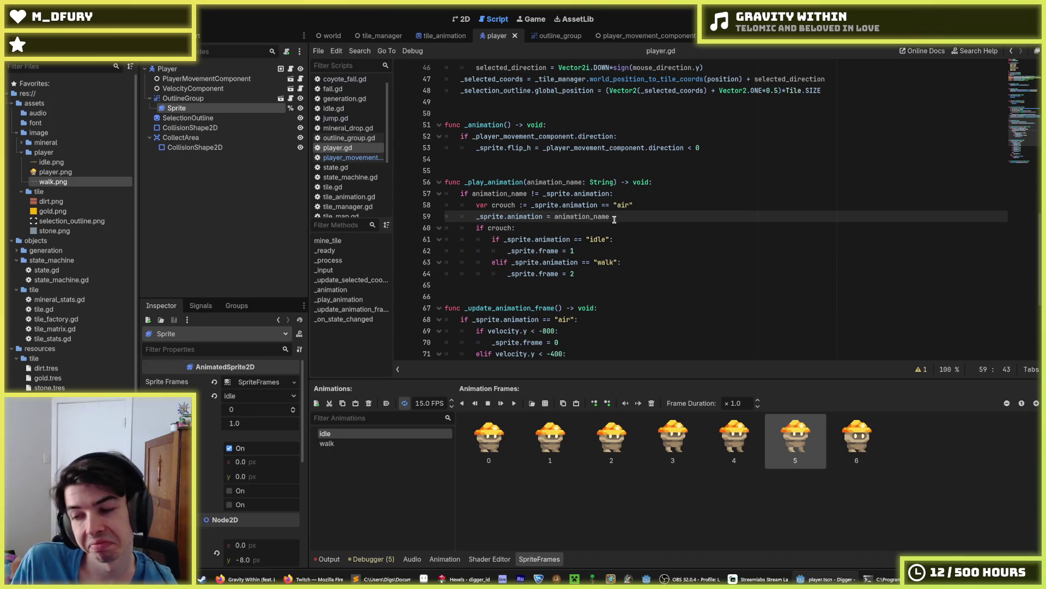
{"action": "scroll", "coordinate": [614, 219], "scroll_direction": "down", "scroll_amount": 5}
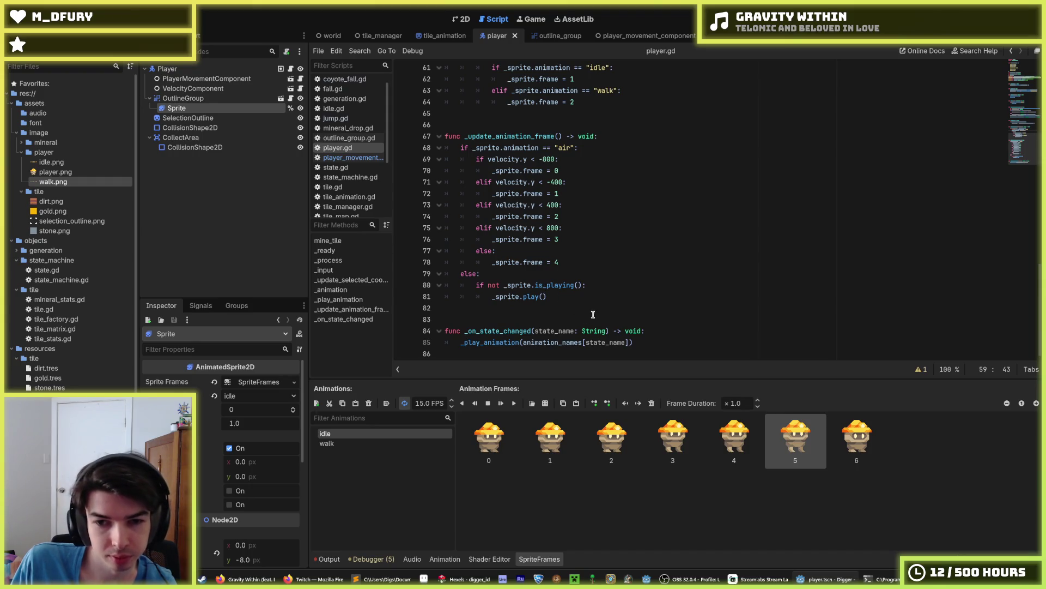
{"action": "left_click", "coordinate": [593, 310]}
{"action": "scroll", "coordinate": [571, 302], "scroll_direction": "up", "scroll_amount": 20}
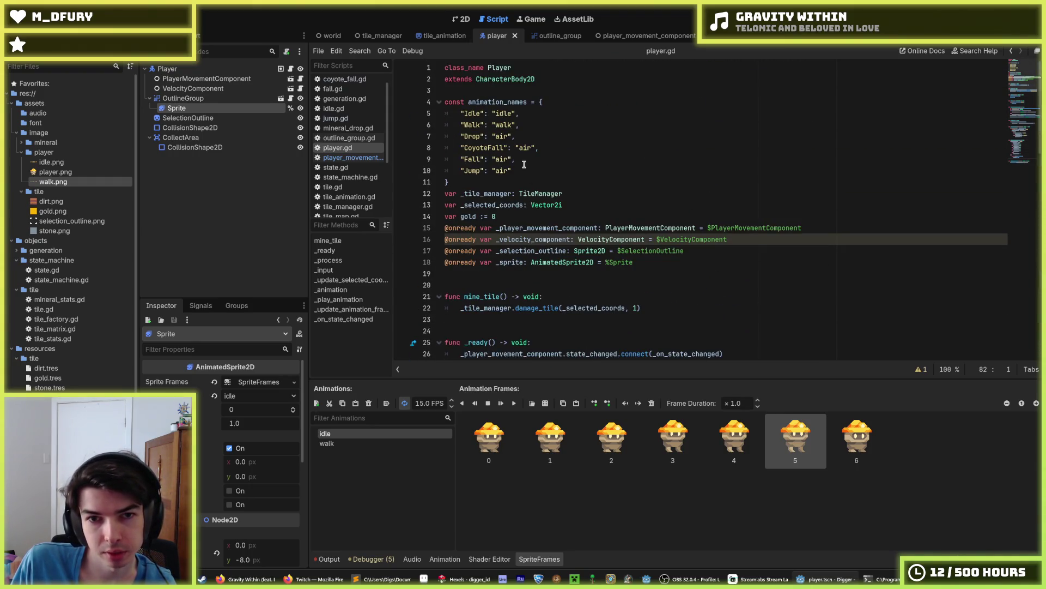
Delete the "Drop": "air" line and its leftover blank line from animation_names.
{"action": "left_click", "coordinate": [536, 148]}
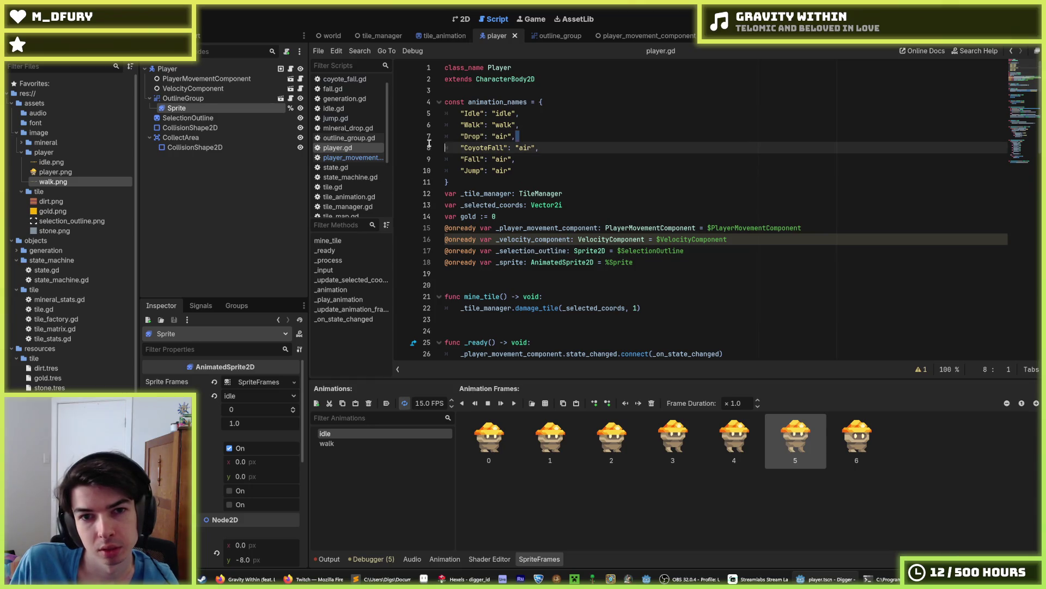
{"action": "left_click_drag", "start_coordinate": [517, 136], "coordinate": [394, 141]}
{"action": "key", "text": "BackSpace"}
{"action": "key", "text": "BackSpace"}
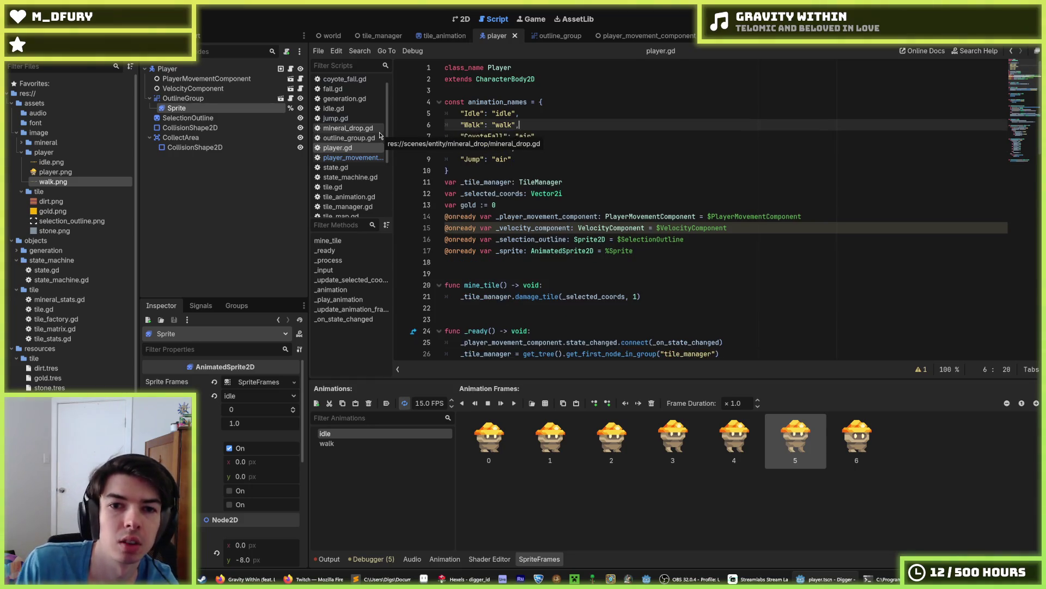
{"action": "left_click", "coordinate": [576, 157]}
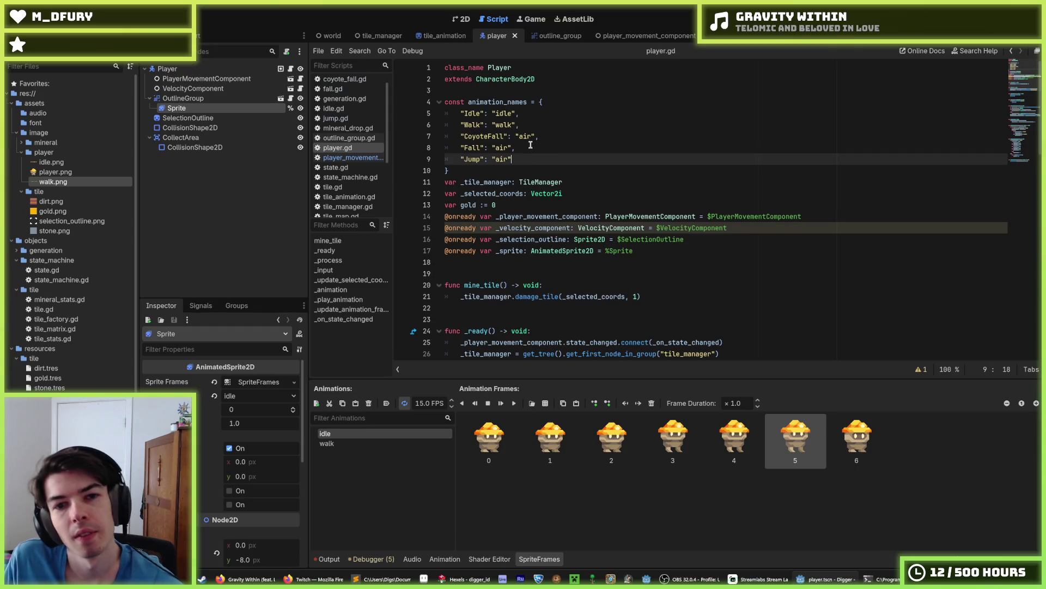
{"action": "scroll", "coordinate": [538, 184], "scroll_direction": "down", "scroll_amount": 4}
{"action": "scroll", "coordinate": [538, 184], "scroll_direction": "down", "scroll_amount": 15}
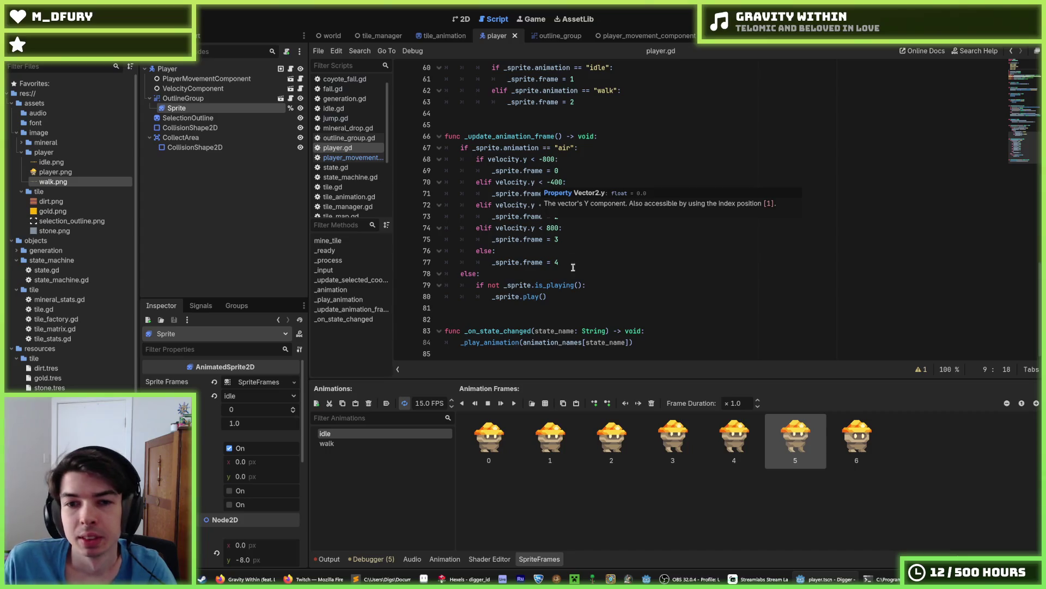
{"action": "left_click", "coordinate": [573, 262]}
{"action": "left_click", "coordinate": [572, 251]}
{"action": "left_click", "coordinate": [571, 229]}
{"action": "left_click", "coordinate": [570, 239]}
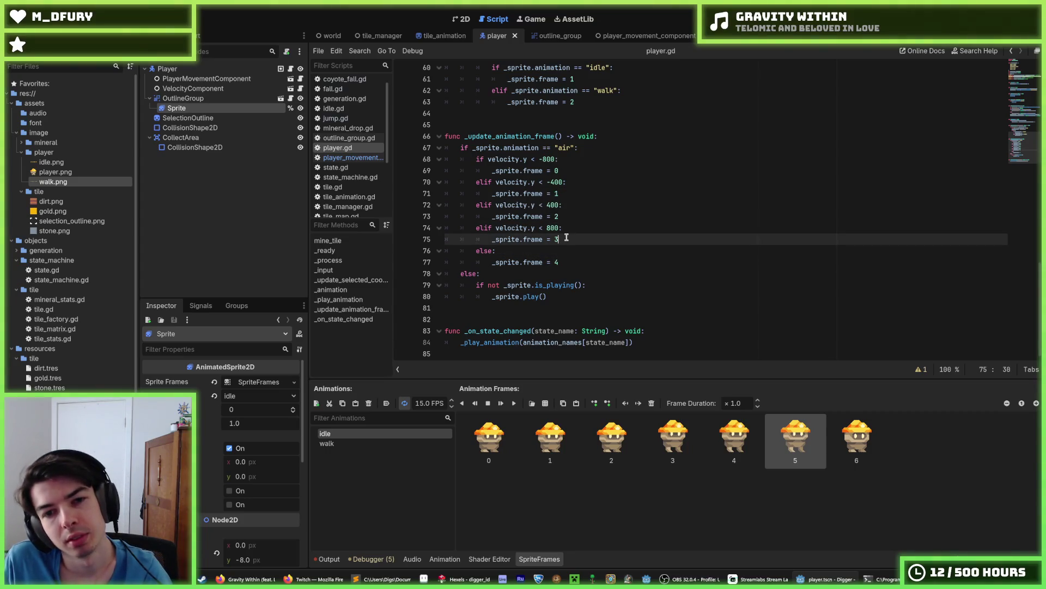
{"action": "left_click", "coordinate": [569, 249]}
{"action": "left_click", "coordinate": [565, 242]}
{"action": "left_click", "coordinate": [568, 246]}
{"action": "left_click", "coordinate": [568, 228]}
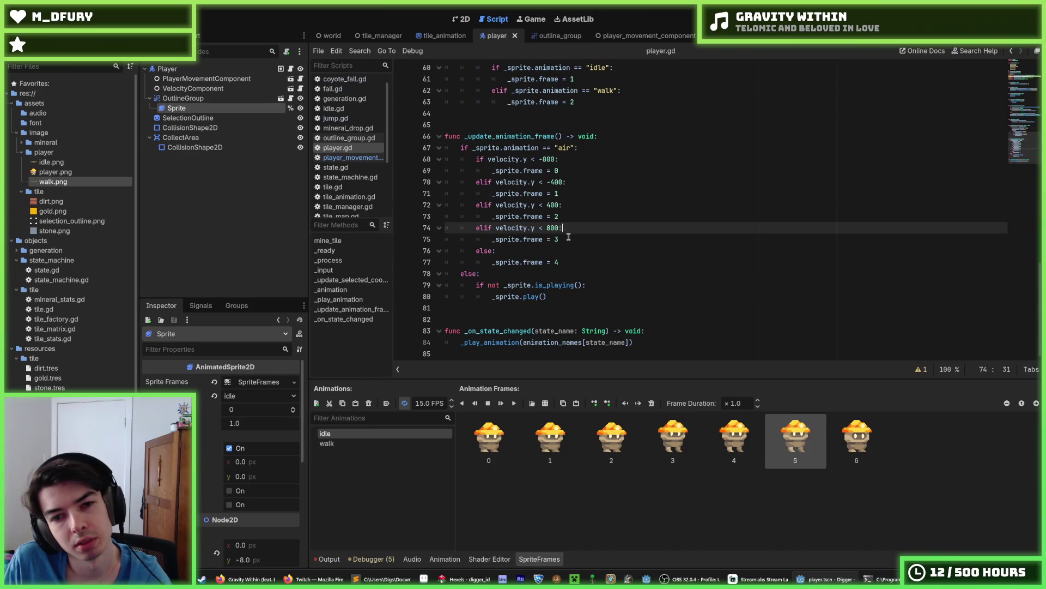
{"action": "left_click", "coordinate": [568, 239]}
{"action": "left_click", "coordinate": [568, 230]}
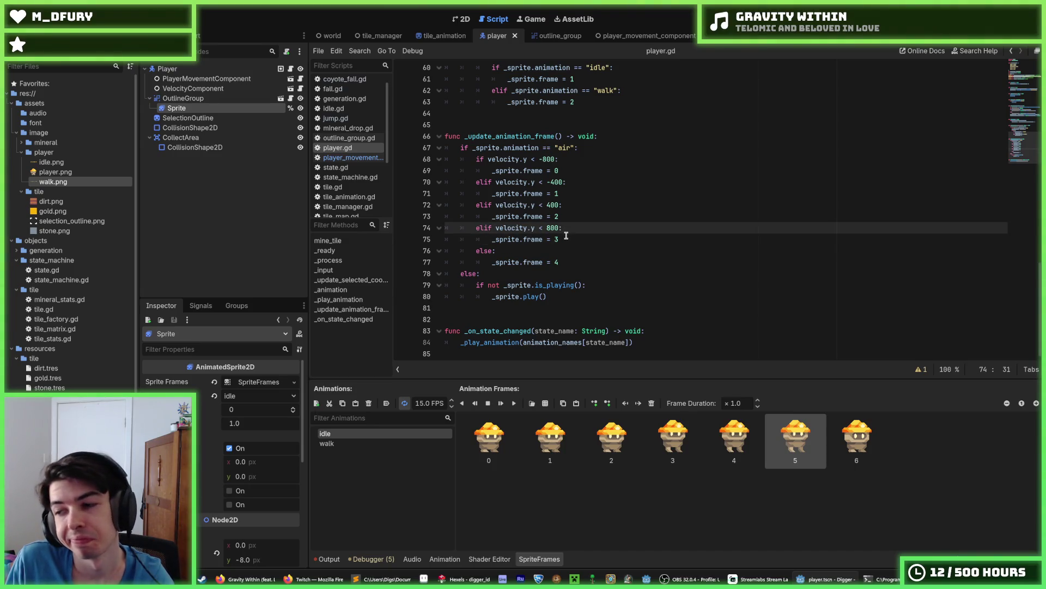
{"action": "left_click", "coordinate": [566, 237]}
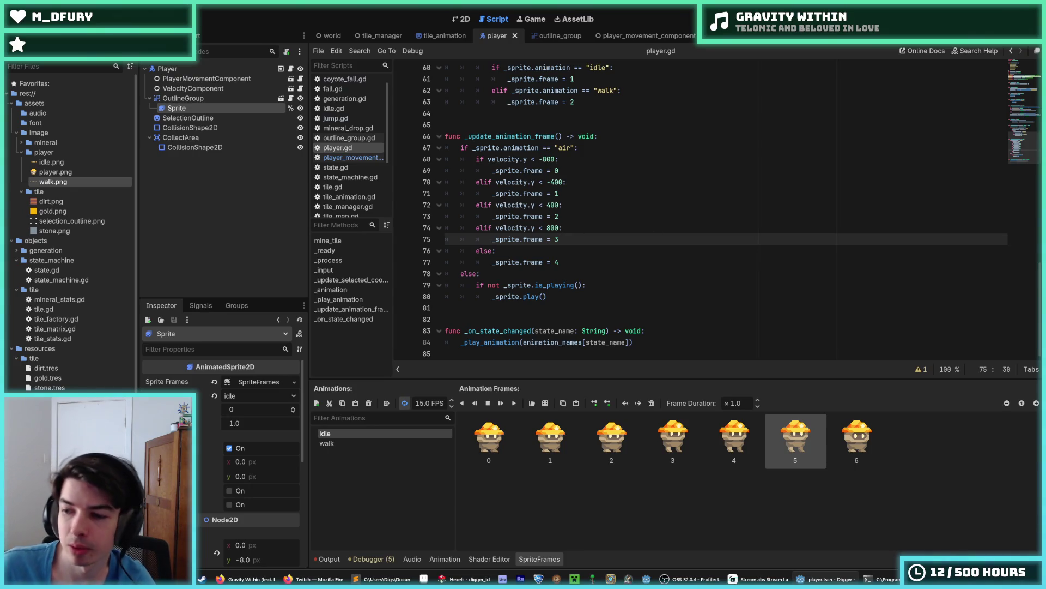
{"action": "key", "text": "alt+Tab"}
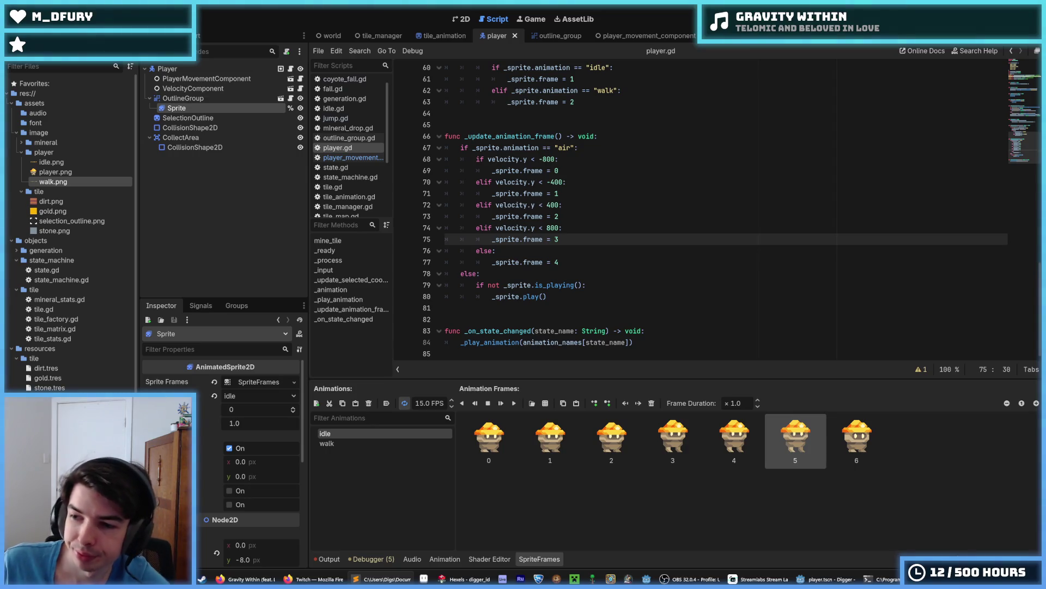
{"action": "scroll", "coordinate": [649, 267], "scroll_direction": "up", "scroll_amount": 9}
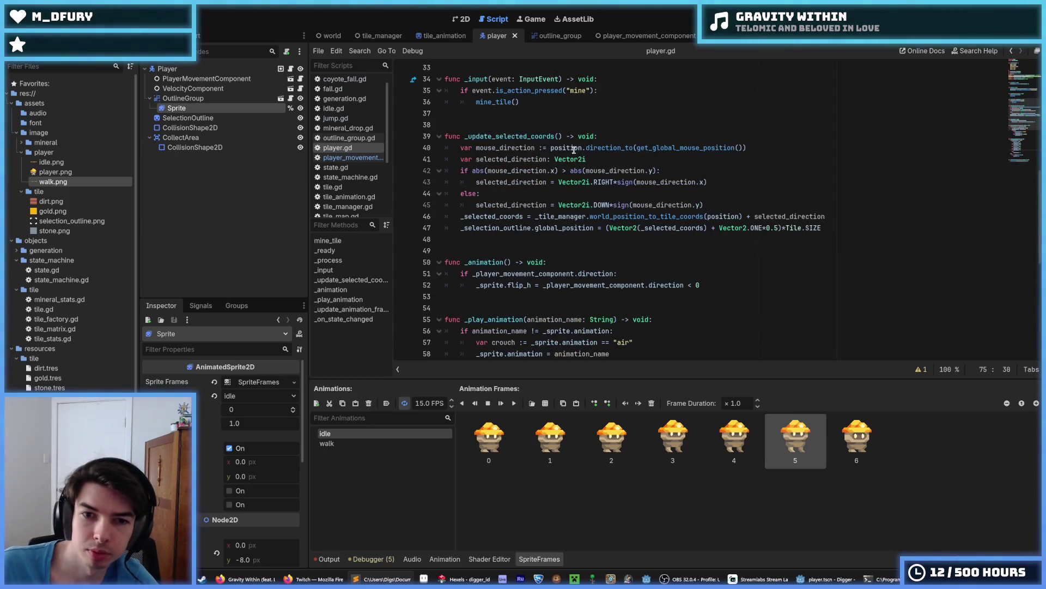
Insert an _update_animation_frame() call as the first line of _animation.
{"action": "left_click", "coordinate": [638, 228]}
{"action": "scroll", "coordinate": [567, 229], "scroll_direction": "up", "scroll_amount": 3}
{"action": "scroll", "coordinate": [561, 229], "scroll_direction": "down", "scroll_amount": 4}
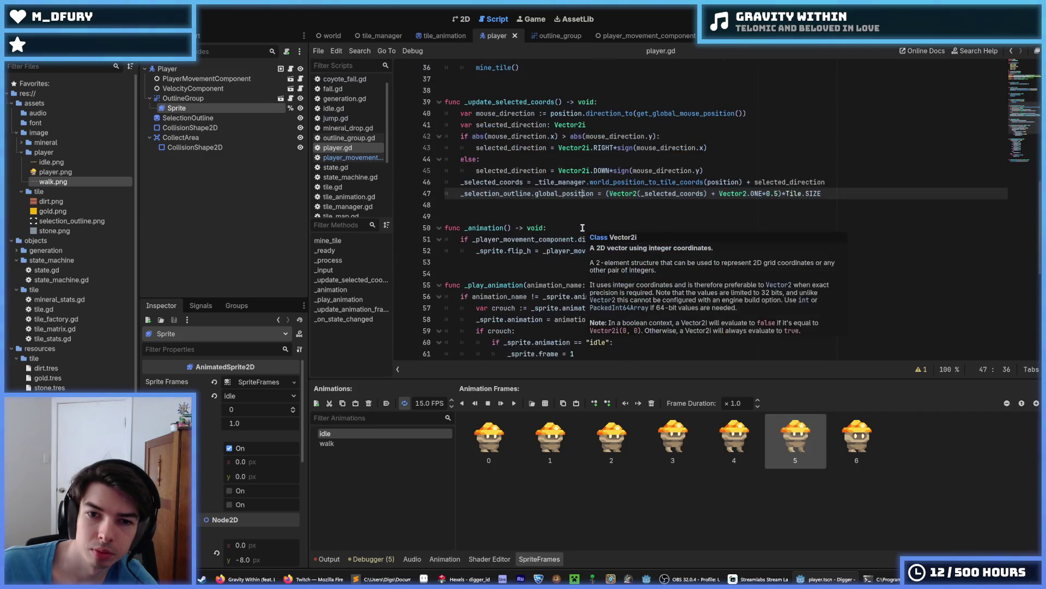
{"action": "left_click", "coordinate": [558, 229]}
{"action": "key", "text": "Return"}
{"action": "type", "text": "update_animation_frame()"}
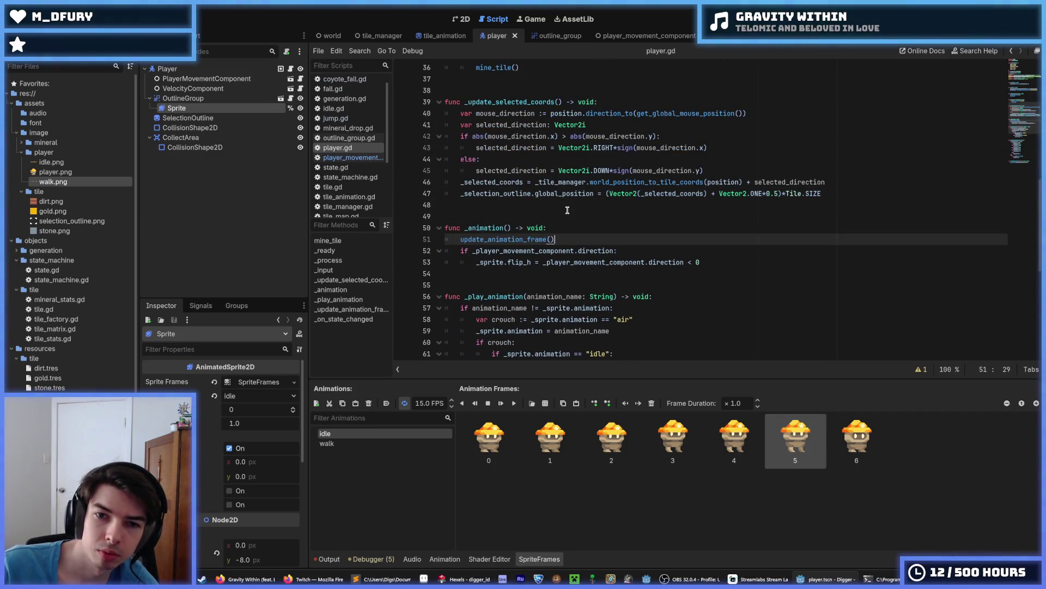
{"action": "key", "text": "Home"}
{"action": "type", "text": "_"}
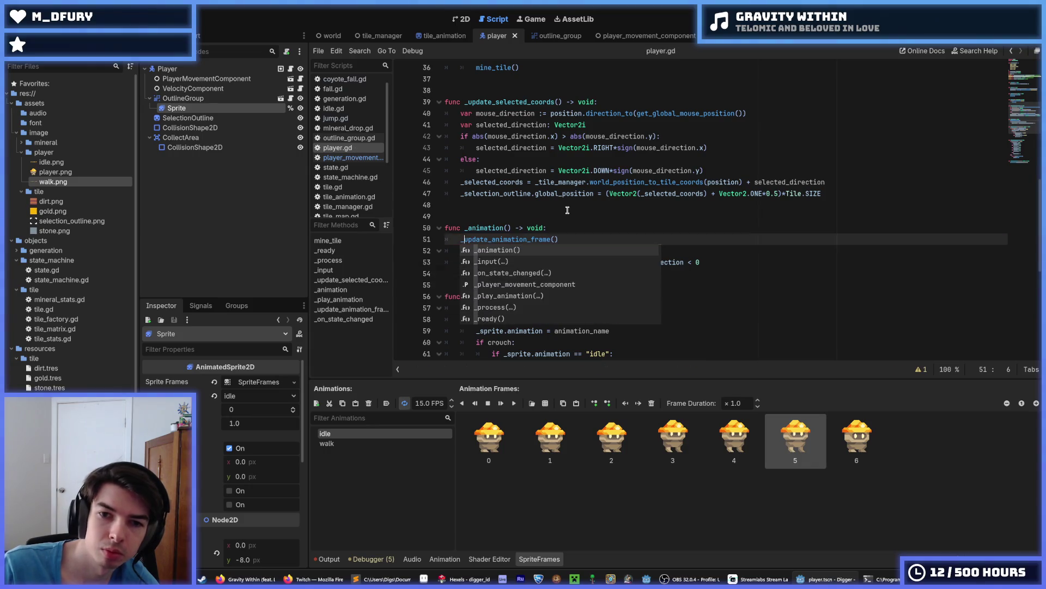
{"action": "key", "text": "Escape"}
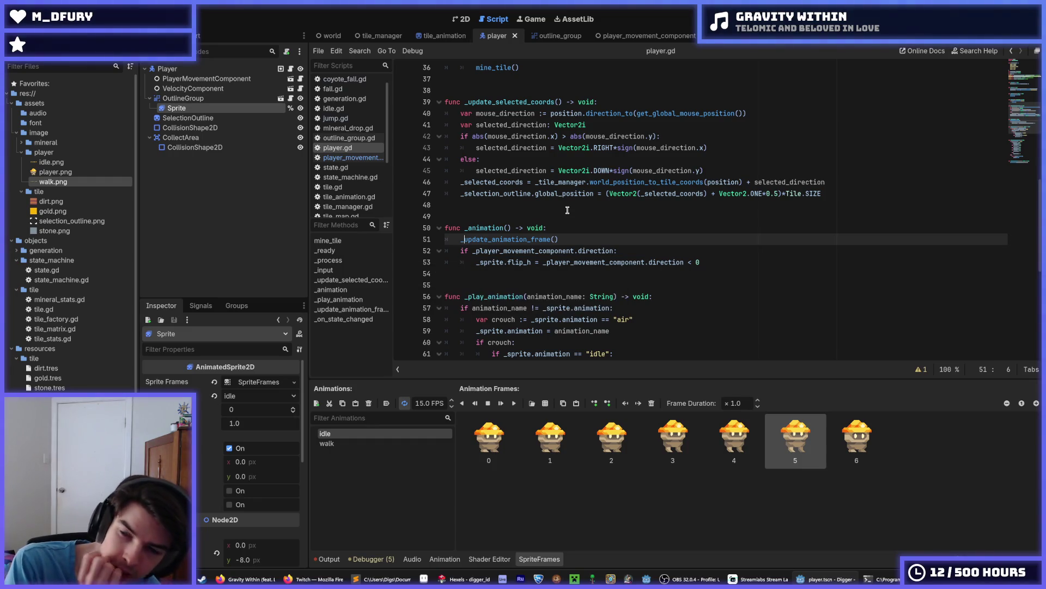
Scroll through player.gd to look over the surrounding code.
{"action": "scroll", "coordinate": [569, 207], "scroll_direction": "up", "scroll_amount": 2}
{"action": "scroll", "coordinate": [572, 128], "scroll_direction": "down", "scroll_amount": 1}
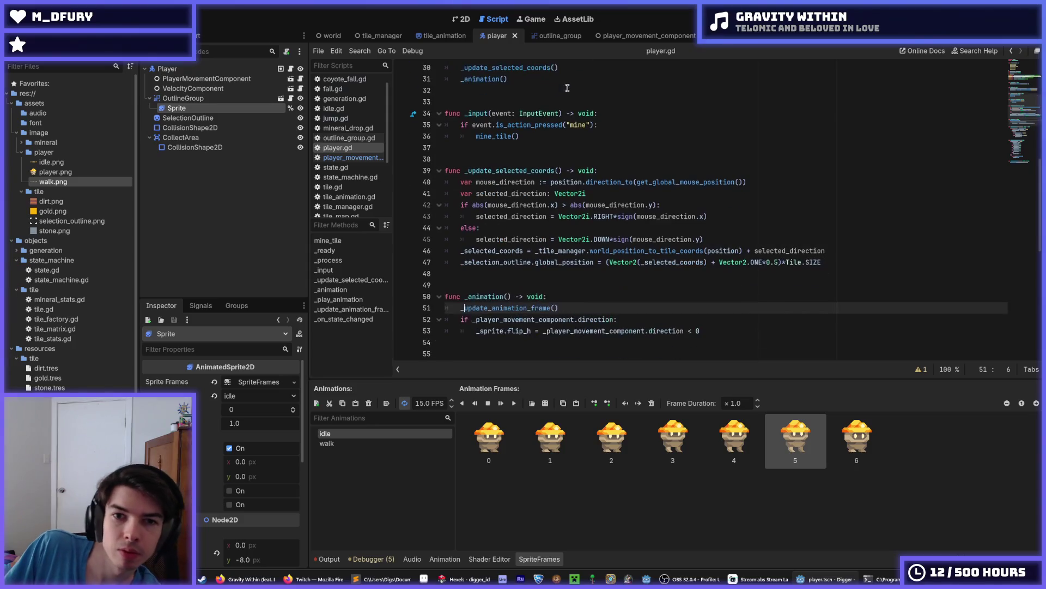
{"action": "mouse_move", "coordinate": [513, 141]}
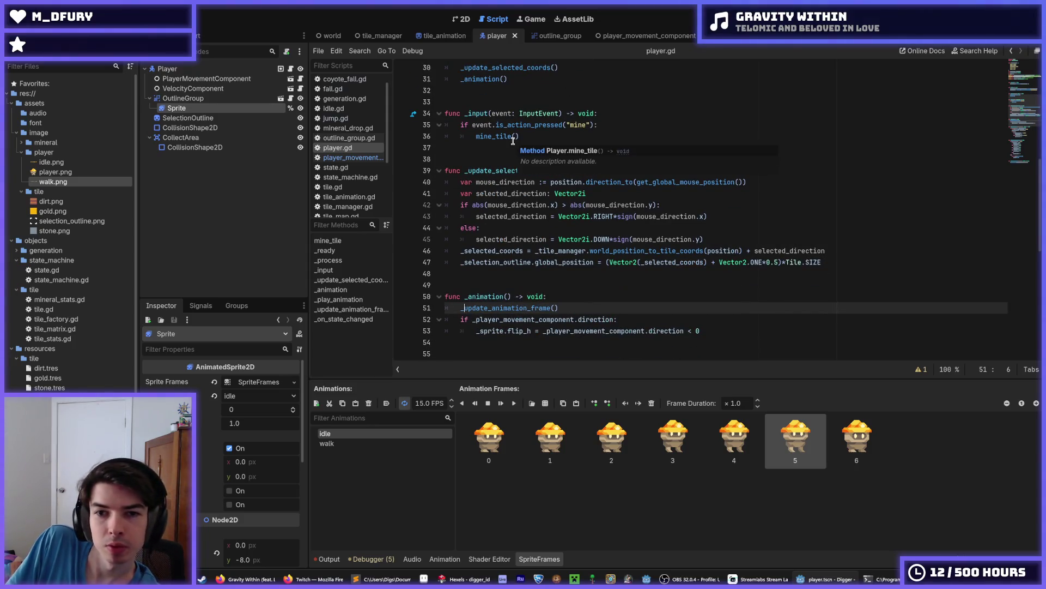
{"action": "scroll", "coordinate": [512, 141], "scroll_direction": "up", "scroll_amount": 2}
{"action": "scroll", "coordinate": [536, 157], "scroll_direction": "down", "scroll_amount": 5}
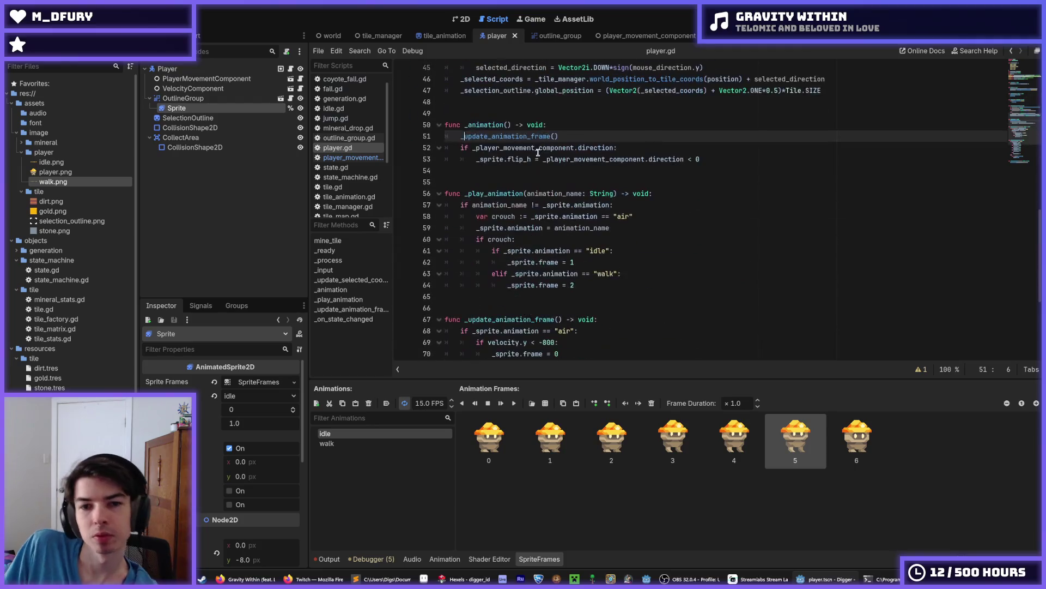
{"action": "scroll", "coordinate": [537, 157], "scroll_direction": "down", "scroll_amount": 5}
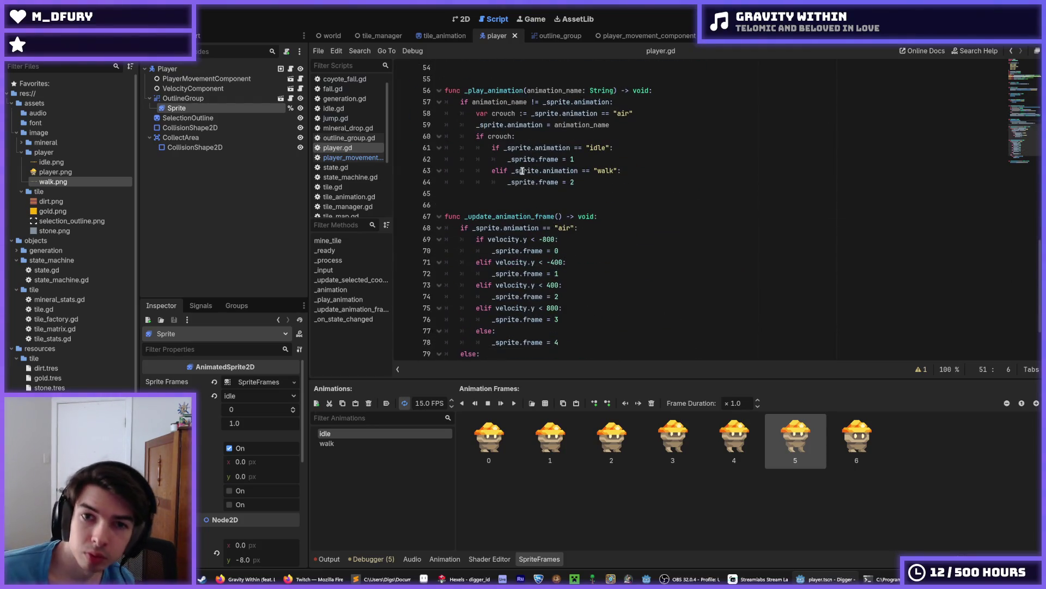
{"action": "scroll", "coordinate": [500, 118], "scroll_direction": "up", "scroll_amount": 2}
{"action": "scroll", "coordinate": [517, 125], "scroll_direction": "down", "scroll_amount": 2}
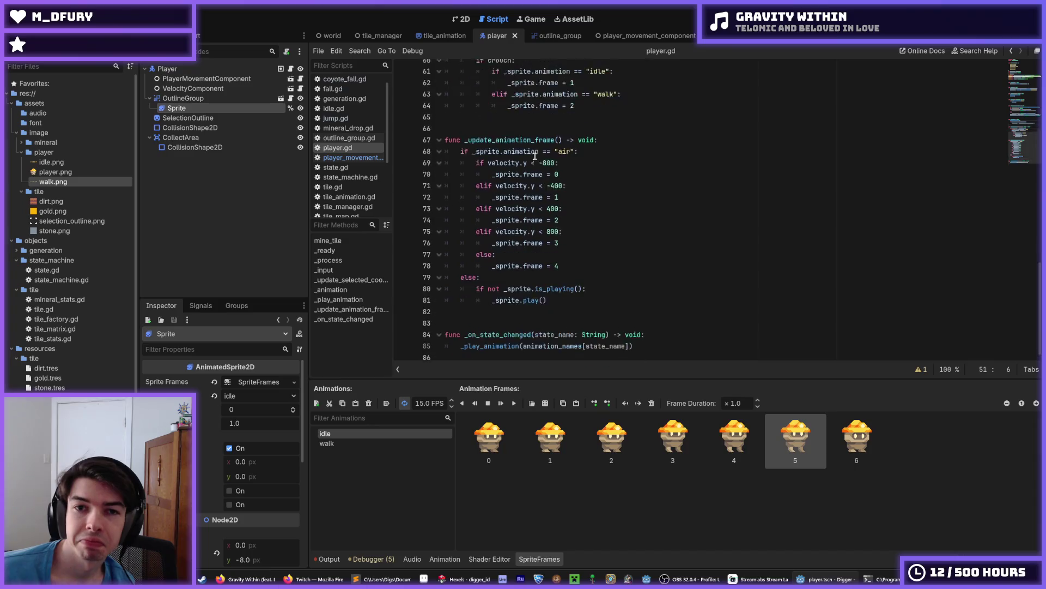
{"action": "scroll", "coordinate": [535, 134], "scroll_direction": "up", "scroll_amount": 2}
{"action": "scroll", "coordinate": [493, 98], "scroll_direction": "up", "scroll_amount": 1}
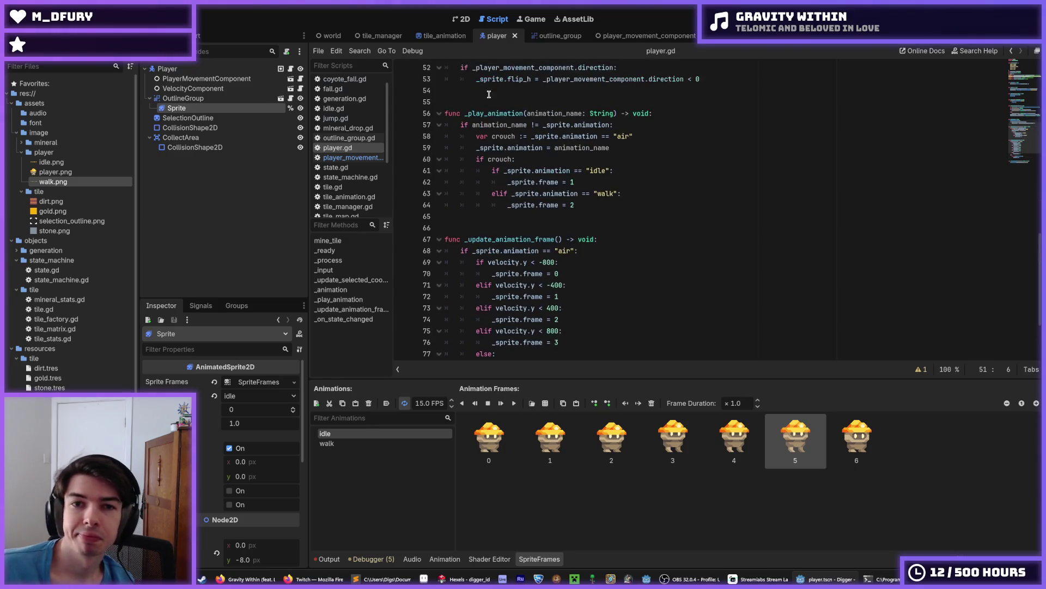
Shift the selected _play_animation block down with Alt+Down, past _update_animation_frame's else branch.
{"action": "mouse_move", "coordinate": [488, 90]}
{"action": "left_mouse_down"}
{"action": "mouse_move", "coordinate": [499, 166]}
{"action": "mouse_move", "coordinate": [517, 204]}
{"action": "left_mouse_up"}
{"action": "key", "text": "alt+Down"}
{"action": "key", "text": "alt+Down"}
{"action": "key", "text": "alt+Down"}
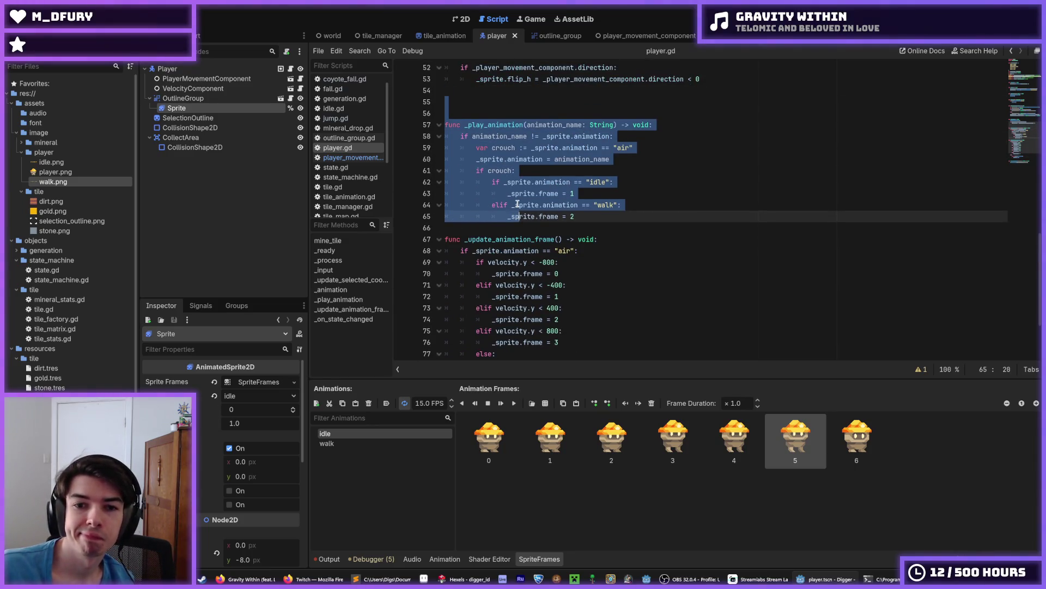
{"action": "key", "text": "alt+Down"}
{"action": "key", "text": "alt+Down"}
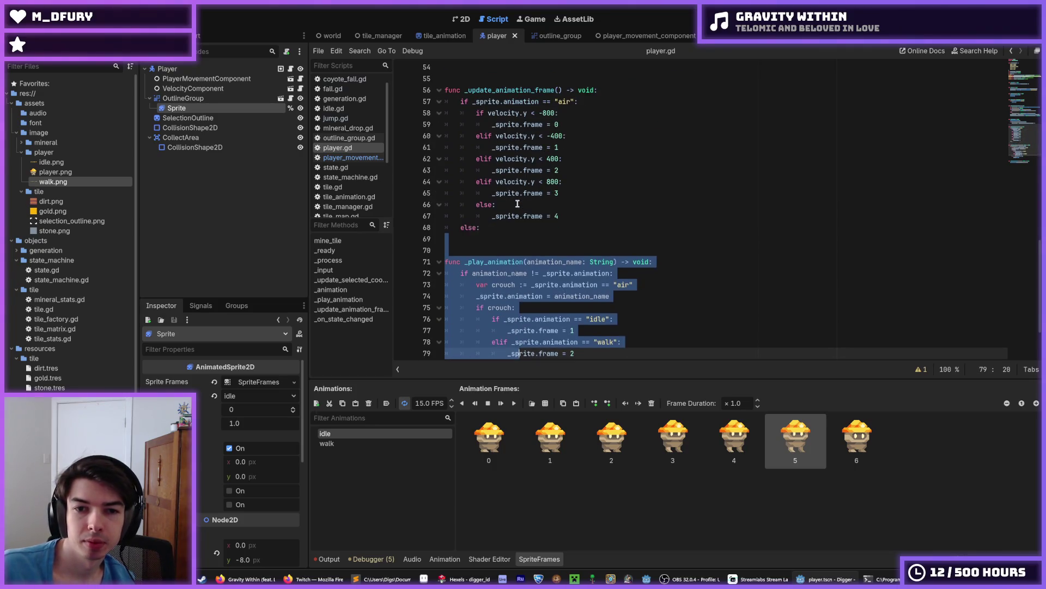
{"action": "scroll", "coordinate": [532, 209], "scroll_direction": "down", "scroll_amount": 1}
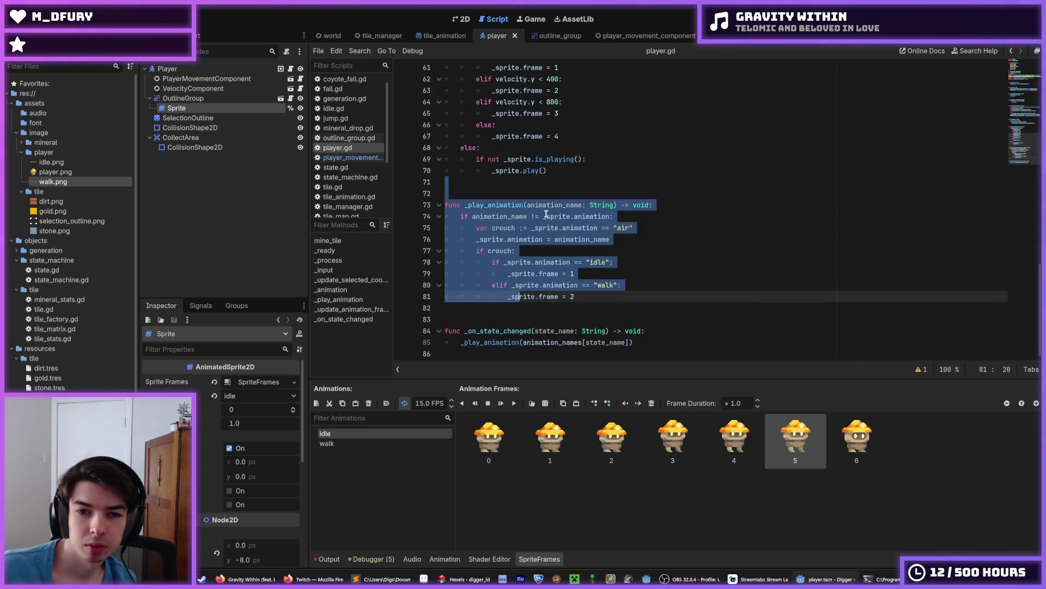
{"action": "left_click", "coordinate": [553, 315]}
{"action": "scroll", "coordinate": [554, 229], "scroll_direction": "up", "scroll_amount": 6}
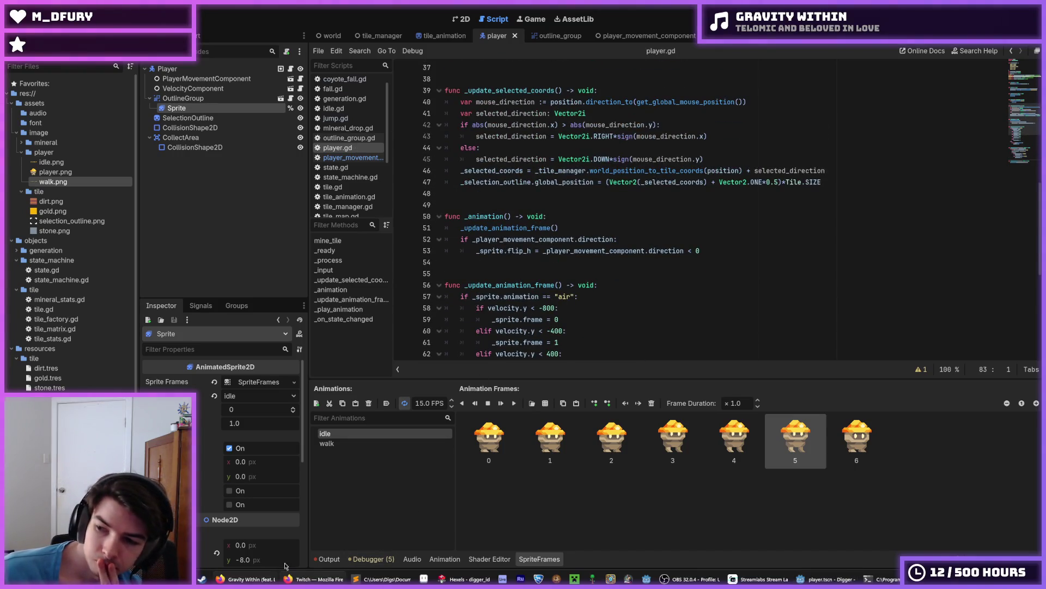
{"action": "scroll", "coordinate": [533, 270], "scroll_direction": "up", "scroll_amount": 3}
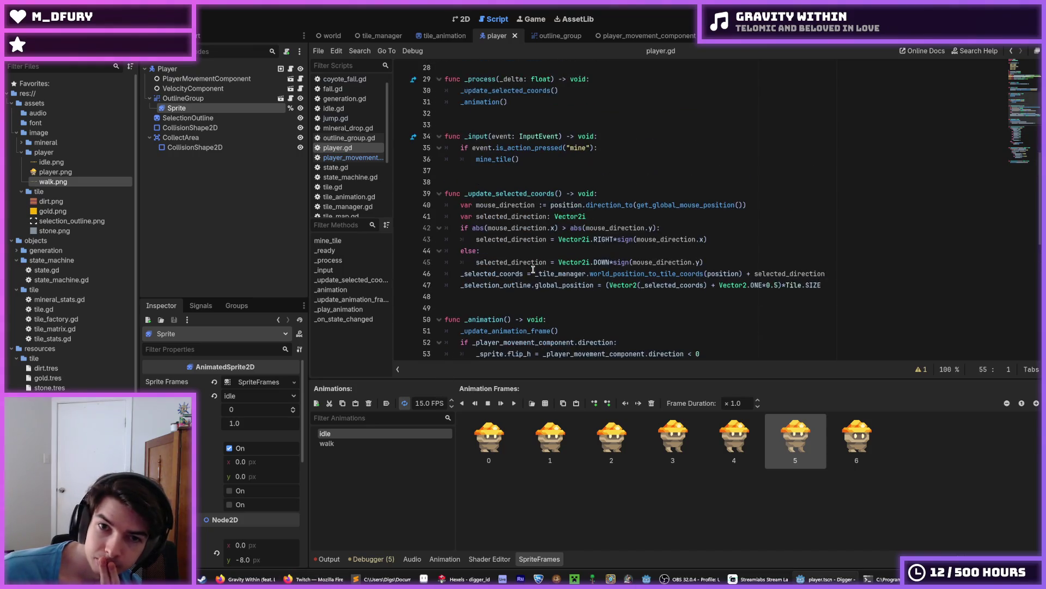
{"action": "left_click", "coordinate": [515, 307]}
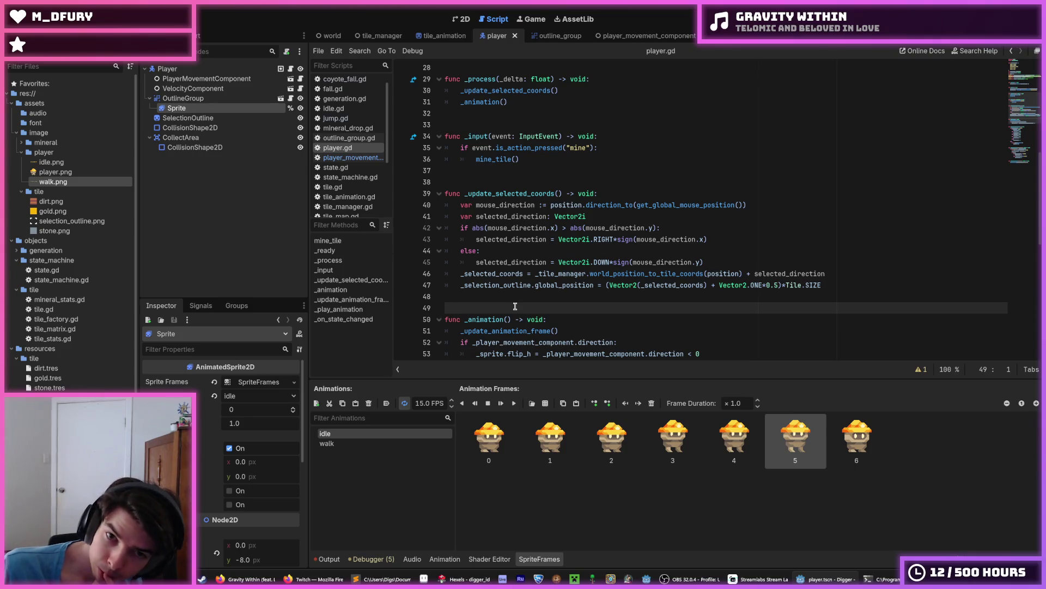
{"action": "left_click", "coordinate": [509, 293]}
{"action": "left_click", "coordinate": [479, 308]}
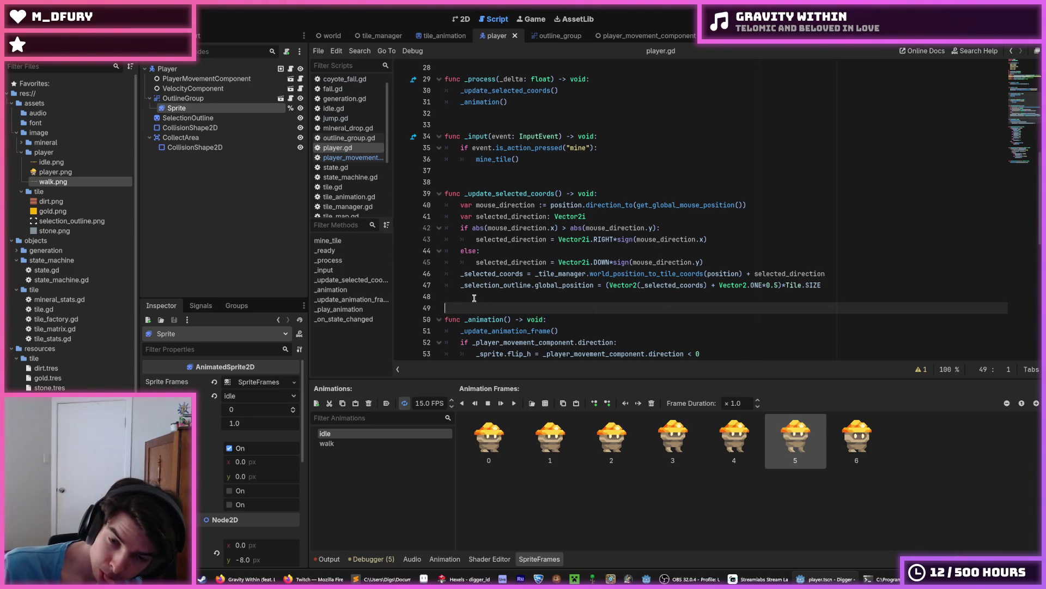
{"action": "left_click", "coordinate": [474, 297]}
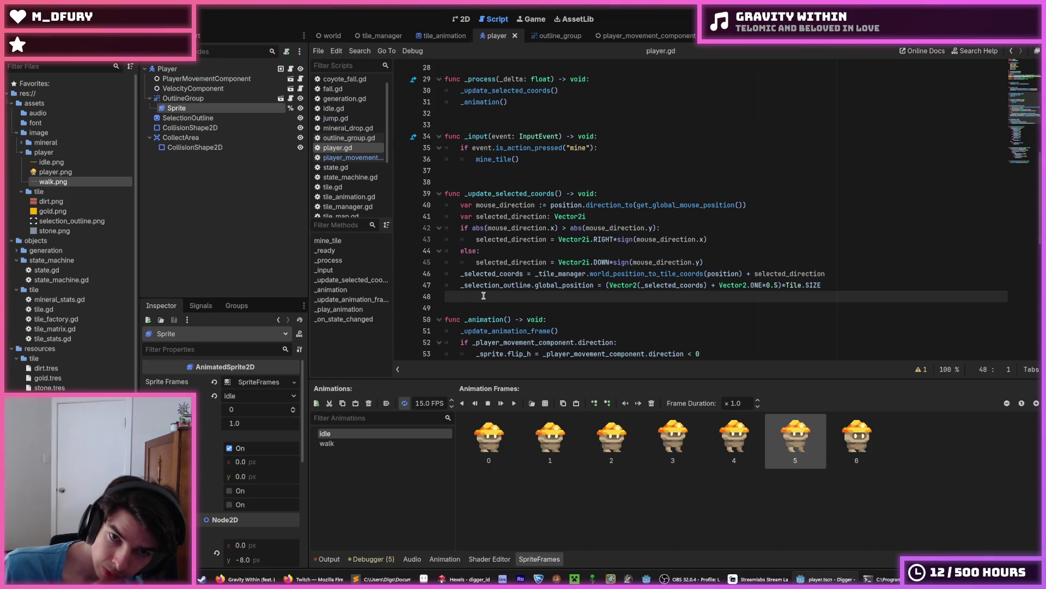
{"action": "scroll", "coordinate": [474, 297], "scroll_direction": "down", "scroll_amount": 6}
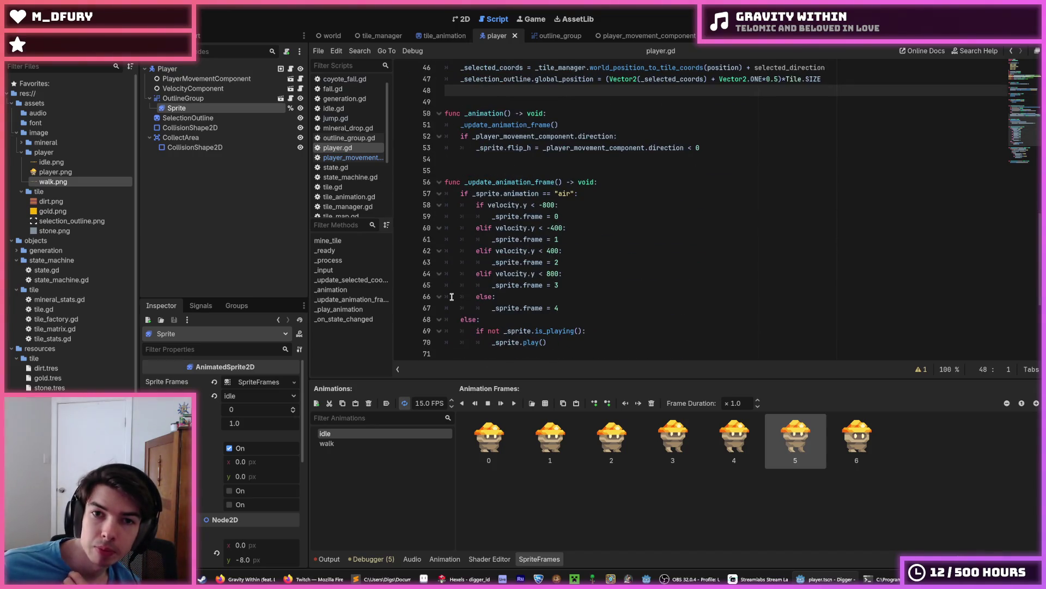
{"action": "scroll", "coordinate": [452, 296], "scroll_direction": "down", "scroll_amount": 5}
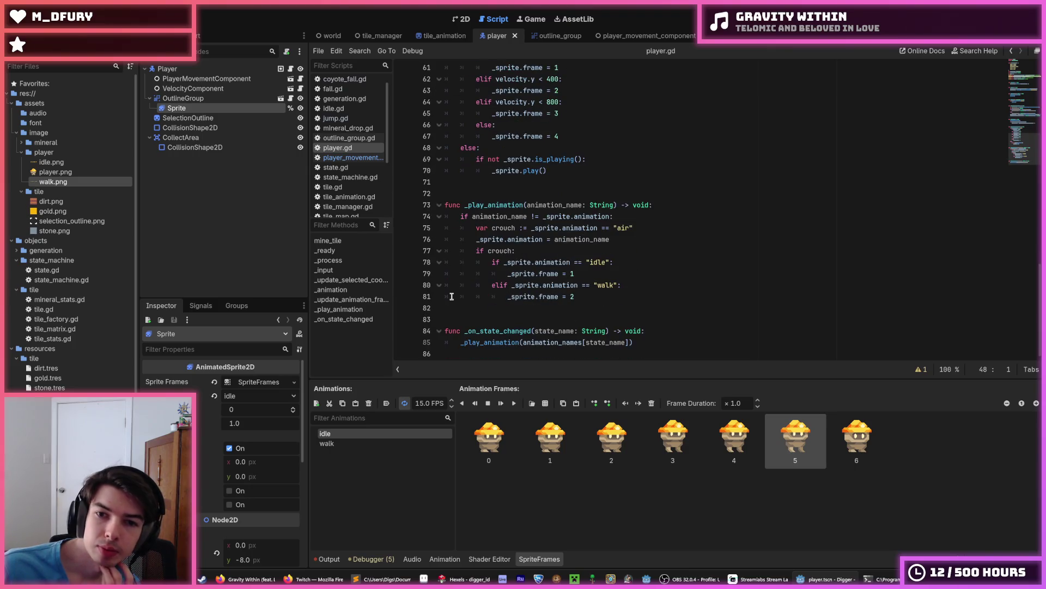
{"action": "scroll", "coordinate": [452, 296], "scroll_direction": "up", "scroll_amount": 1}
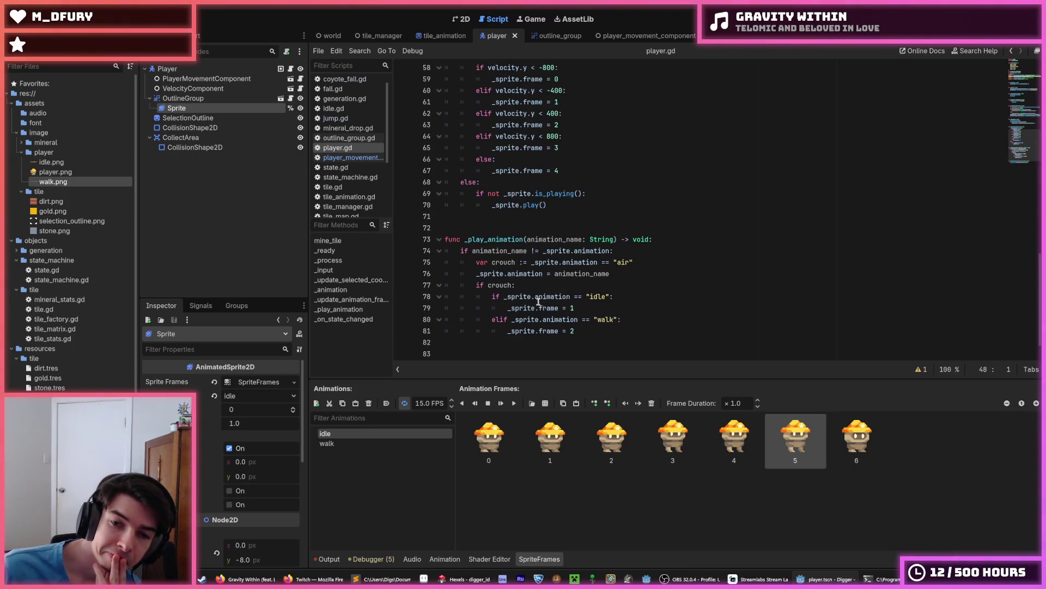
{"action": "left_click", "coordinate": [576, 307]}
{"action": "left_click", "coordinate": [583, 323]}
{"action": "left_click", "coordinate": [585, 308]}
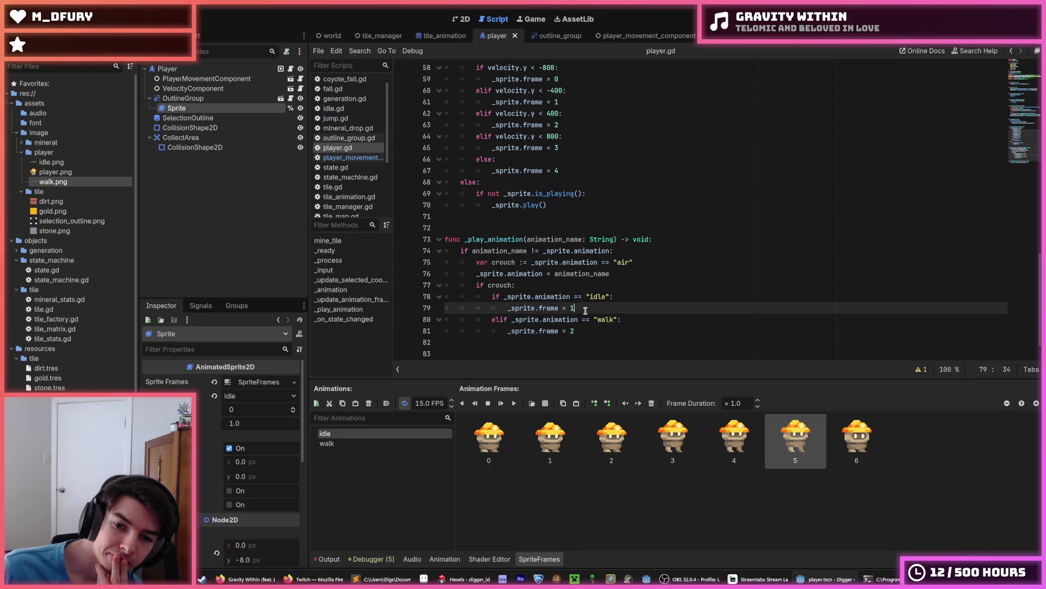
{"action": "left_click", "coordinate": [584, 332]}
{"action": "left_click", "coordinate": [585, 309]}
{"action": "left_click", "coordinate": [582, 327]}
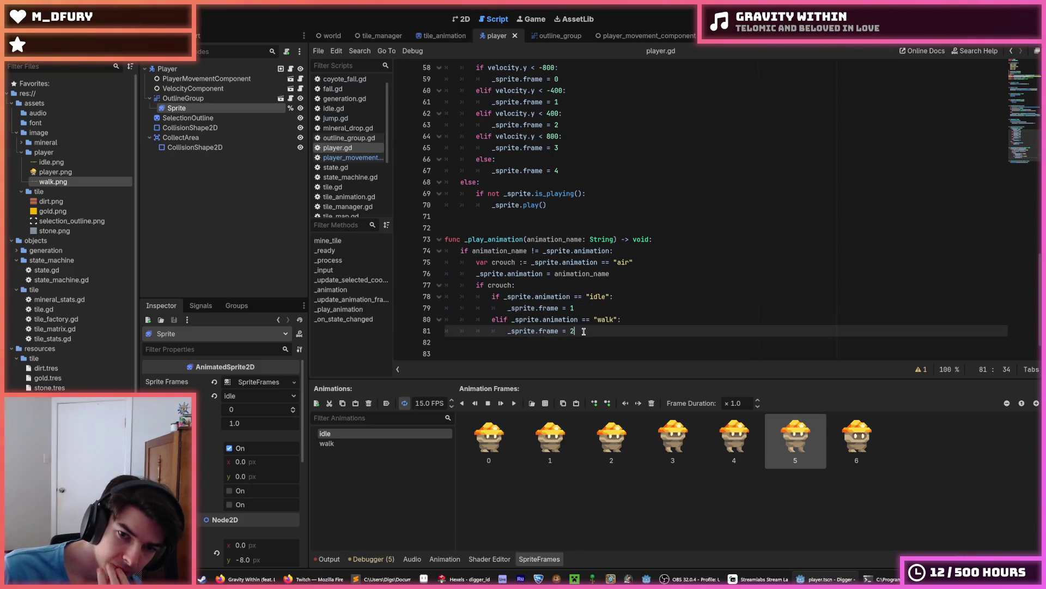
{"action": "left_click", "coordinate": [586, 309]}
{"action": "left_click", "coordinate": [588, 328]}
{"action": "left_click", "coordinate": [585, 301]}
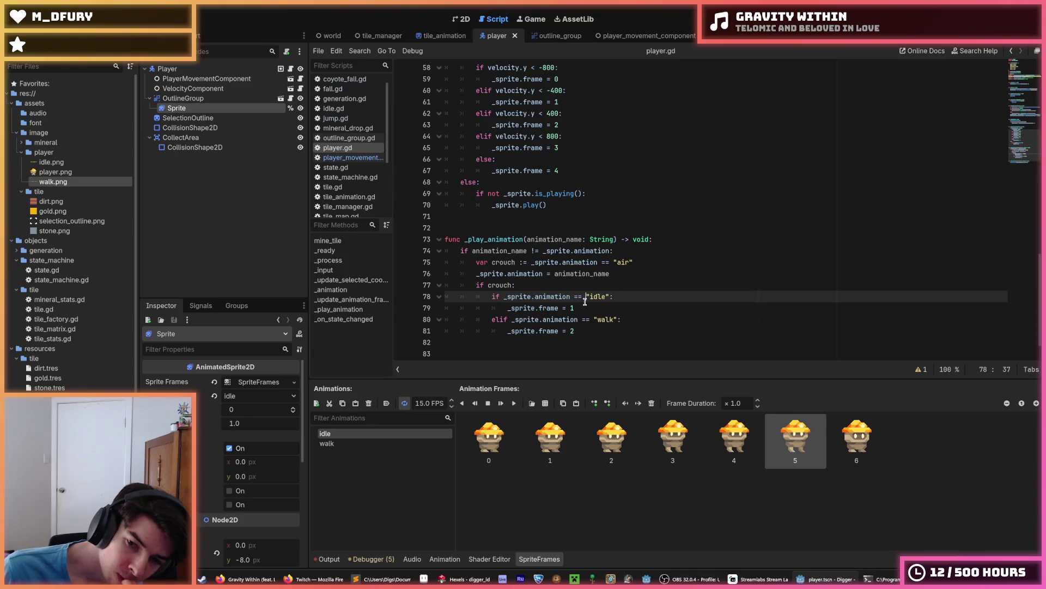
{"action": "left_click", "coordinate": [824, 442]}
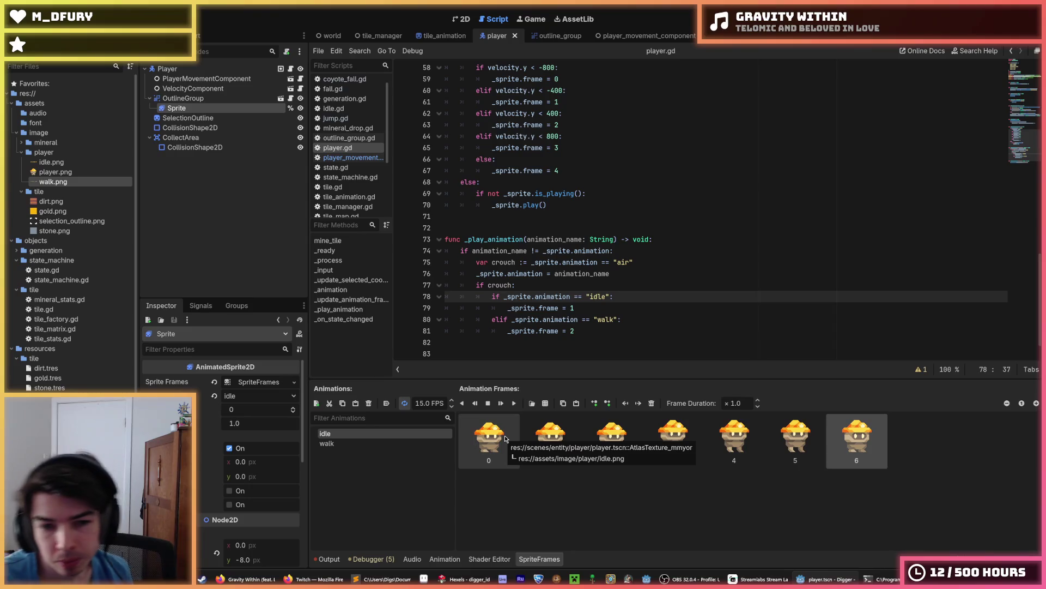
Compare the idle and walk animation frames in SpriteFrames, then switch to Hexels.
{"action": "left_click", "coordinate": [356, 443]}
{"action": "left_click", "coordinate": [350, 434]}
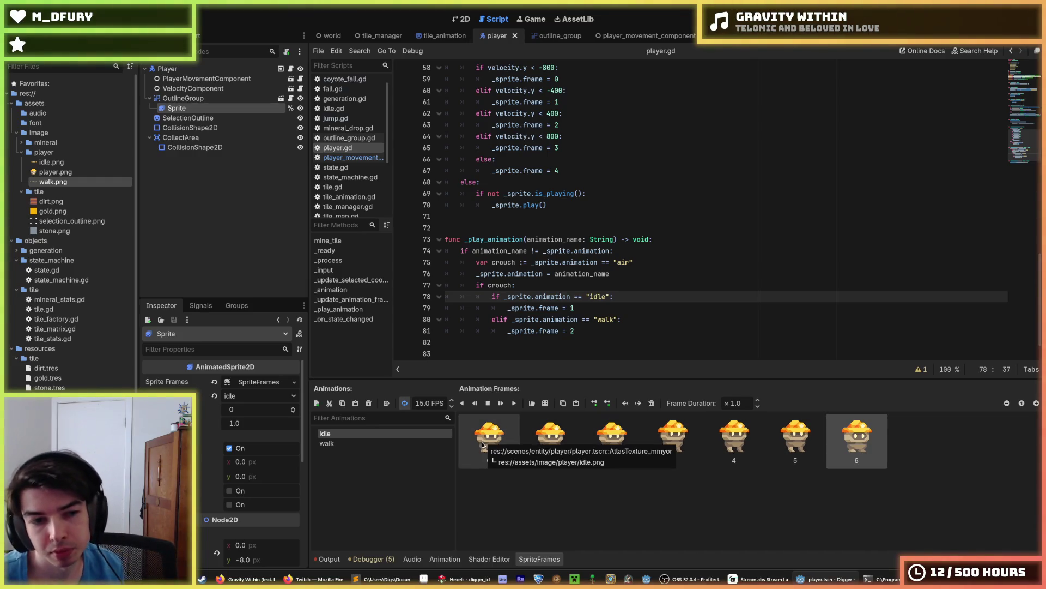
{"action": "left_click", "coordinate": [363, 444]}
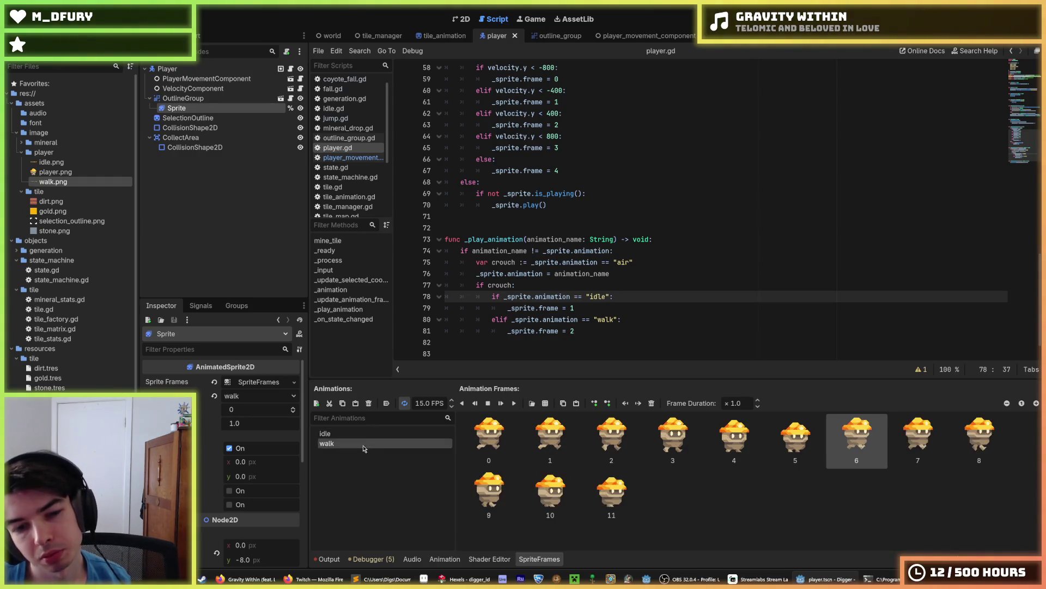
{"action": "left_click", "coordinate": [350, 435]}
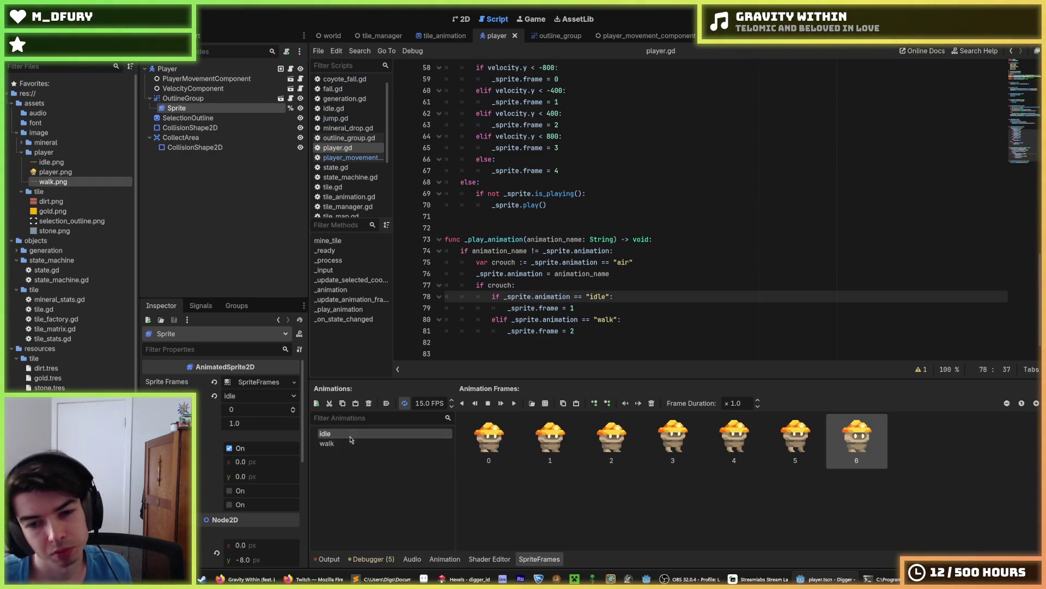
{"action": "key", "text": "Down"}
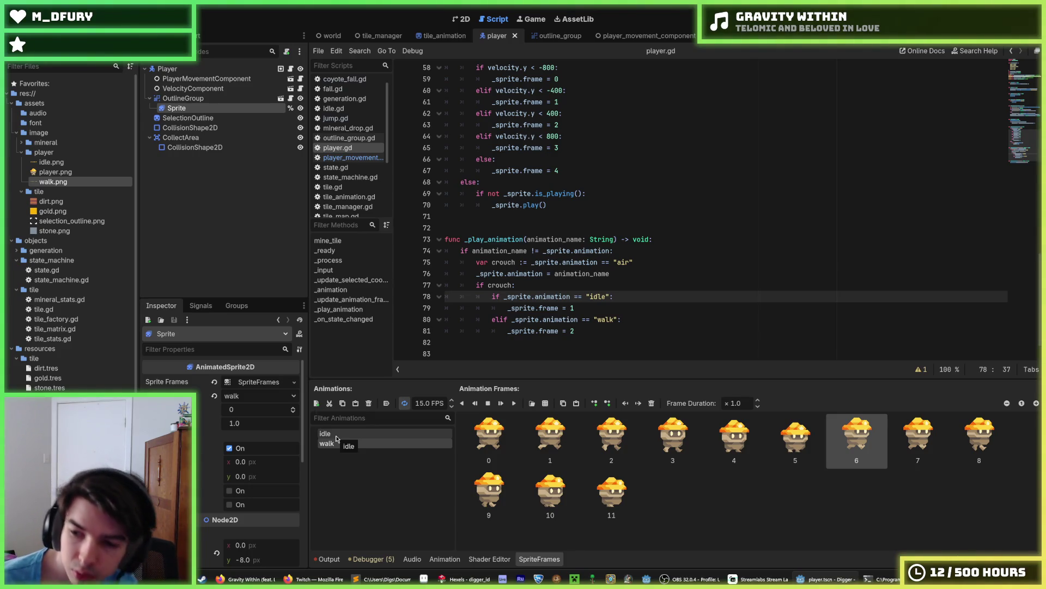
{"action": "left_click", "coordinate": [336, 434]}
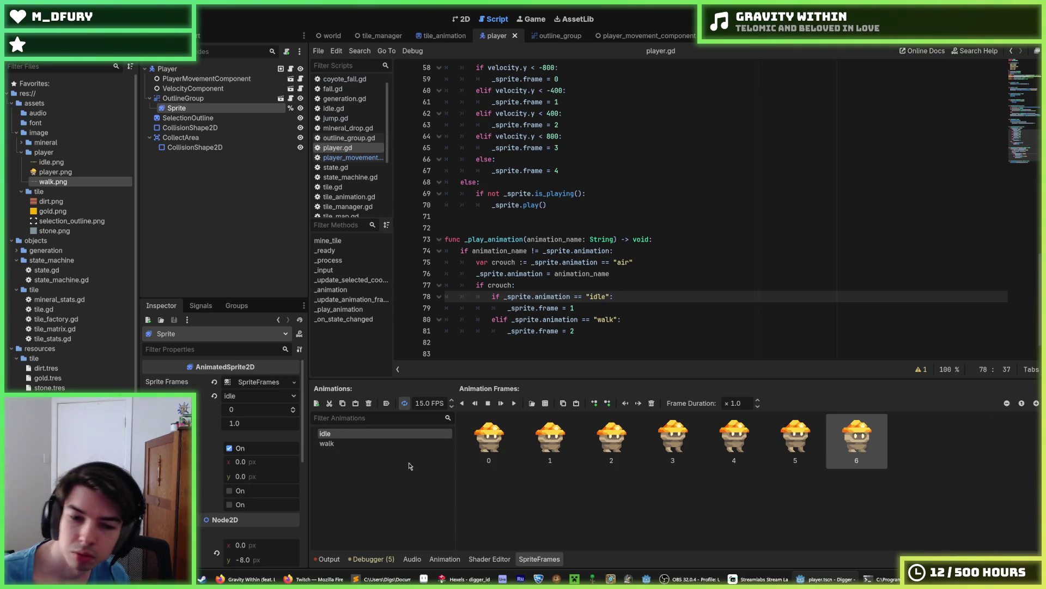
{"action": "key", "text": "alt+Tab"}
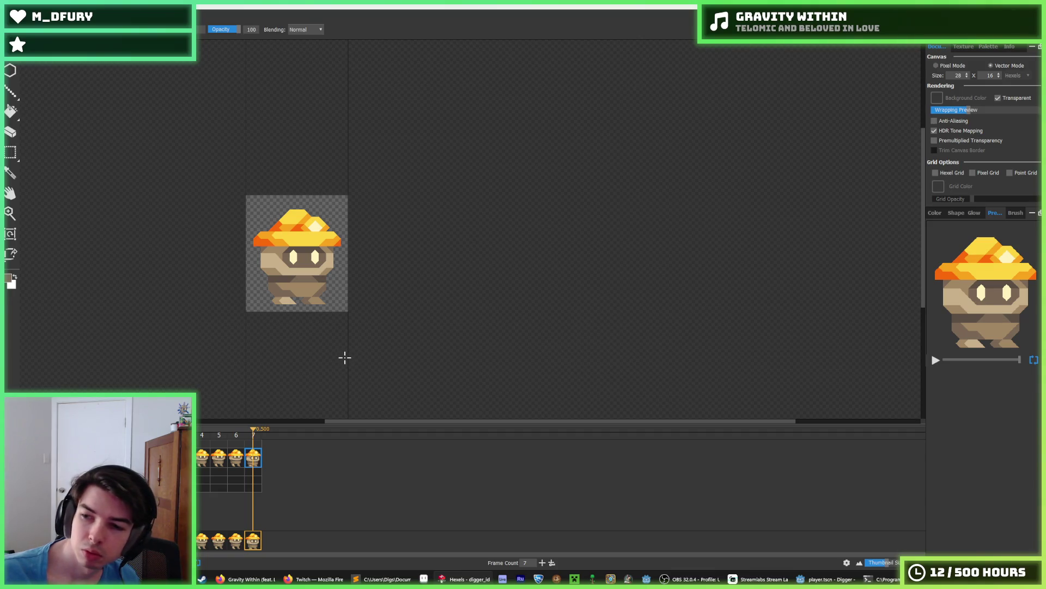
Play the animation, then use File > Save As to save it as digger_air.
{"action": "key", "text": "space"}
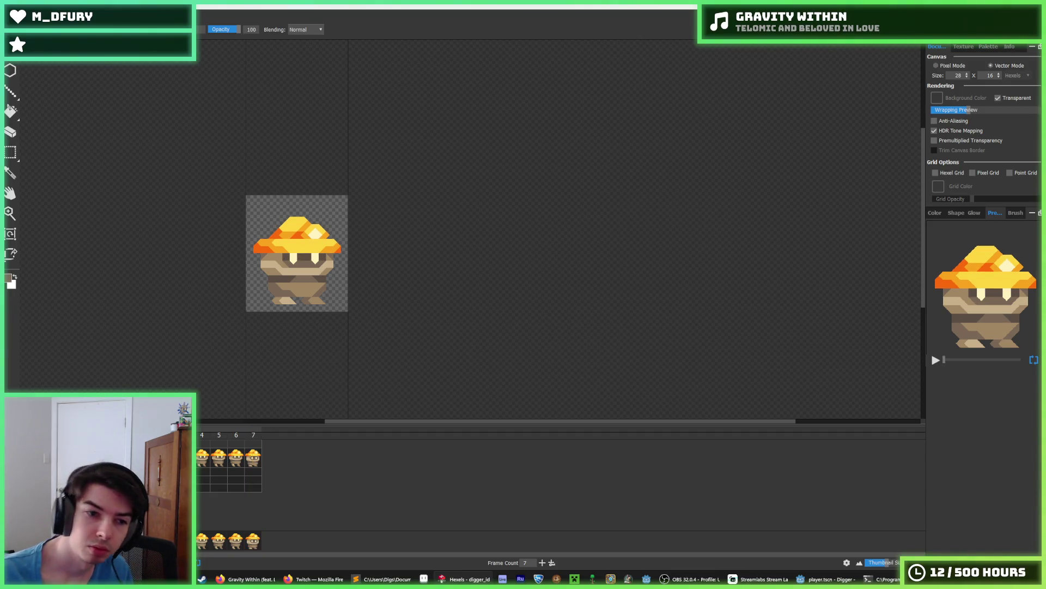
{"action": "left_click", "coordinate": [12, 16]}
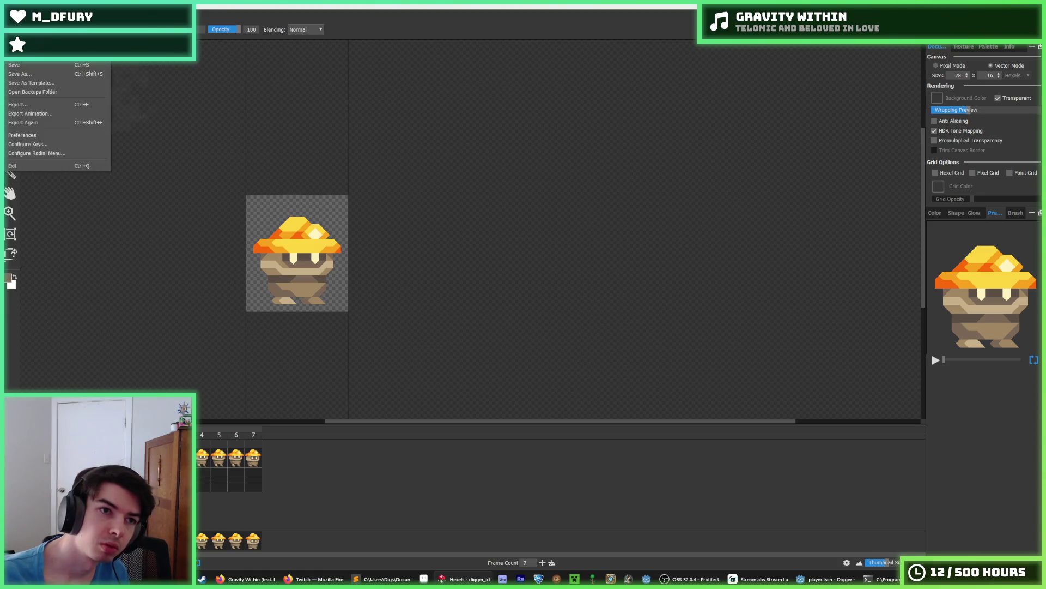
{"action": "left_click", "coordinate": [38, 75]}
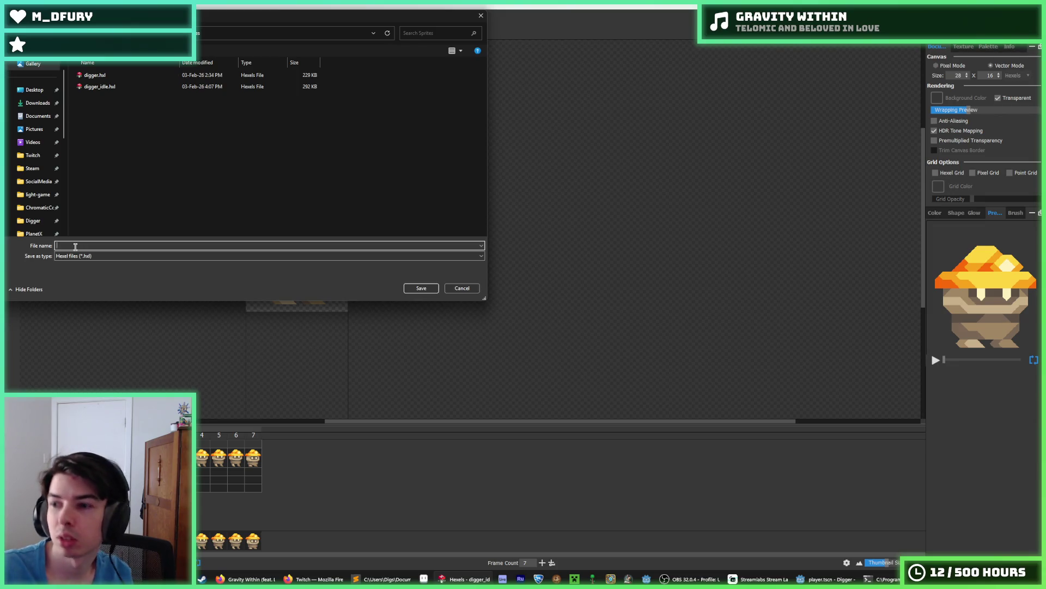
{"action": "type", "text": "digger_air"}
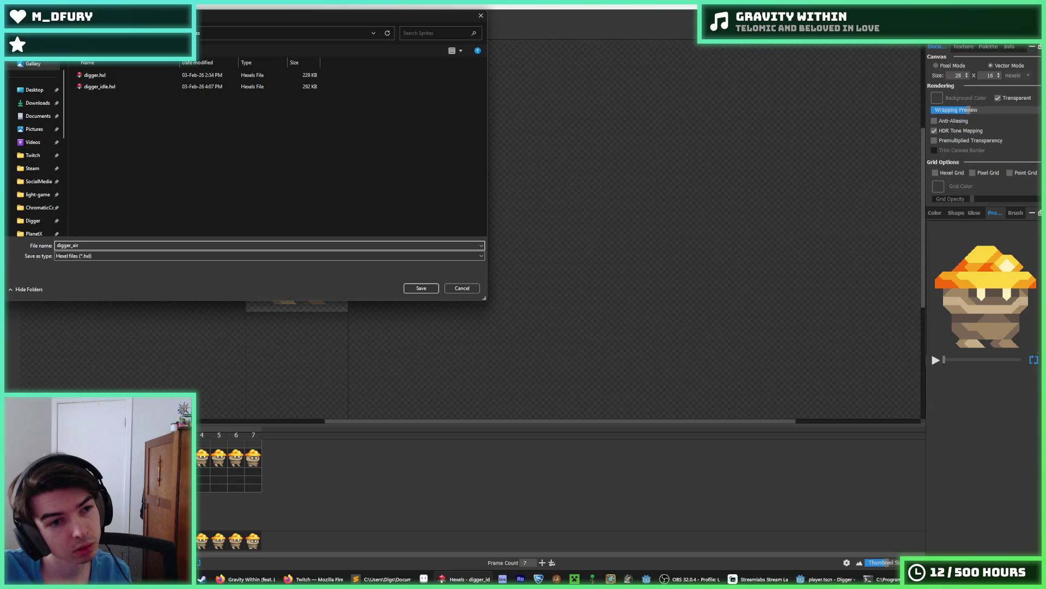
{"action": "key", "text": "Return"}
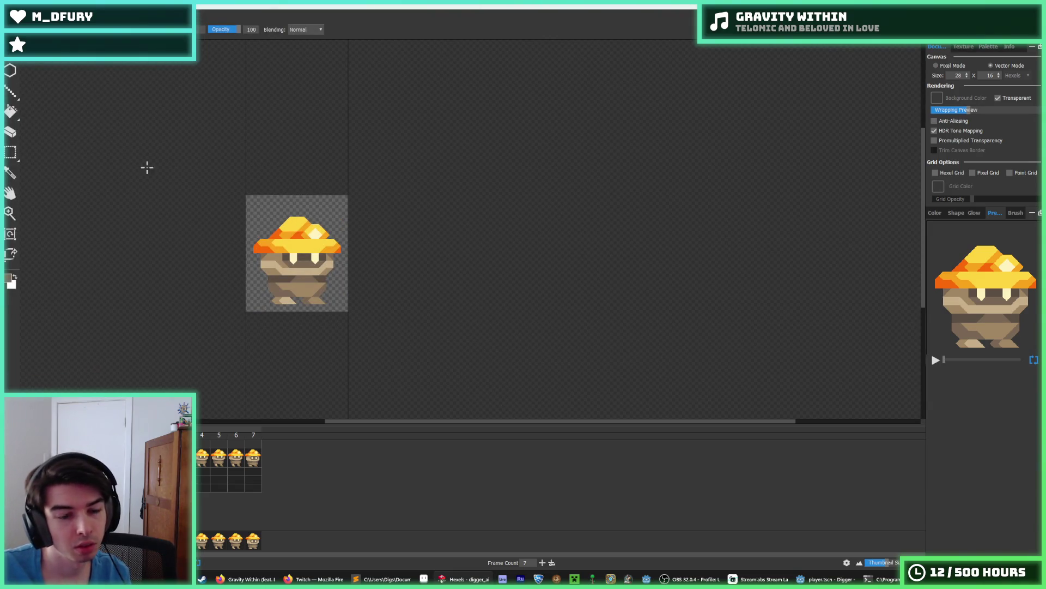
Show frame 5 and sample the light tan leg colour for the brush.
{"action": "left_click", "coordinate": [213, 458]}
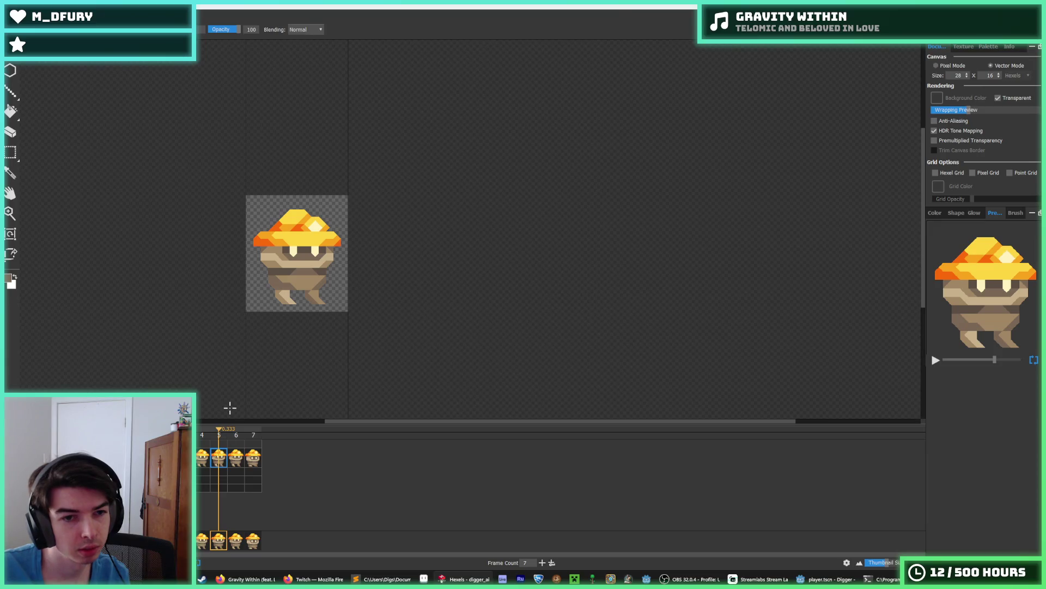
{"action": "key", "text": "i"}
{"action": "scroll", "coordinate": [271, 299], "scroll_direction": "up", "scroll_amount": 5}
{"action": "left_click", "coordinate": [331, 270]}
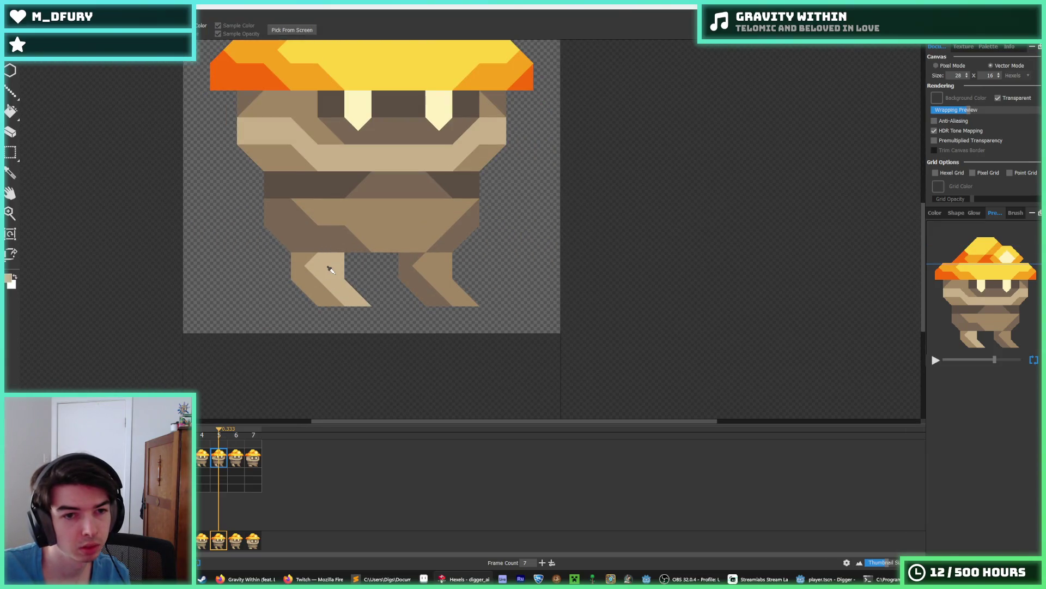
{"action": "key", "text": "b"}
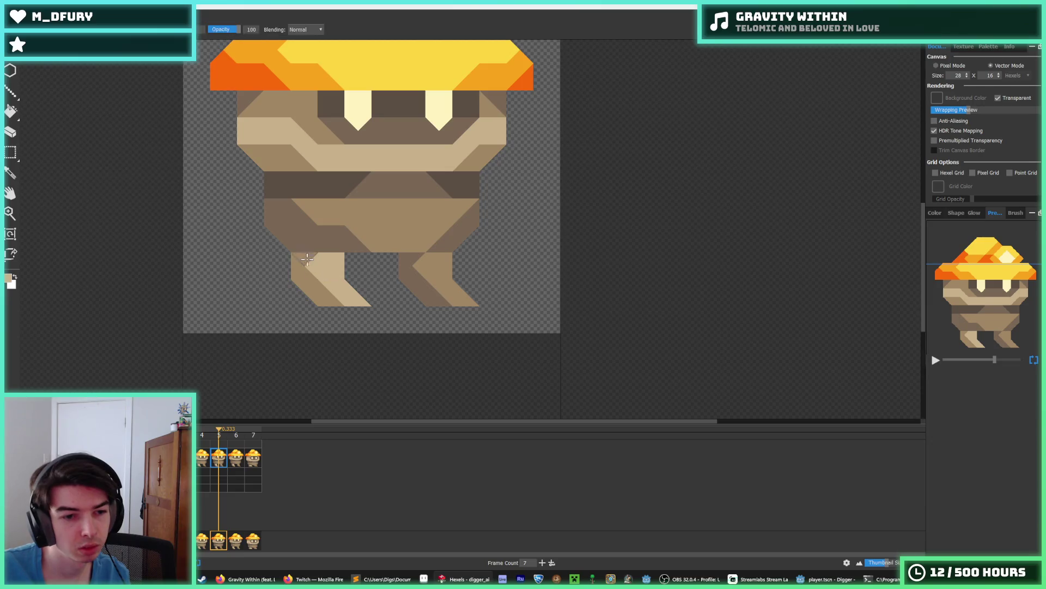
{"action": "scroll", "coordinate": [307, 259], "scroll_direction": "down", "scroll_amount": 3}
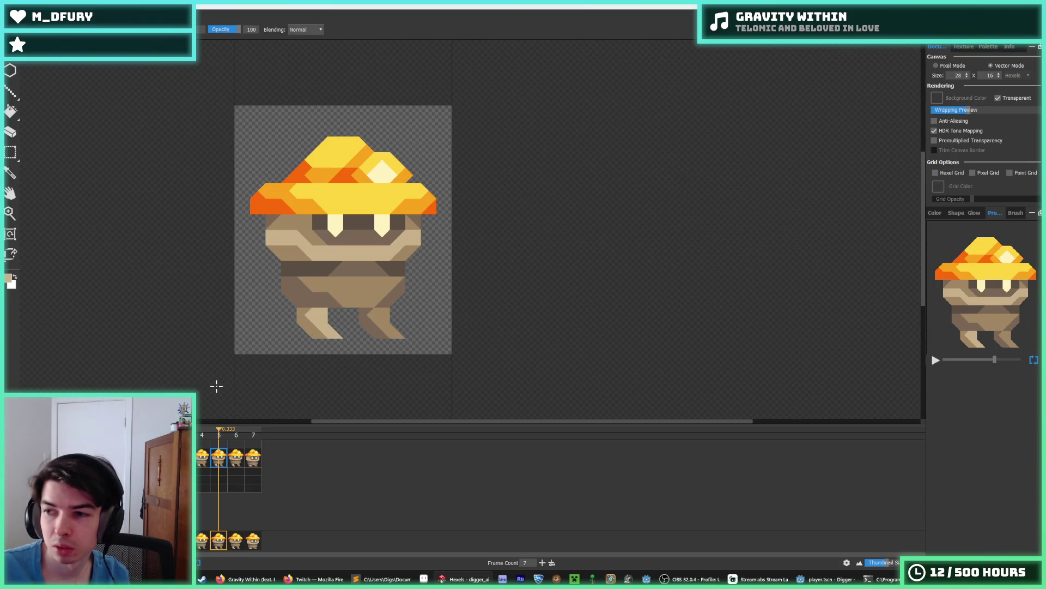
{"action": "key", "text": "i"}
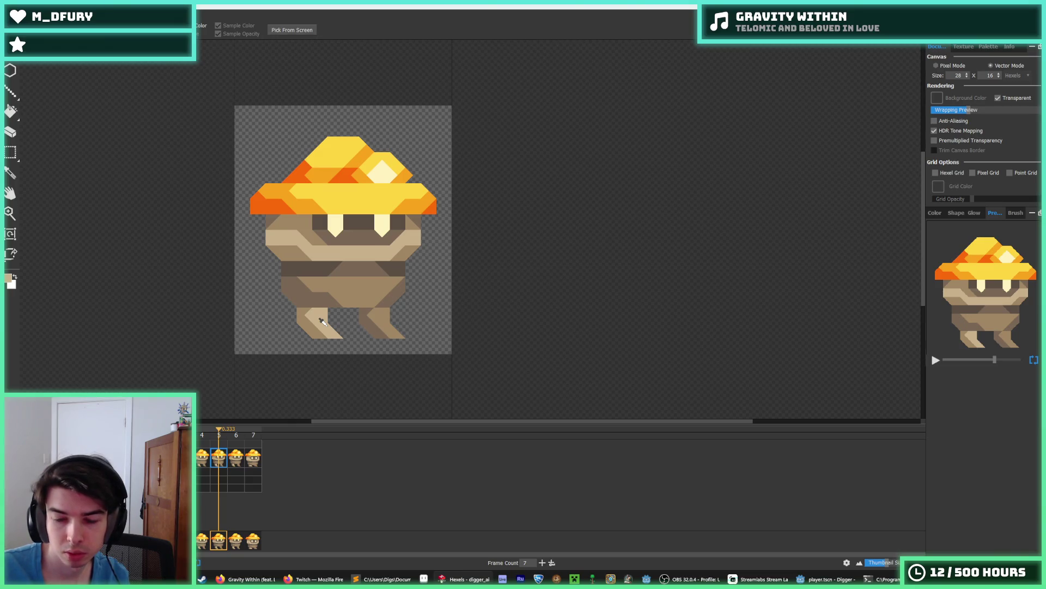
{"action": "key", "text": "b"}
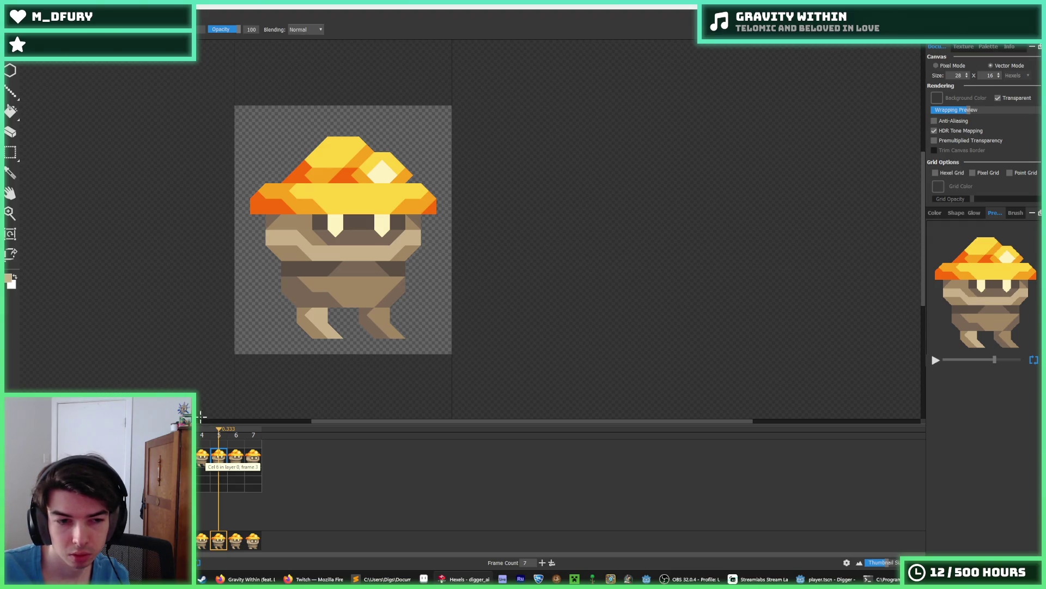
Delete the last frame and frame 5 from the digger animation timeline.
{"action": "left_click", "coordinate": [185, 435]}
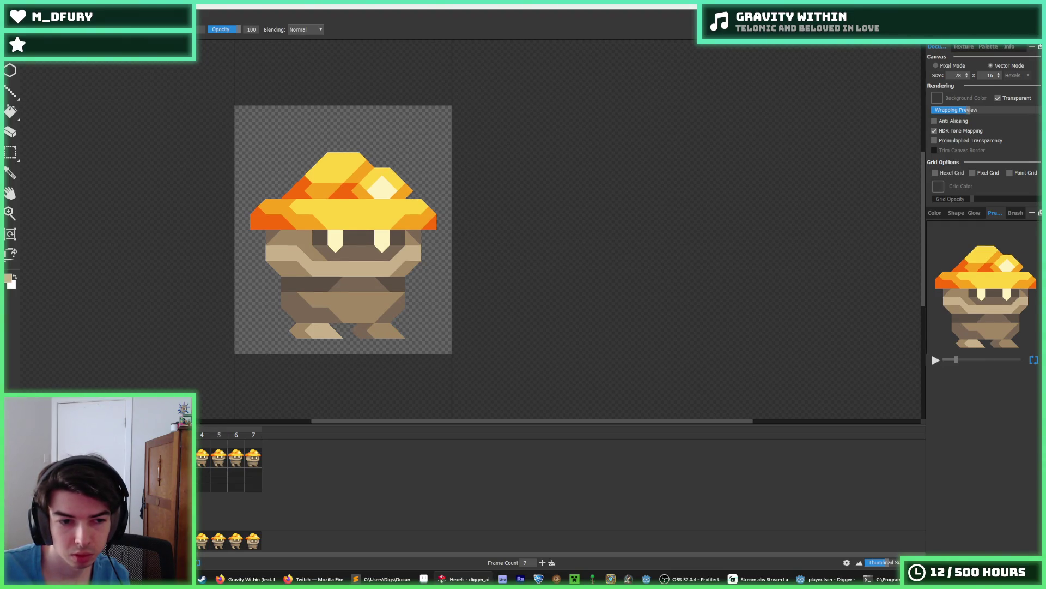
{"action": "left_click", "coordinate": [201, 457]}
{"action": "left_click", "coordinate": [185, 457]}
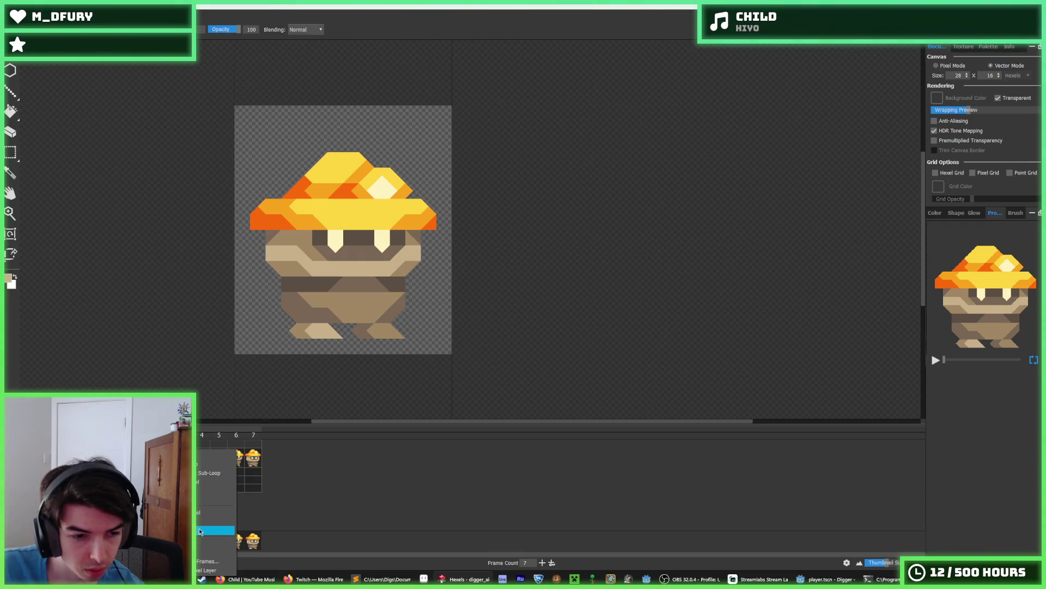
{"action": "left_click", "coordinate": [200, 544]}
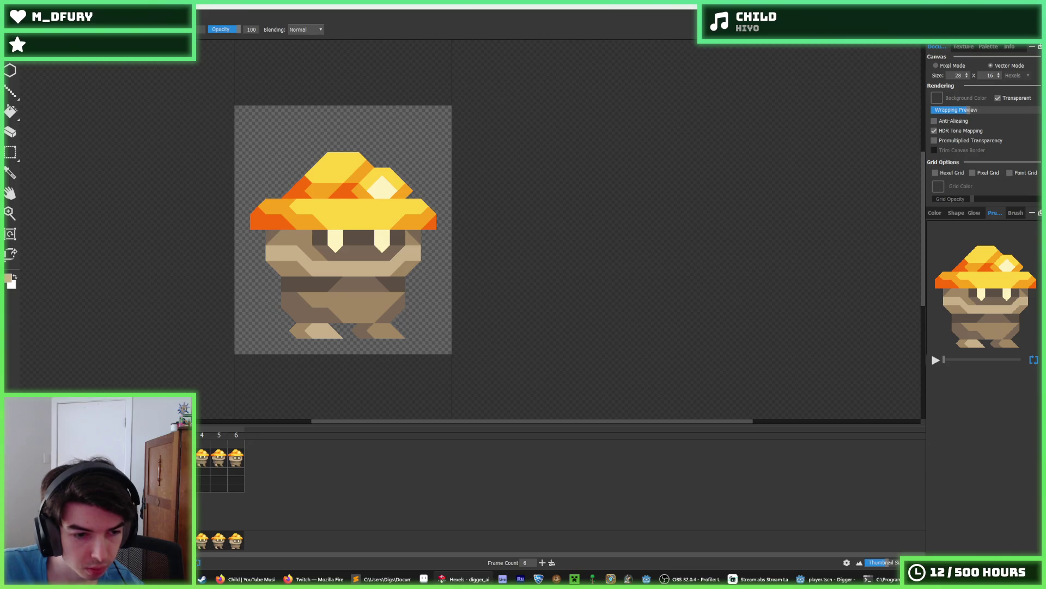
{"action": "left_click", "coordinate": [202, 460]}
{"action": "left_click", "coordinate": [218, 461]}
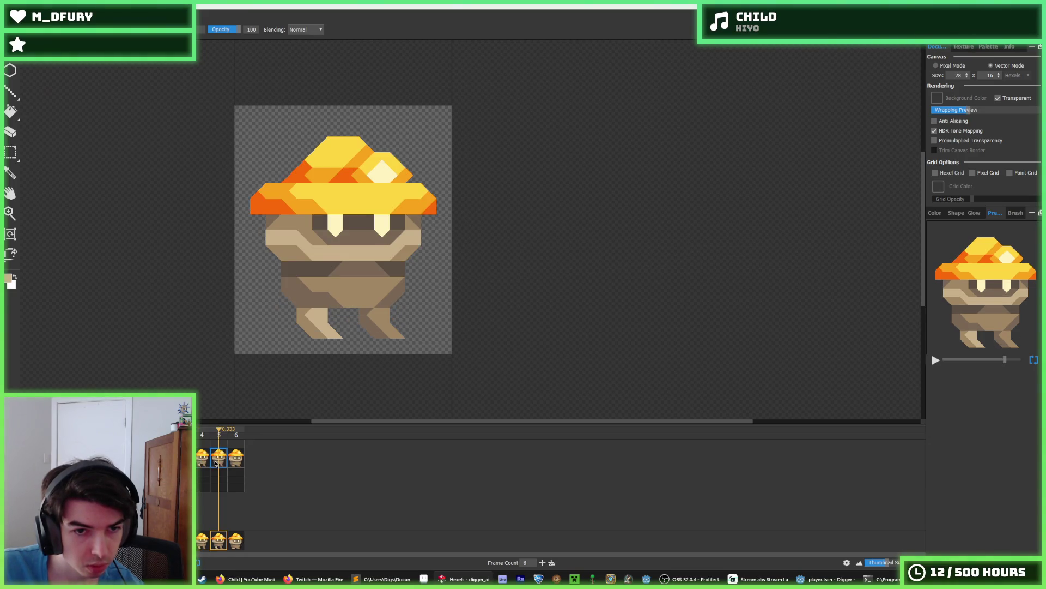
{"action": "right_click", "coordinate": [219, 460]}
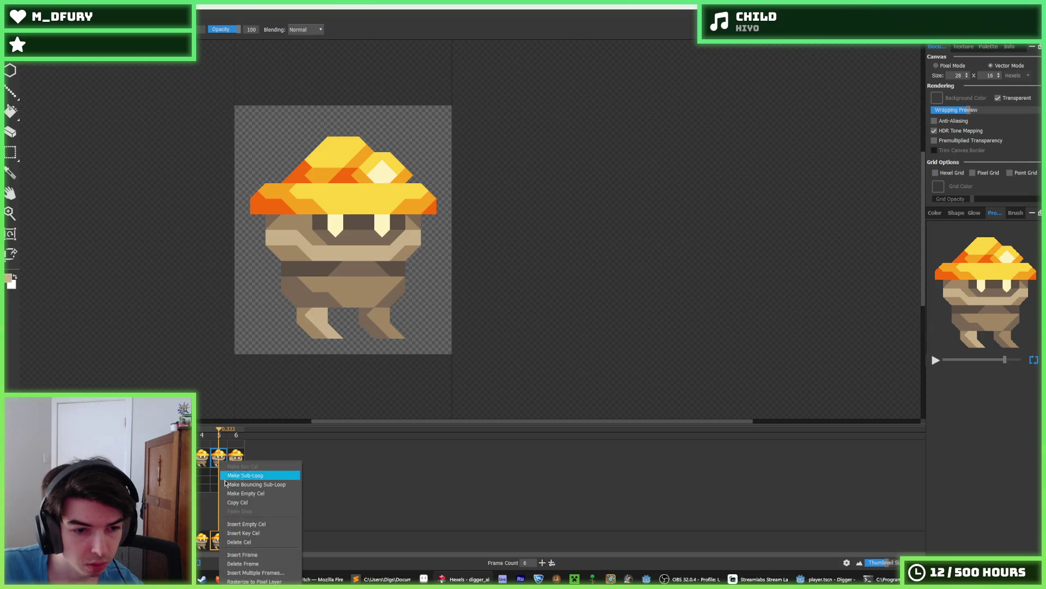
{"action": "left_click", "coordinate": [240, 564]}
Delete frames until two remain, then duplicate the remaining frame to make a third.
{"action": "left_click", "coordinate": [206, 461]}
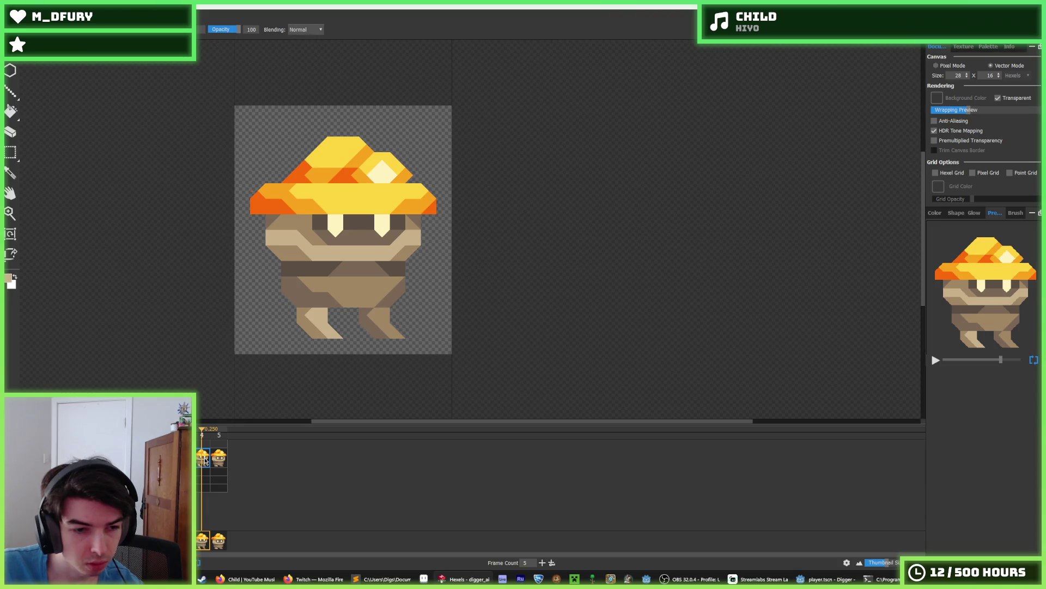
{"action": "right_click", "coordinate": [205, 461]}
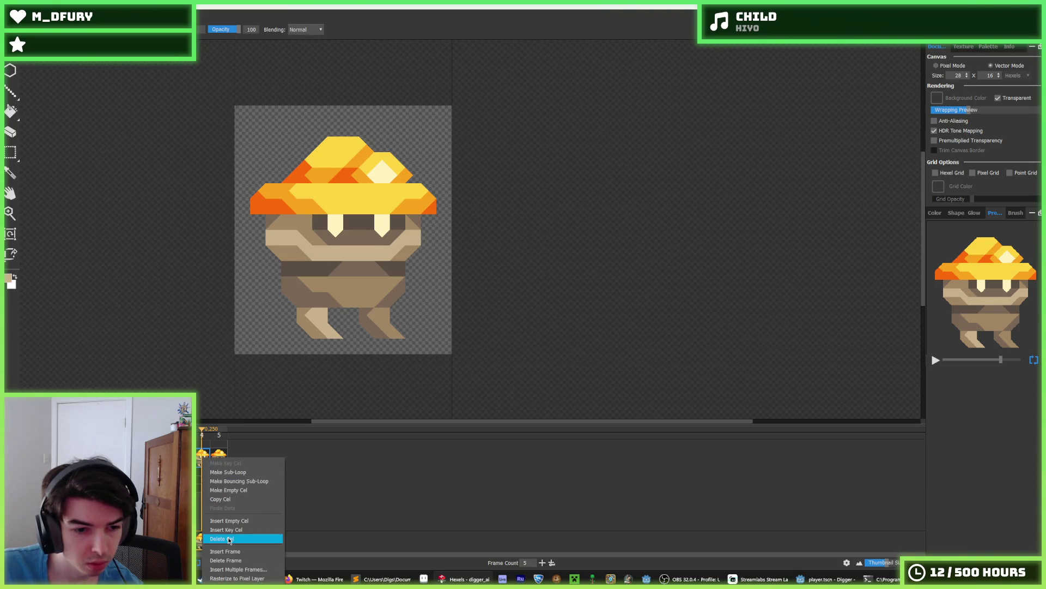
{"action": "left_click", "coordinate": [225, 561]}
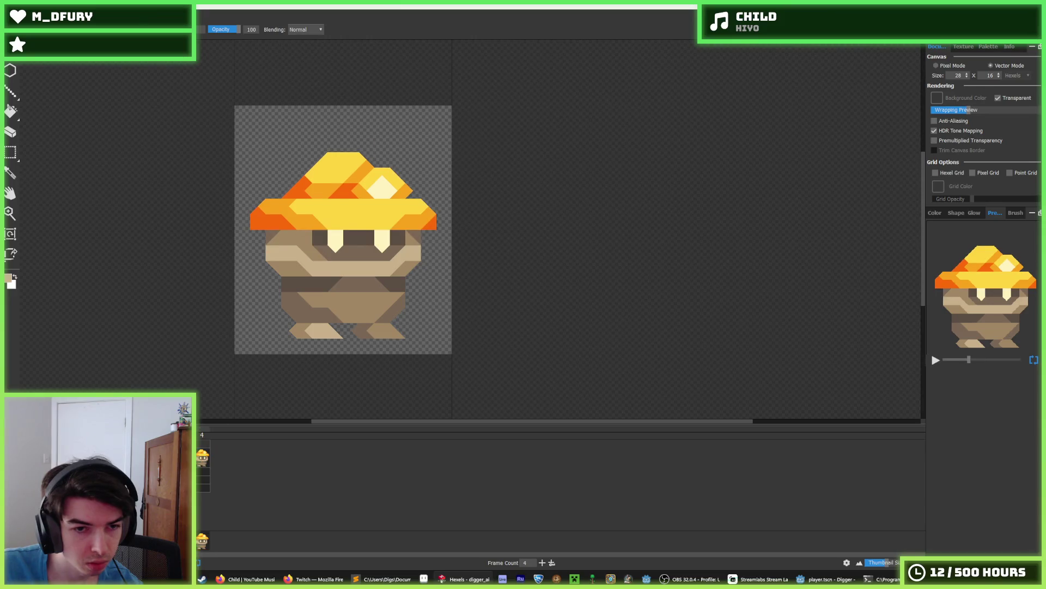
{"action": "right_click", "coordinate": [203, 457]}
{"action": "left_click", "coordinate": [226, 561]}
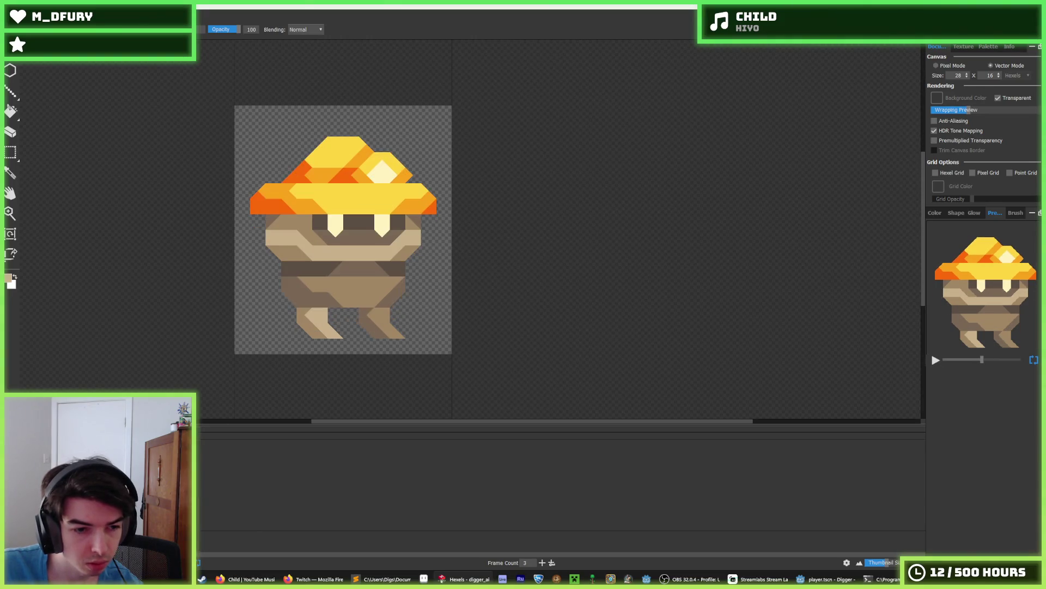
{"action": "right_click", "coordinate": [203, 458]}
{"action": "left_click", "coordinate": [218, 560]}
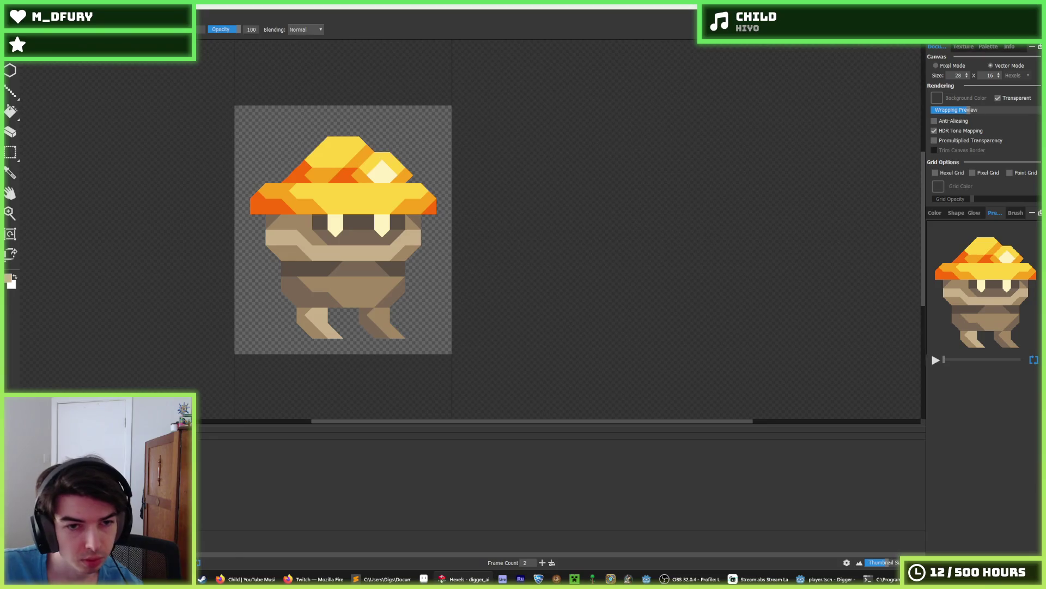
{"action": "right_click", "coordinate": [203, 458]}
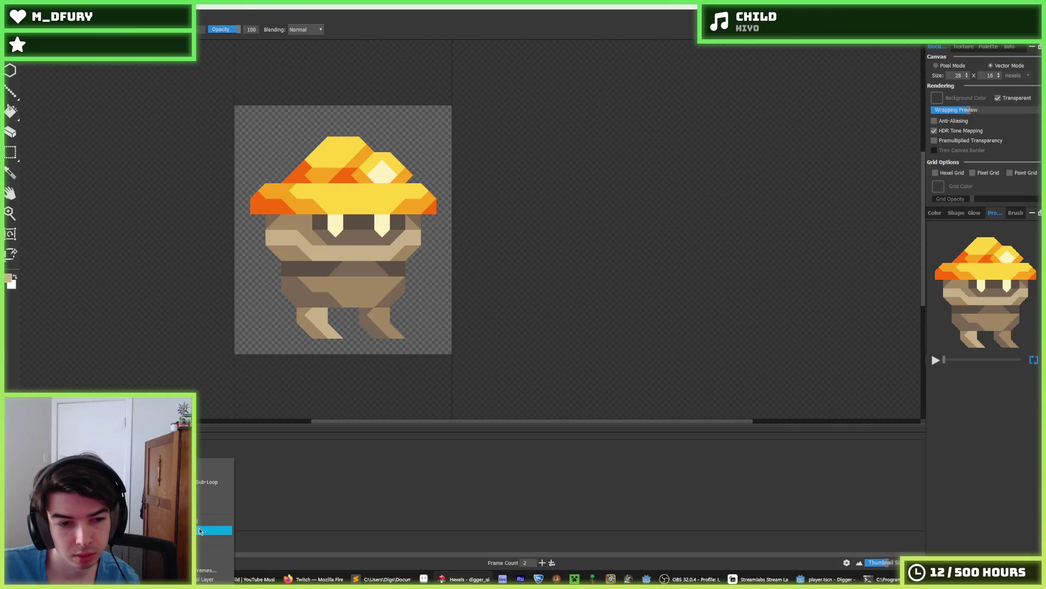
{"action": "left_click", "coordinate": [199, 531]}
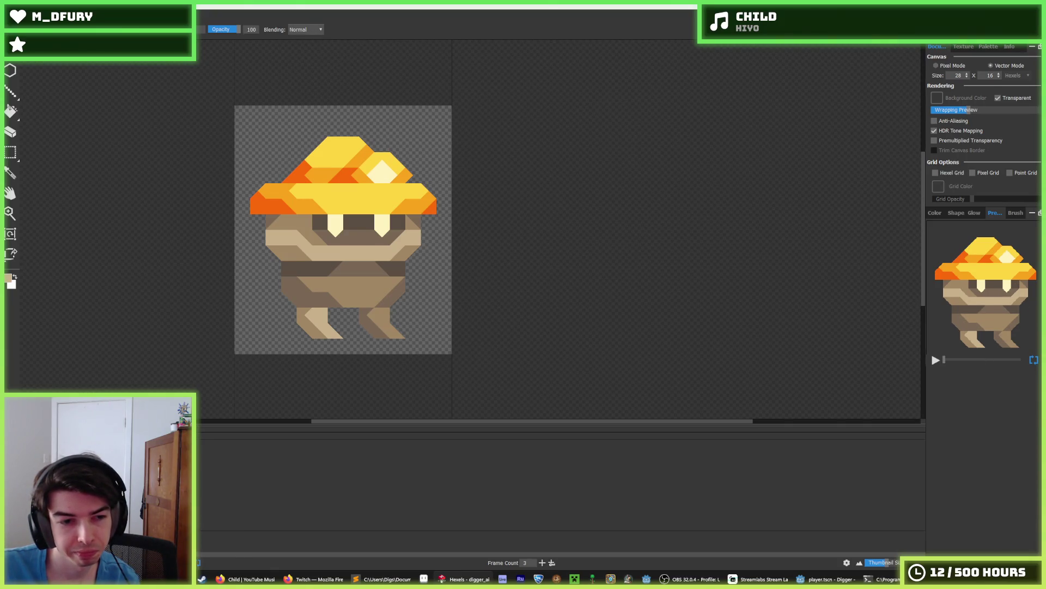
Extend the left foot leftward and down in the foot's tan colours.
{"action": "left_click", "coordinate": [315, 325], "text": "alt"}
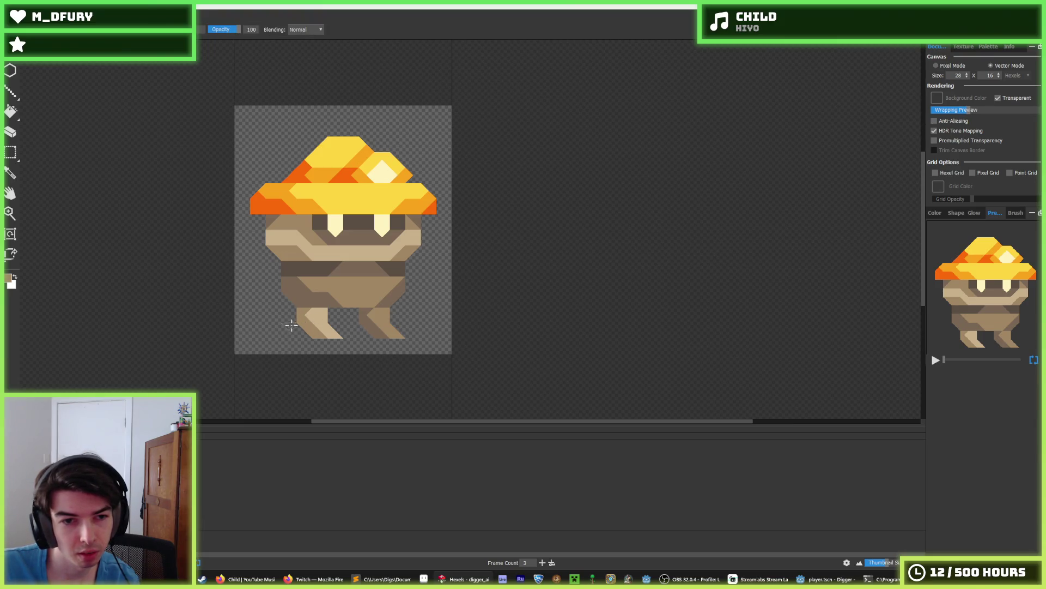
{"action": "left_click_drag", "start_coordinate": [295, 318], "coordinate": [286, 330]}
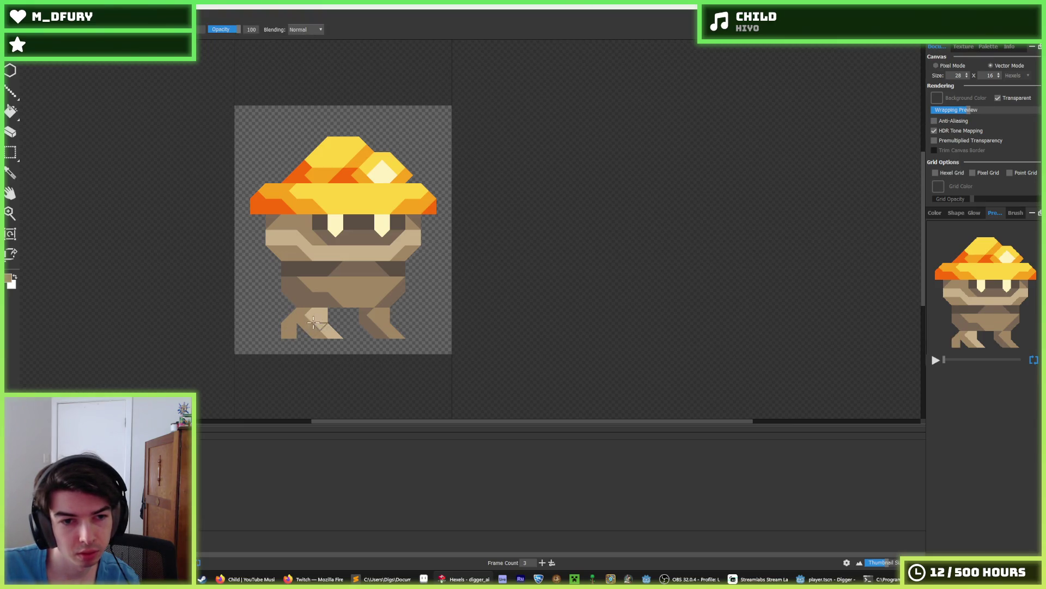
{"action": "left_click", "coordinate": [313, 318], "text": "alt"}
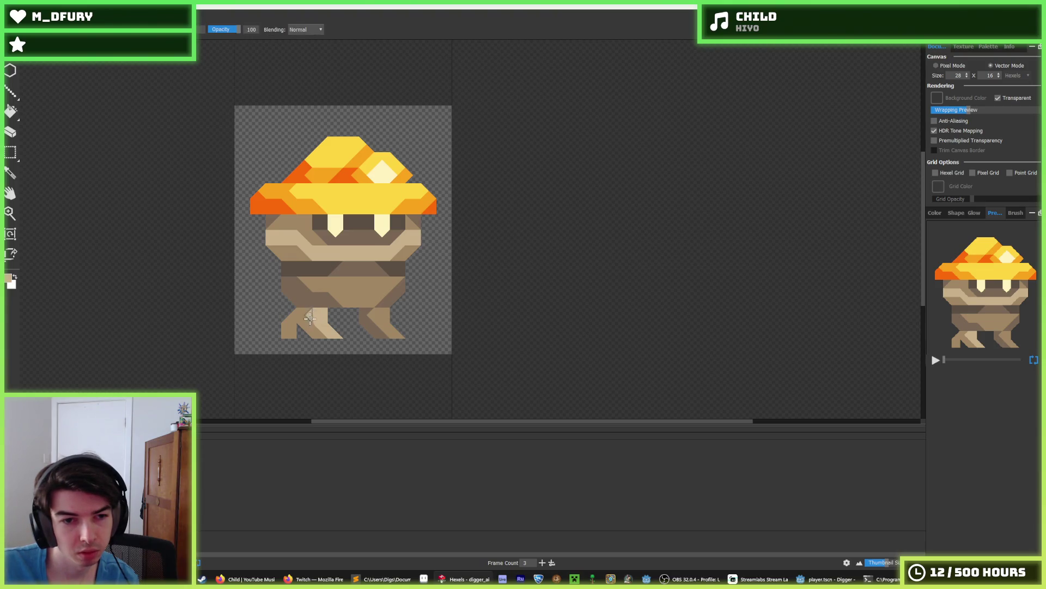
{"action": "left_click", "coordinate": [313, 326], "text": "alt"}
{"action": "mouse_move", "coordinate": [306, 312]}
{"action": "left_mouse_down"}
{"action": "mouse_move", "coordinate": [288, 333]}
{"action": "mouse_move", "coordinate": [325, 322]}
{"action": "mouse_move", "coordinate": [284, 334]}
{"action": "left_mouse_up"}
{"action": "key", "text": "e"}
{"action": "key", "text": "b"}
{"action": "key", "text": "e"}
{"action": "key", "text": "b"}
{"action": "key", "text": "e"}
{"action": "key", "text": "b"}
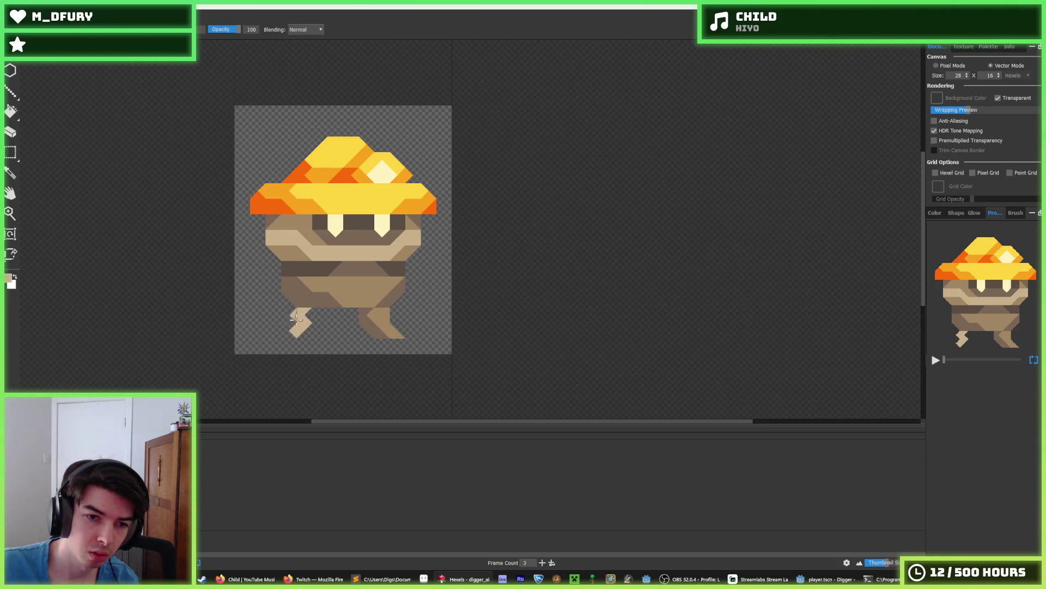
Shape the left foot to a point, filling its notch and adding a tan wedge on top.
{"action": "left_click", "coordinate": [285, 325]}
{"action": "left_click", "coordinate": [287, 331]}
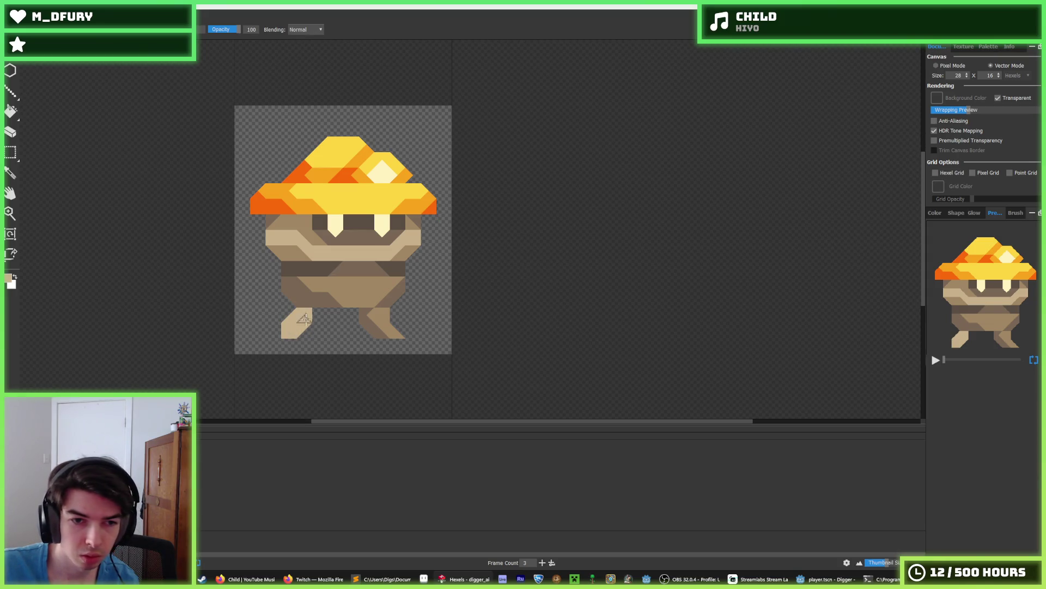
{"action": "key", "text": "e"}
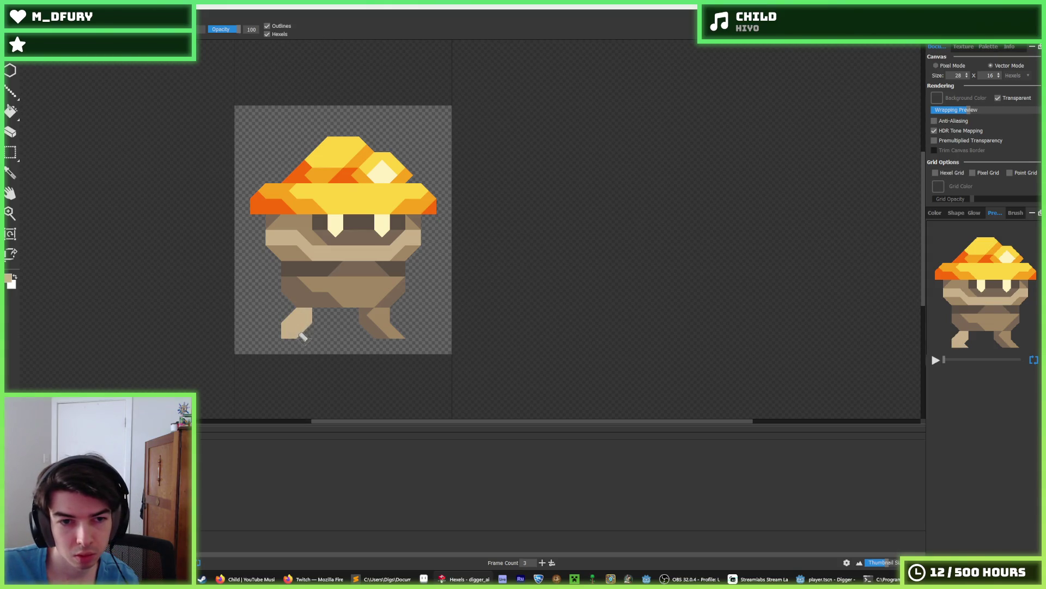
{"action": "left_click", "coordinate": [306, 318]}
{"action": "key", "text": "b"}
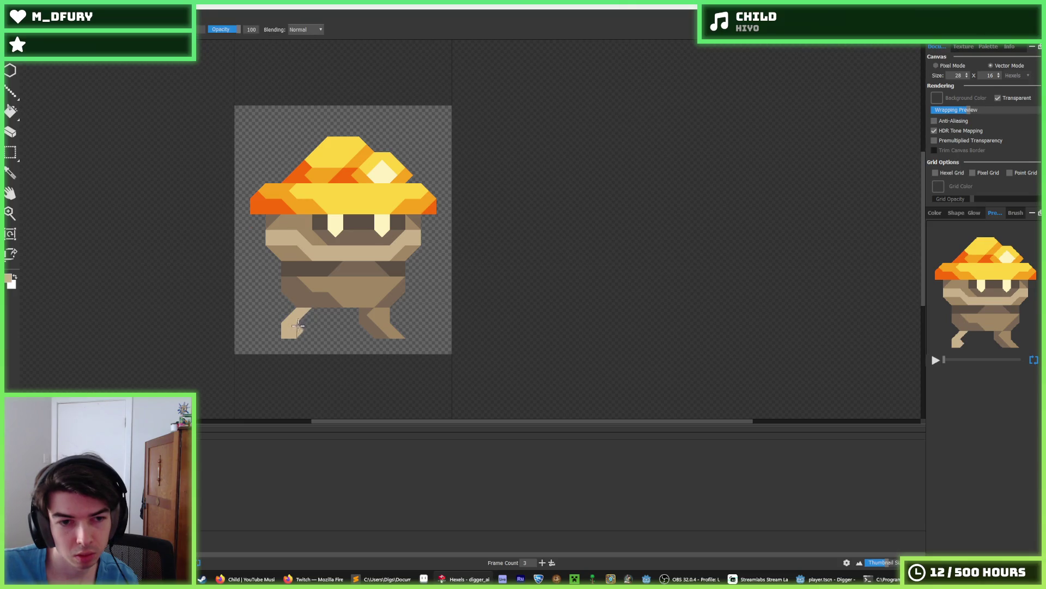
{"action": "left_click", "coordinate": [301, 315]}
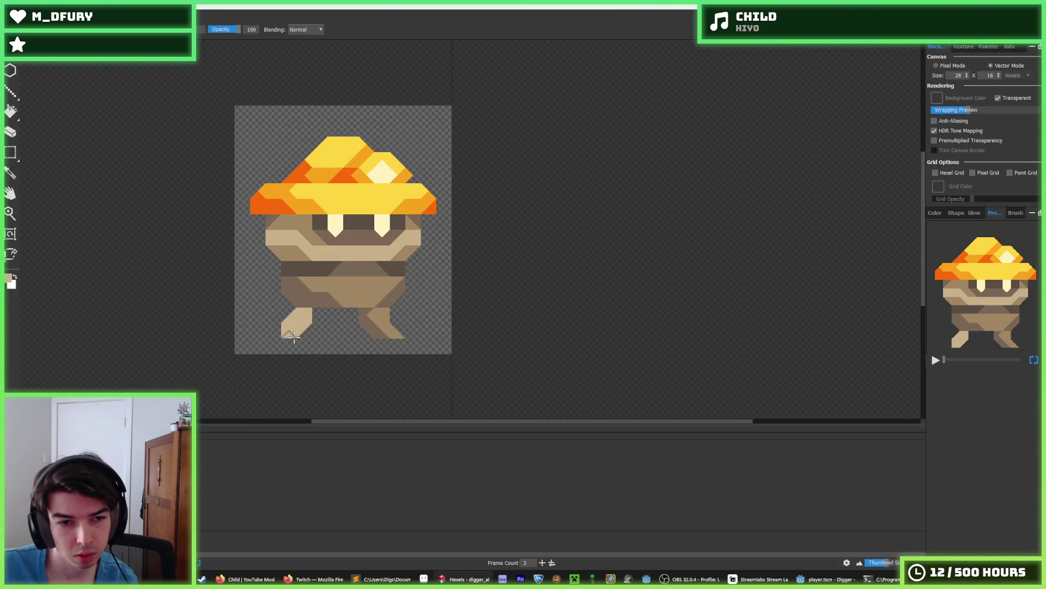
{"action": "key", "text": "e"}
{"action": "left_click_drag", "start_coordinate": [285, 327], "coordinate": [285, 336]}
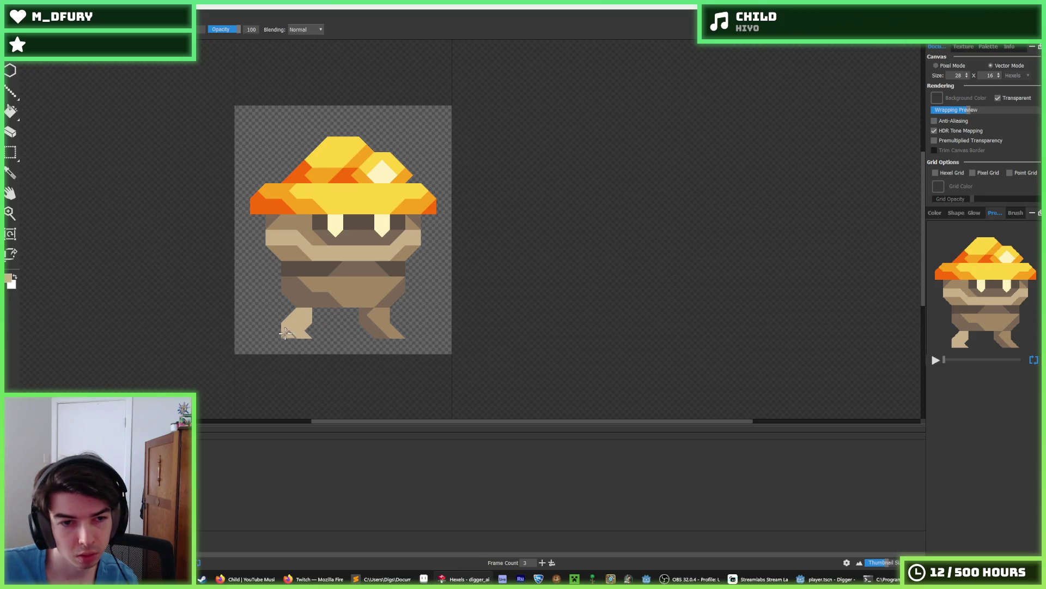
{"action": "key", "text": "b"}
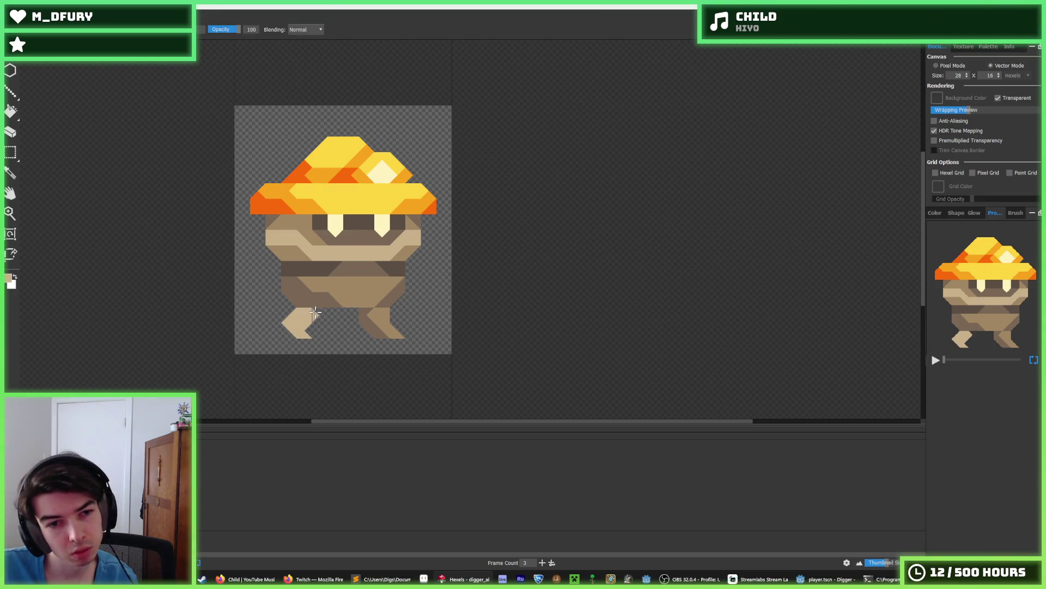
{"action": "left_click", "coordinate": [321, 313]}
Reshape the right foot with tan, filling its notches and repainting it a uniform tan.
{"action": "left_click", "coordinate": [400, 331]}
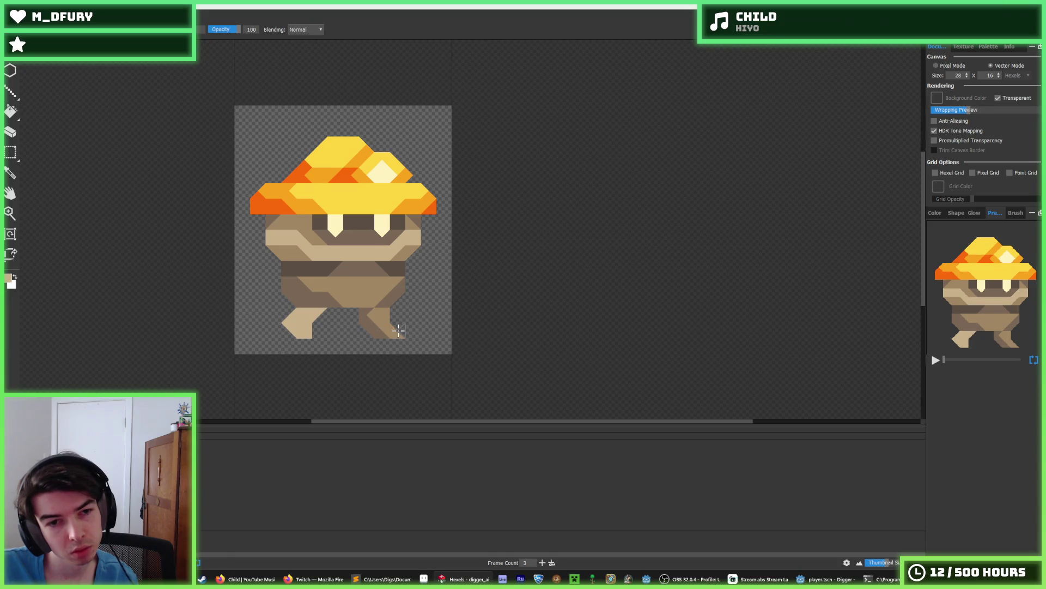
{"action": "key", "text": "alt"}
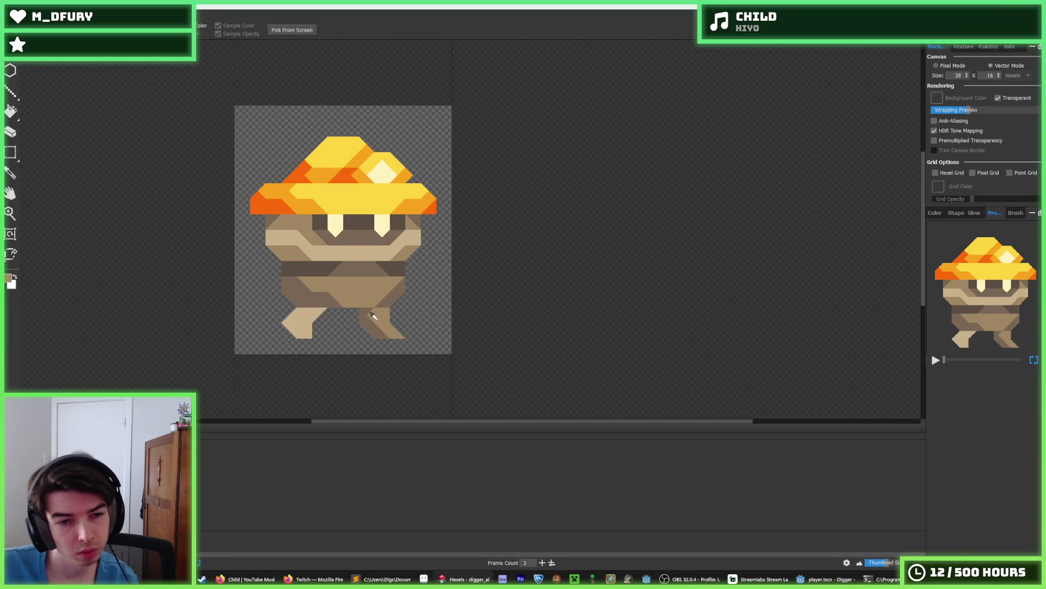
{"action": "mouse_move", "coordinate": [368, 320]}
{"action": "left_mouse_down"}
{"action": "mouse_move", "coordinate": [357, 318]}
{"action": "mouse_move", "coordinate": [393, 318]}
{"action": "mouse_move", "coordinate": [379, 326]}
{"action": "left_mouse_up"}
{"action": "left_click", "coordinate": [353, 327]}
{"action": "key", "text": "e"}
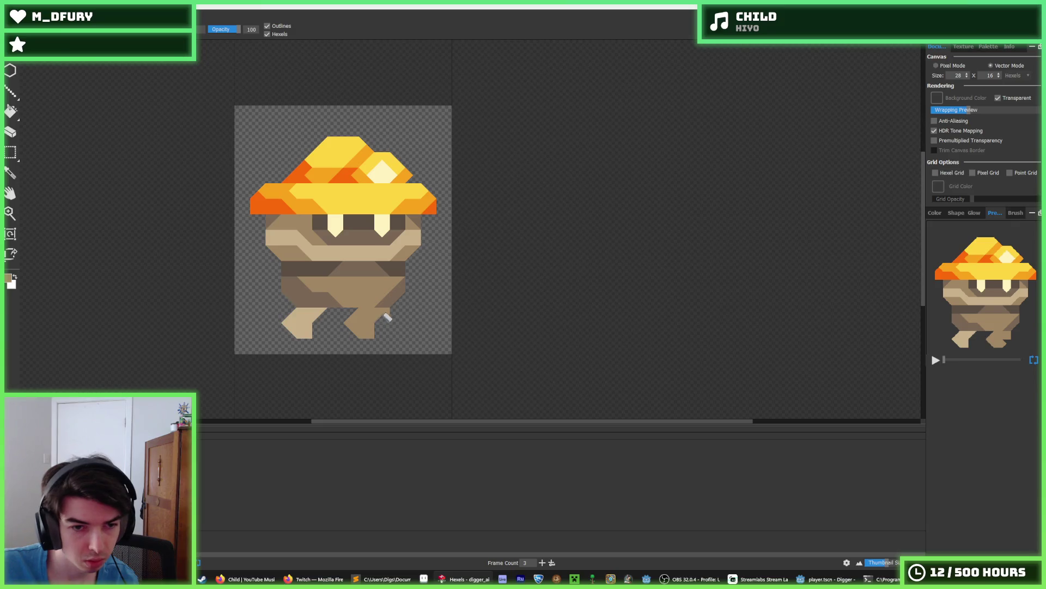
{"action": "key", "text": "b"}
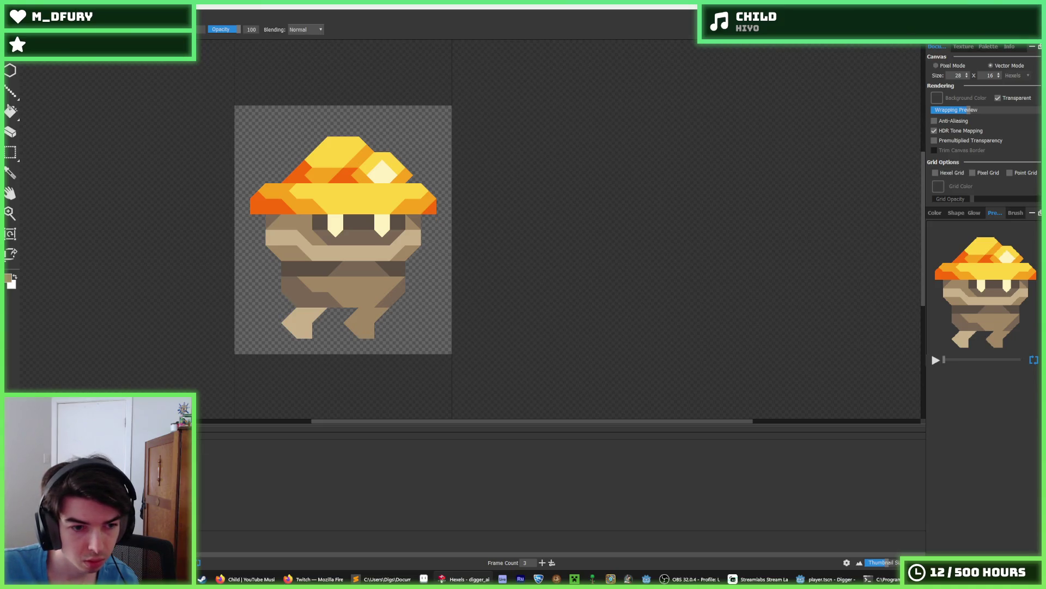
{"action": "key", "text": "i"}
{"action": "left_click", "coordinate": [315, 313]}
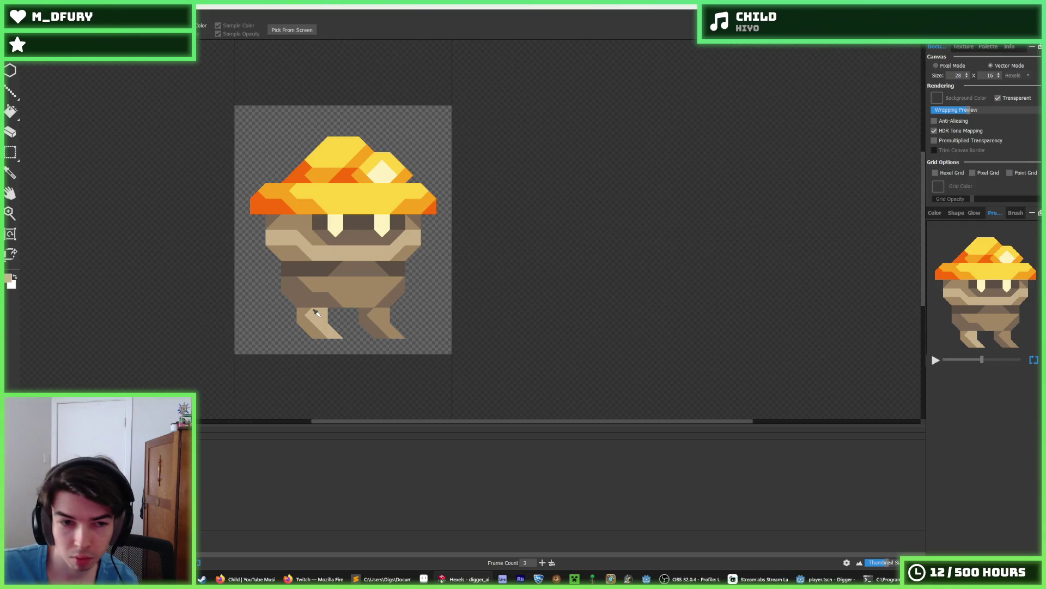
{"action": "mouse_move", "coordinate": [315, 313]}
{"action": "left_mouse_down"}
{"action": "mouse_move", "coordinate": [306, 334]}
{"action": "mouse_move", "coordinate": [305, 314]}
{"action": "mouse_move", "coordinate": [321, 333]}
{"action": "mouse_move", "coordinate": [384, 333]}
{"action": "left_mouse_up"}
{"action": "key", "text": "b"}
{"action": "left_click", "coordinate": [365, 313], "text": "alt"}
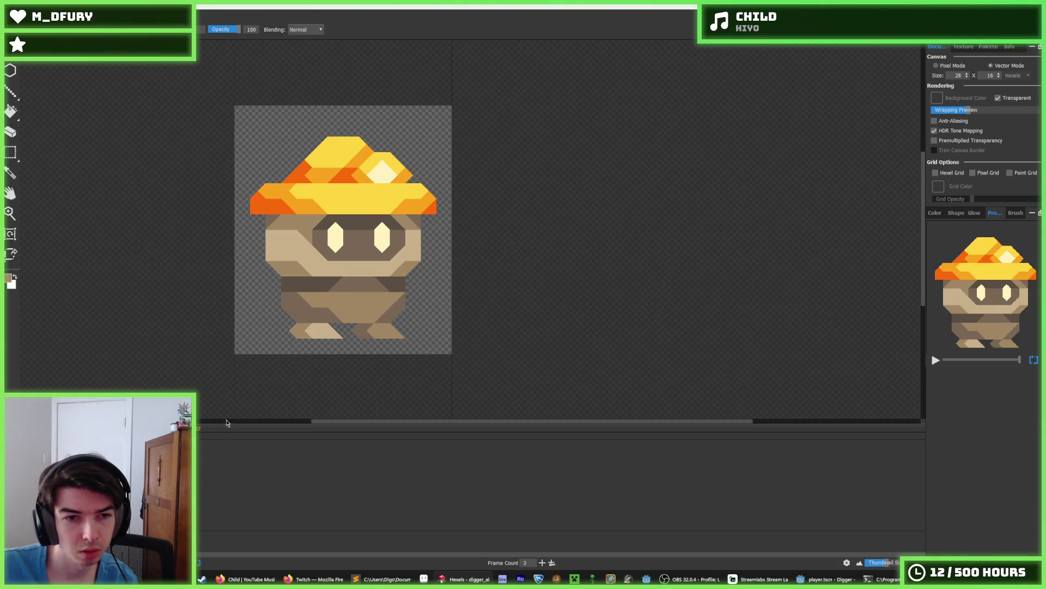
Select the whole canvas, nudge the digger up one hexel row, then deselect.
{"action": "key", "text": "m"}
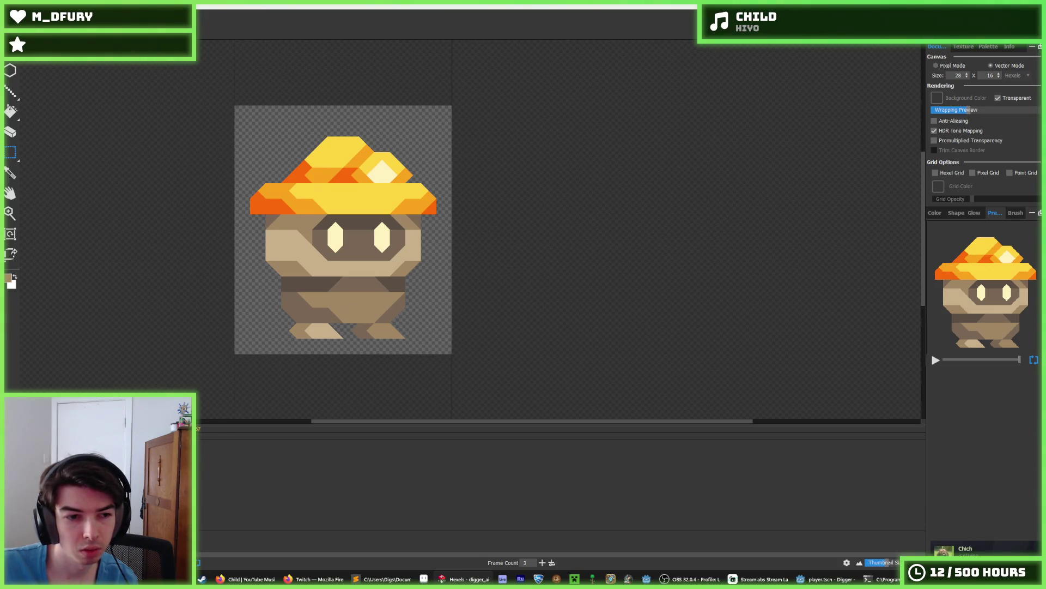
{"action": "key", "text": "ctrl+a"}
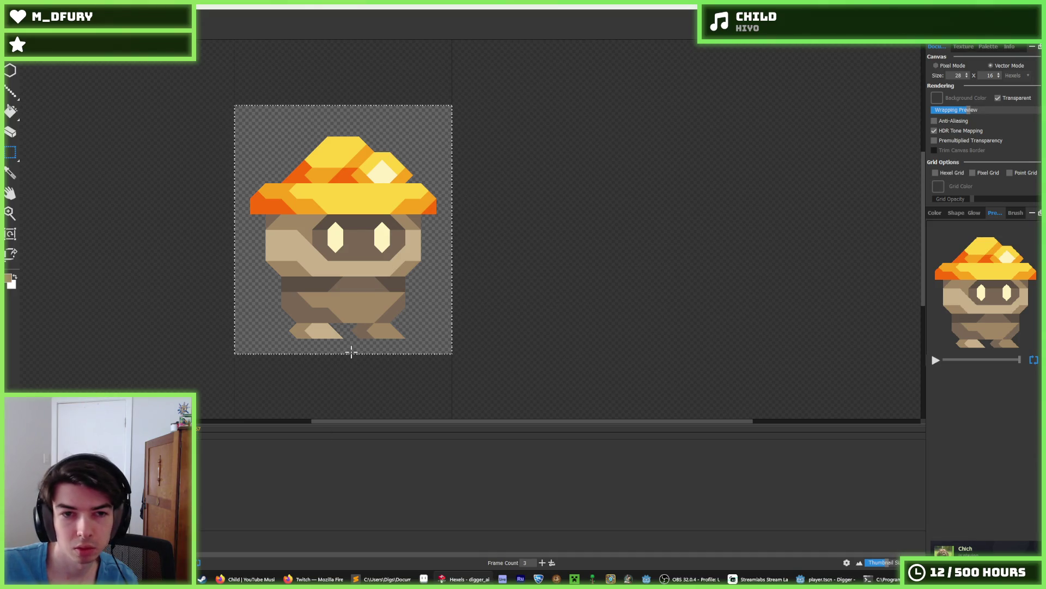
{"action": "key", "text": "Up"}
{"action": "key", "text": "Up"}
{"action": "key", "text": "ctrl+d"}
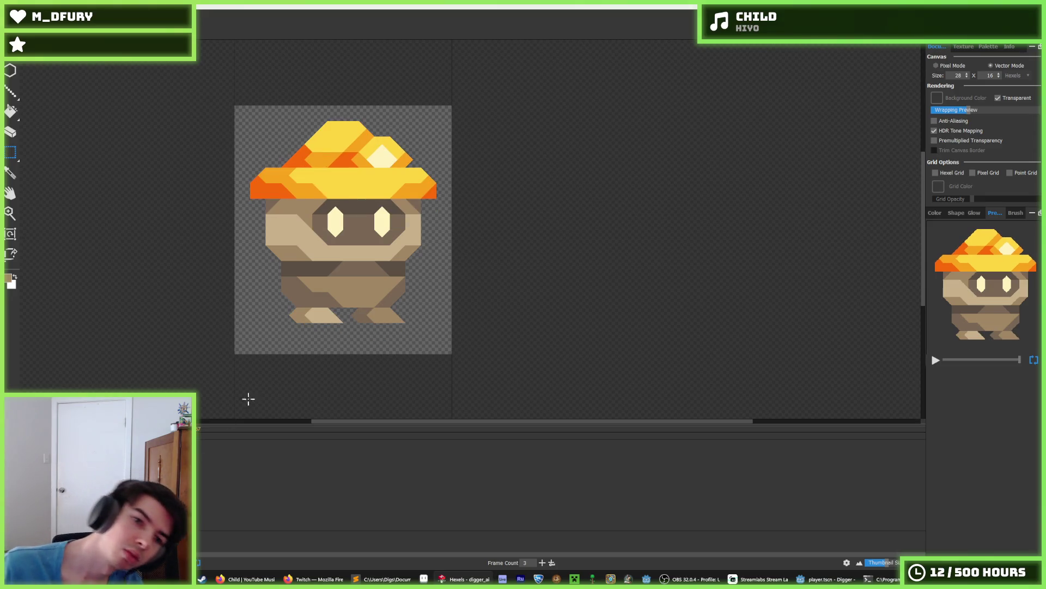
{"action": "mouse_move", "coordinate": [418, 354]}
{"action": "left_mouse_down"}
{"action": "mouse_move", "coordinate": [267, 327]}
{"action": "mouse_move", "coordinate": [251, 306]}
{"action": "left_mouse_up"}
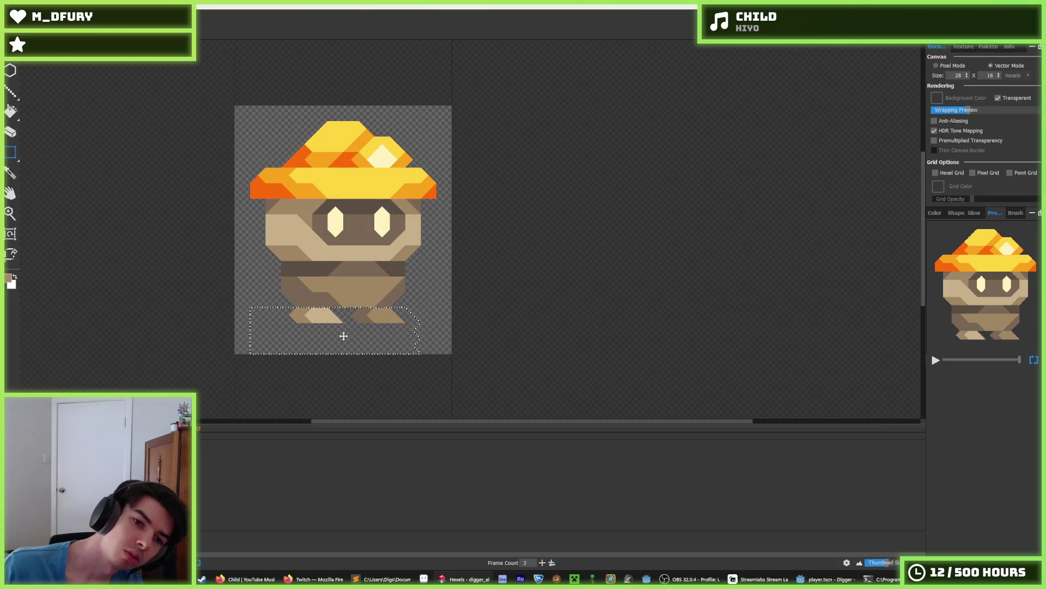
{"action": "key", "text": "ctrl+d"}
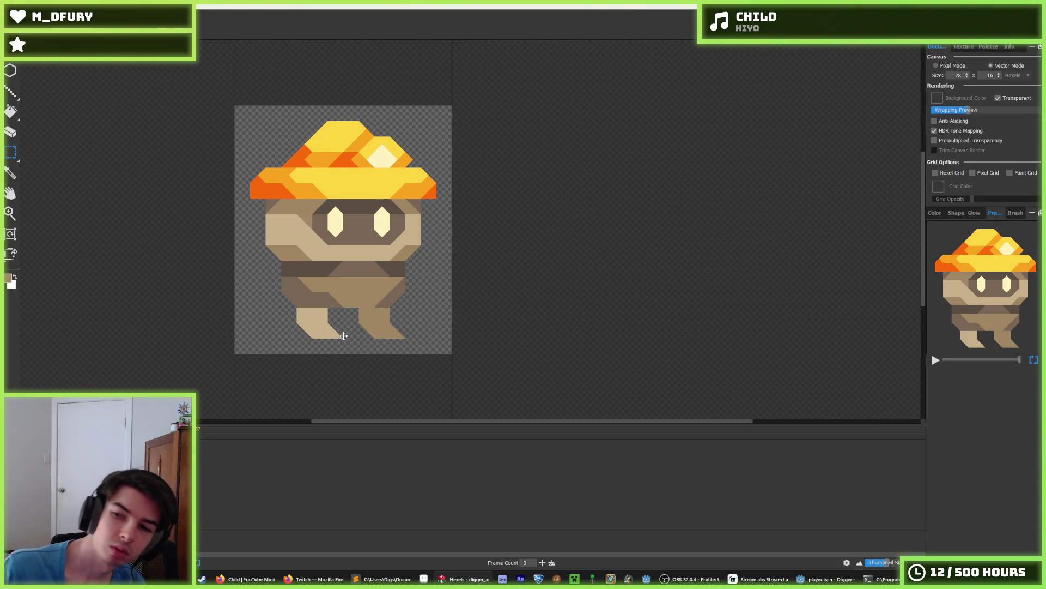
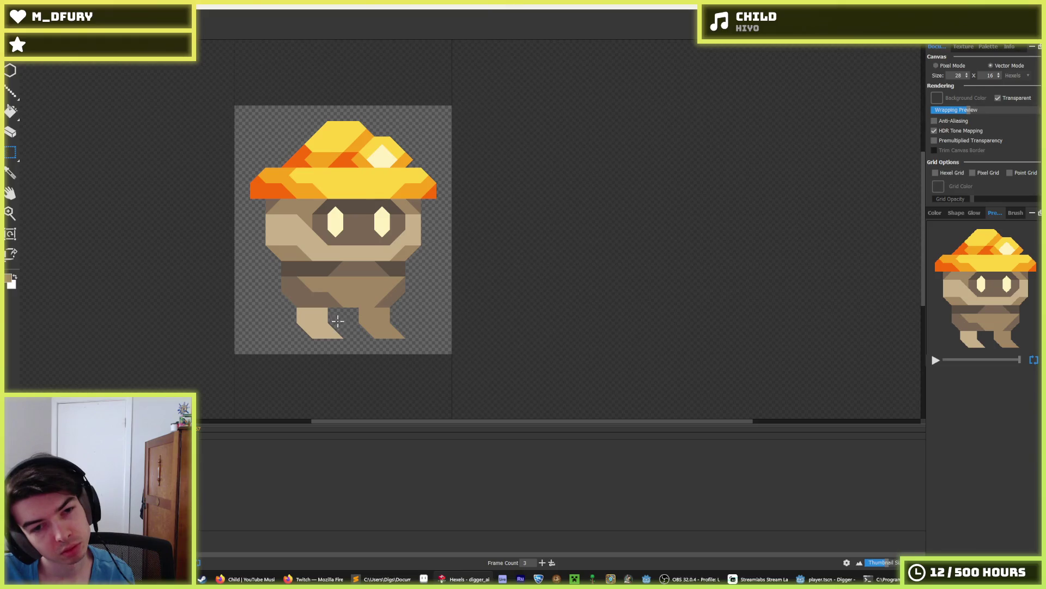
Flip between the raised-hat, lowered-hat and stepping-leg walk frames to compare the poses.
{"action": "key", "text": "b"}
{"action": "key", "text": "super"}
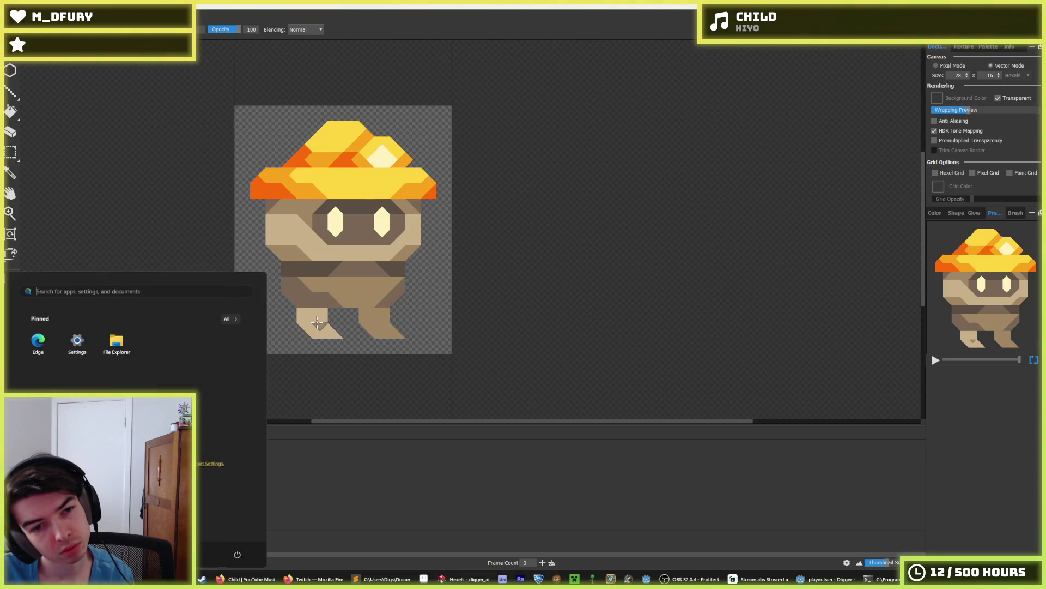
{"action": "key", "text": "super"}
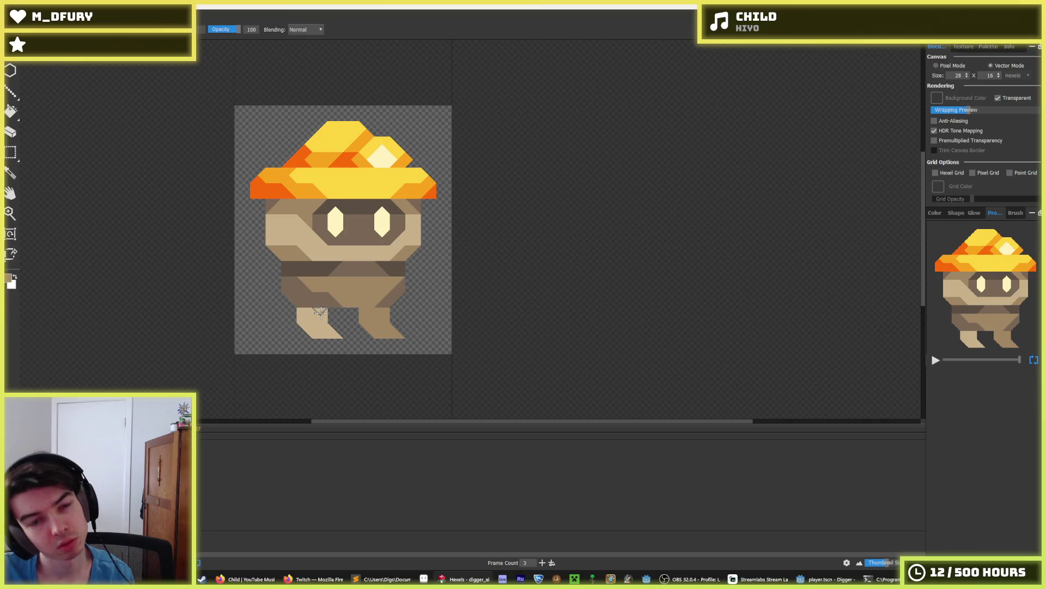
{"action": "key", "text": "Left"}
{"action": "key", "text": "Right"}
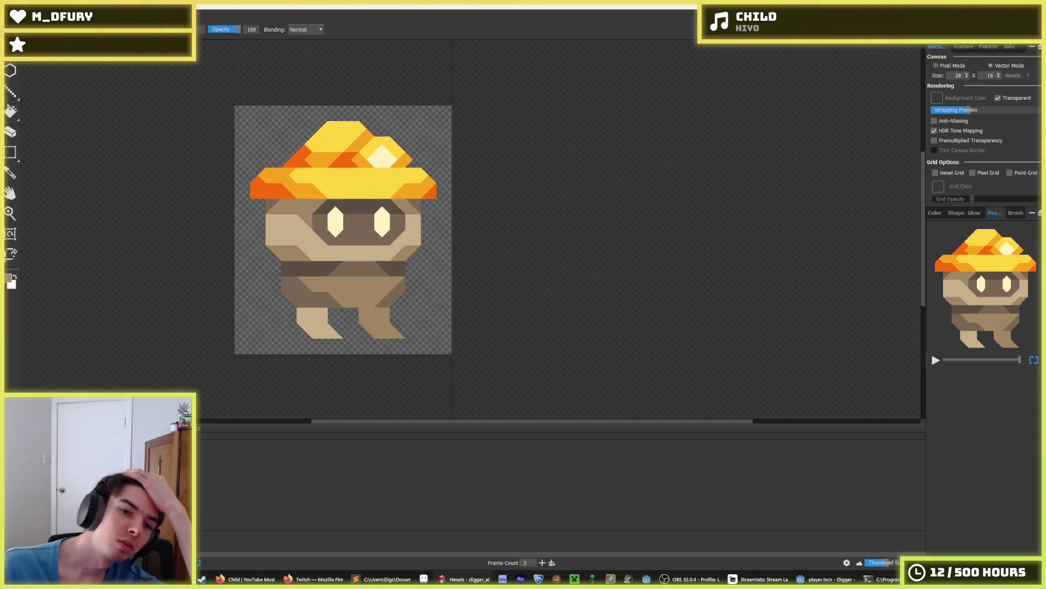
{"action": "key", "text": "Left"}
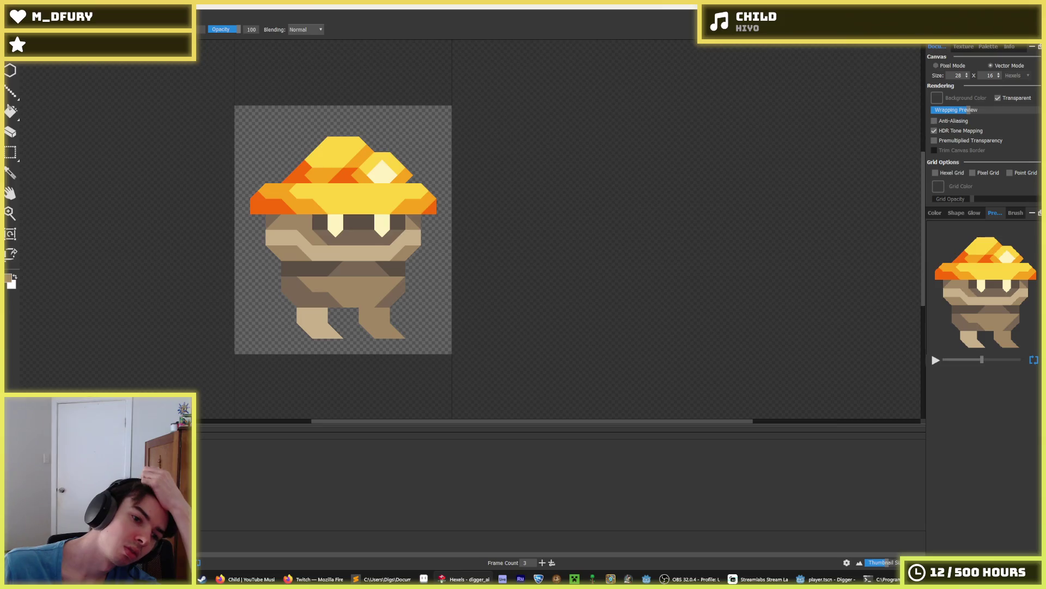
{"action": "key", "text": "Right"}
{"action": "key", "text": "Left"}
{"action": "key", "text": "Left"}
{"action": "key", "text": "Right"}
{"action": "key", "text": "Right"}
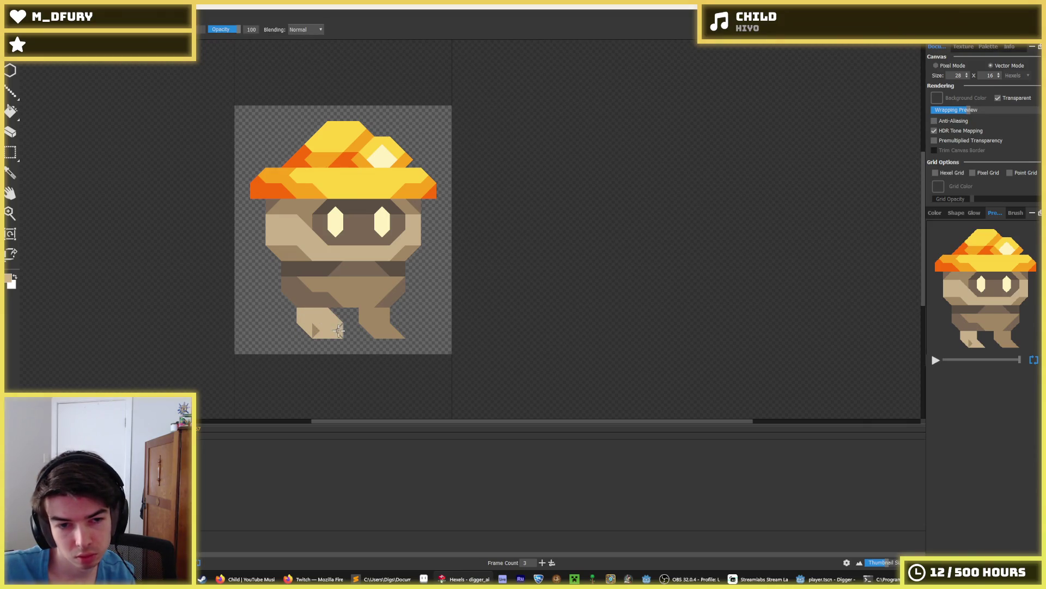
Reshape the legs: shift the lower left leg right and angle and trim the right leg.
{"action": "left_click", "coordinate": [307, 332]}
{"action": "left_click", "coordinate": [304, 327]}
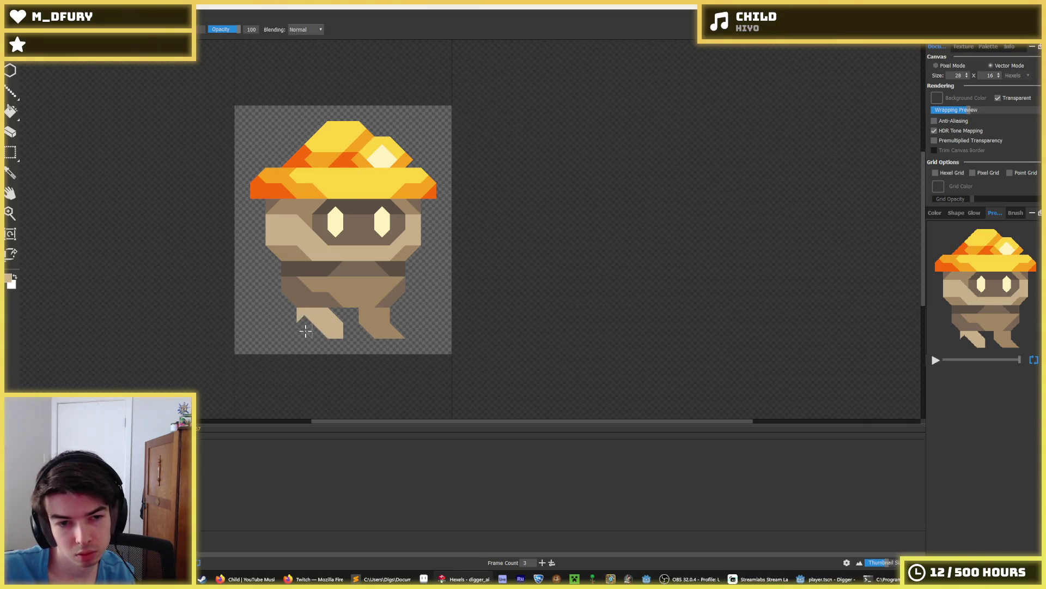
{"action": "left_click", "coordinate": [329, 323]}
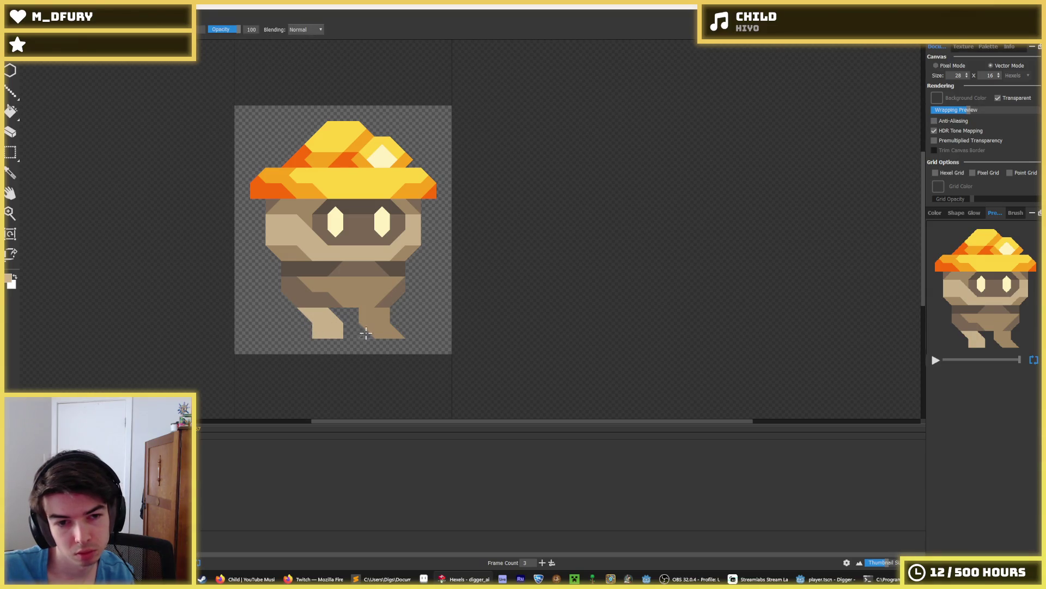
{"action": "left_click", "coordinate": [396, 326]}
{"action": "left_click", "coordinate": [369, 324]}
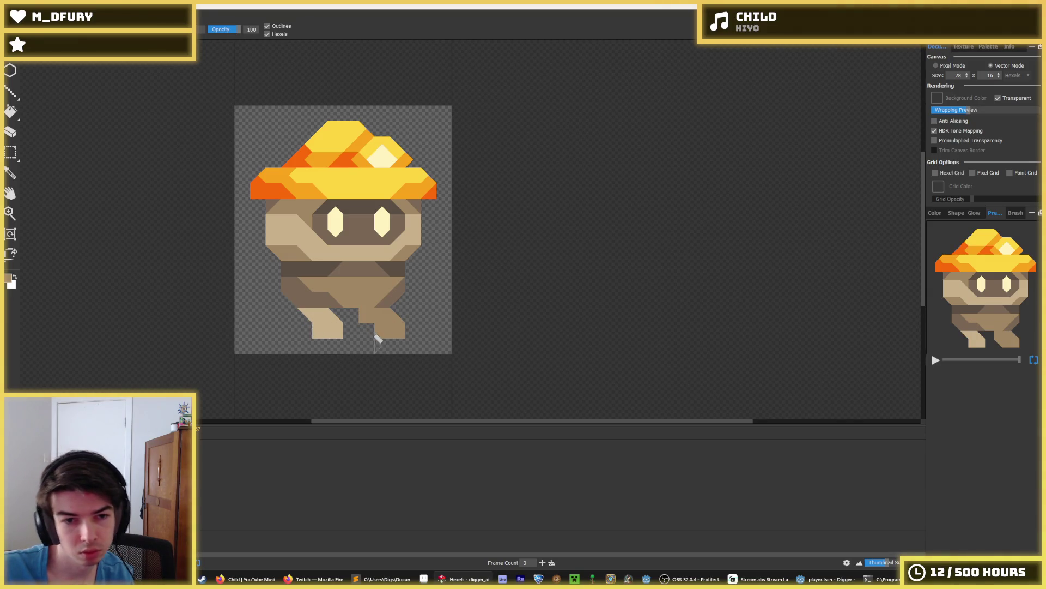
{"action": "left_click", "coordinate": [407, 322]}
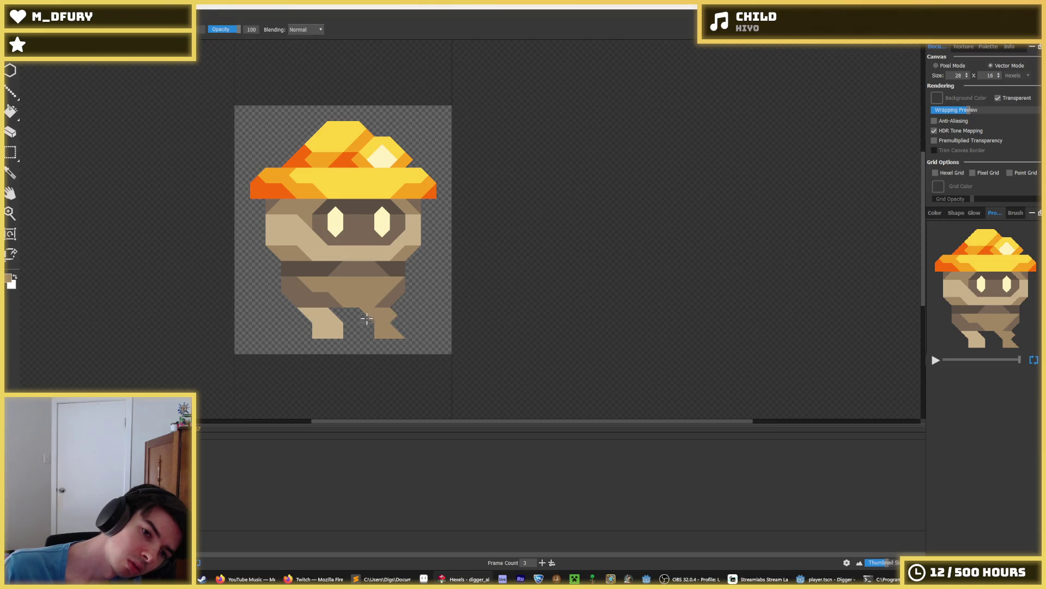
{"action": "key", "text": "e"}
{"action": "key", "text": "b"}
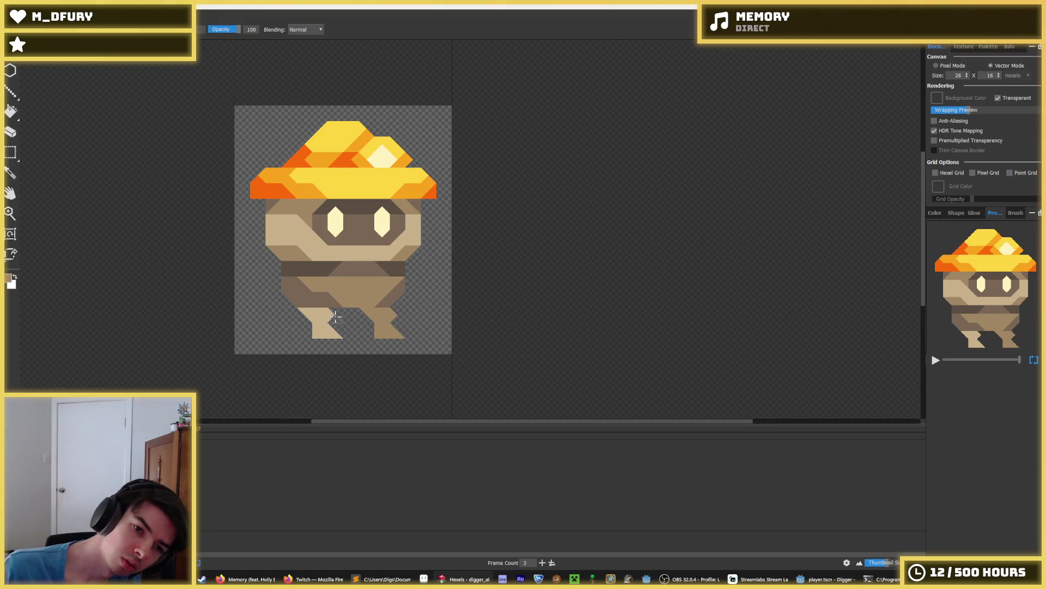
{"action": "left_click", "coordinate": [341, 326], "text": "alt"}
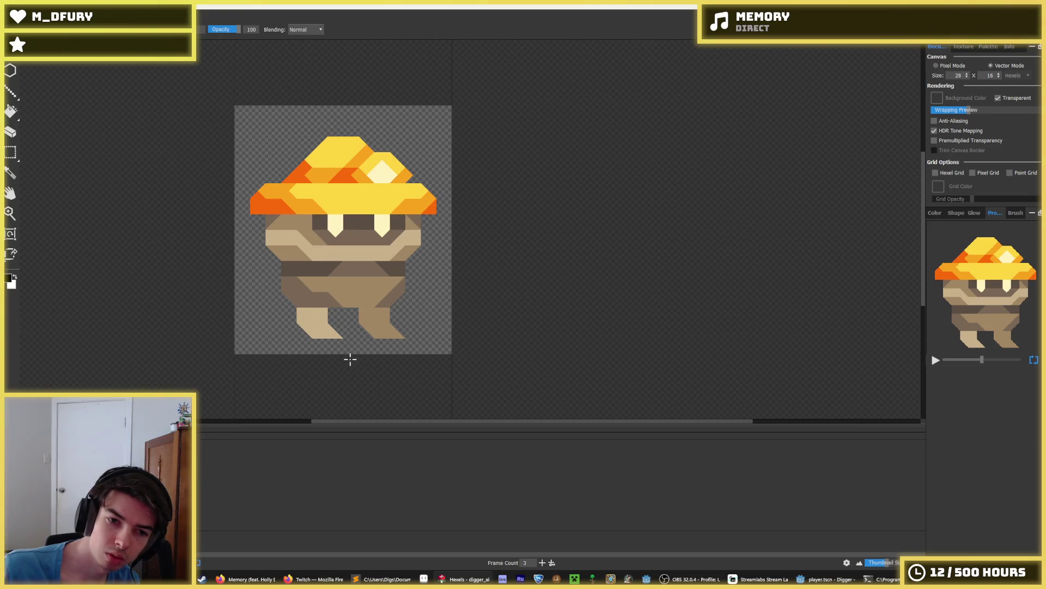
On the lowered-hat frame, fill both feet with sampled tan, then undo the latest edit to compare.
{"action": "left_click", "coordinate": [340, 331], "text": "alt"}
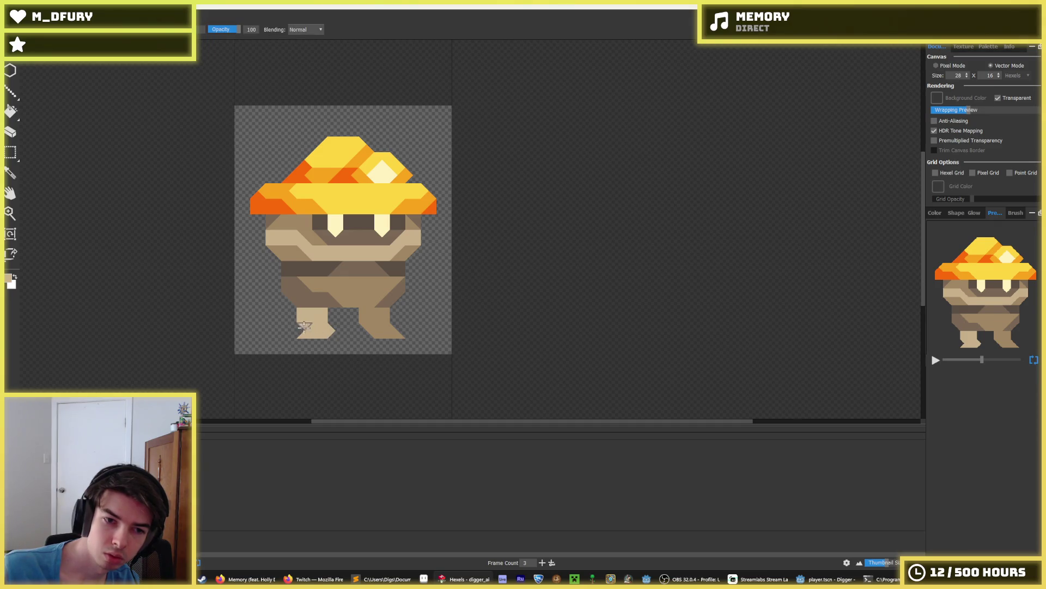
{"action": "left_click", "coordinate": [308, 330]}
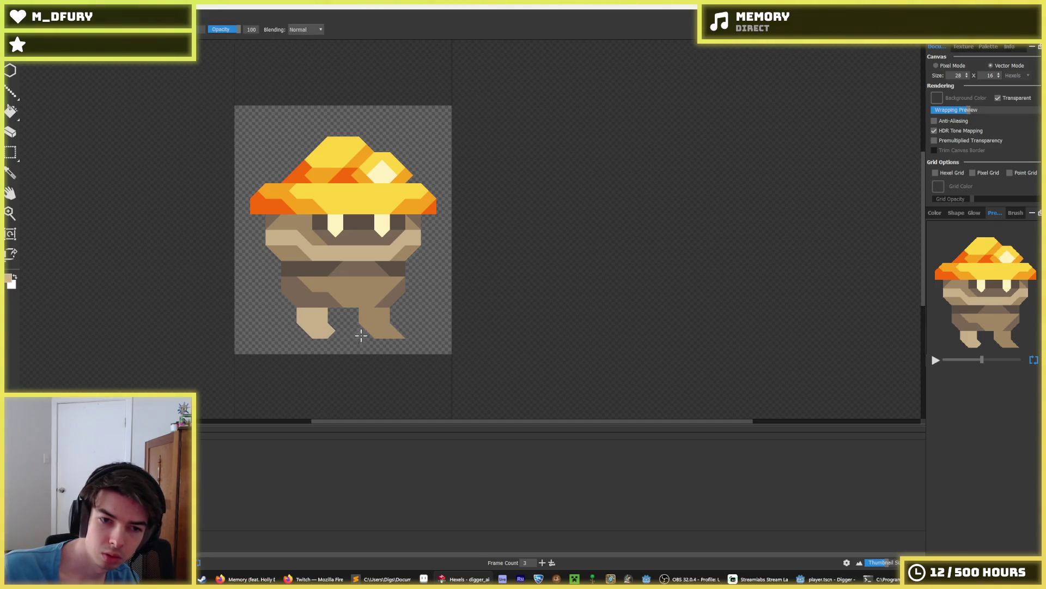
{"action": "key", "text": "alt"}
{"action": "left_click", "coordinate": [382, 322], "text": "alt"}
{"action": "left_click_drag", "start_coordinate": [366, 331], "coordinate": [394, 331]}
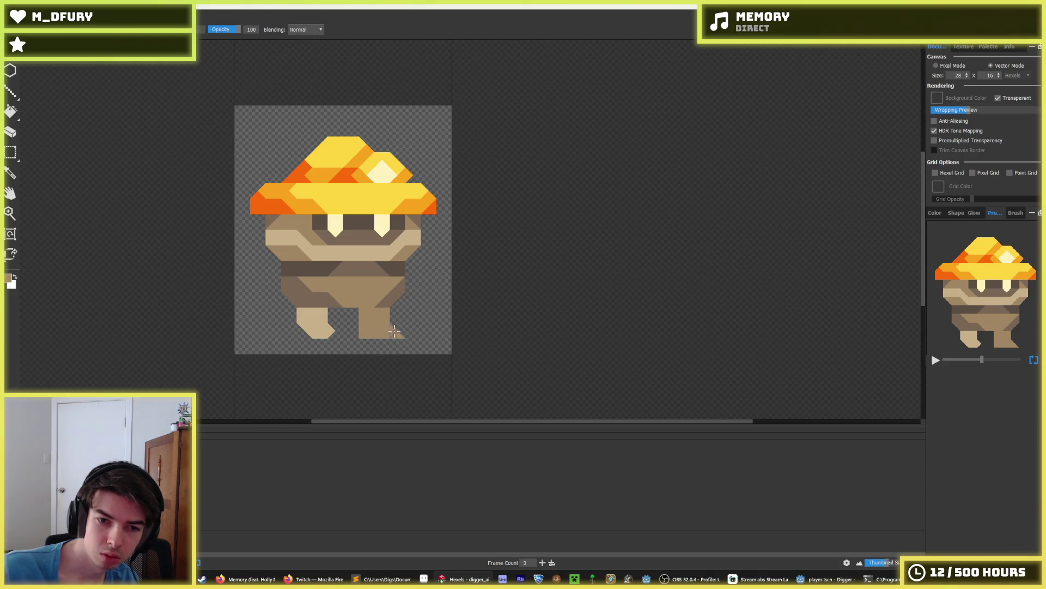
{"action": "left_click", "coordinate": [400, 332]}
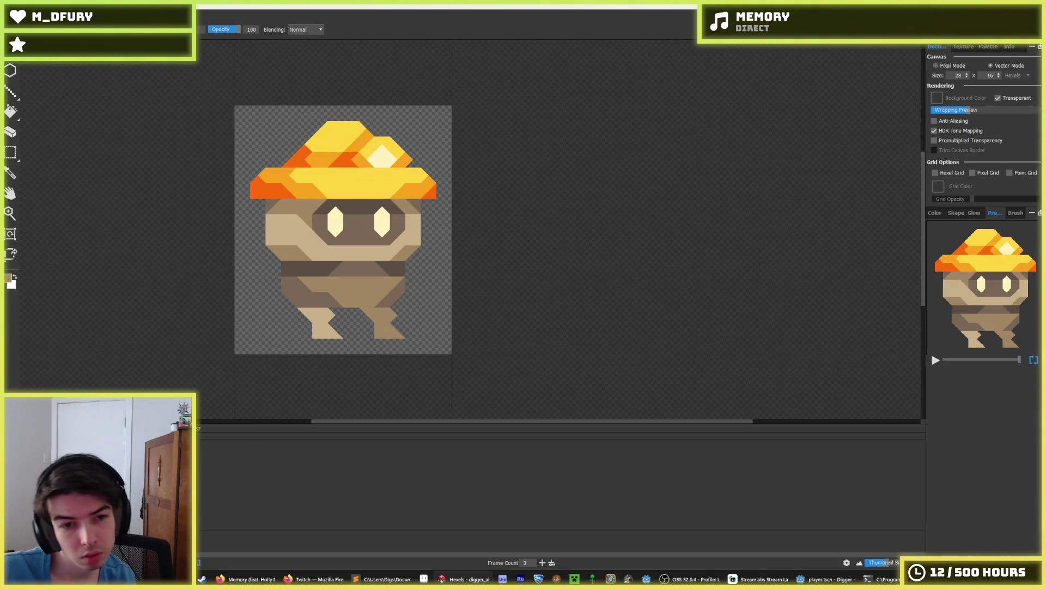
{"action": "key", "text": "ctrl+z"}
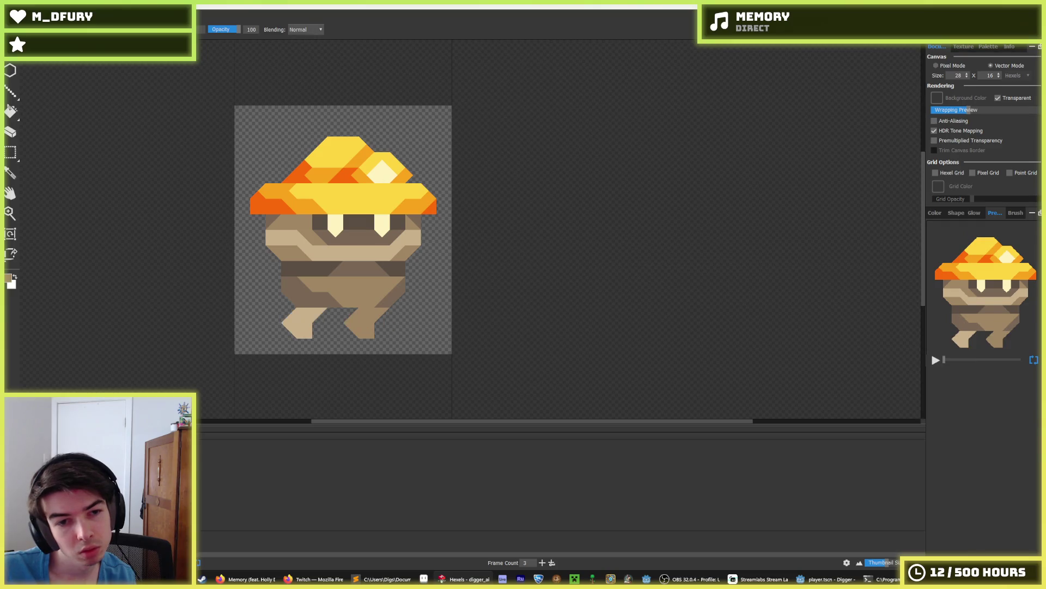
Restore the foot edits, square off the left foot and fill the right foot's corners with tan.
{"action": "key", "text": "ctrl+y"}
{"action": "left_click_drag", "start_coordinate": [307, 334], "coordinate": [322, 332]}
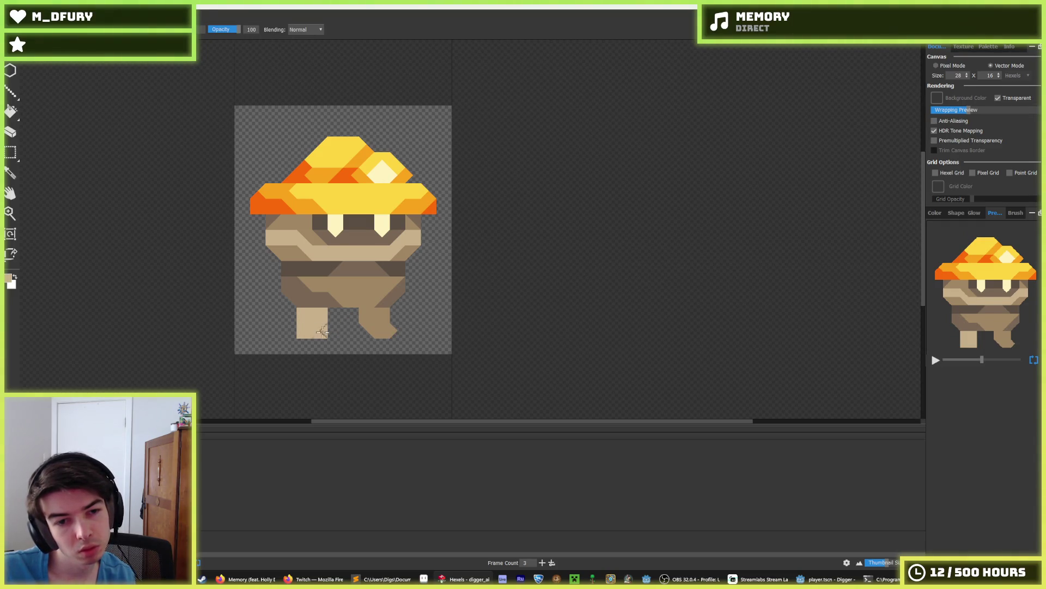
{"action": "left_click", "coordinate": [362, 332]}
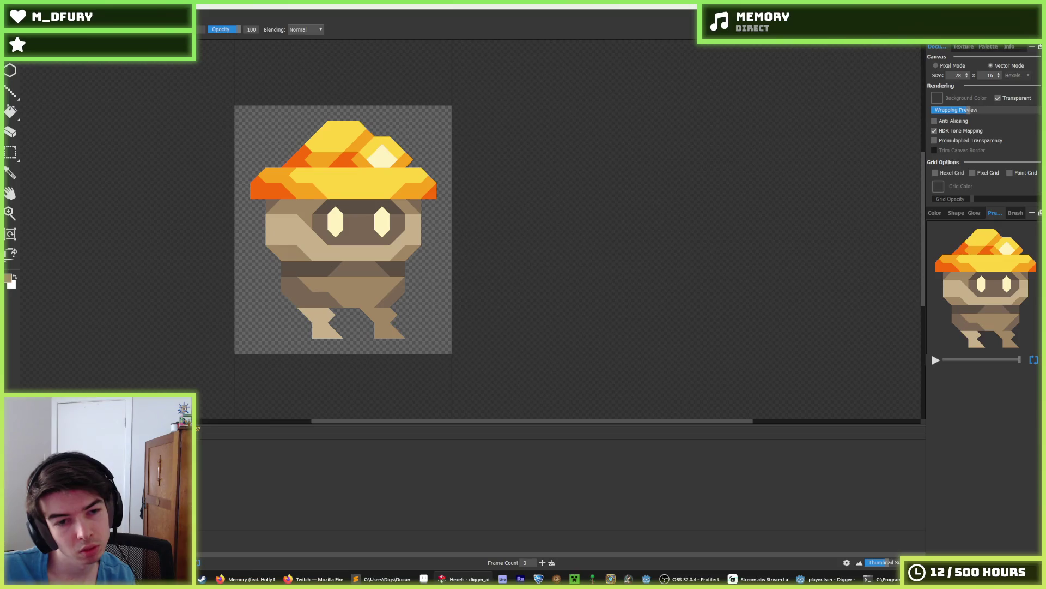
{"action": "left_click", "coordinate": [391, 324]}
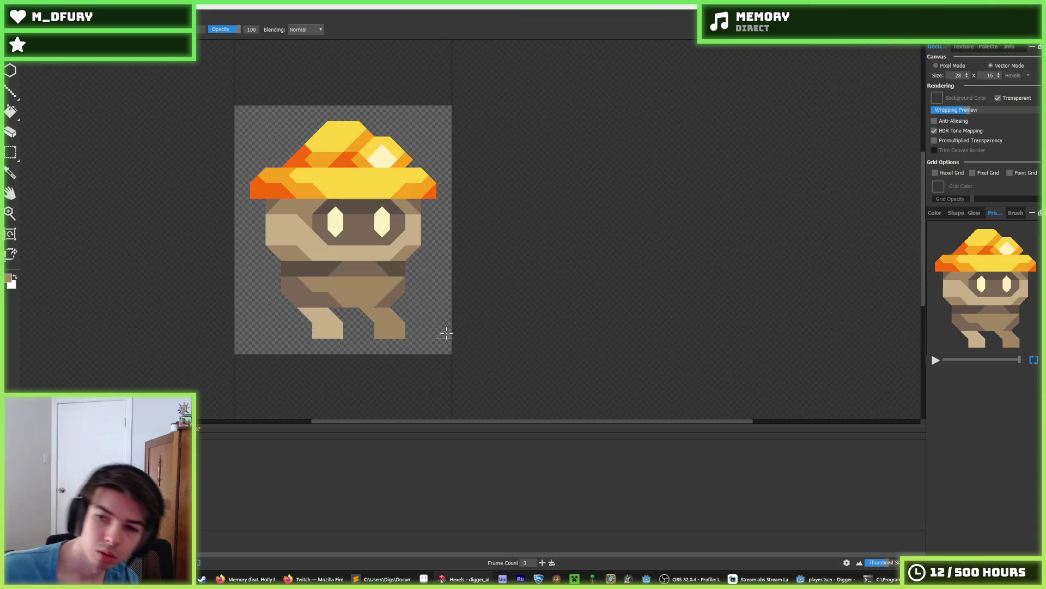
Add light tan highlights to both feet, darken the left foot's lower-left edge and clear the stray piece.
{"action": "key", "text": "alt"}
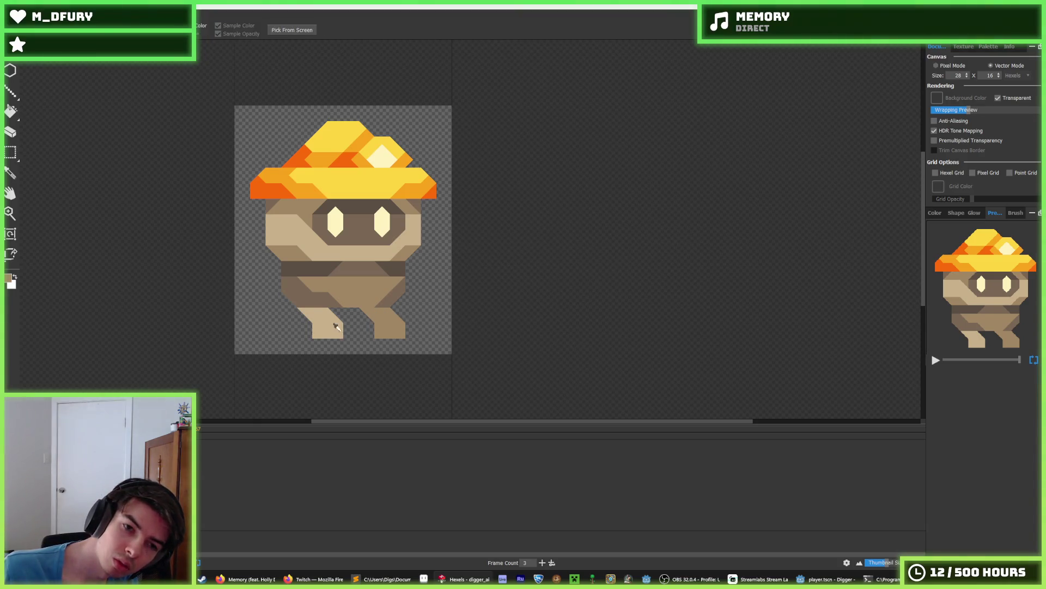
{"action": "left_click", "coordinate": [336, 326], "text": "alt"}
{"action": "left_click", "coordinate": [311, 316]}
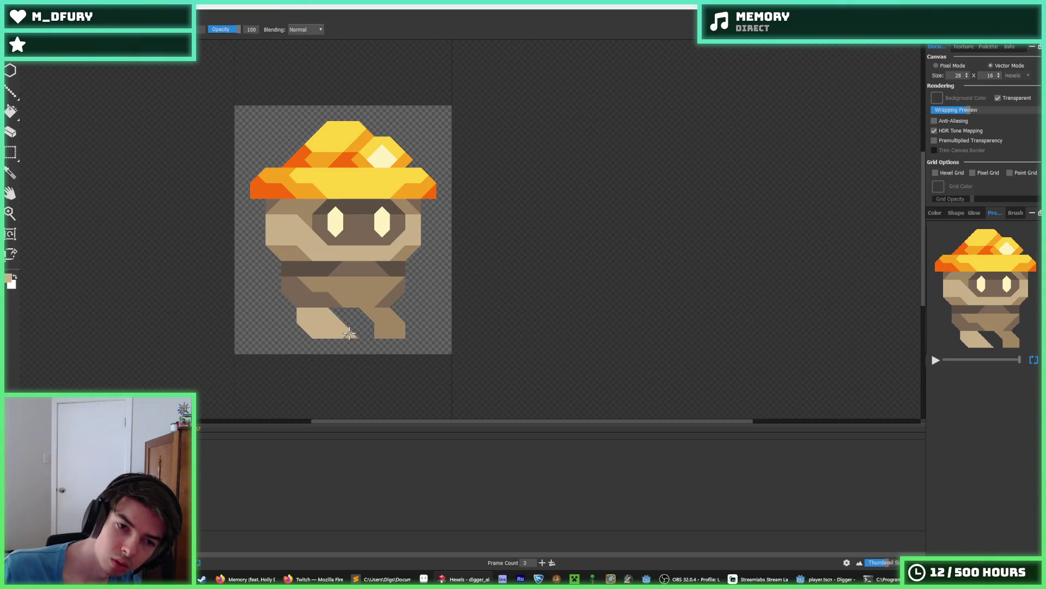
{"action": "left_click_drag", "start_coordinate": [299, 318], "coordinate": [314, 336]}
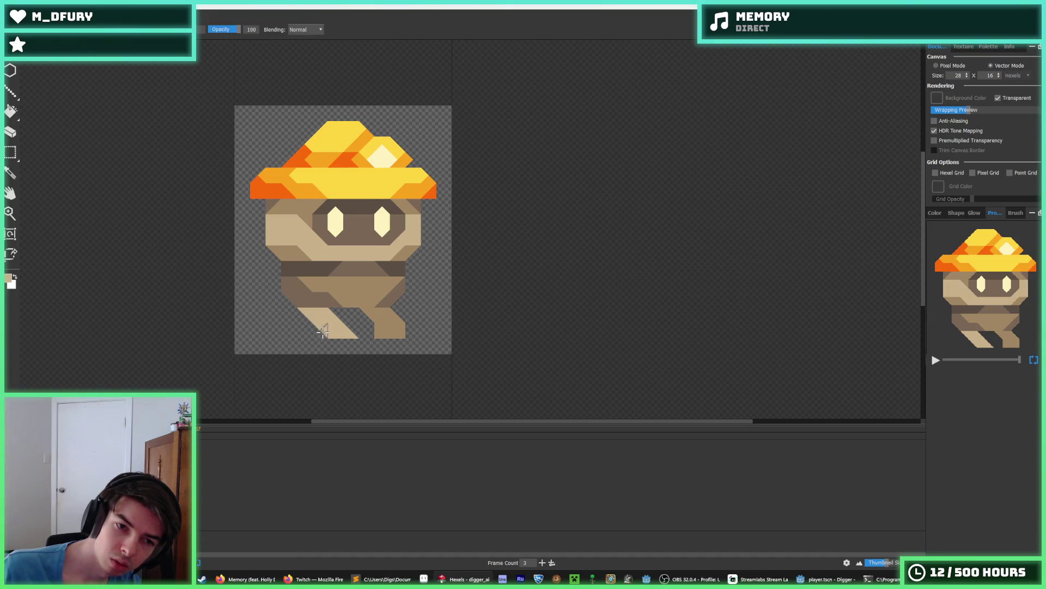
{"action": "left_click", "coordinate": [350, 332]}
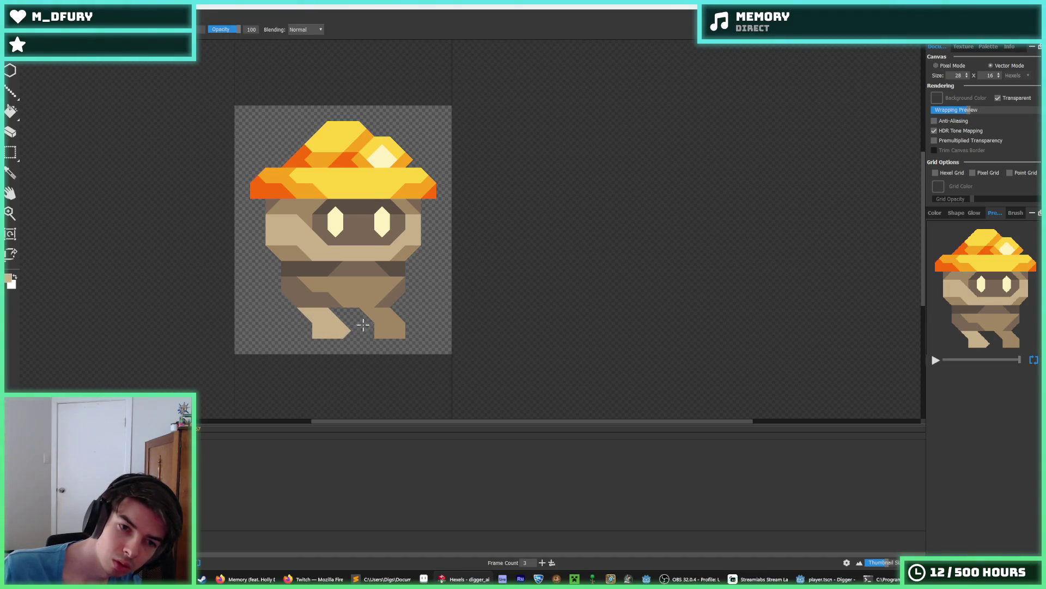
{"action": "key", "text": "alt"}
{"action": "left_click", "coordinate": [336, 321]}
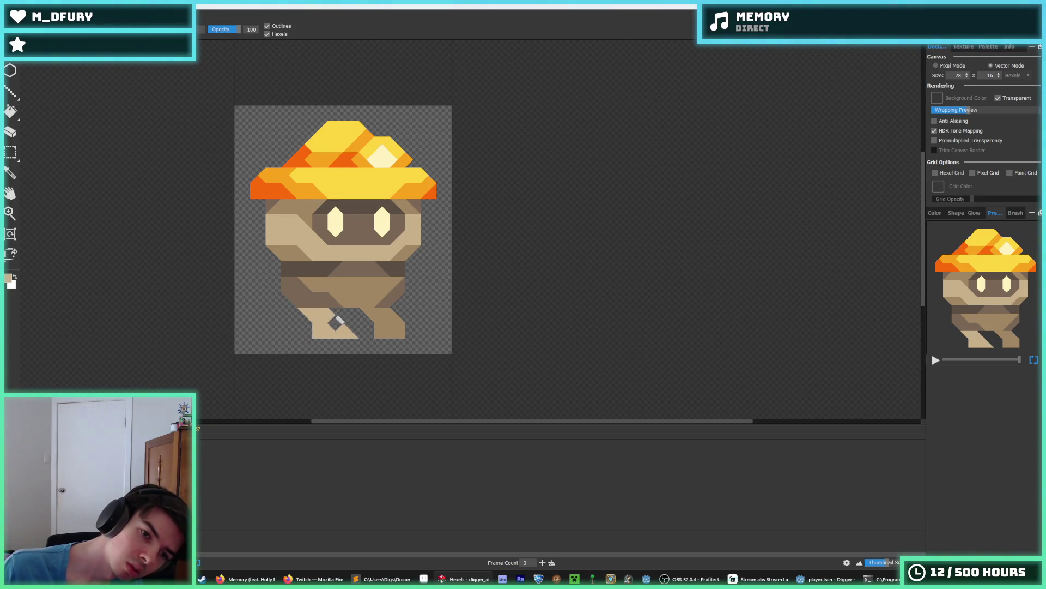
{"action": "key", "text": "e"}
{"action": "left_click", "coordinate": [349, 331]}
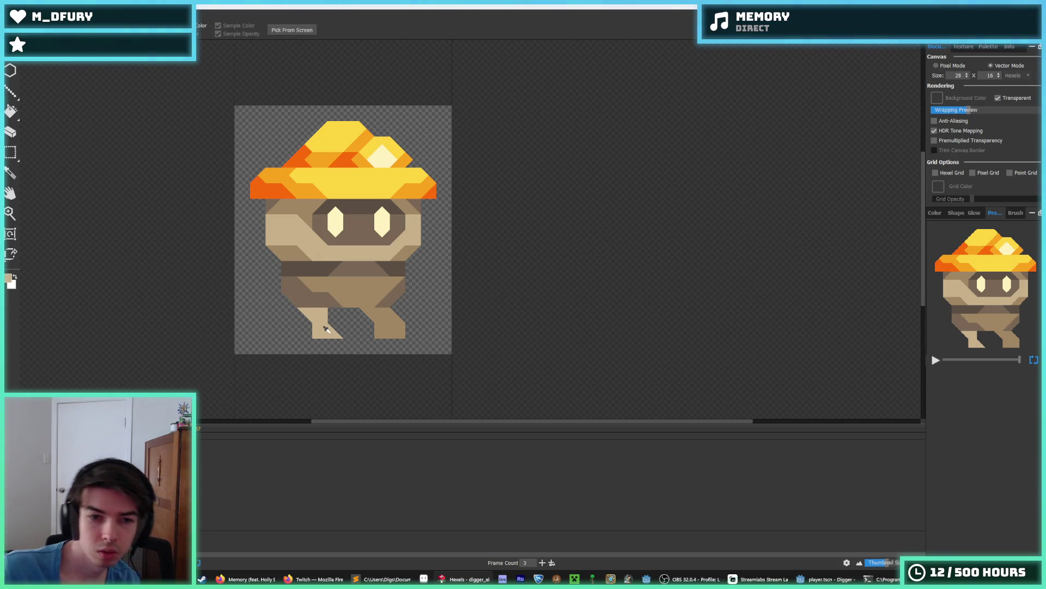
{"action": "left_click", "coordinate": [375, 326]}
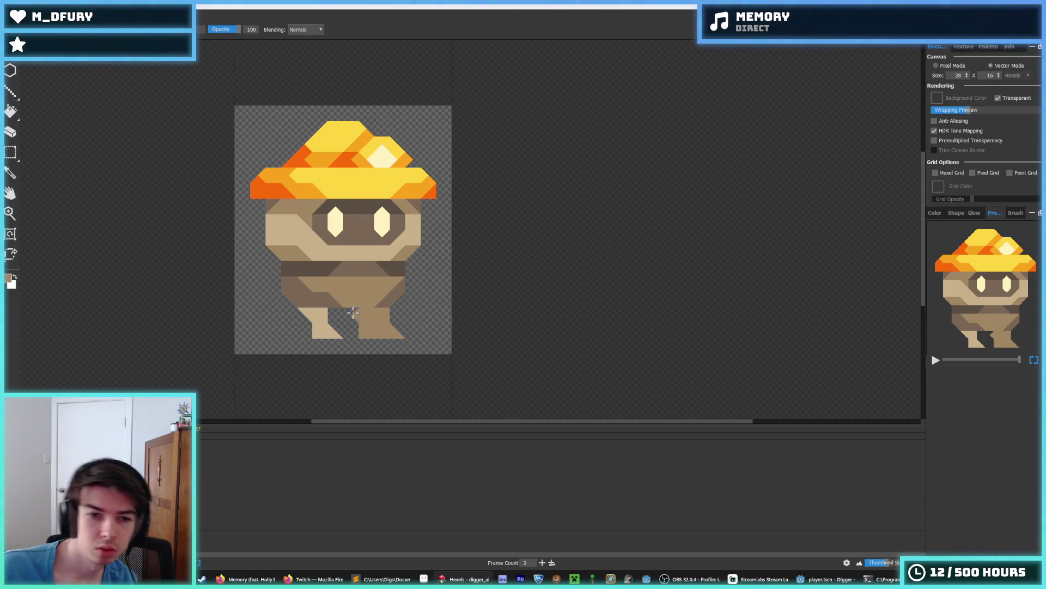
Fill the hexels between the feet with light tan, medium brown and tan shading.
{"action": "key", "text": "Left"}
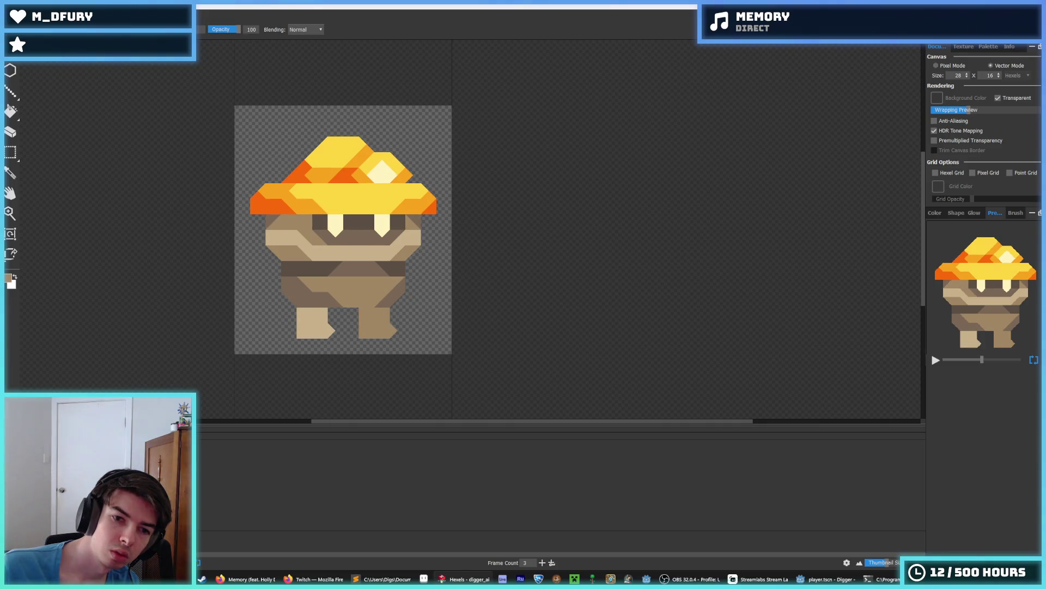
{"action": "key", "text": "Right"}
{"action": "key", "text": "i"}
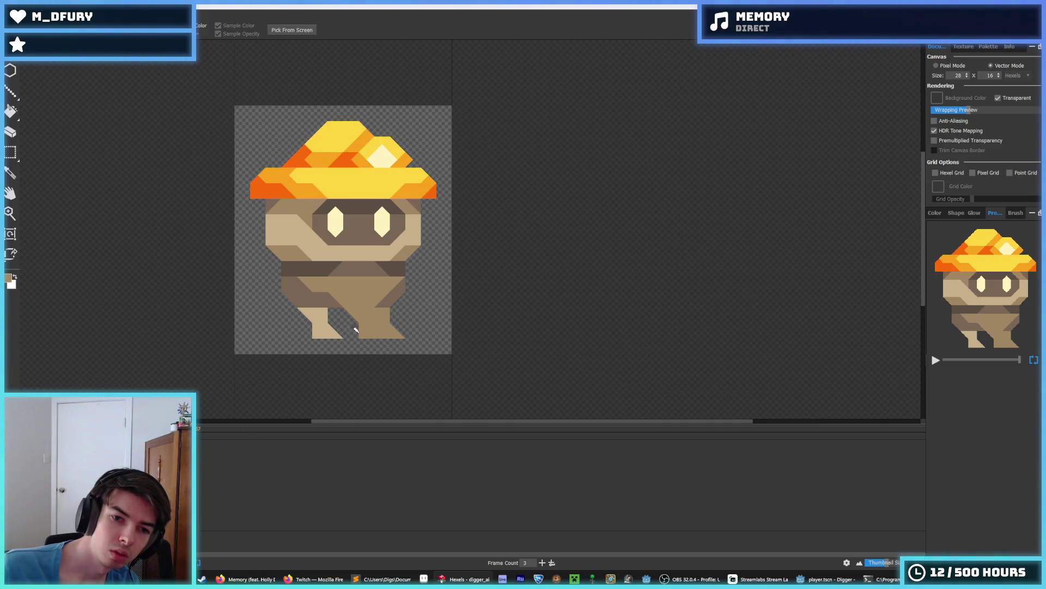
{"action": "left_click", "coordinate": [315, 323]}
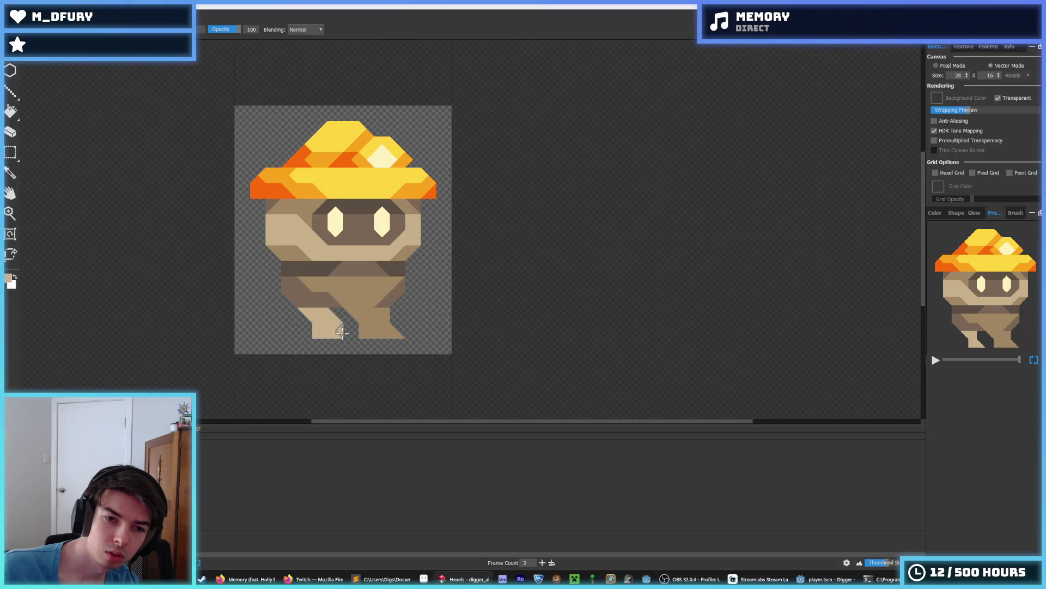
{"action": "left_click", "coordinate": [337, 317]}
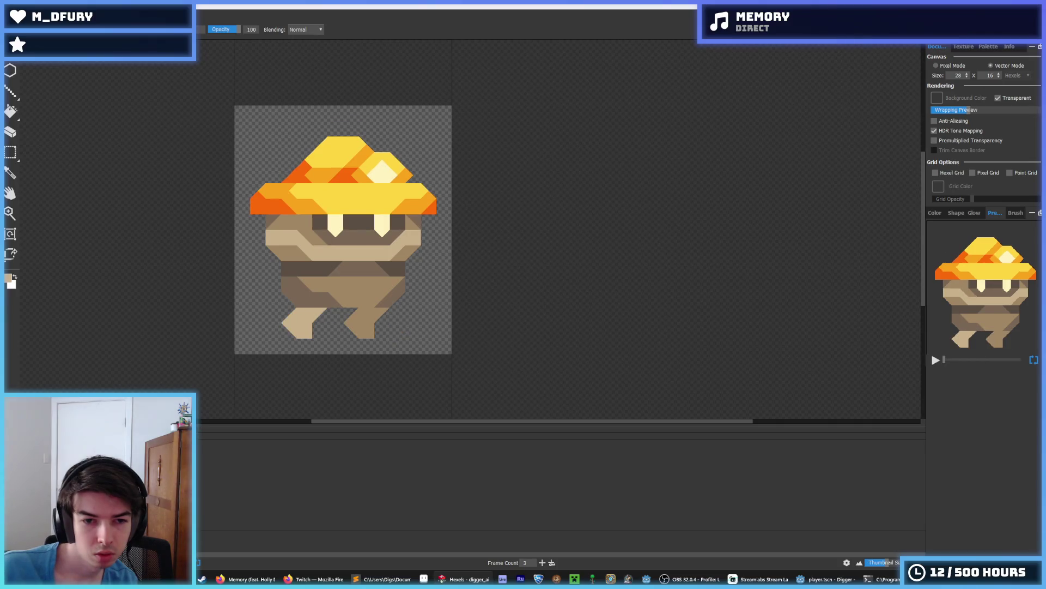
{"action": "left_click", "coordinate": [351, 312]}
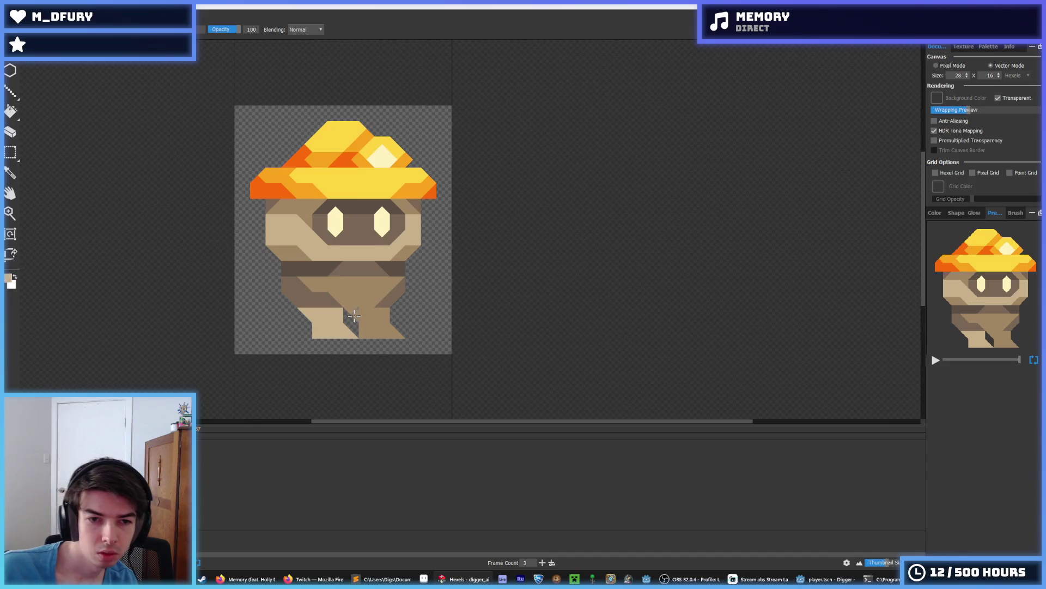
{"action": "left_click", "coordinate": [362, 329]}
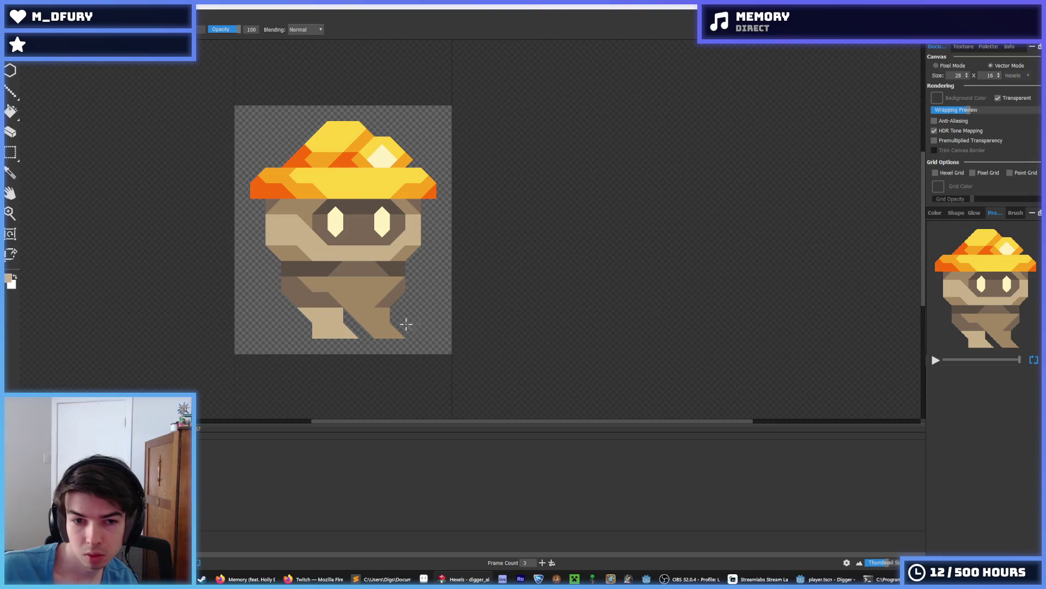
{"action": "left_click", "coordinate": [387, 315]}
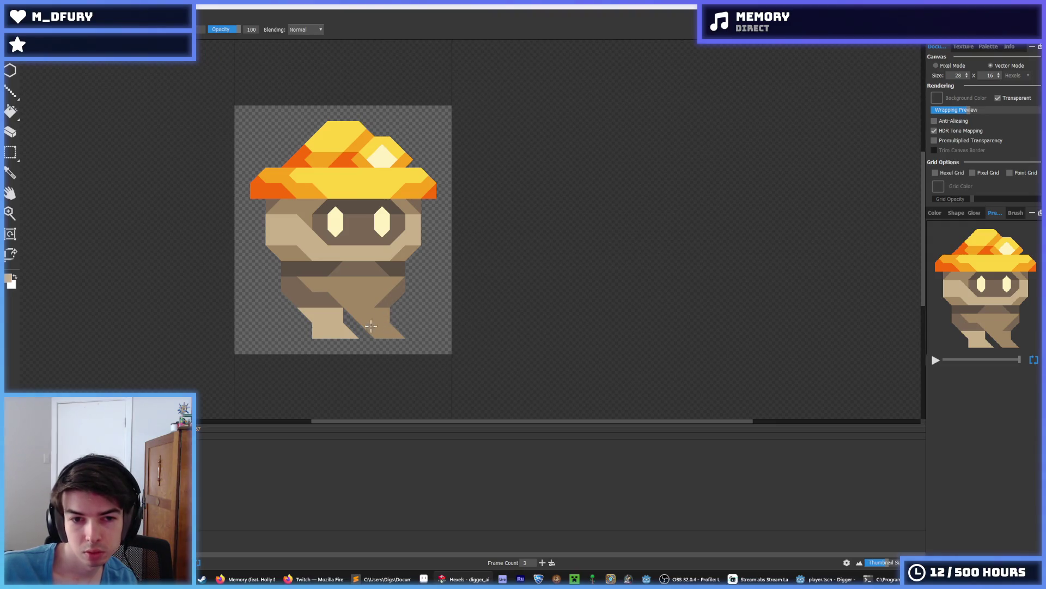
{"action": "left_click", "coordinate": [351, 312]}
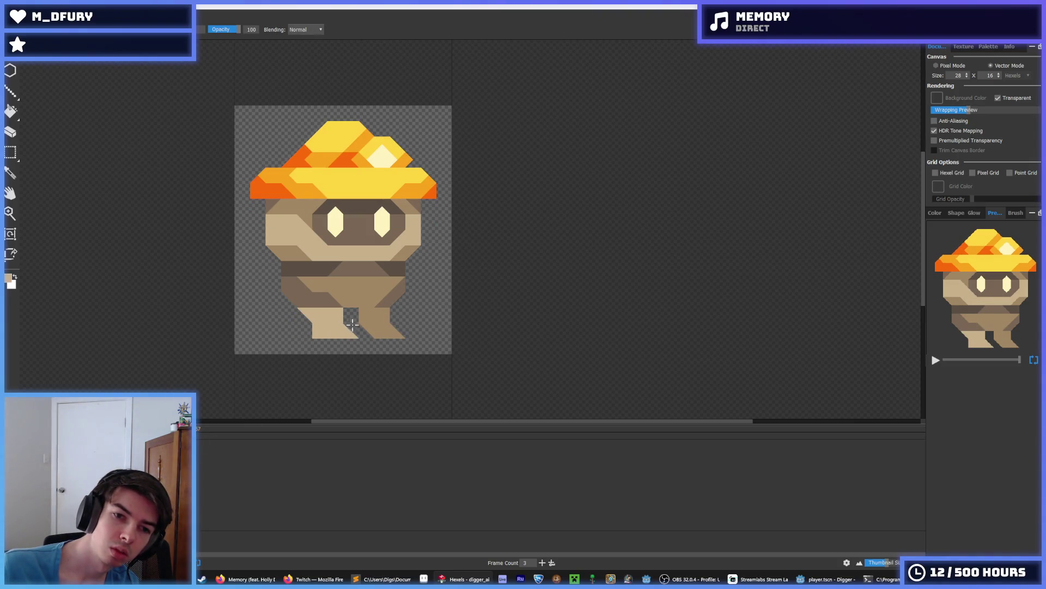
Marquee-select the left foot, then clear the selection.
{"action": "key", "text": "alt"}
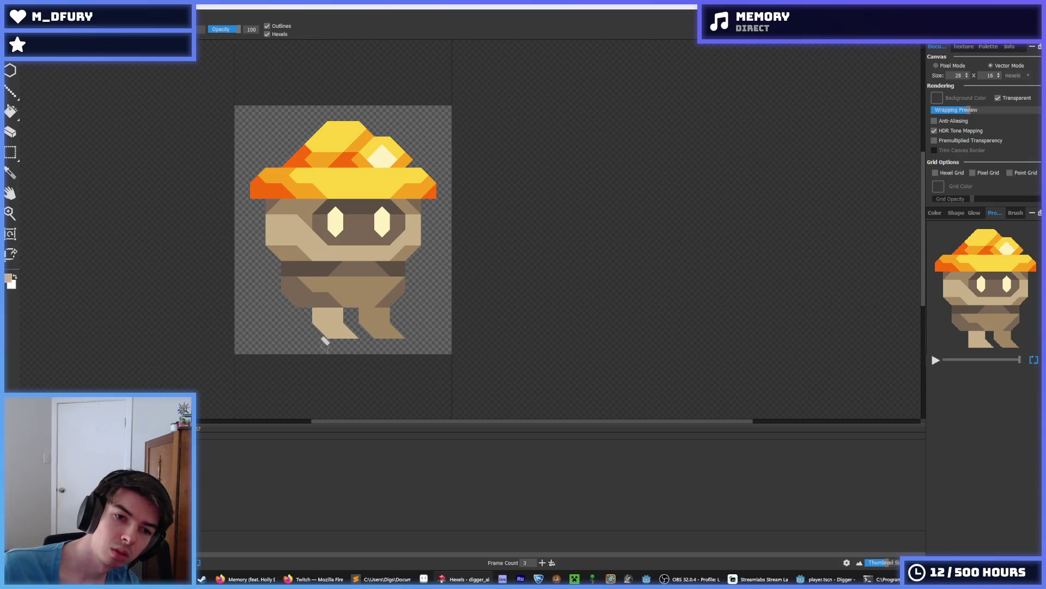
{"action": "key", "text": "m"}
{"action": "left_click_drag", "start_coordinate": [351, 348], "coordinate": [297, 307]}
{"action": "key", "text": "ctrl+d"}
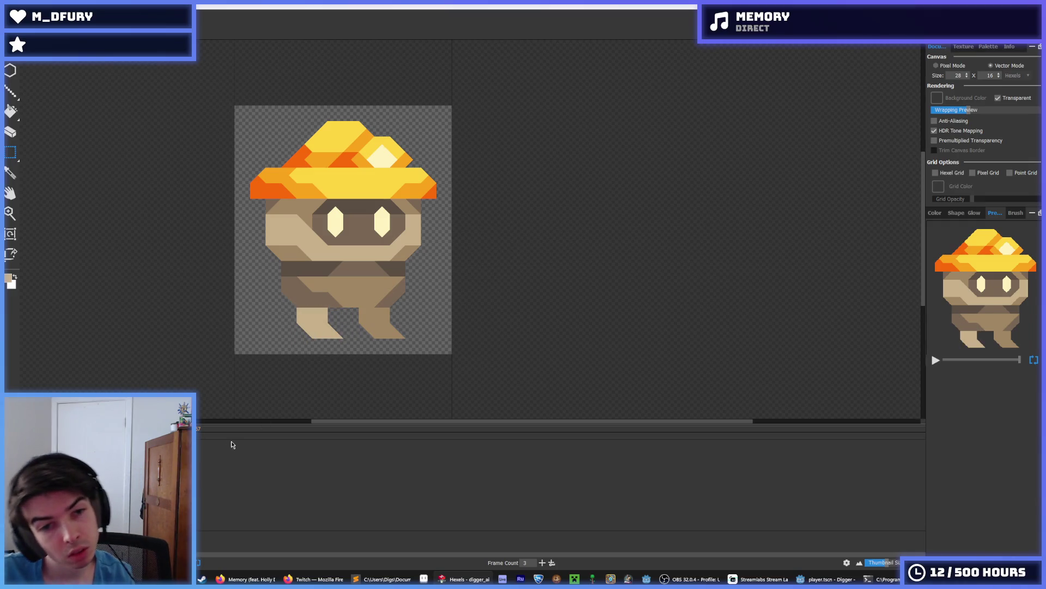
On the next frame, undo and redo the recent left-foot changes.
{"action": "key", "text": "Right"}
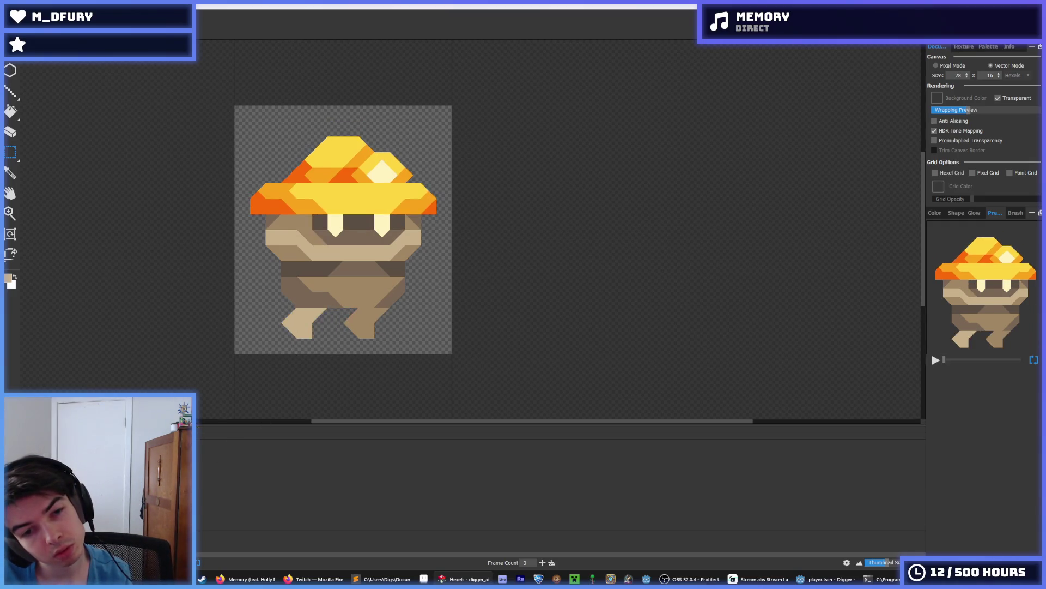
{"action": "key", "text": "b"}
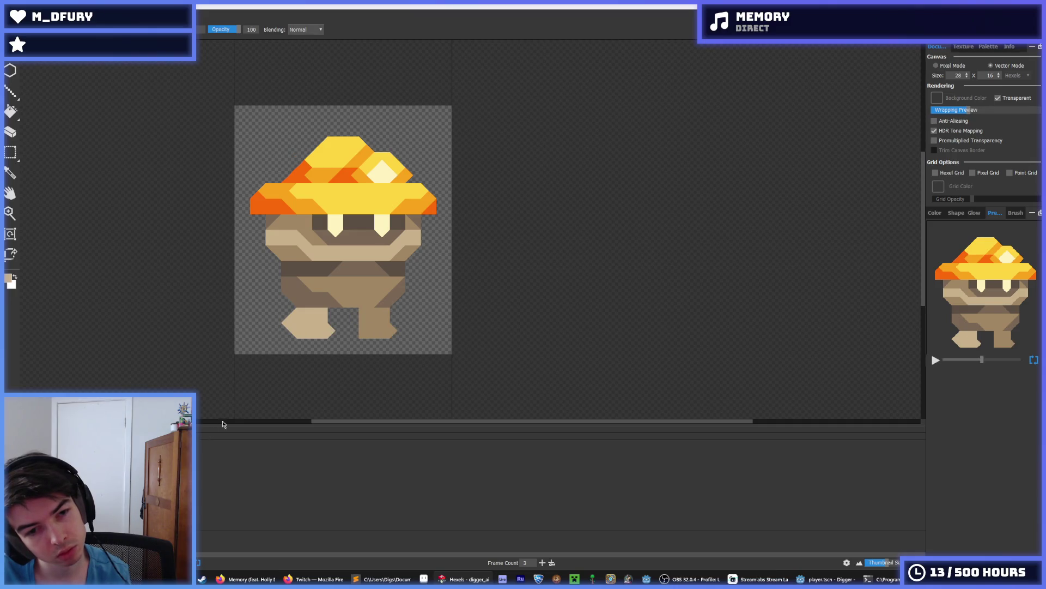
{"action": "key", "text": "ctrl+z"}
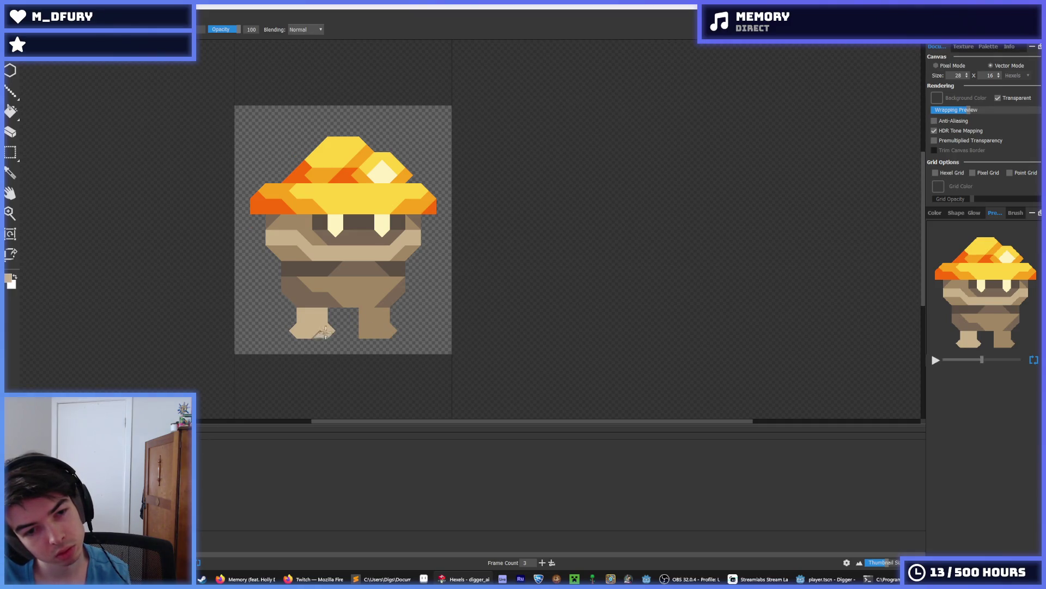
{"action": "key", "text": "ctrl+z"}
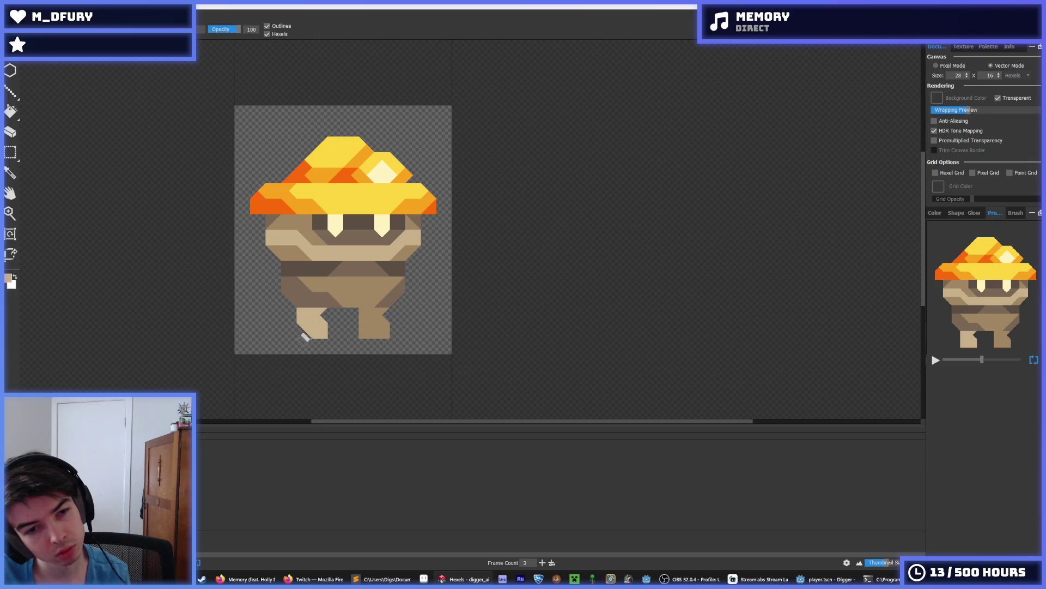
{"action": "key", "text": "ctrl+y"}
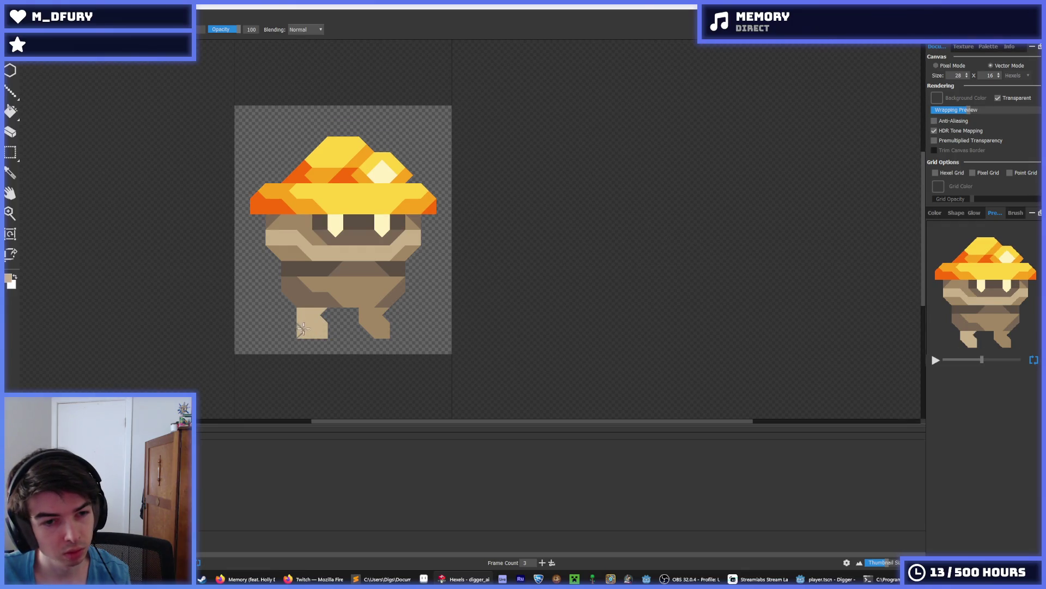
Erase a triangle at the left foot's right edge, extend the right foot leftward, and repaint the left foot light tan.
{"action": "left_click", "coordinate": [326, 328]}
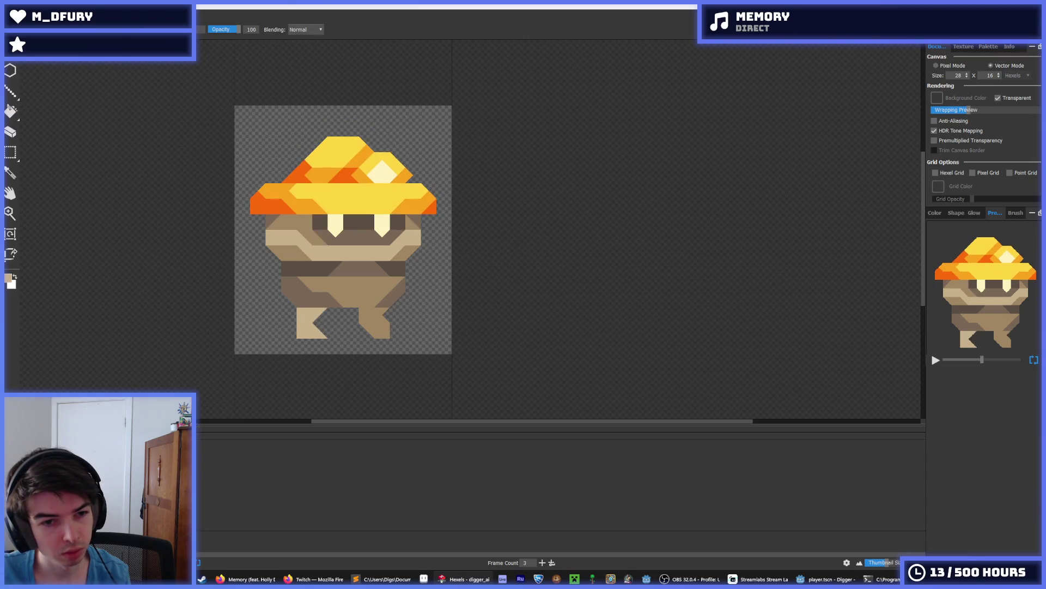
{"action": "left_click", "coordinate": [375, 312]}
{"action": "key", "text": "i"}
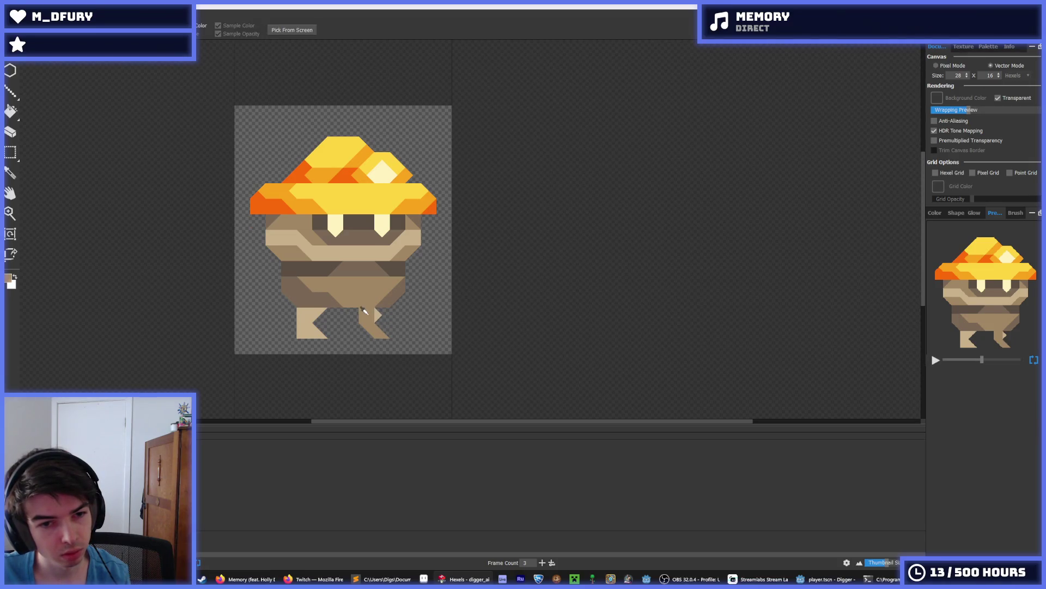
{"action": "key", "text": "b"}
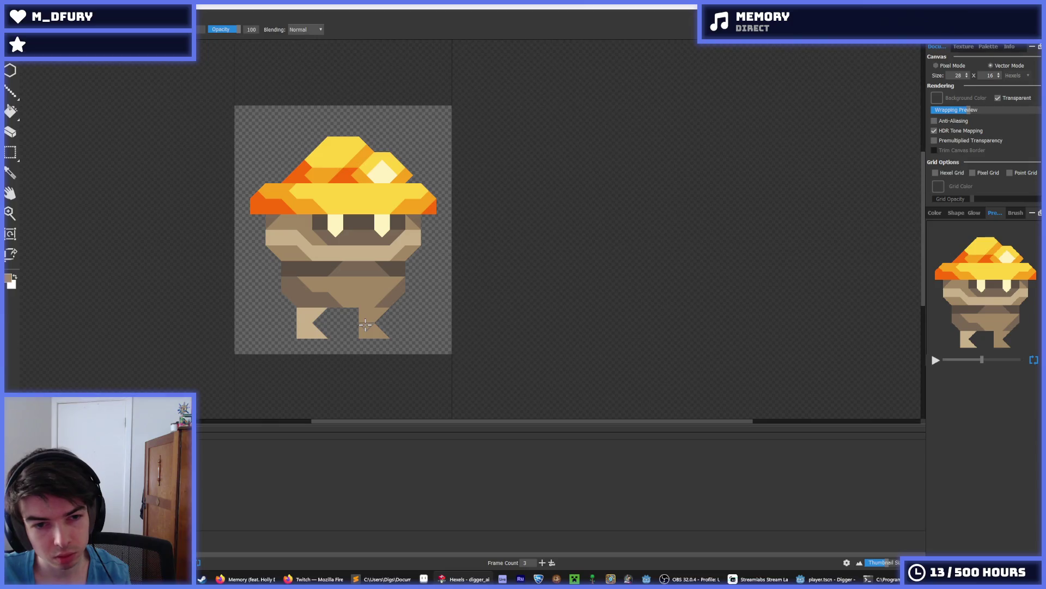
{"action": "left_click_drag", "start_coordinate": [368, 326], "coordinate": [349, 314]}
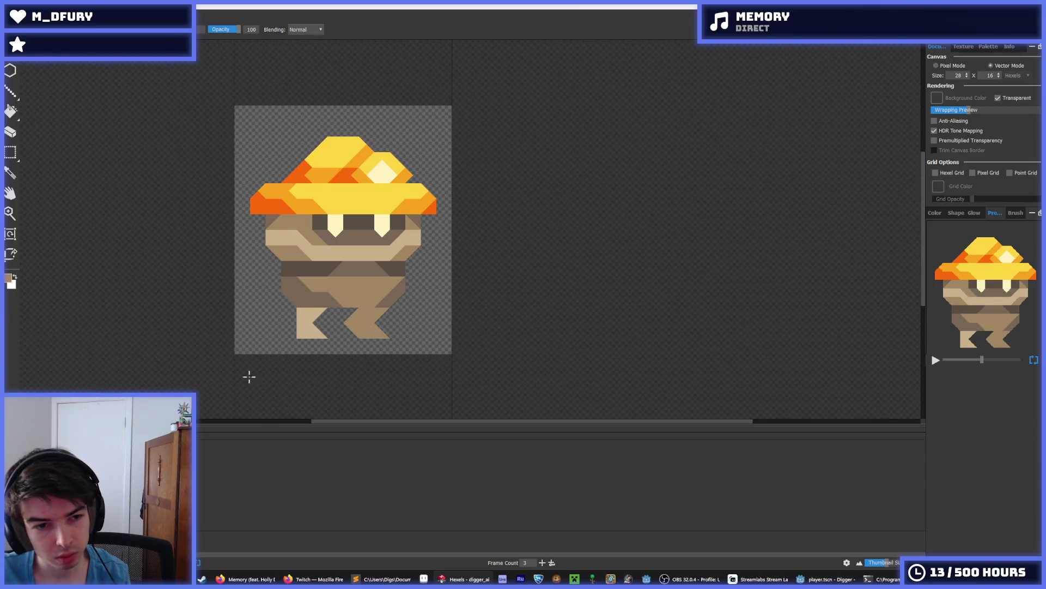
{"action": "left_click", "coordinate": [290, 322]}
{"action": "key", "text": "ctrl+z"}
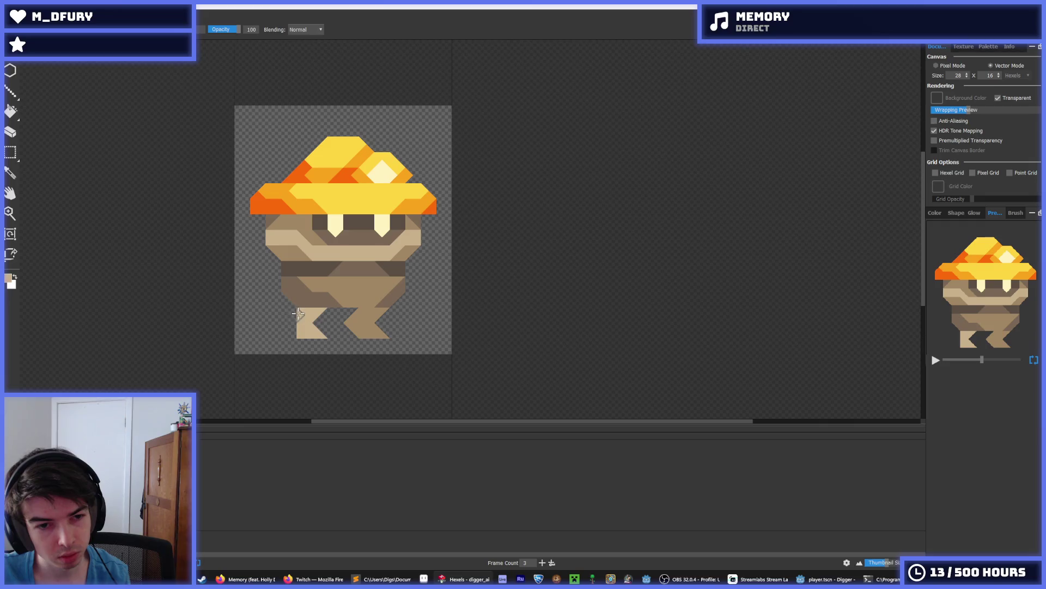
{"action": "left_click", "coordinate": [293, 327]}
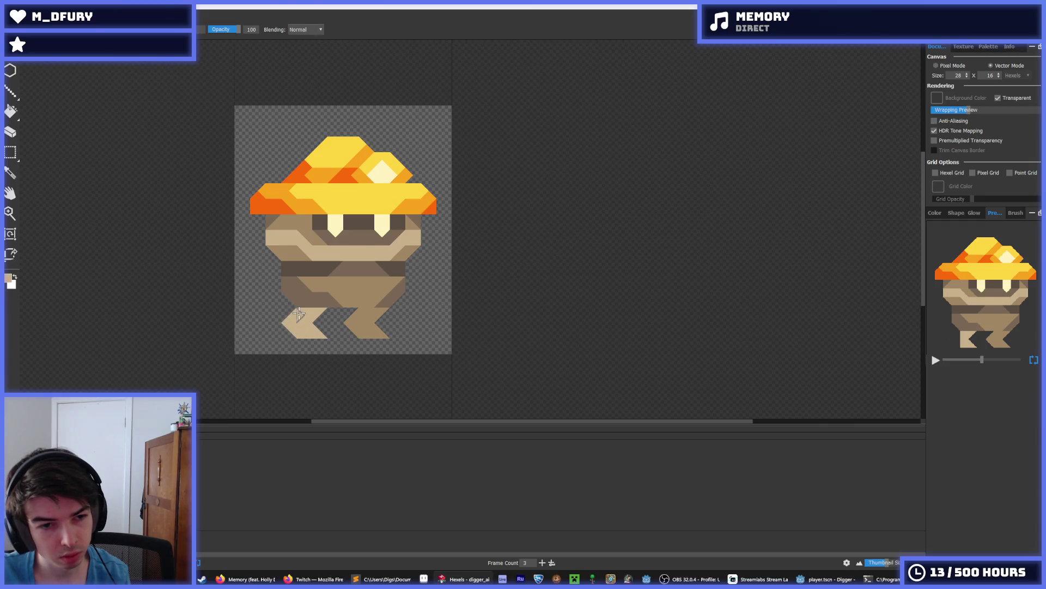
Reshape the left foot's upper and lower-left hexels and trim the right foot's lower-left edge.
{"action": "key", "text": "comma"}
{"action": "key", "text": "period"}
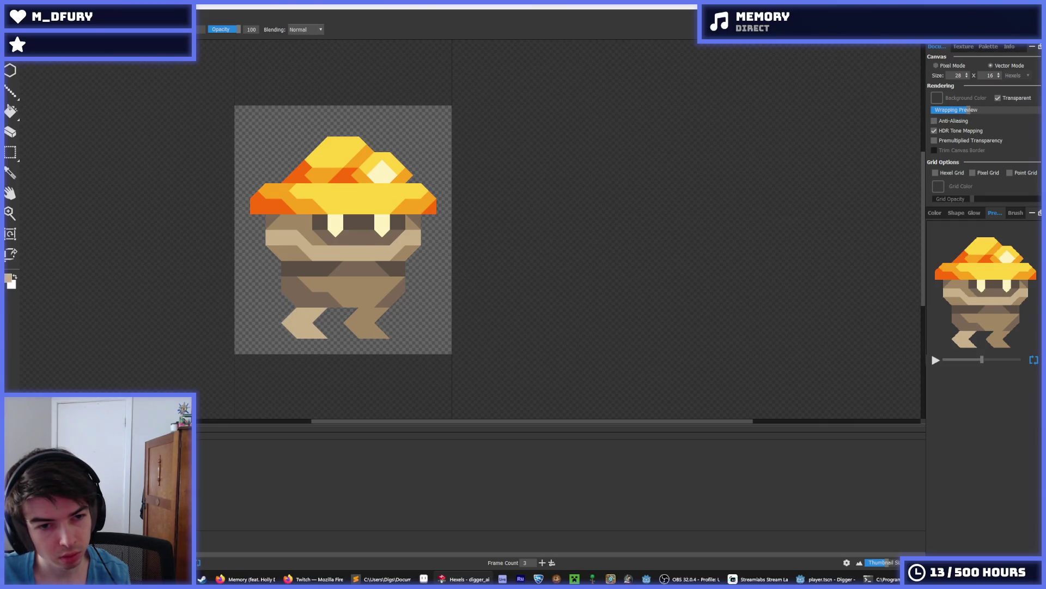
{"action": "right_click", "coordinate": [289, 319]}
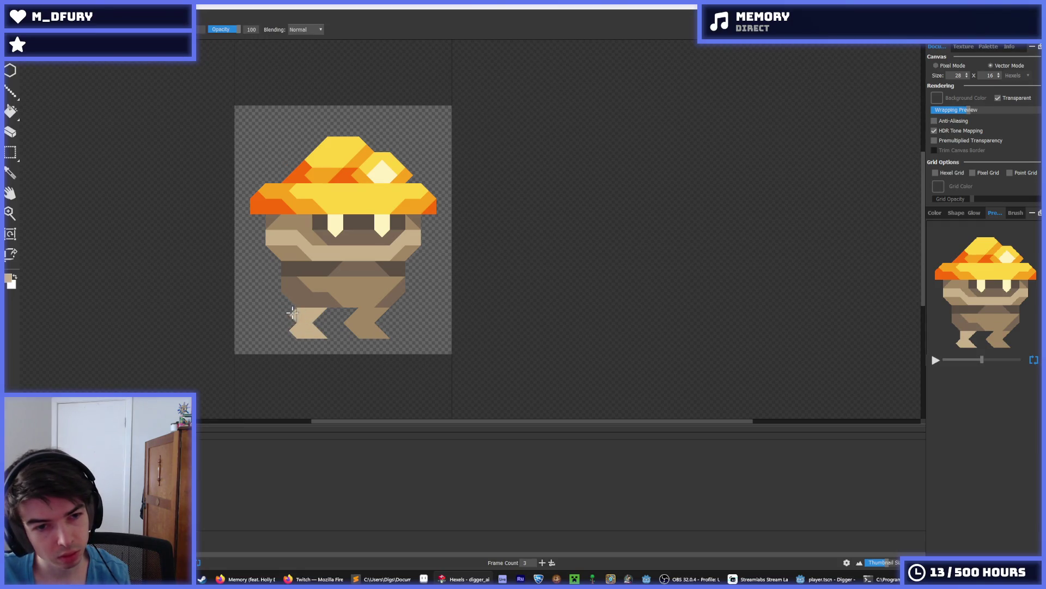
{"action": "left_click", "coordinate": [294, 314]}
{"action": "right_click", "coordinate": [292, 330]}
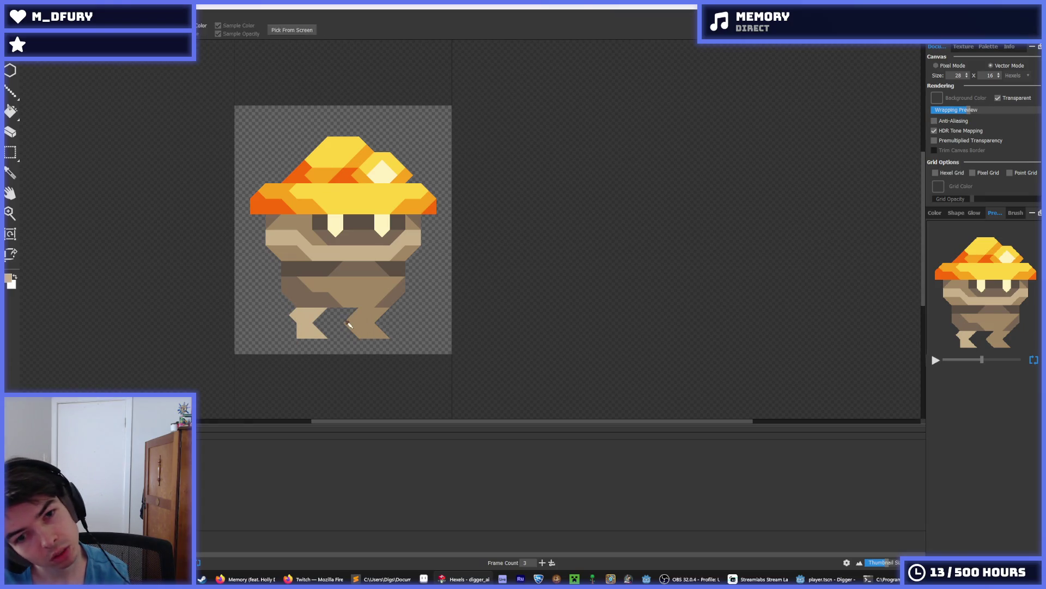
{"action": "right_click", "coordinate": [350, 322]}
{"action": "right_click", "coordinate": [356, 333]}
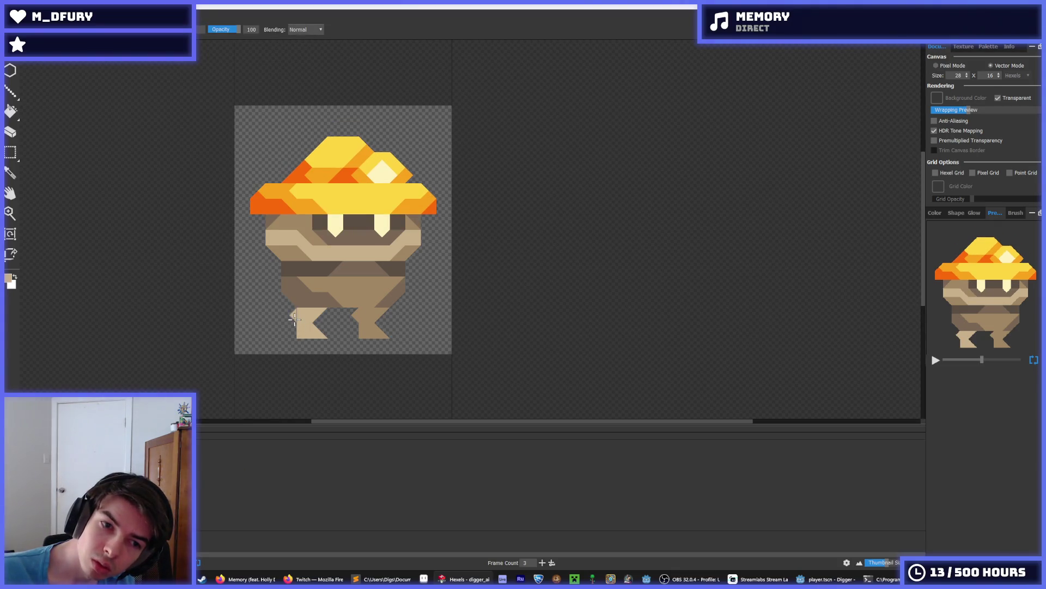
Add a tan triangle to the left leg, then erase the protruding piece.
{"action": "left_click", "coordinate": [293, 323]}
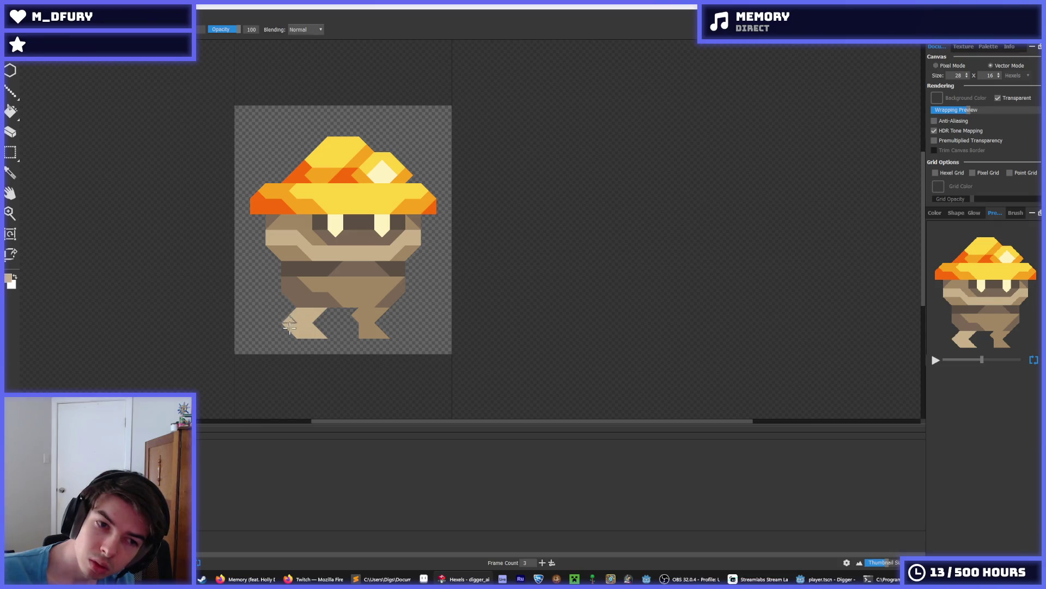
{"action": "key", "text": "e"}
{"action": "left_click", "coordinate": [288, 321]}
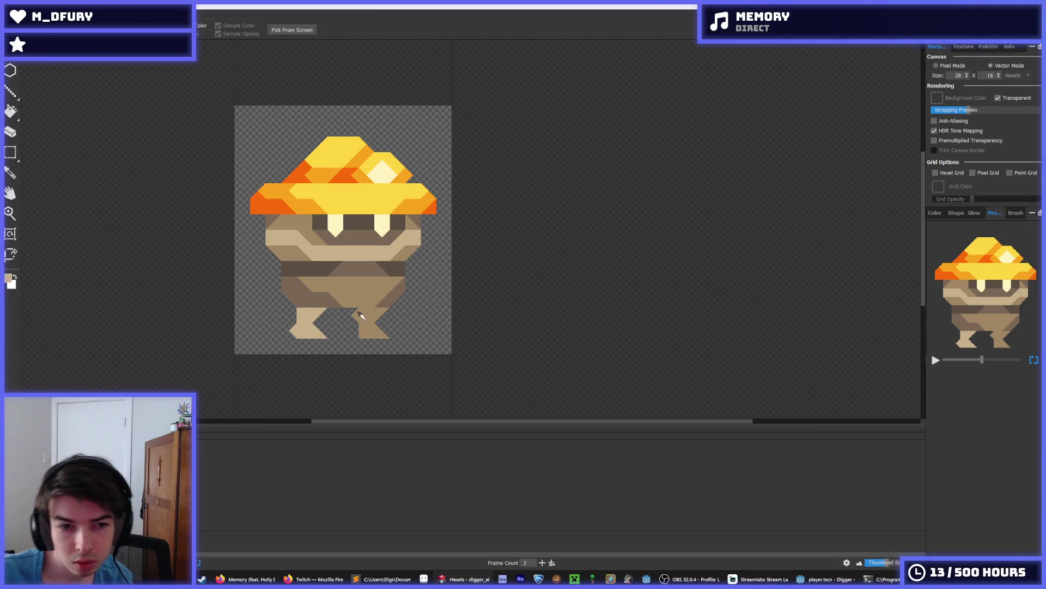
{"action": "left_click", "coordinate": [360, 316], "text": "alt"}
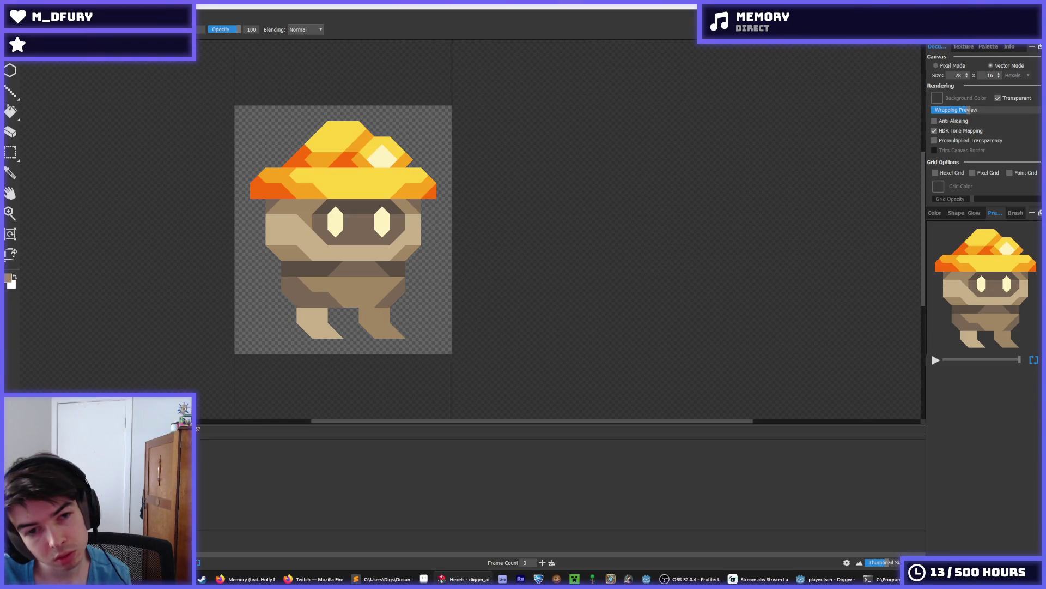
Zoom in on the left foot and paint darker triangles across it.
{"action": "key", "text": "i"}
{"action": "scroll", "coordinate": [235, 300], "scroll_direction": "down", "scroll_amount": 5}
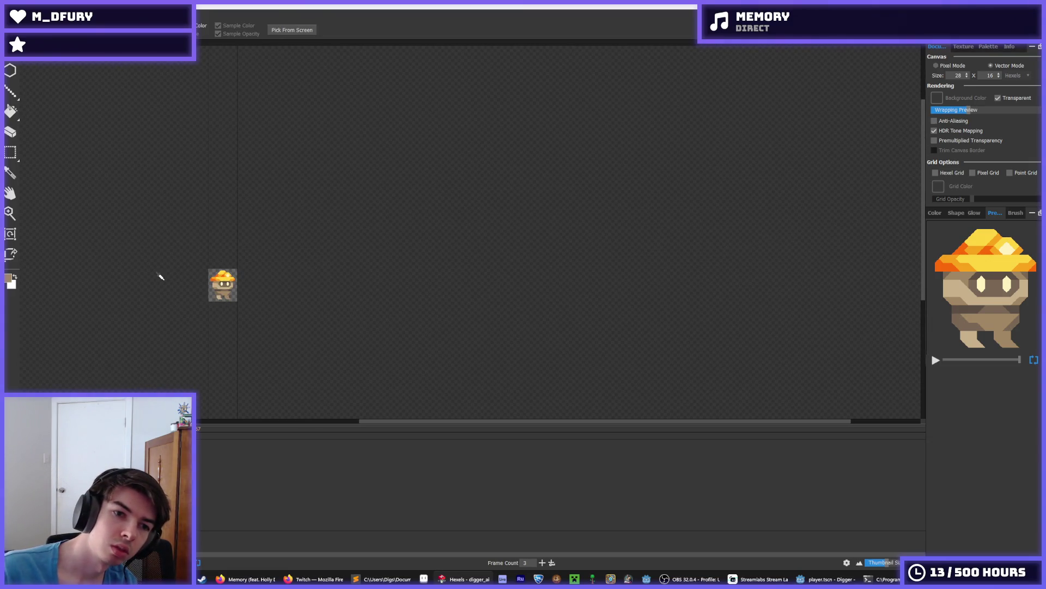
{"action": "scroll", "coordinate": [162, 278], "scroll_direction": "up", "scroll_amount": 3}
{"action": "scroll", "coordinate": [258, 297], "scroll_direction": "up", "scroll_amount": 2}
{"action": "key", "text": "b"}
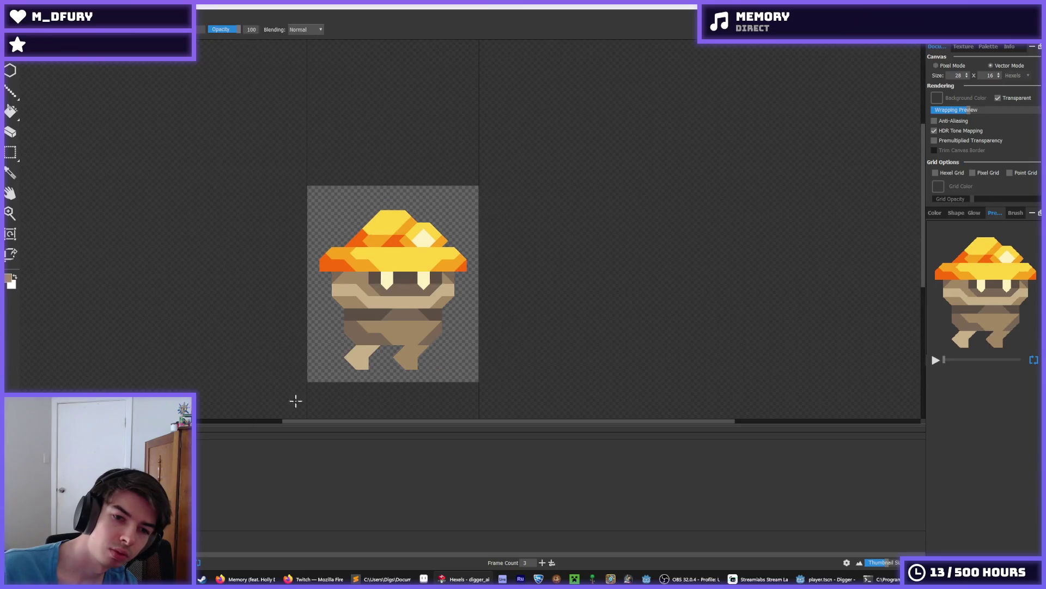
{"action": "scroll", "coordinate": [297, 398], "scroll_direction": "up", "scroll_amount": 2}
{"action": "mouse_move", "coordinate": [450, 327]}
{"action": "left_mouse_down"}
{"action": "mouse_move", "coordinate": [358, 336]}
{"action": "mouse_move", "coordinate": [376, 349]}
{"action": "mouse_move", "coordinate": [370, 319]}
{"action": "mouse_move", "coordinate": [388, 325]}
{"action": "left_mouse_up"}
Make the left foot's upper triangles light tan and its bottom part dark.
{"action": "left_click", "coordinate": [363, 327]}
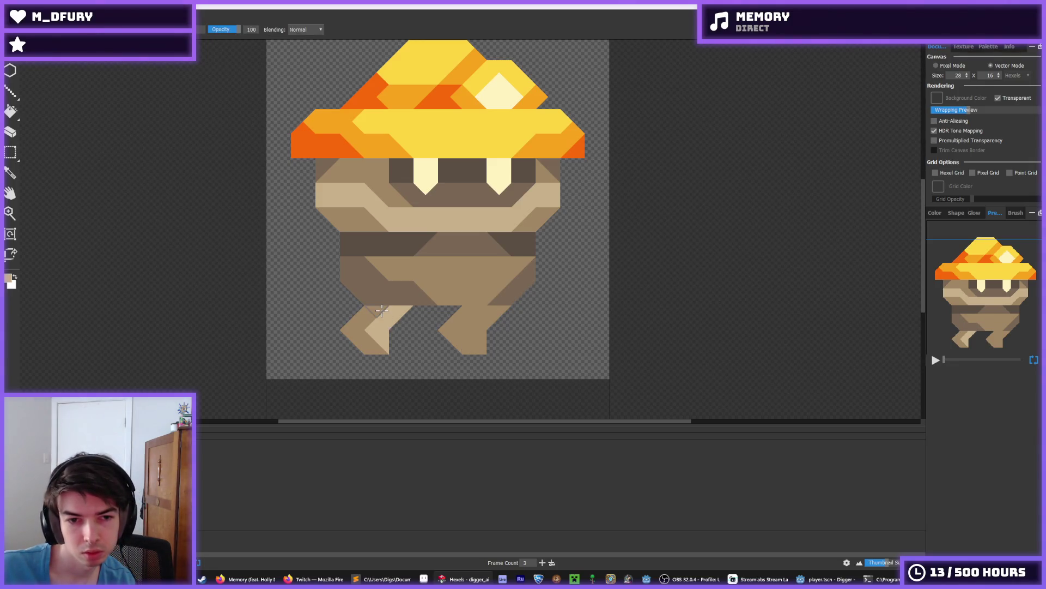
{"action": "left_click", "coordinate": [376, 311]}
{"action": "left_click", "coordinate": [382, 341]}
{"action": "left_click", "coordinate": [379, 335]}
{"action": "left_click", "coordinate": [382, 349]}
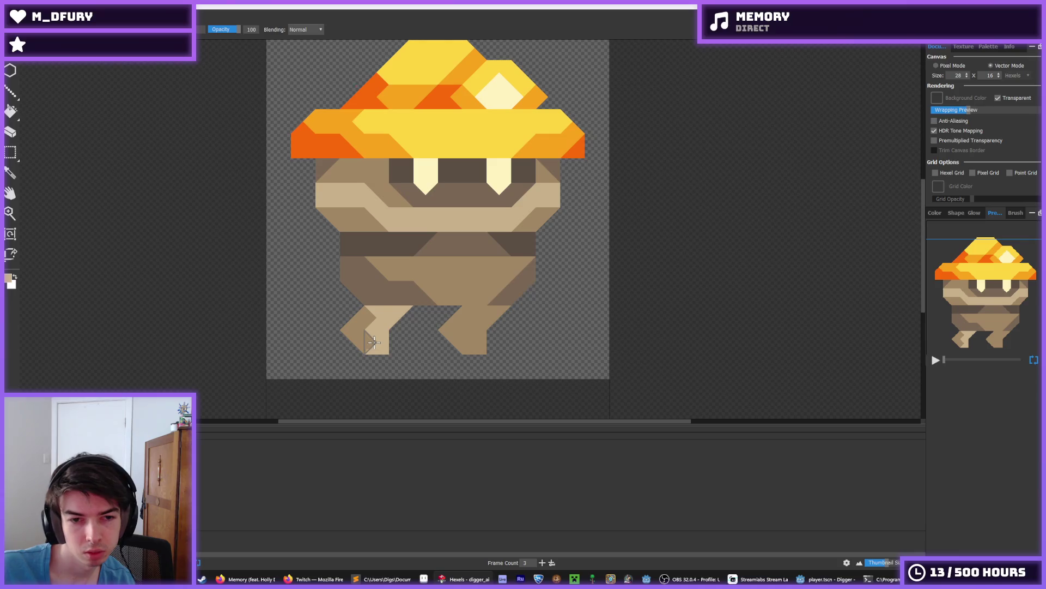
{"action": "left_click", "coordinate": [373, 342]}
{"action": "left_click", "coordinate": [376, 317]}
{"action": "left_click", "coordinate": [379, 336]}
{"action": "left_click", "coordinate": [371, 317]}
Sample a colour and paint the right leg darker brown toward the foot.
{"action": "key", "text": "alt"}
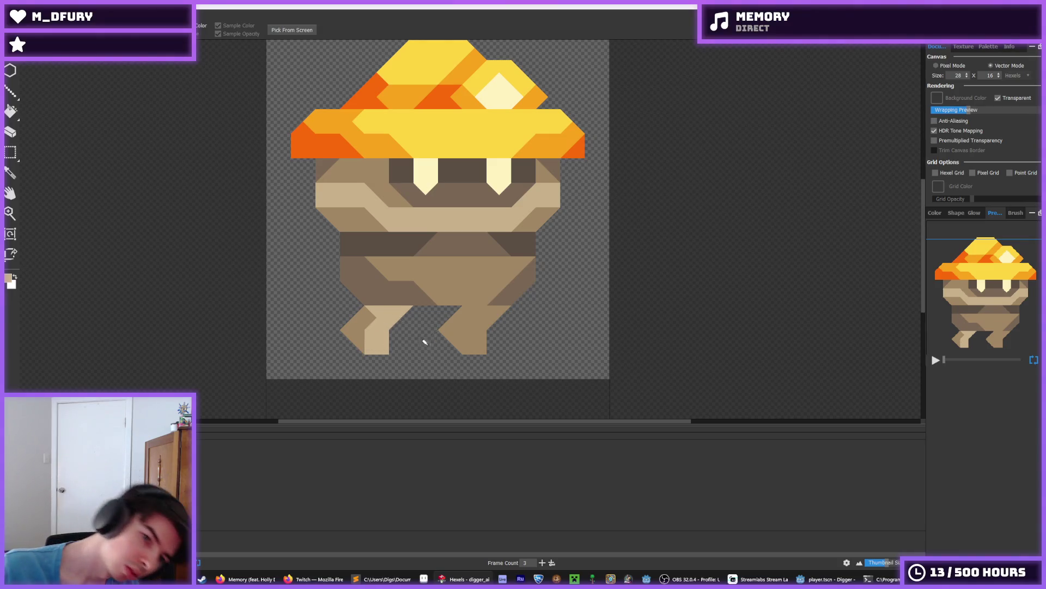
{"action": "scroll", "coordinate": [424, 341], "scroll_direction": "down", "scroll_amount": 4}
{"action": "scroll", "coordinate": [373, 316], "scroll_direction": "up", "scroll_amount": 3}
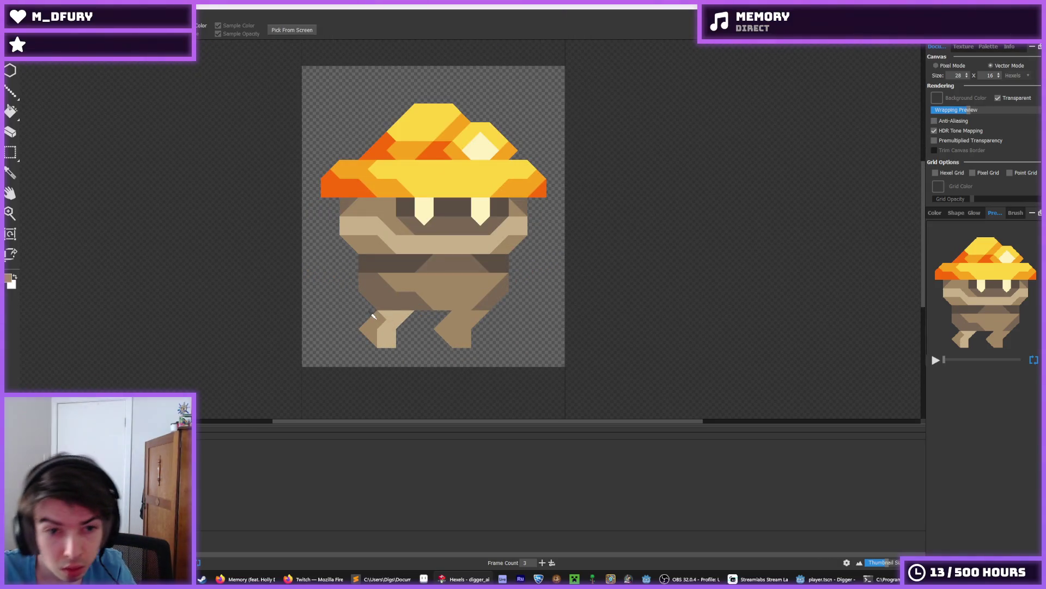
{"action": "scroll", "coordinate": [455, 342], "scroll_direction": "down", "scroll_amount": 4}
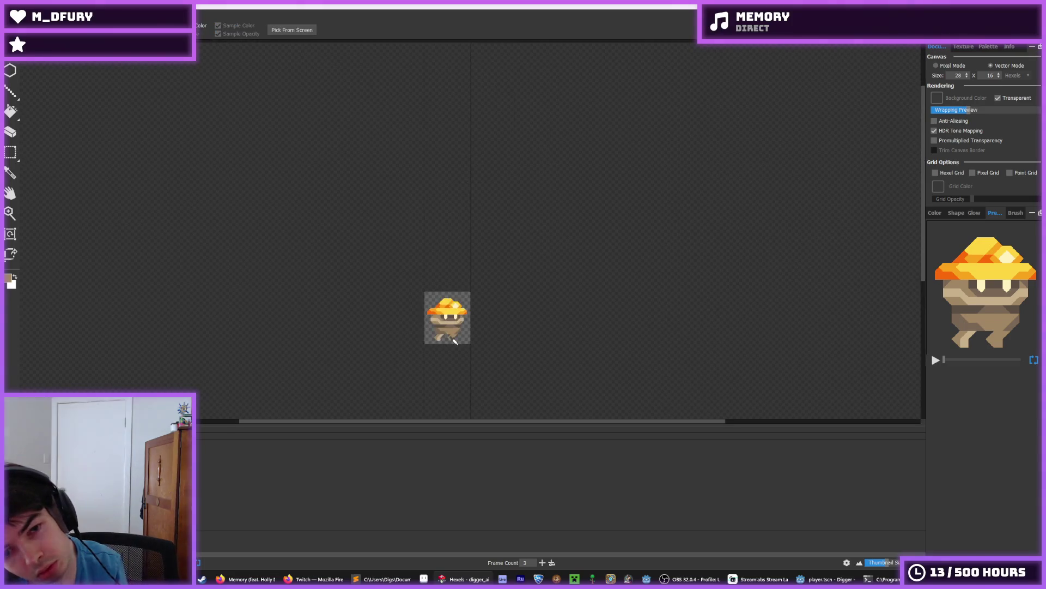
{"action": "scroll", "coordinate": [455, 341], "scroll_direction": "up", "scroll_amount": 4}
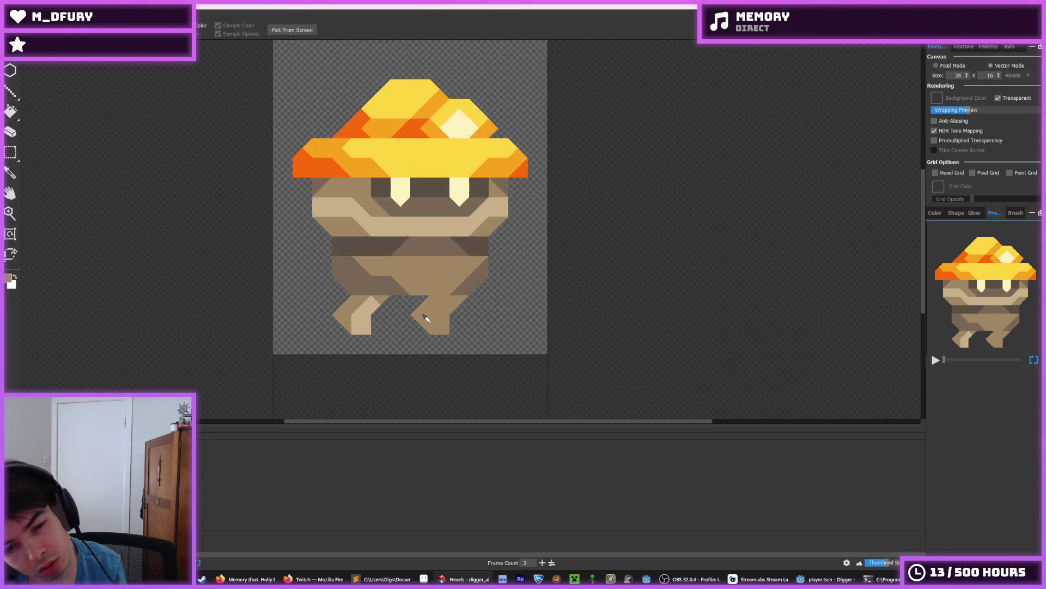
{"action": "scroll", "coordinate": [440, 322], "scroll_direction": "down", "scroll_amount": 4}
{"action": "scroll", "coordinate": [436, 316], "scroll_direction": "up", "scroll_amount": 5}
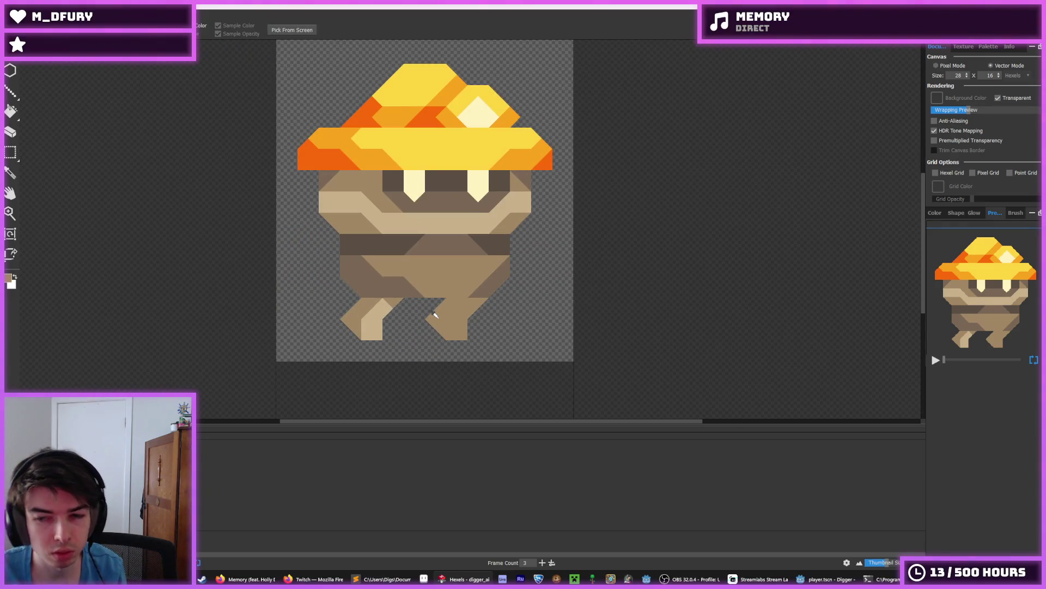
{"action": "key", "text": "alt"}
{"action": "mouse_move", "coordinate": [464, 300]}
{"action": "left_mouse_down"}
{"action": "mouse_move", "coordinate": [439, 322]}
{"action": "mouse_move", "coordinate": [458, 334]}
{"action": "mouse_move", "coordinate": [468, 304]}
{"action": "left_mouse_up"}
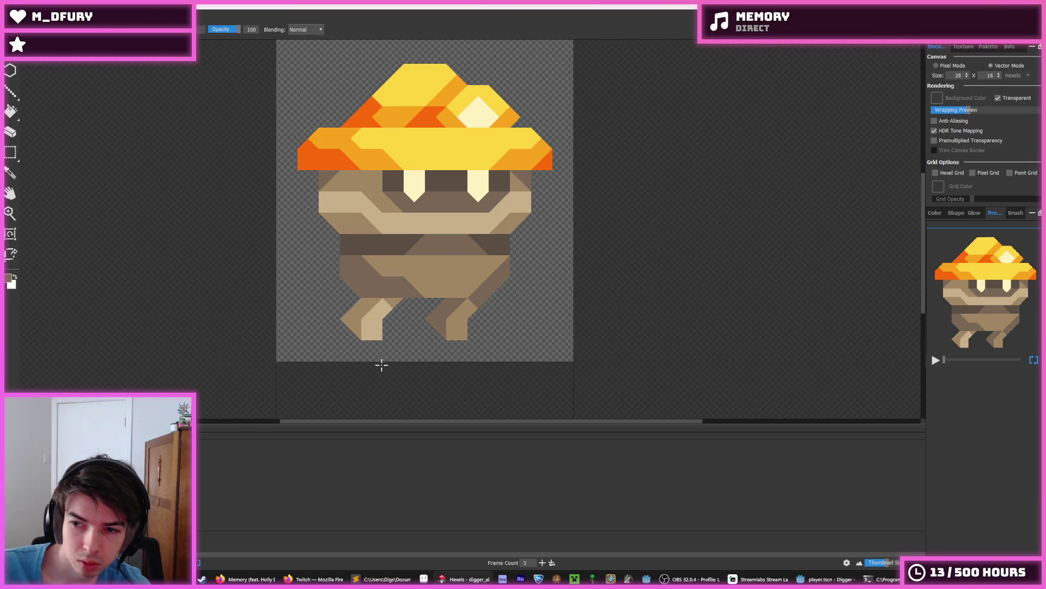
On the next frame, redraw the left leg with darker tan above and a light tan patch to the hip.
{"action": "key", "text": "period"}
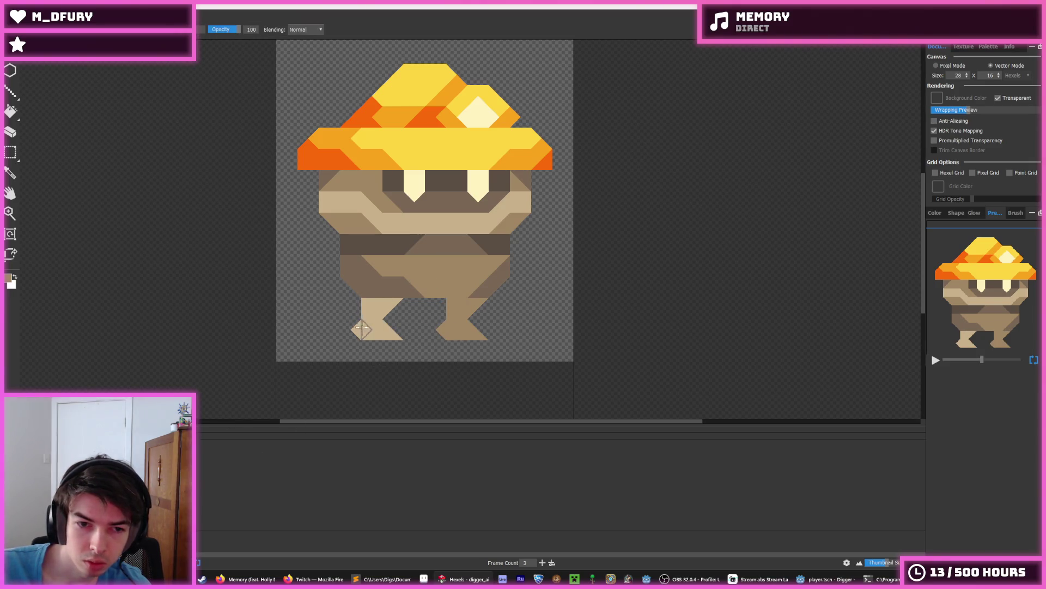
{"action": "mouse_move", "coordinate": [371, 334]}
{"action": "left_mouse_down"}
{"action": "mouse_move", "coordinate": [370, 306]}
{"action": "mouse_move", "coordinate": [396, 299]}
{"action": "mouse_move", "coordinate": [368, 305]}
{"action": "mouse_move", "coordinate": [388, 316]}
{"action": "left_mouse_up"}
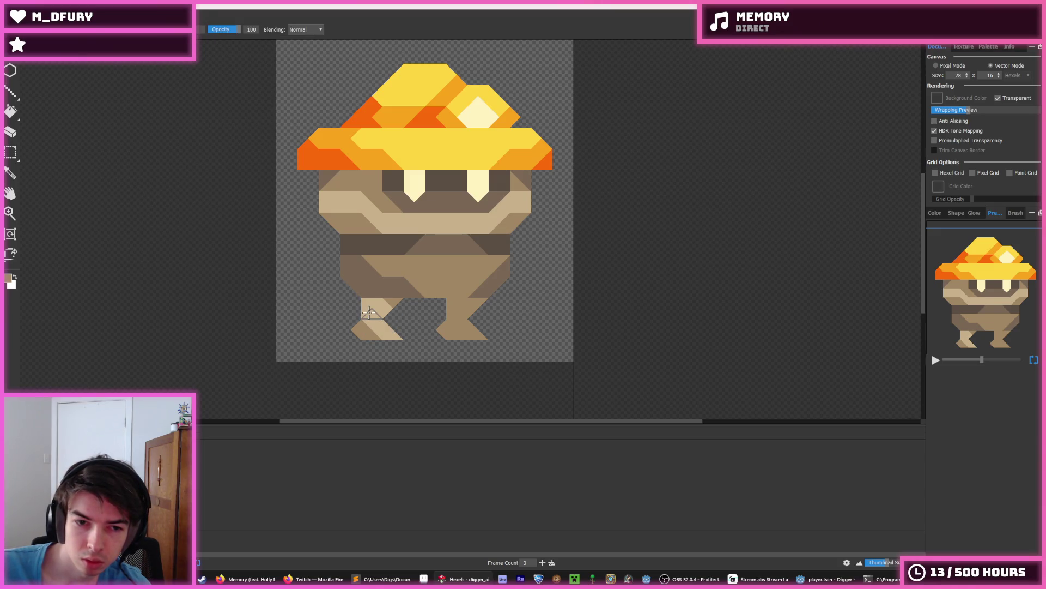
{"action": "mouse_move", "coordinate": [369, 313]}
{"action": "left_mouse_down"}
{"action": "mouse_move", "coordinate": [370, 301]}
{"action": "mouse_move", "coordinate": [388, 303]}
{"action": "left_mouse_up"}
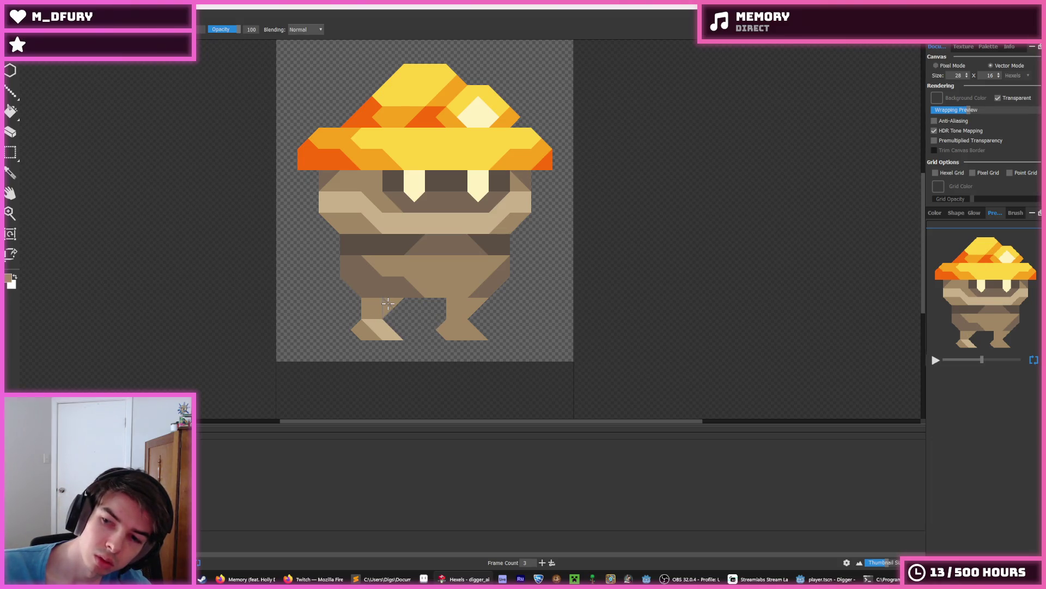
{"action": "key", "text": "alt"}
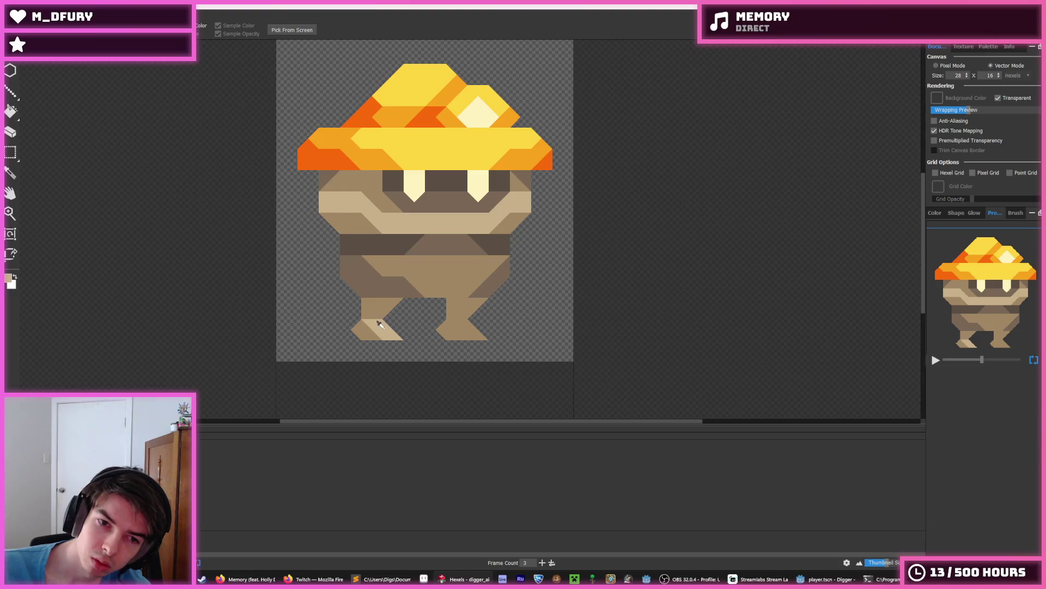
{"action": "left_click", "coordinate": [380, 325], "text": "alt"}
{"action": "left_click_drag", "start_coordinate": [382, 314], "coordinate": [376, 303]}
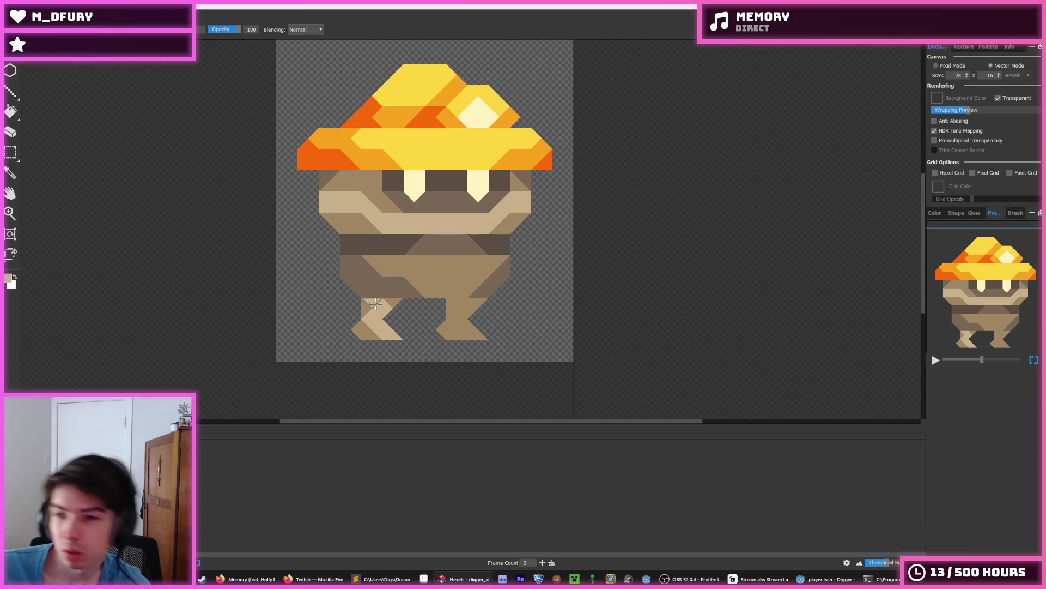
{"action": "key", "text": "alt"}
{"action": "scroll", "coordinate": [390, 316], "scroll_direction": "down", "scroll_amount": 3}
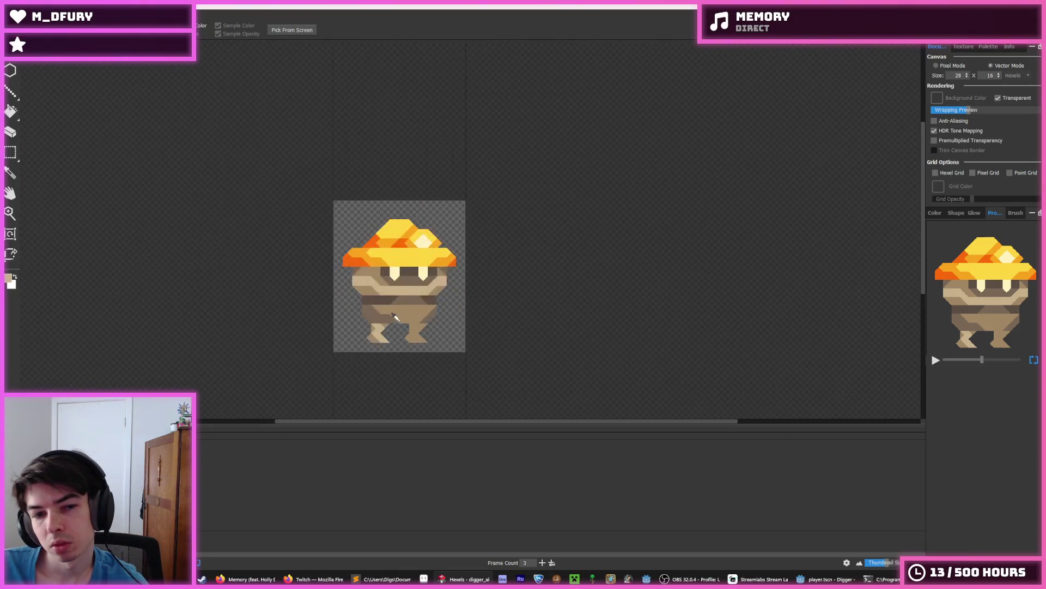
Sample the dark brown and brush it along the right leg's left and upper edge.
{"action": "scroll", "coordinate": [395, 317], "scroll_direction": "up", "scroll_amount": 3}
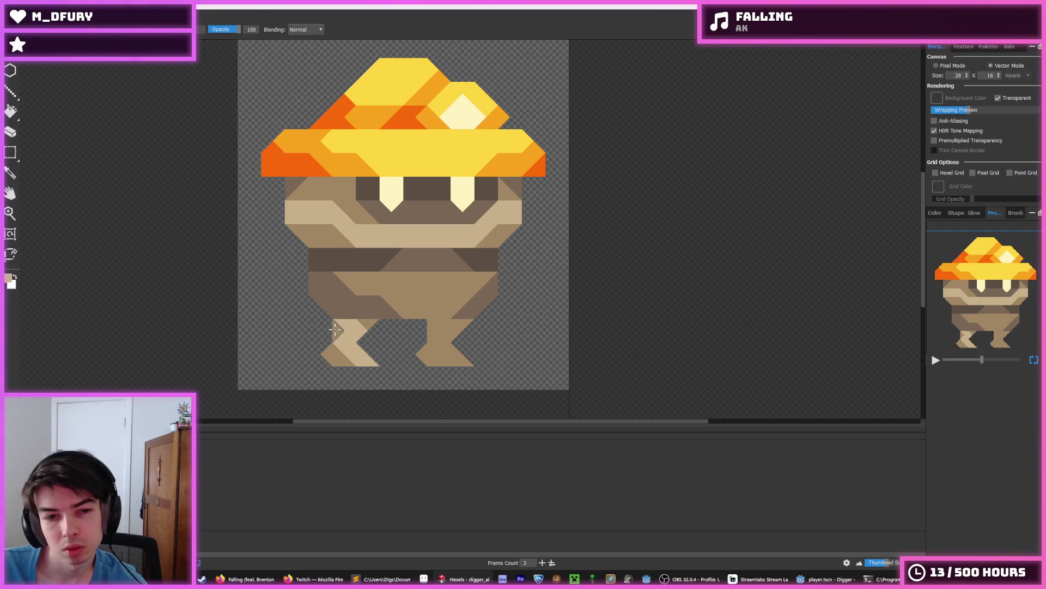
{"action": "scroll", "coordinate": [438, 315], "scroll_direction": "down", "scroll_amount": 3}
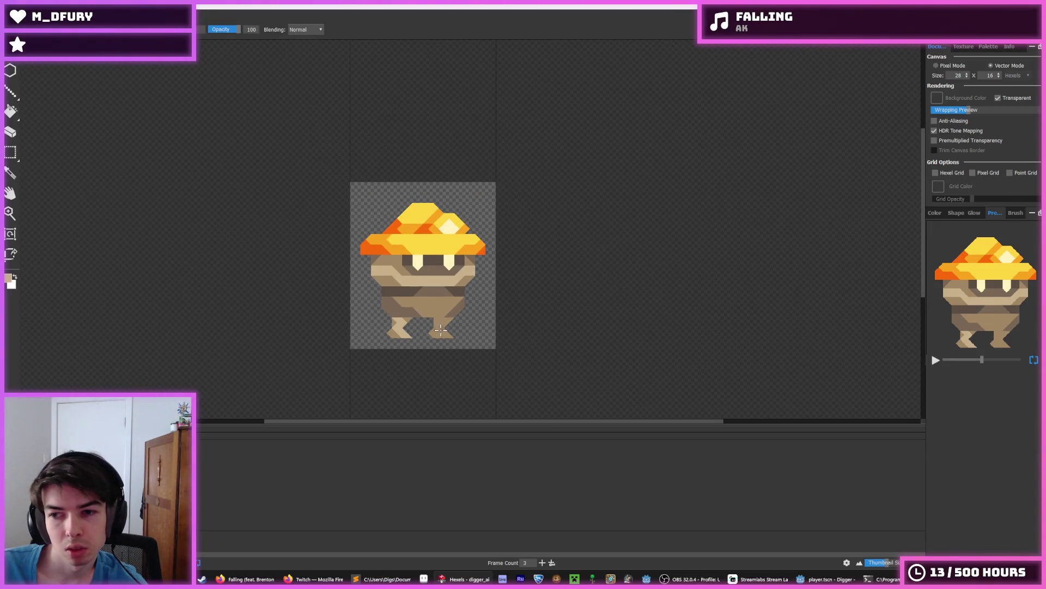
{"action": "scroll", "coordinate": [416, 300], "scroll_direction": "up", "scroll_amount": 4}
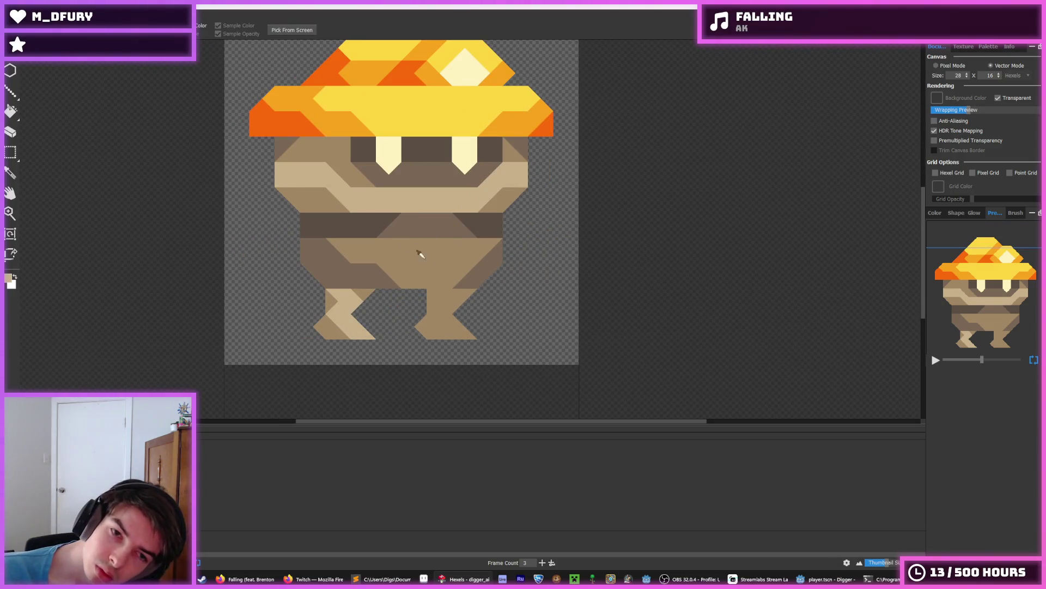
{"action": "left_click", "coordinate": [469, 276], "text": "alt"}
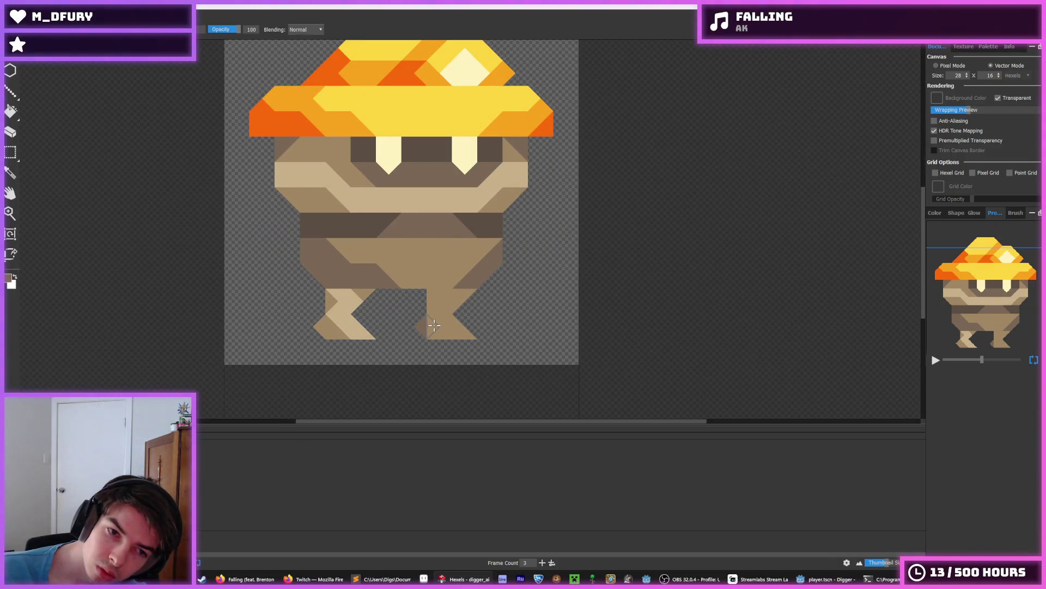
{"action": "mouse_move", "coordinate": [435, 325]}
{"action": "left_mouse_down"}
{"action": "mouse_move", "coordinate": [434, 307]}
{"action": "mouse_move", "coordinate": [460, 302]}
{"action": "left_mouse_up"}
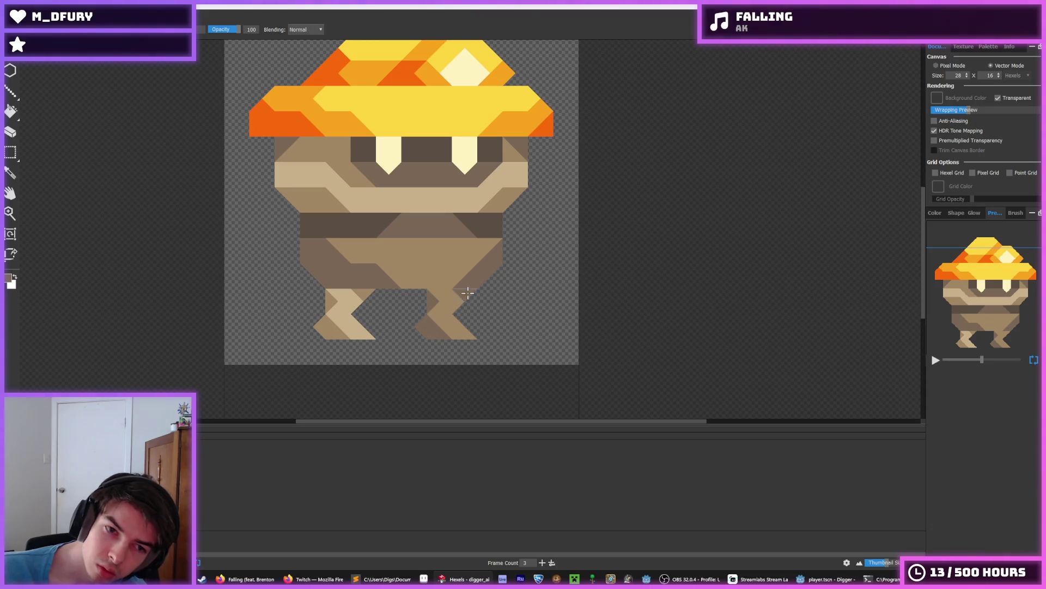
{"action": "key", "text": "period"}
{"action": "left_click", "coordinate": [393, 276], "text": "alt"}
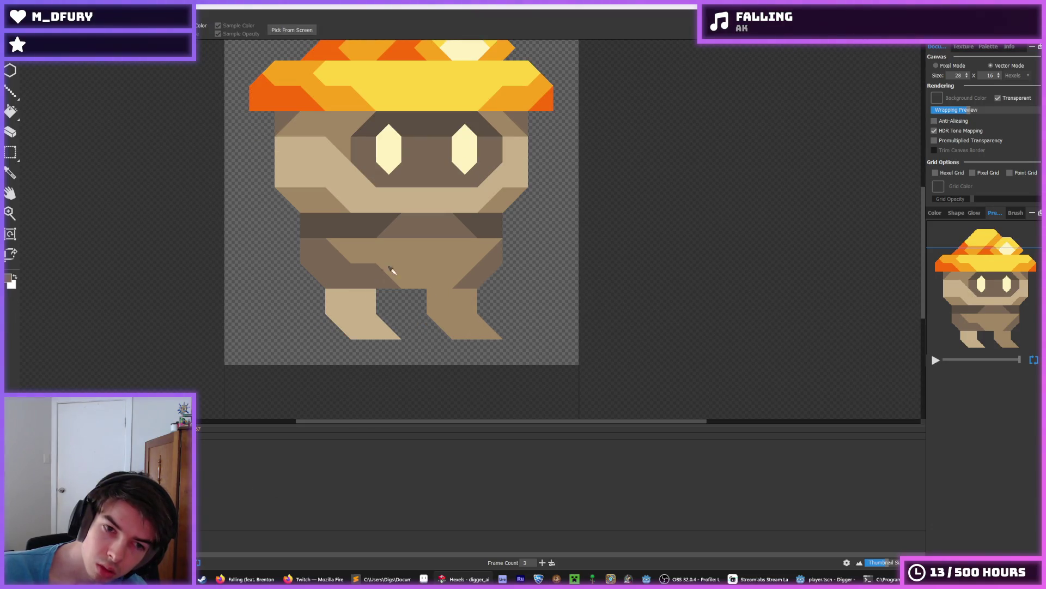
Darken the legs with brown and repaint the top of the left leg's strip light tan.
{"action": "mouse_move", "coordinate": [352, 292]}
{"action": "left_mouse_down"}
{"action": "mouse_move", "coordinate": [339, 299]}
{"action": "mouse_move", "coordinate": [354, 332]}
{"action": "mouse_move", "coordinate": [335, 294]}
{"action": "mouse_move", "coordinate": [339, 305]}
{"action": "left_mouse_up"}
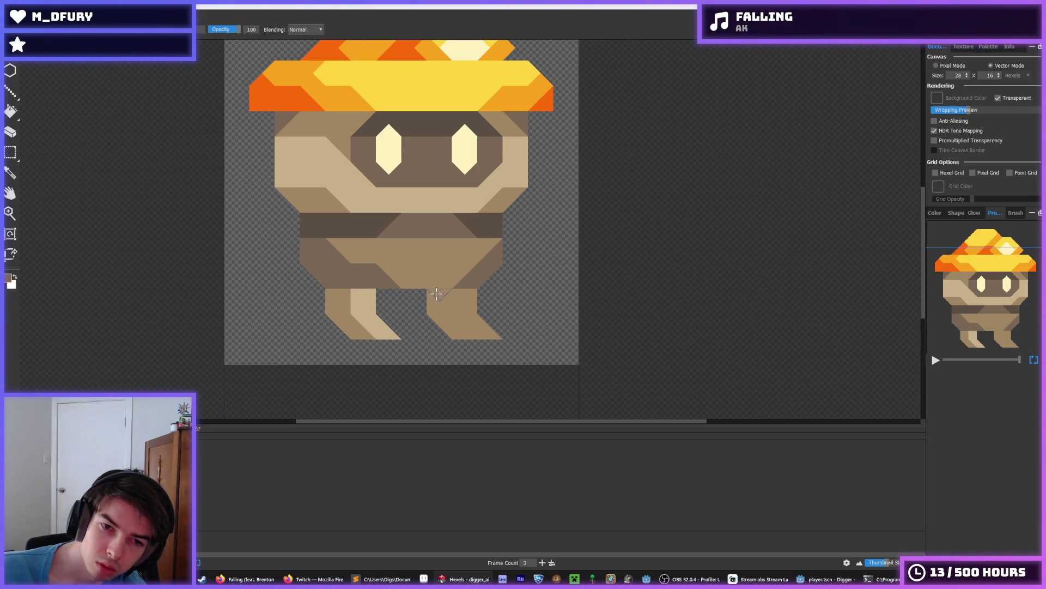
{"action": "left_click_drag", "start_coordinate": [436, 292], "coordinate": [462, 336]}
{"action": "left_click", "coordinate": [349, 294], "text": "alt"}
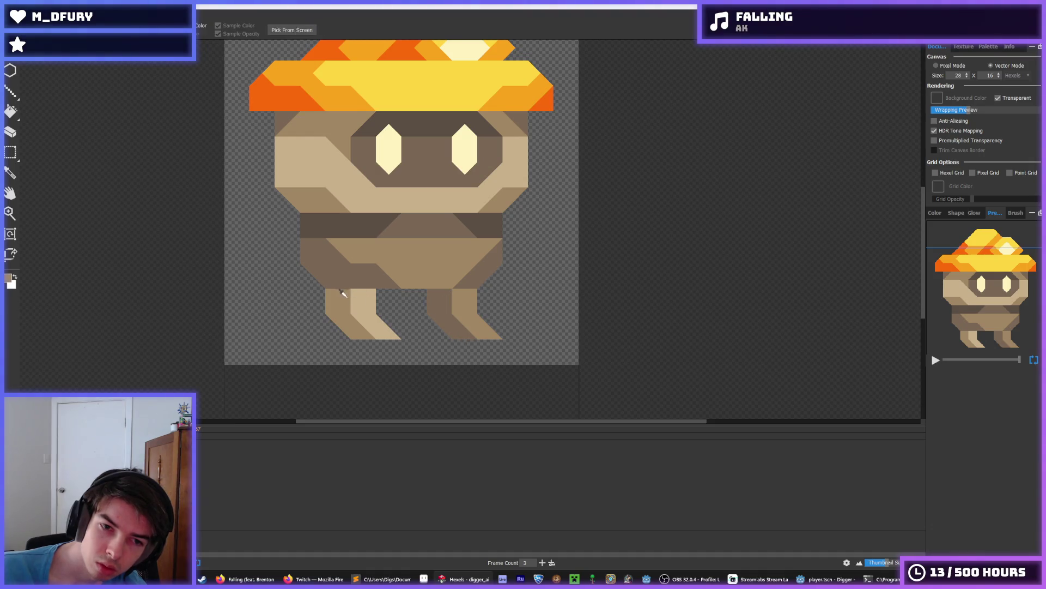
{"action": "left_click_drag", "start_coordinate": [354, 311], "coordinate": [371, 290]}
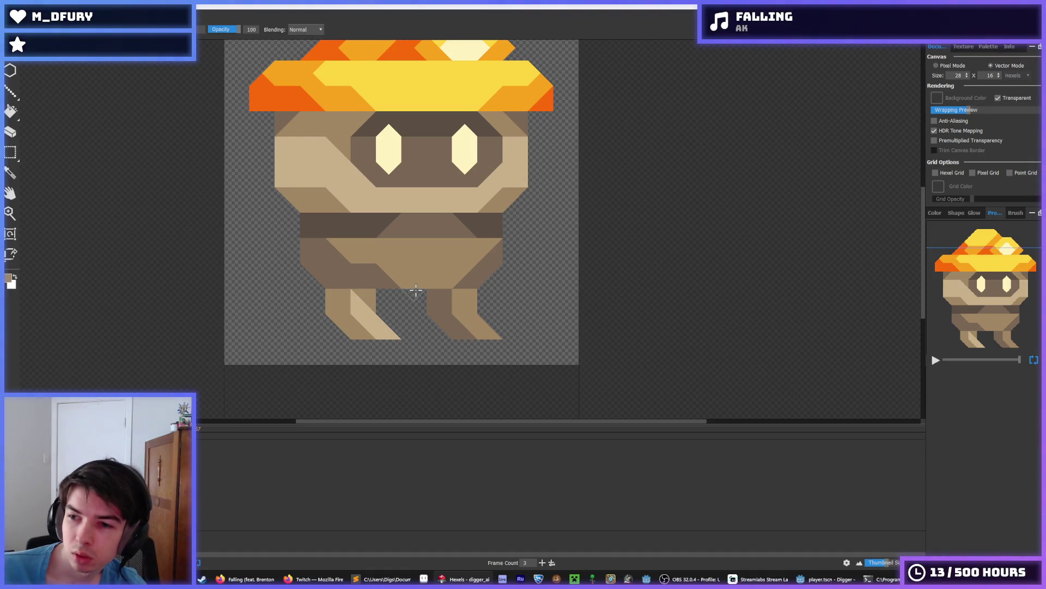
{"action": "key", "text": "ctrl+z"}
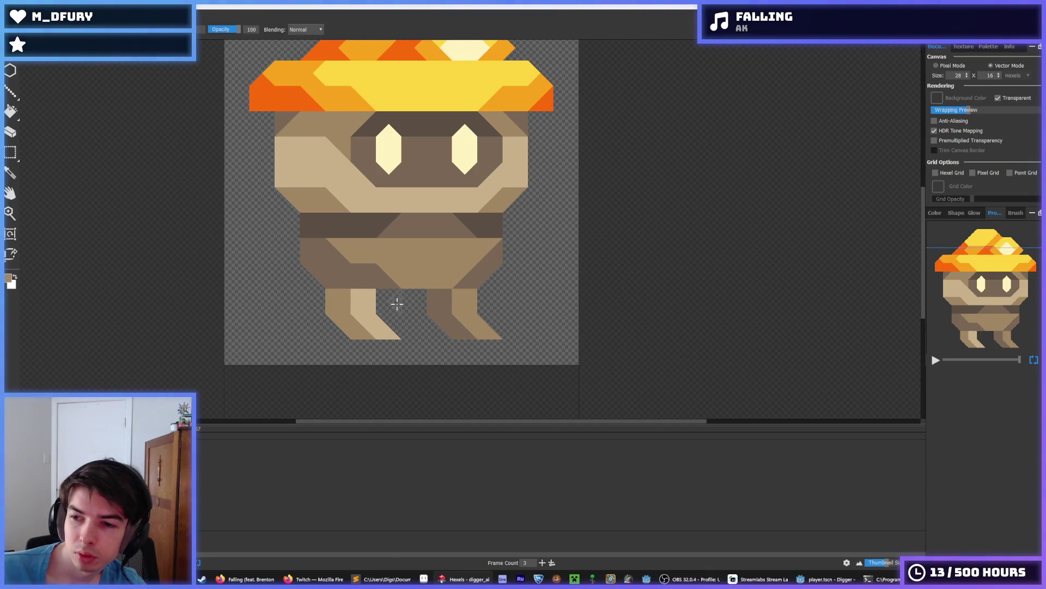
{"action": "left_click", "coordinate": [362, 299], "text": "alt"}
{"action": "left_click", "coordinate": [340, 296], "text": "alt"}
{"action": "left_click_drag", "start_coordinate": [368, 308], "coordinate": [360, 291]}
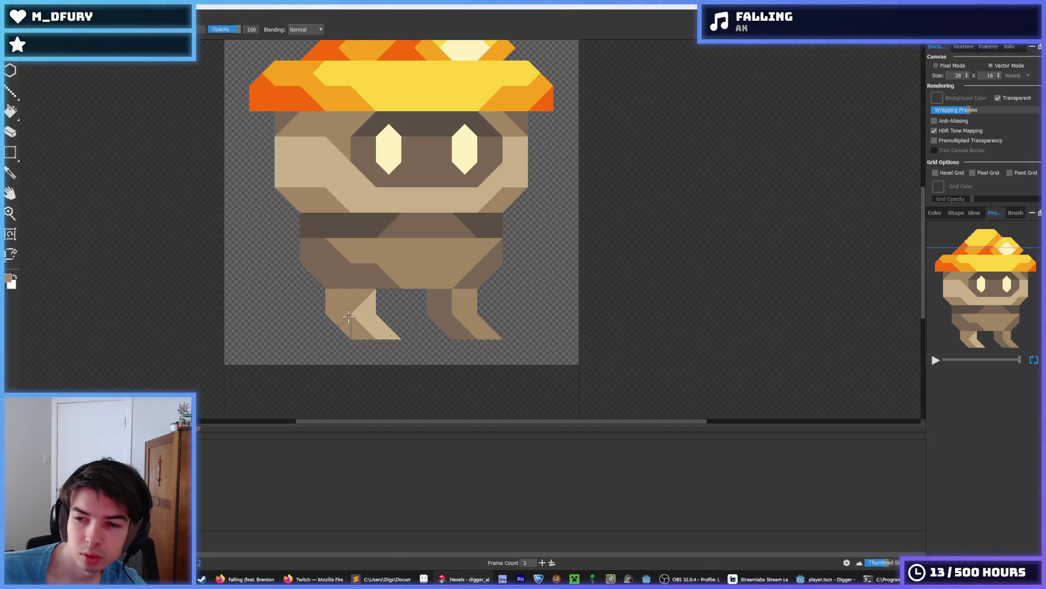
{"action": "key", "text": "ctrl+z"}
{"action": "left_click", "coordinate": [359, 313], "text": "alt"}
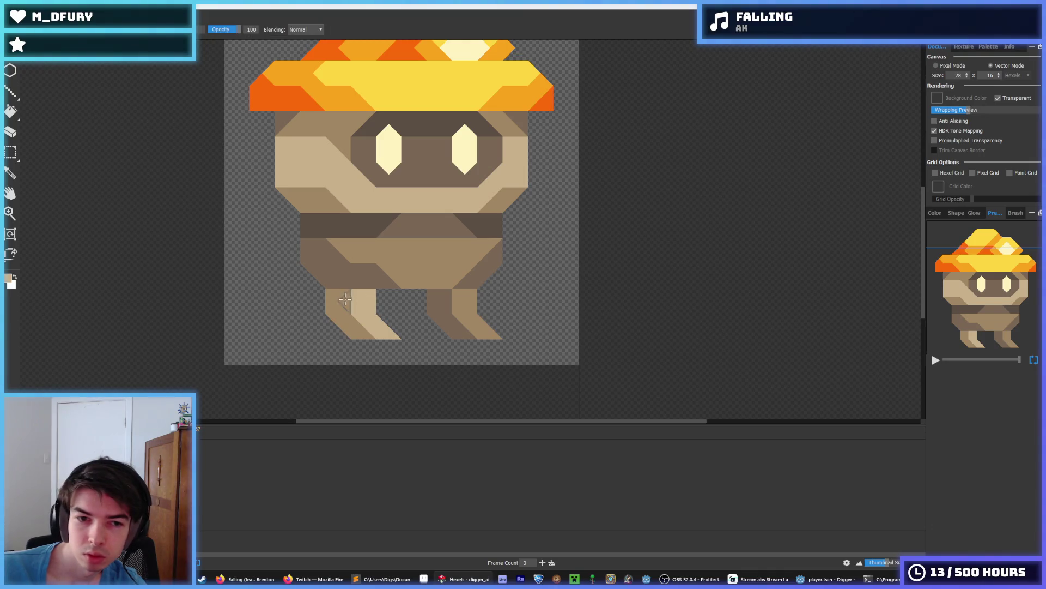
{"action": "mouse_move", "coordinate": [349, 292]}
{"action": "left_mouse_down"}
{"action": "mouse_move", "coordinate": [332, 305]}
{"action": "mouse_move", "coordinate": [349, 290]}
{"action": "left_mouse_up"}
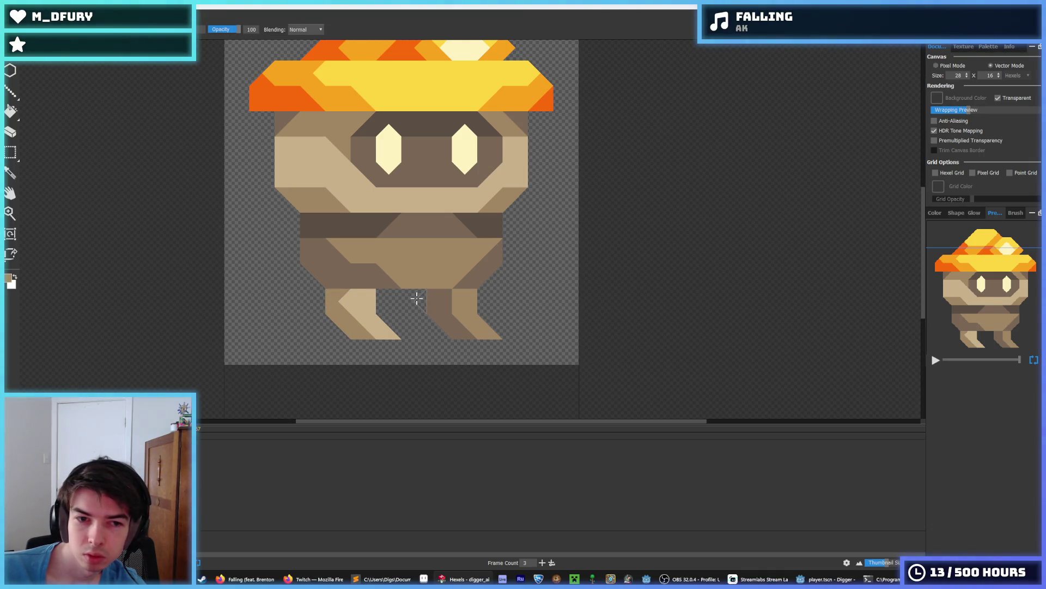
Sample a leg colour, then run the game in Godot with F5.
{"action": "key", "text": "alt"}
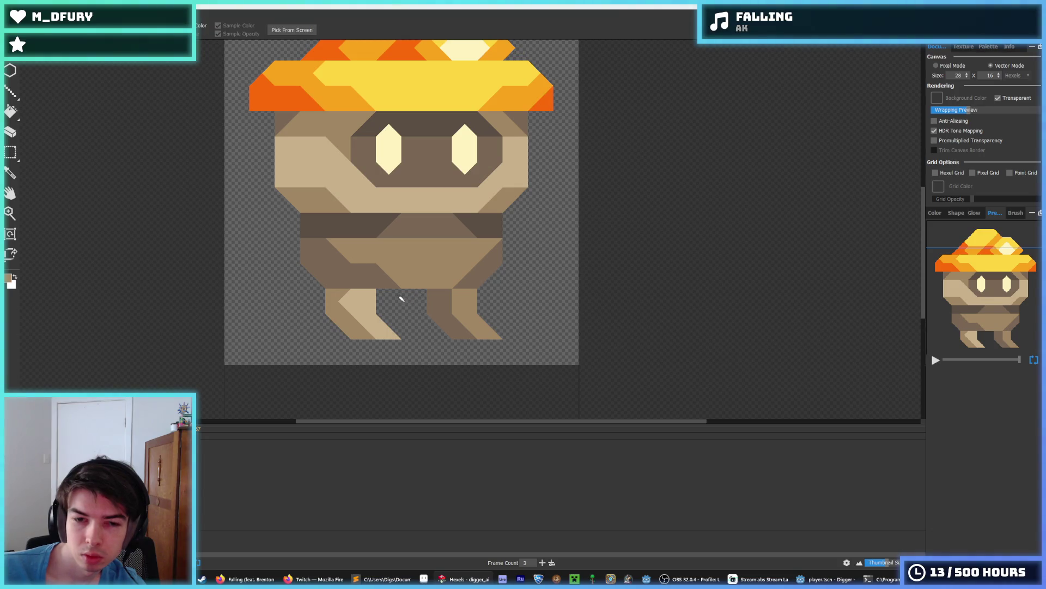
{"action": "left_click", "coordinate": [447, 298], "text": "alt"}
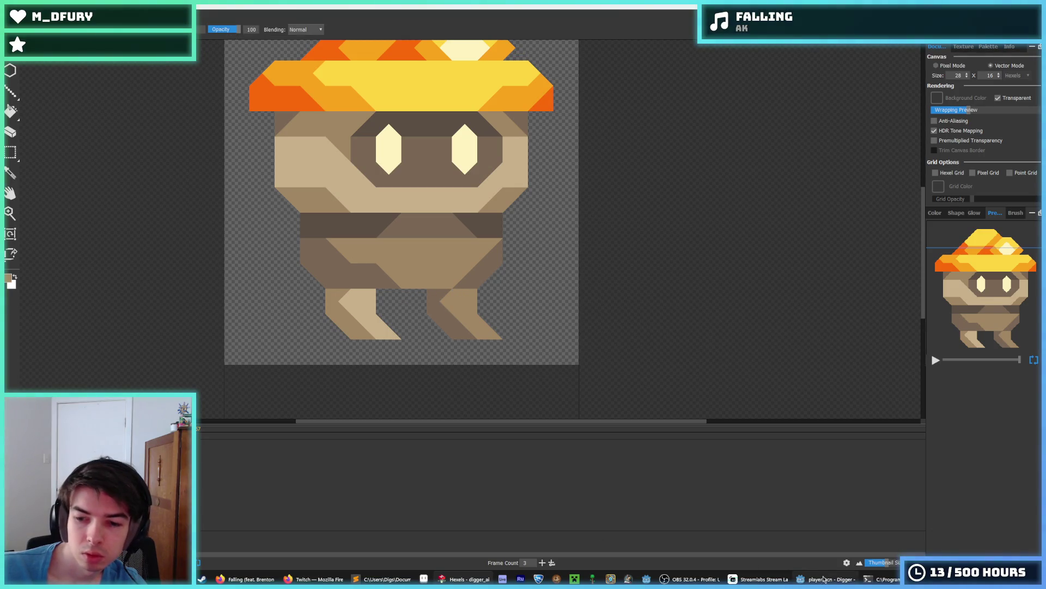
{"action": "left_click", "coordinate": [823, 579]}
{"action": "key", "text": "F5"}
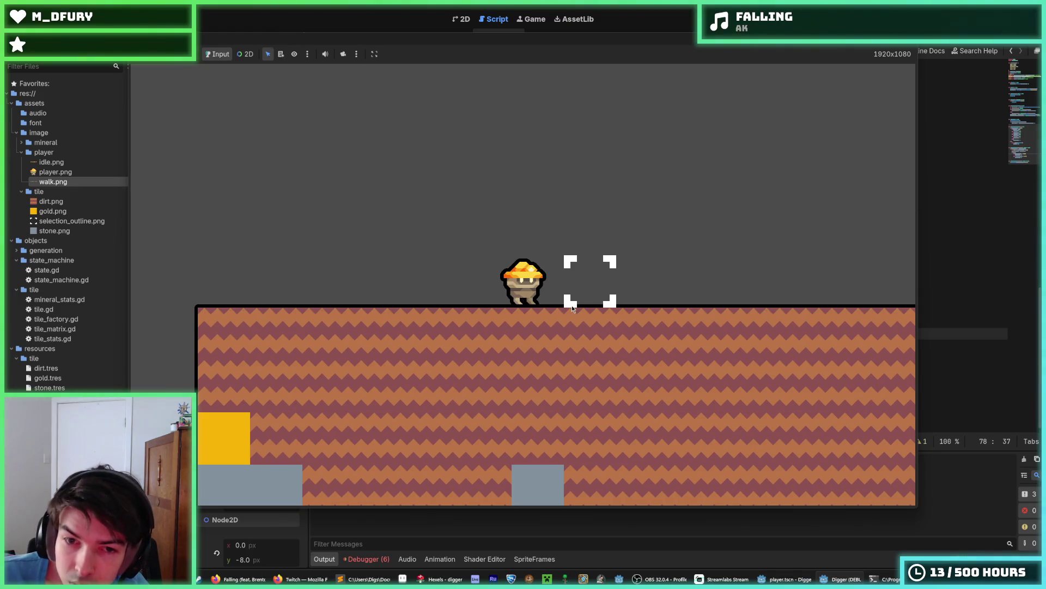
Stop the running game and sample a leg colour back in Hexels.
{"action": "key", "text": "F8"}
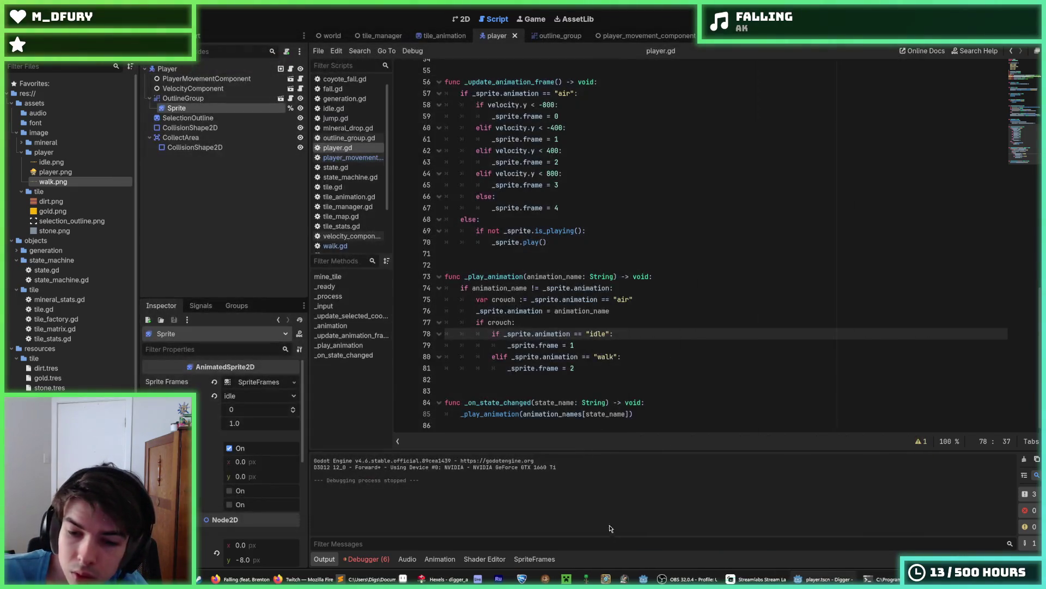
{"action": "left_click", "coordinate": [474, 579]}
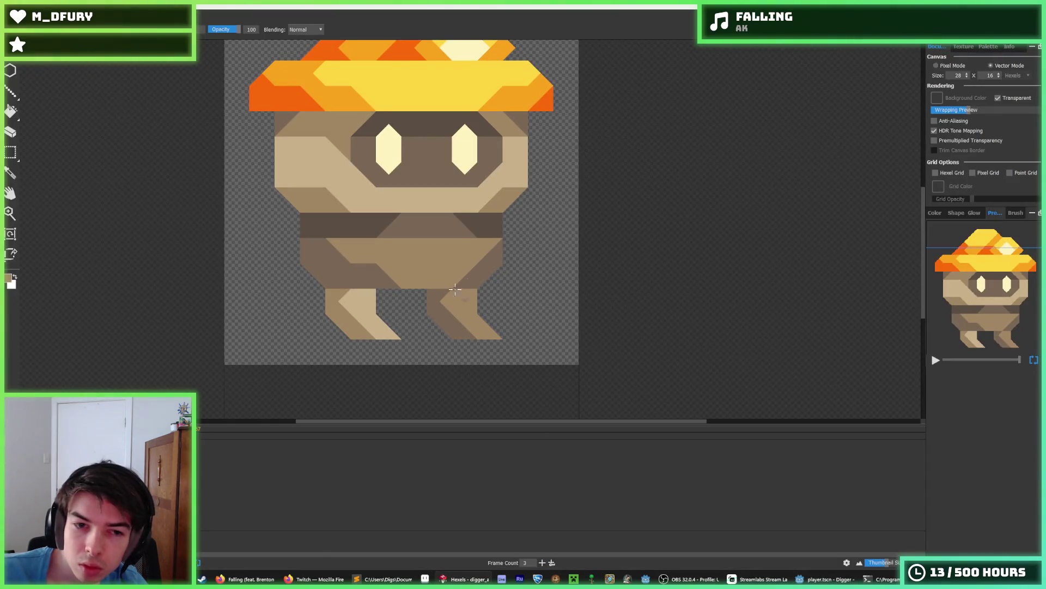
{"action": "key", "text": "i"}
{"action": "left_click", "coordinate": [446, 302]}
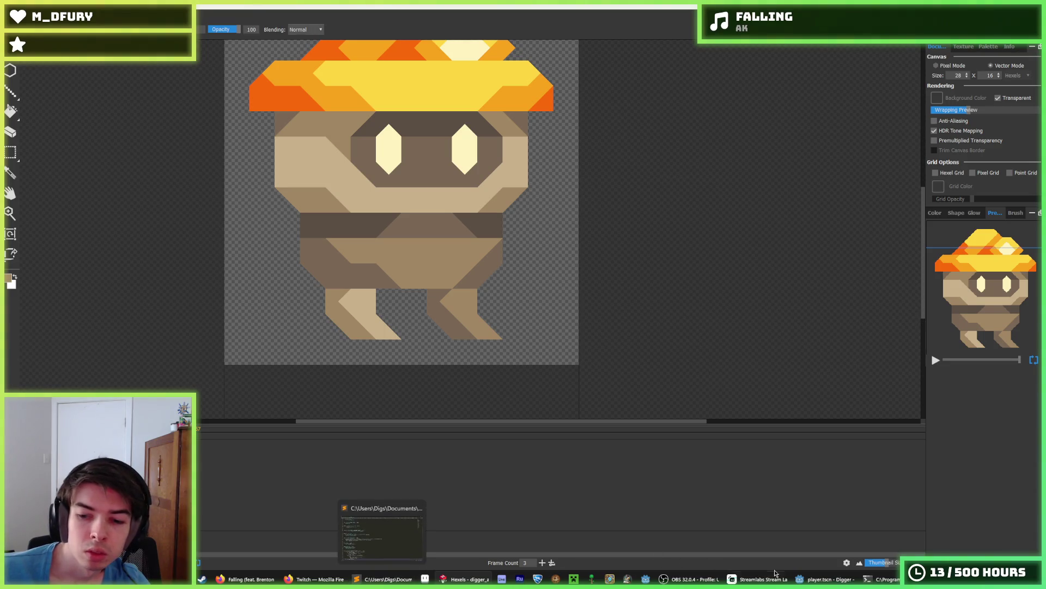
Check Godot's Debugger Errors for the missing 'air' animation, then return to Hexels.
{"action": "left_click", "coordinate": [817, 578]}
{"action": "left_click", "coordinate": [375, 559]}
{"action": "left_click", "coordinate": [381, 456]}
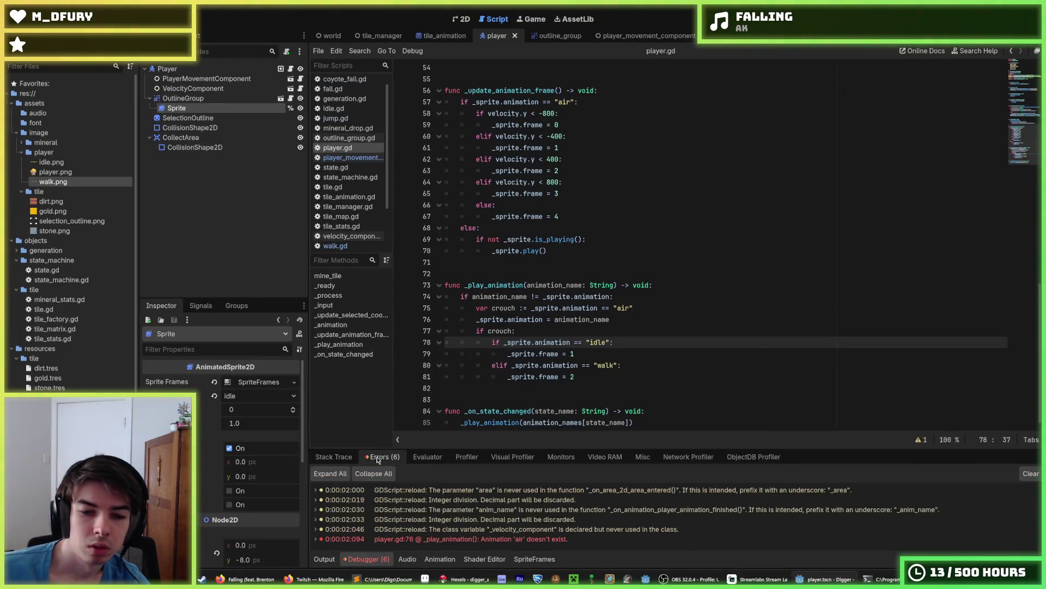
{"action": "left_click", "coordinate": [466, 579]}
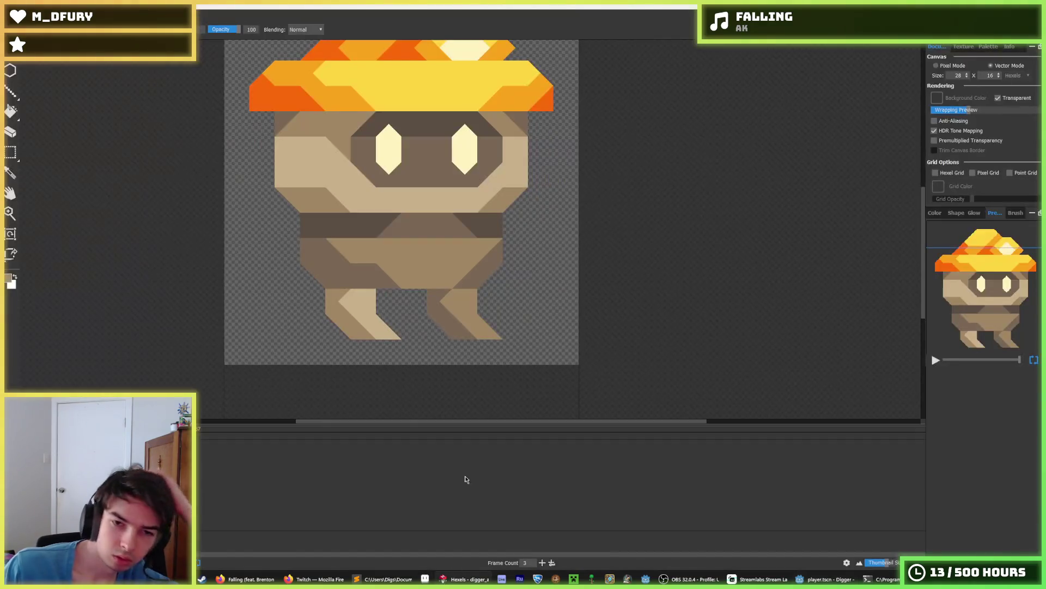
Export frames 1–3 as a spritesheet named air.png in assets/image/player, then return to Godot.
{"action": "left_click", "coordinate": [14, 18]}
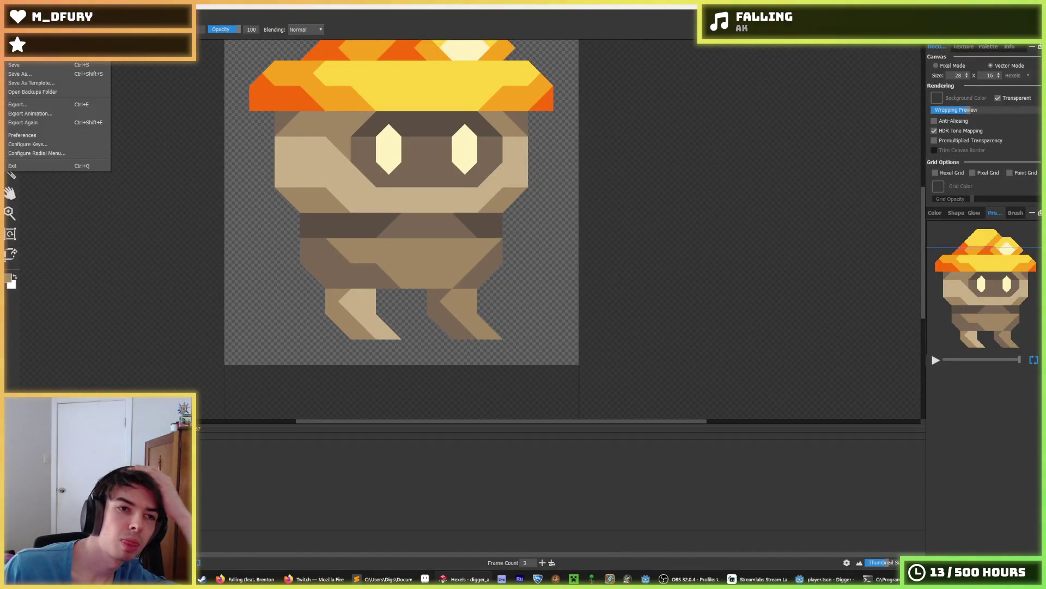
{"action": "left_click", "coordinate": [42, 116]}
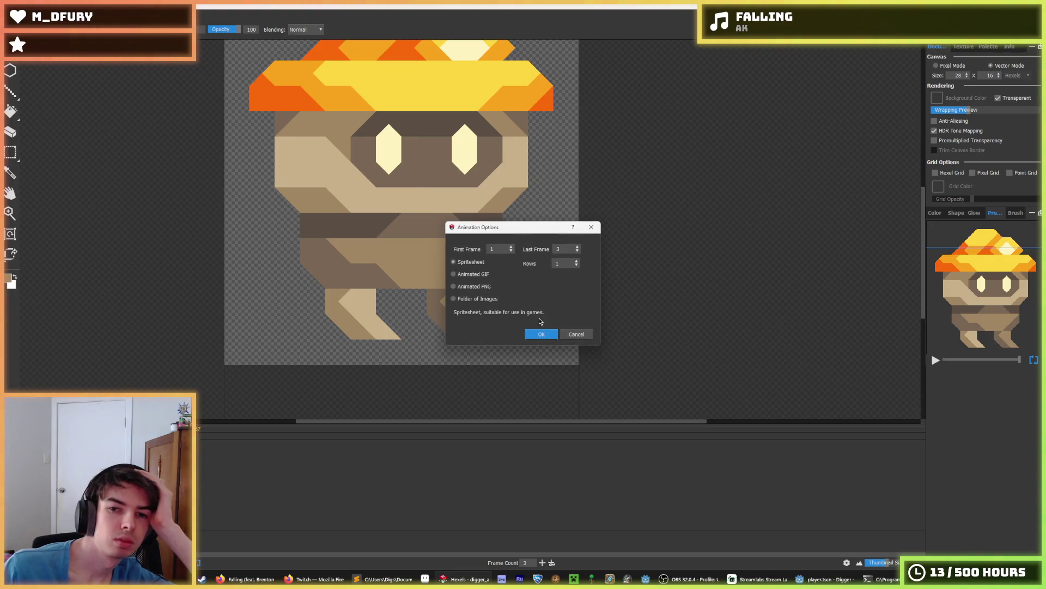
{"action": "left_click", "coordinate": [539, 334]}
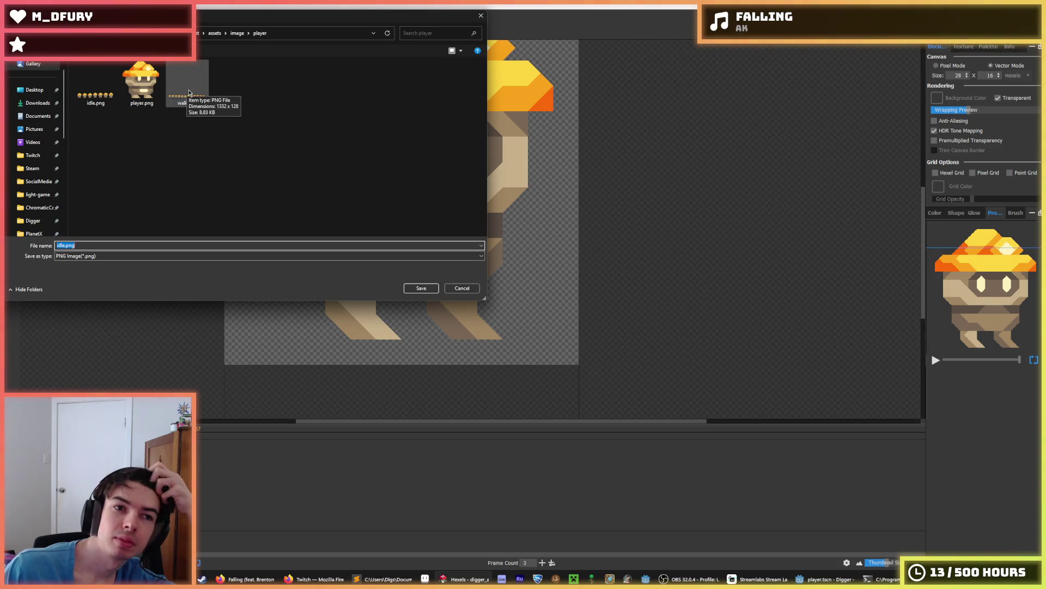
{"action": "right_click", "coordinate": [248, 107]}
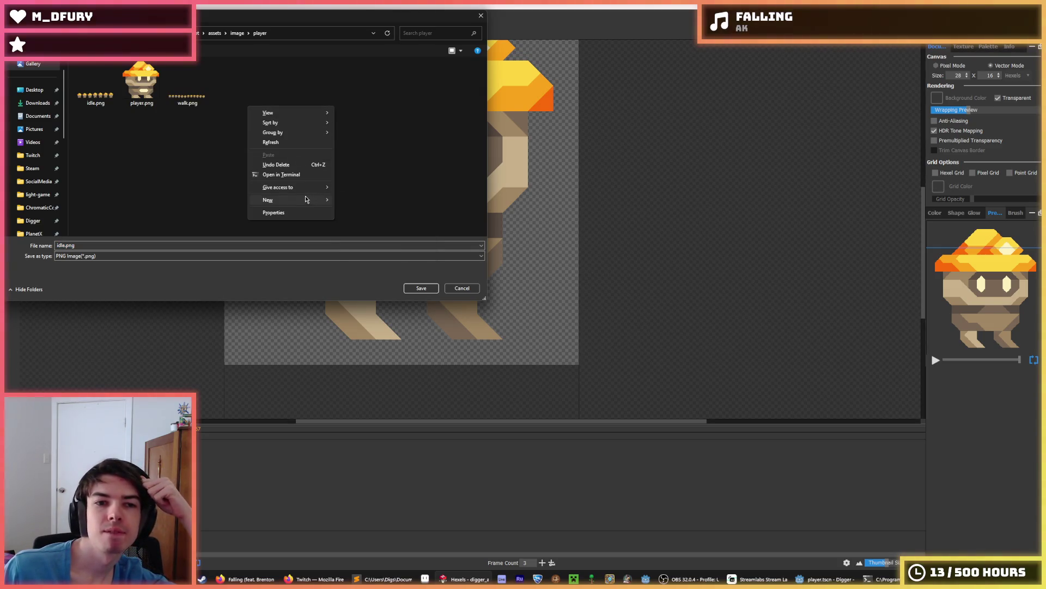
{"action": "left_click", "coordinate": [192, 88]}
{"action": "double_click", "coordinate": [64, 245]}
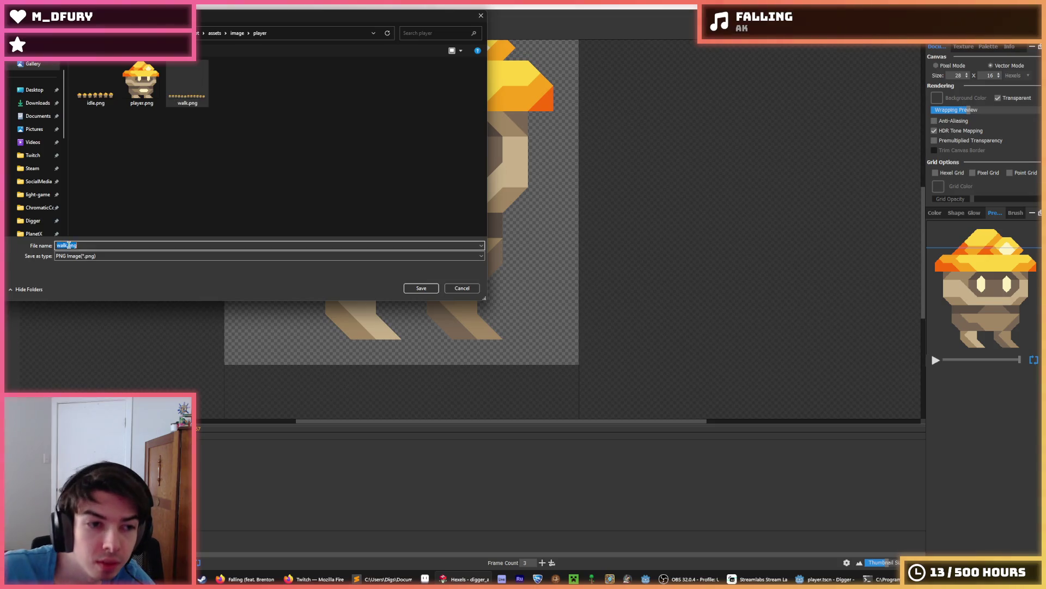
{"action": "key", "text": "BackSpace"}
{"action": "type", "text": "ir"}
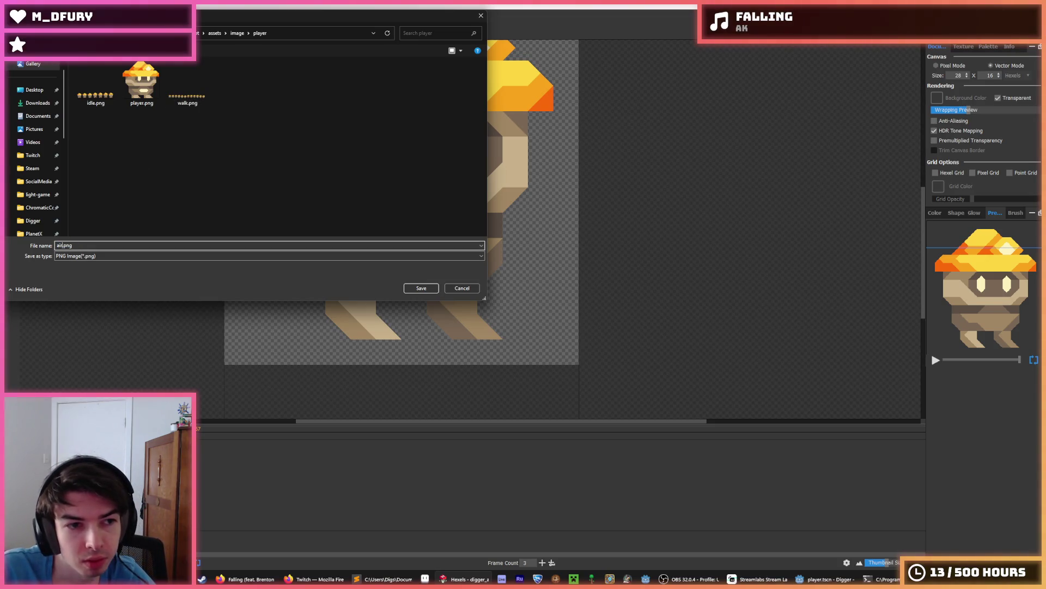
{"action": "key", "text": "Return"}
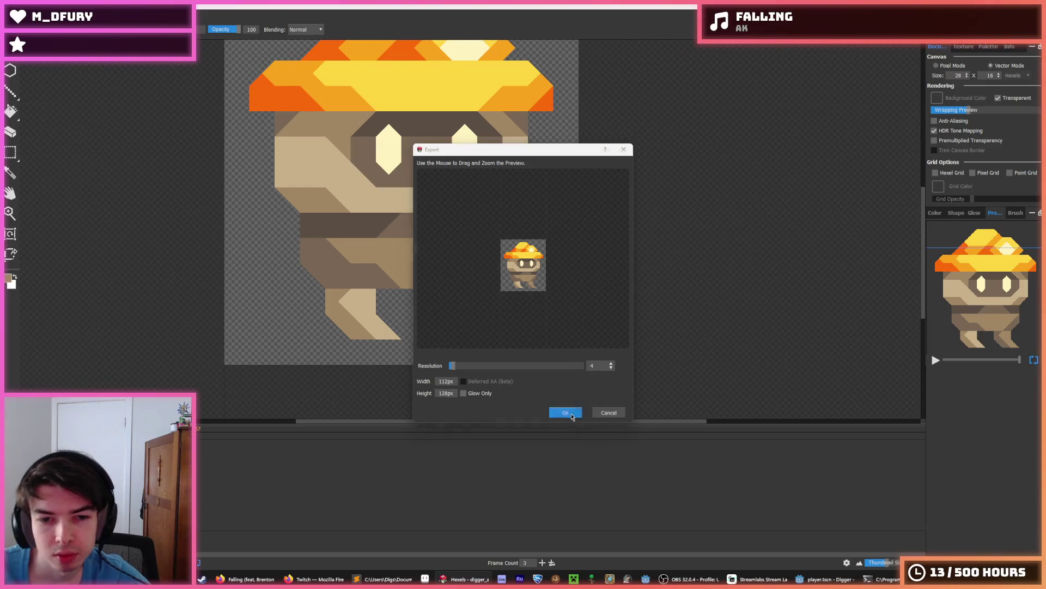
{"action": "left_click", "coordinate": [571, 413]}
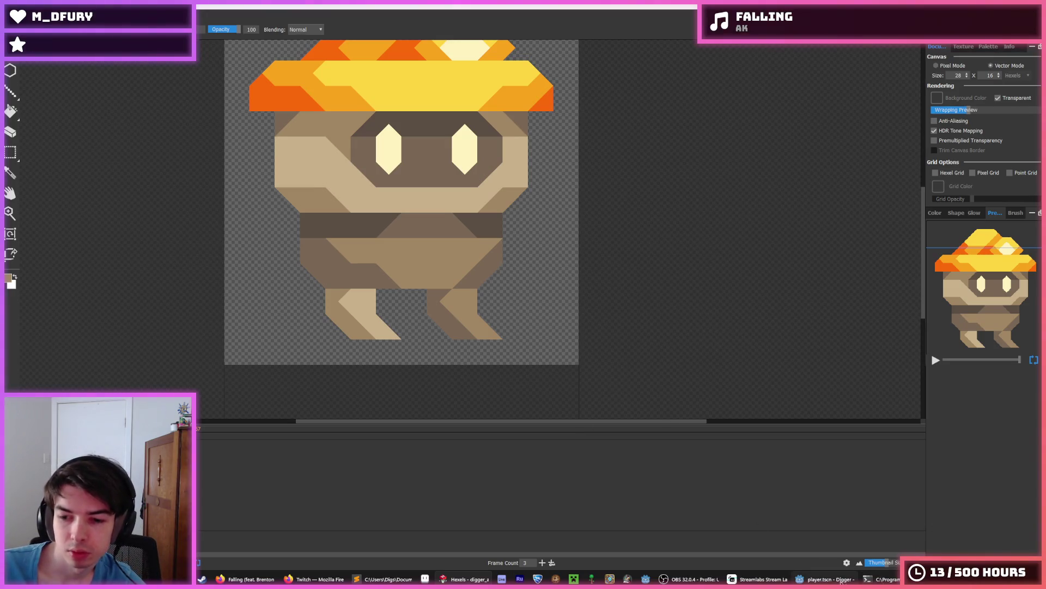
{"action": "left_click", "coordinate": [823, 579]}
{"action": "left_click", "coordinate": [708, 294]}
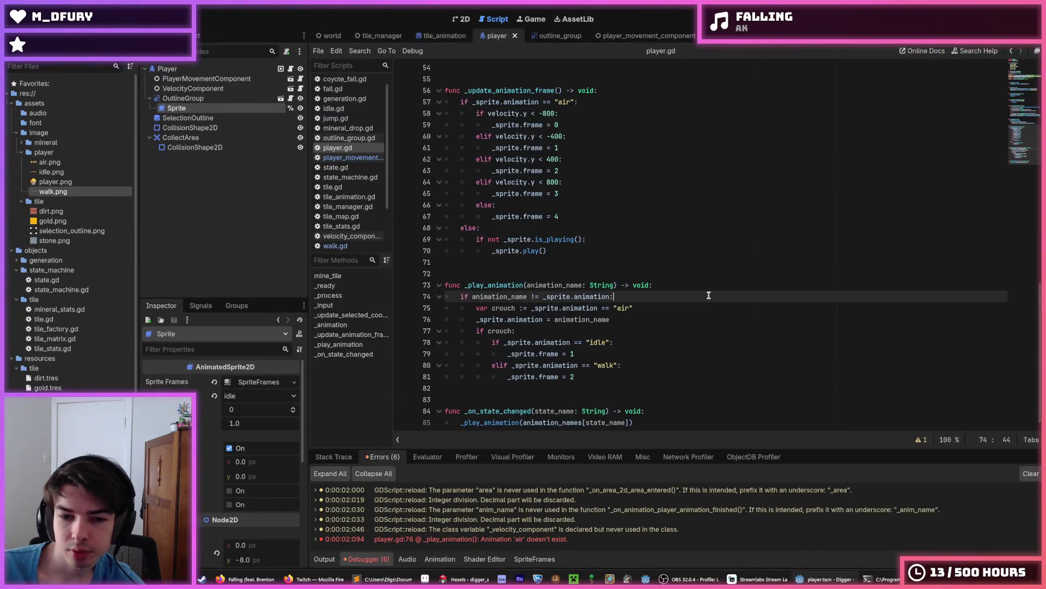
Switch to the player scene's 2D view and open the sprite's SpriteFrames editor.
{"action": "left_click", "coordinate": [654, 273]}
{"action": "left_click", "coordinate": [614, 261]}
{"action": "scroll", "coordinate": [613, 278], "scroll_direction": "up", "scroll_amount": 1}
{"action": "scroll", "coordinate": [614, 279], "scroll_direction": "up", "scroll_amount": 12}
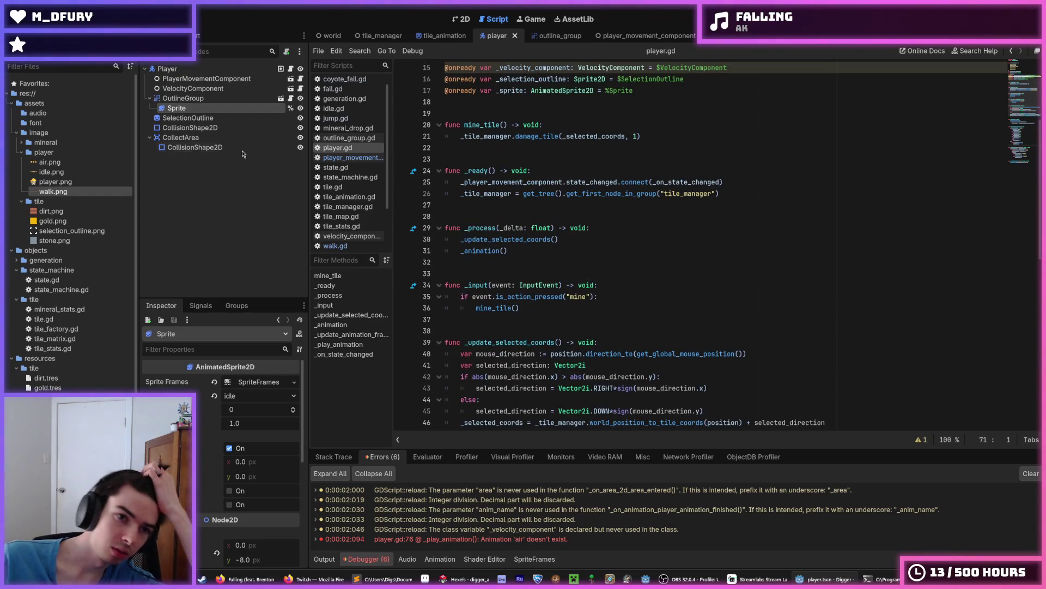
{"action": "left_click", "coordinate": [460, 19]}
{"action": "left_click", "coordinate": [261, 382]}
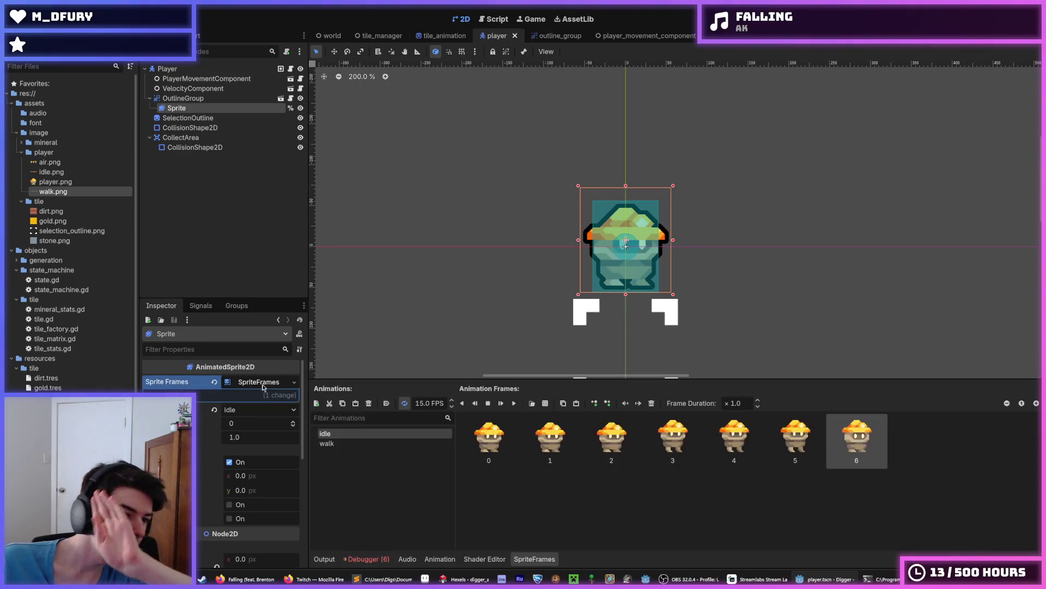
Add a new animation named 'air' and choose air.png as its spritesheet source.
{"action": "left_click", "coordinate": [316, 403]}
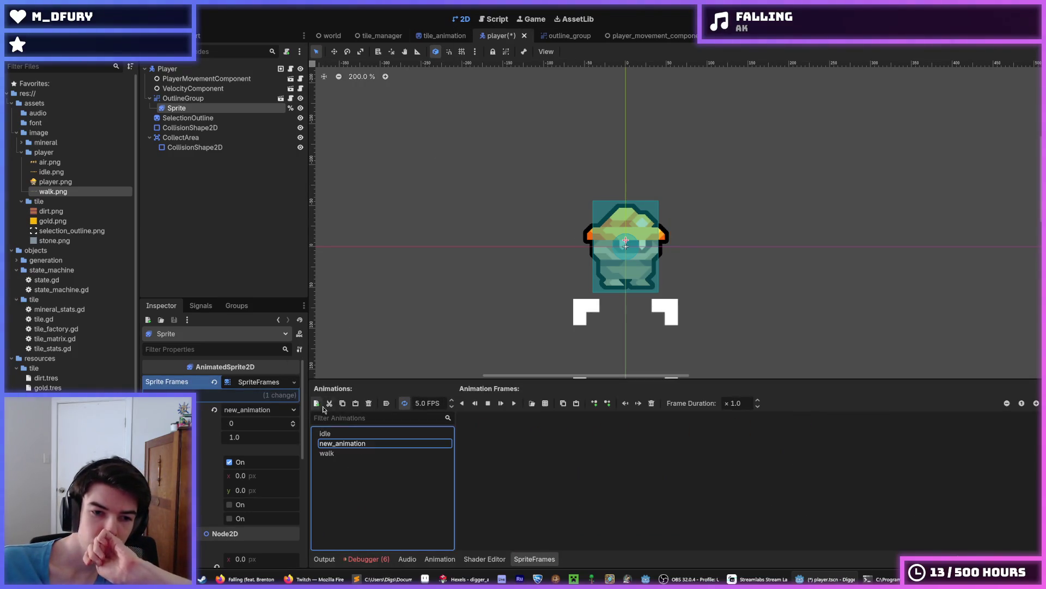
{"action": "left_click", "coordinate": [372, 446]}
{"action": "type", "text": "a"}
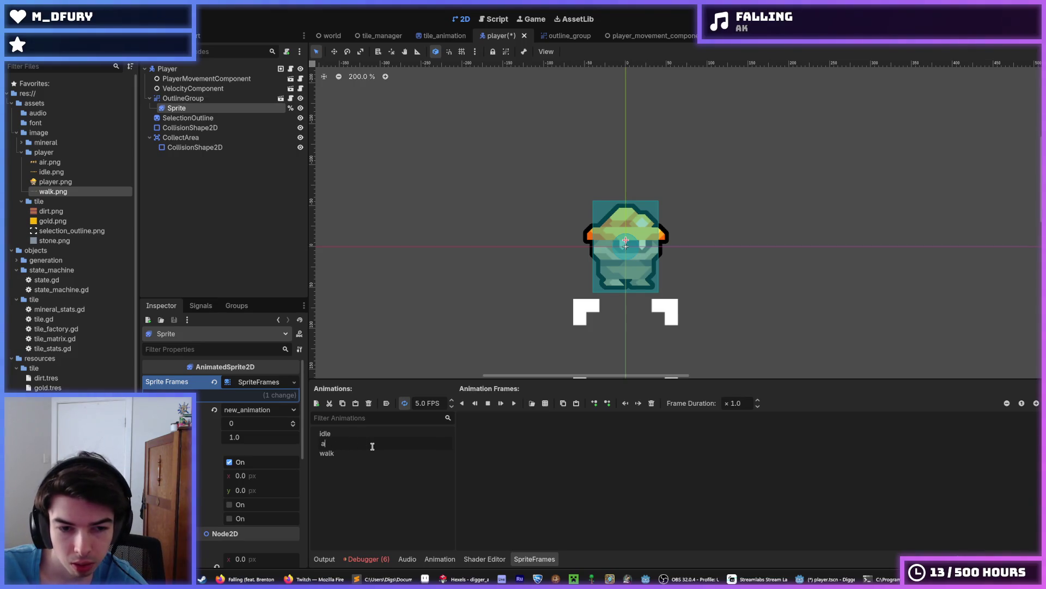
{"action": "type", "text": "ir"}
{"action": "key", "text": "Return"}
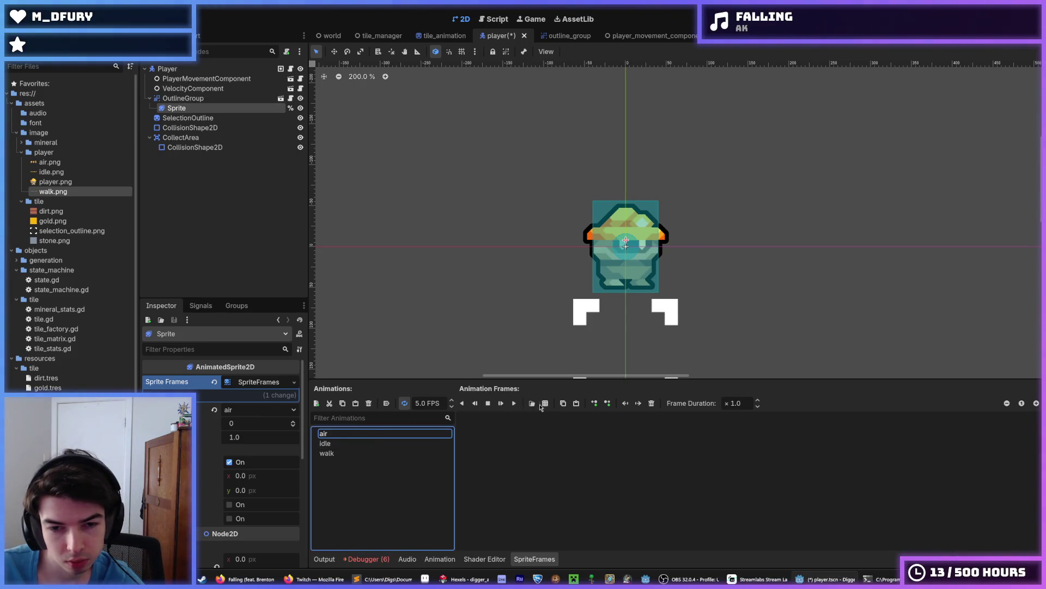
{"action": "left_click", "coordinate": [531, 404]}
{"action": "double_click", "coordinate": [401, 206]}
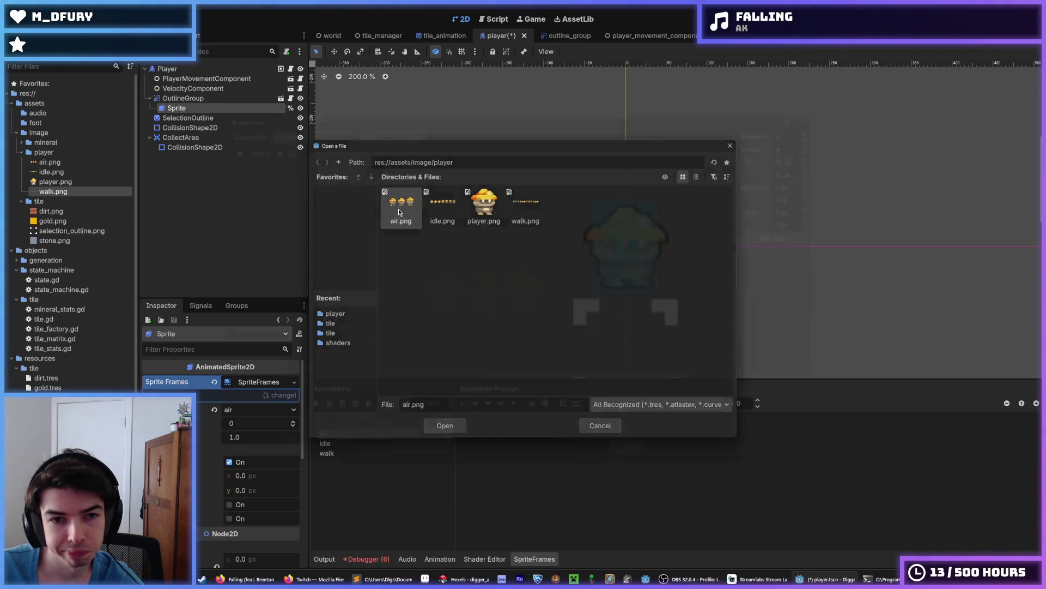
Slice air.png into 3 columns by 1 row and add all three frames to 'air'.
{"action": "left_click", "coordinate": [834, 115]}
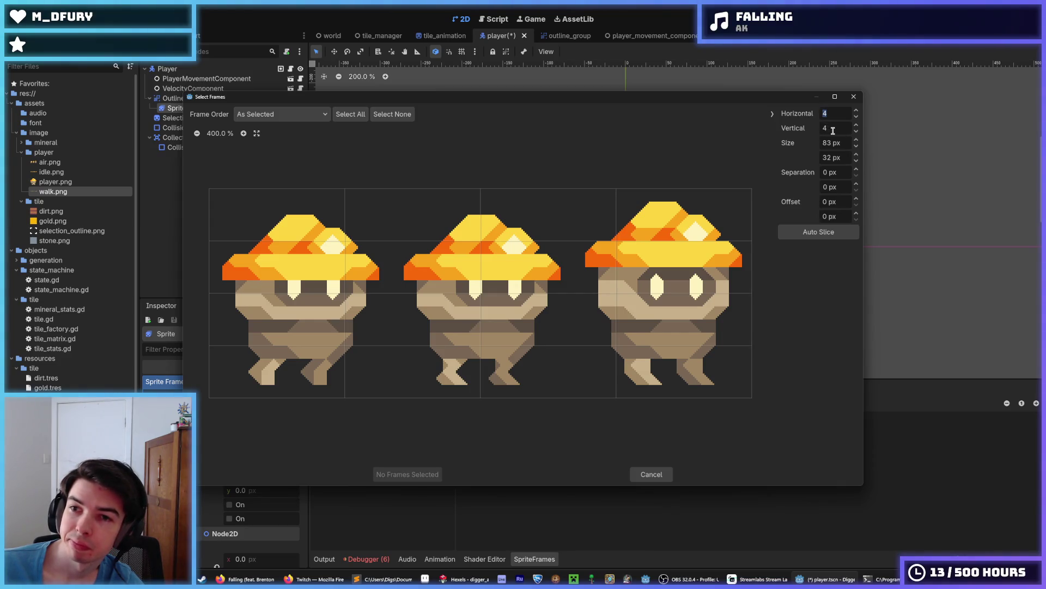
{"action": "left_click", "coordinate": [833, 128]}
{"action": "type", "text": "1"}
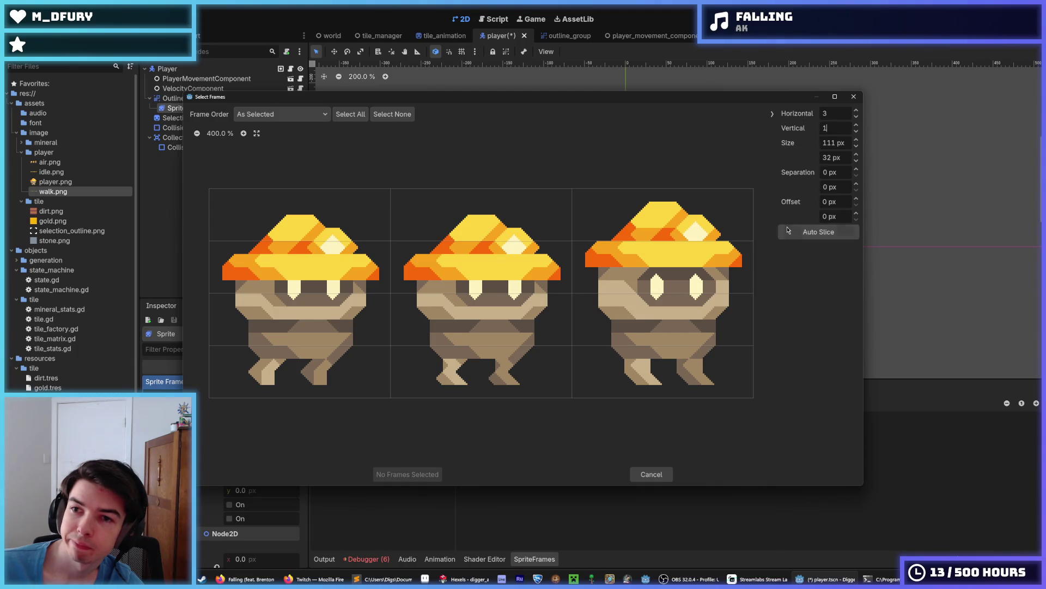
{"action": "left_click", "coordinate": [833, 173]}
{"action": "left_click", "coordinate": [340, 262]}
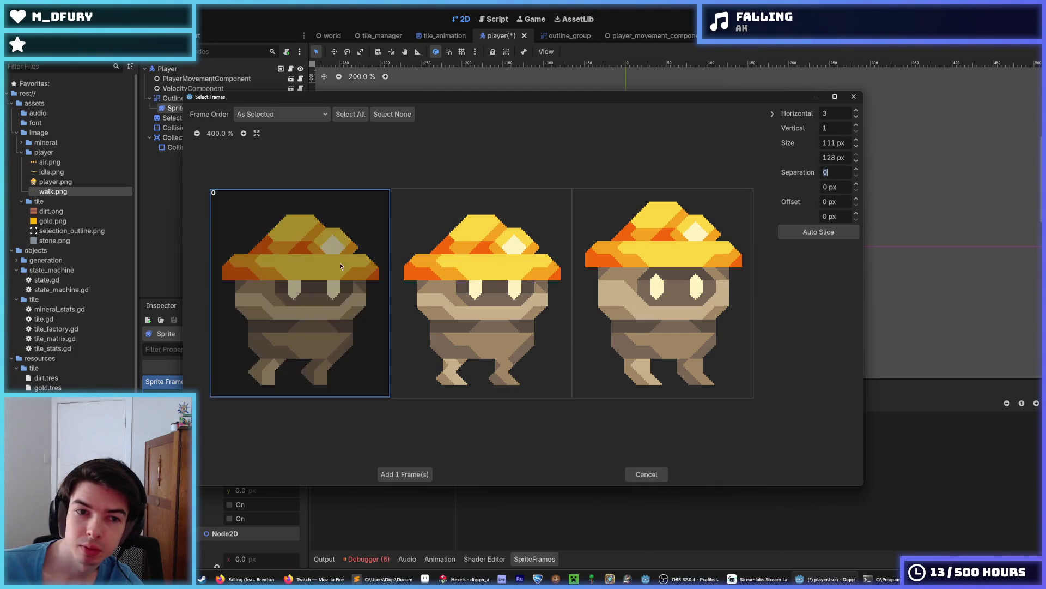
{"action": "left_click_drag", "start_coordinate": [340, 263], "coordinate": [452, 389]}
{"action": "left_click", "coordinate": [407, 474]}
Save the scene, set 'air' to 15 FPS, review the idle and air frames, and run the game.
{"action": "key", "text": "ctrl+s"}
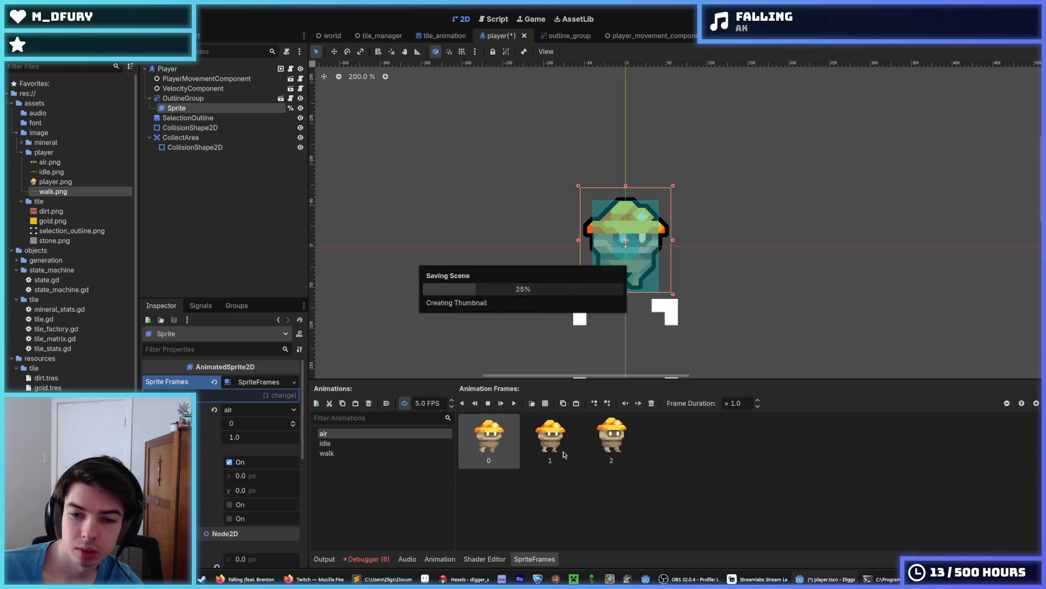
{"action": "key", "text": "ctrl+s"}
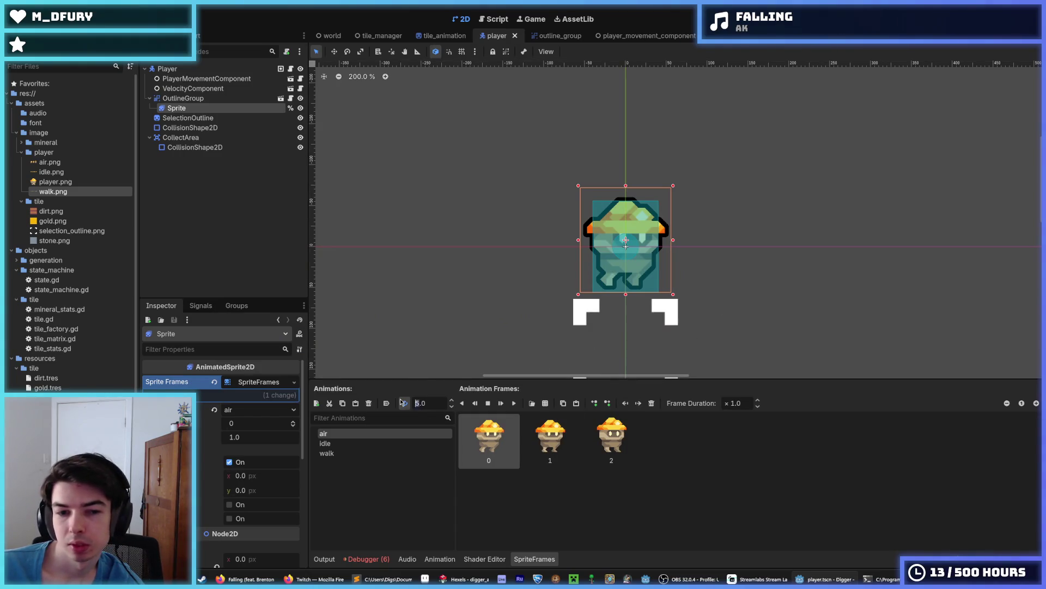
{"action": "type", "text": "1"}
{"action": "key", "text": "Return"}
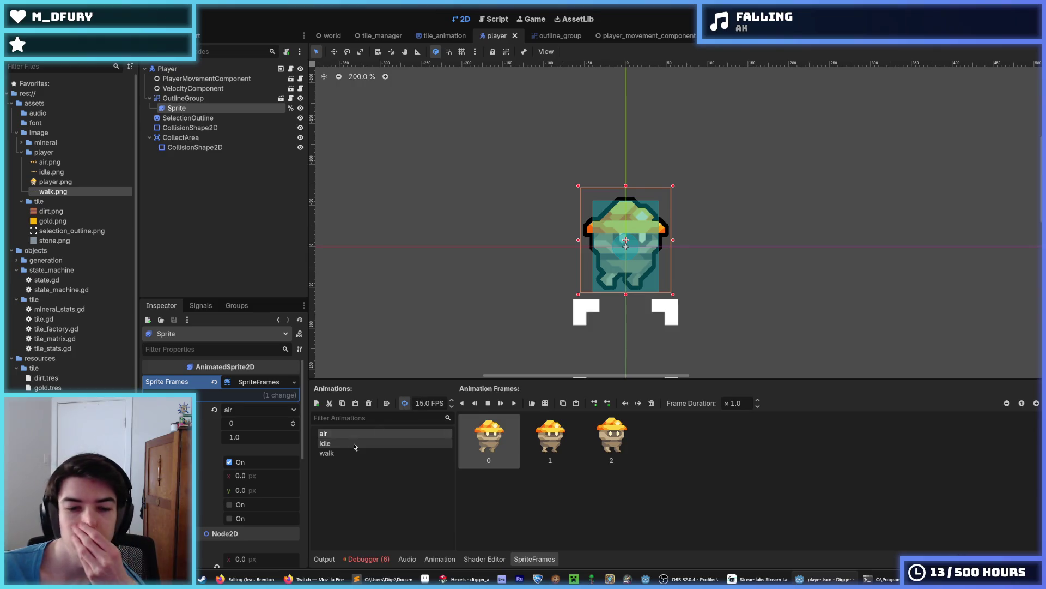
{"action": "left_click", "coordinate": [354, 443]}
{"action": "left_click", "coordinate": [349, 435]}
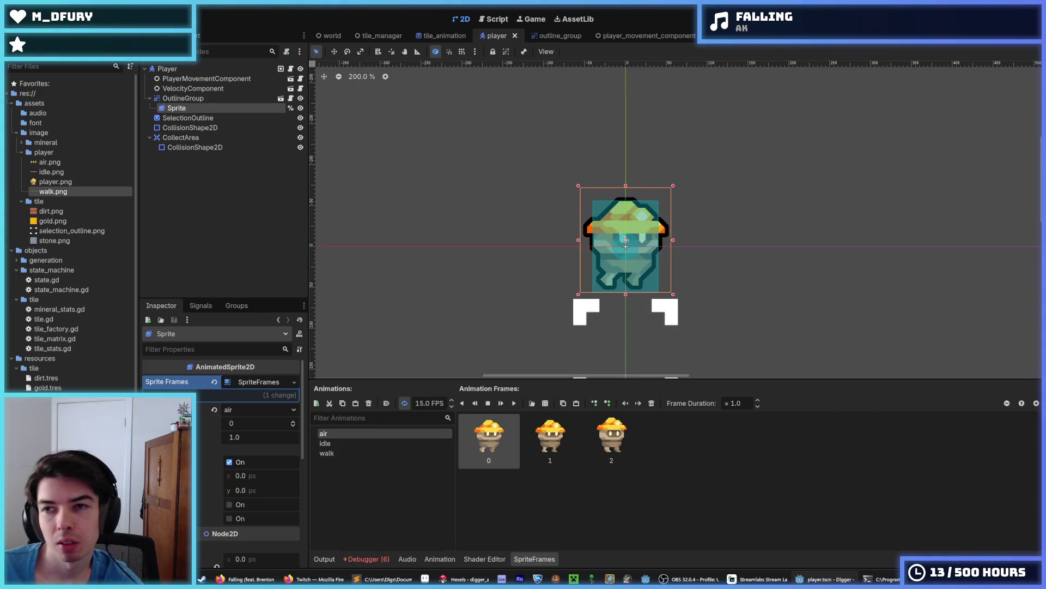
{"action": "key", "text": "F5"}
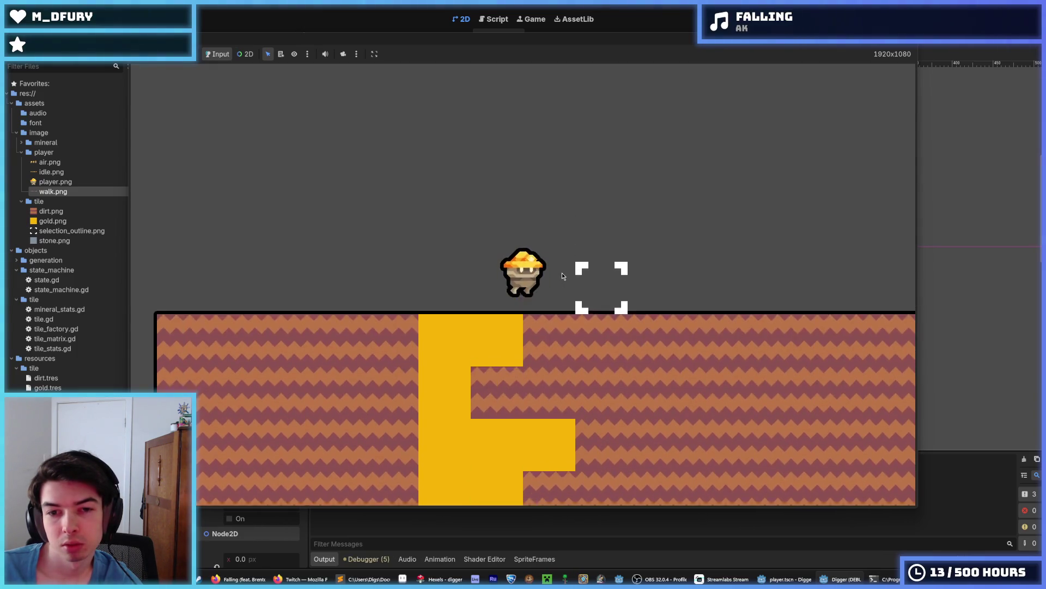
Jump the miner repeatedly while steering it left and right with the arrow keys.
{"action": "key", "text": "space"}
{"action": "key", "text": "d"}
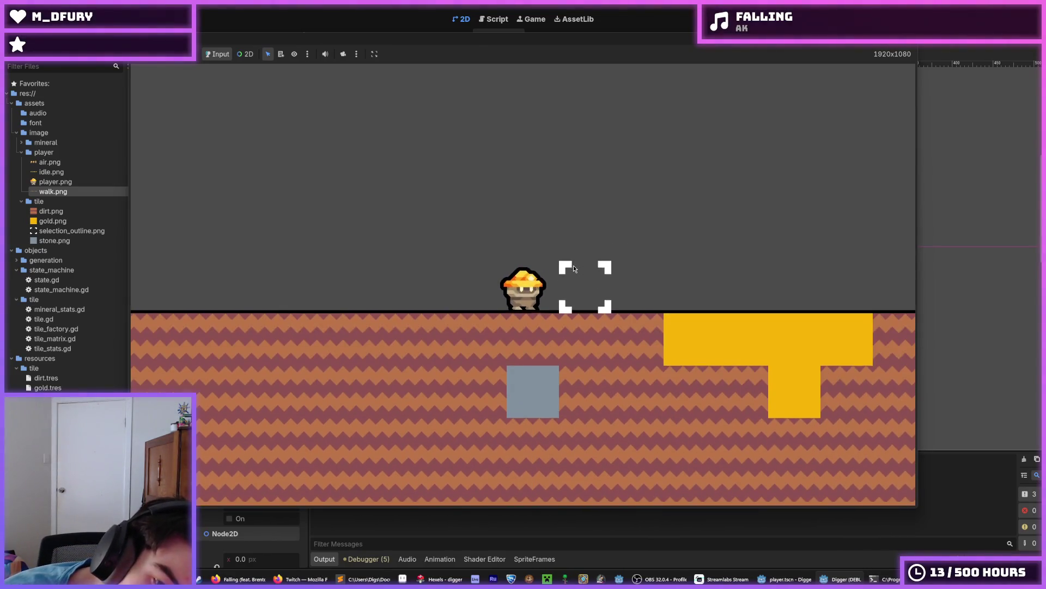
{"action": "key", "text": "space"}
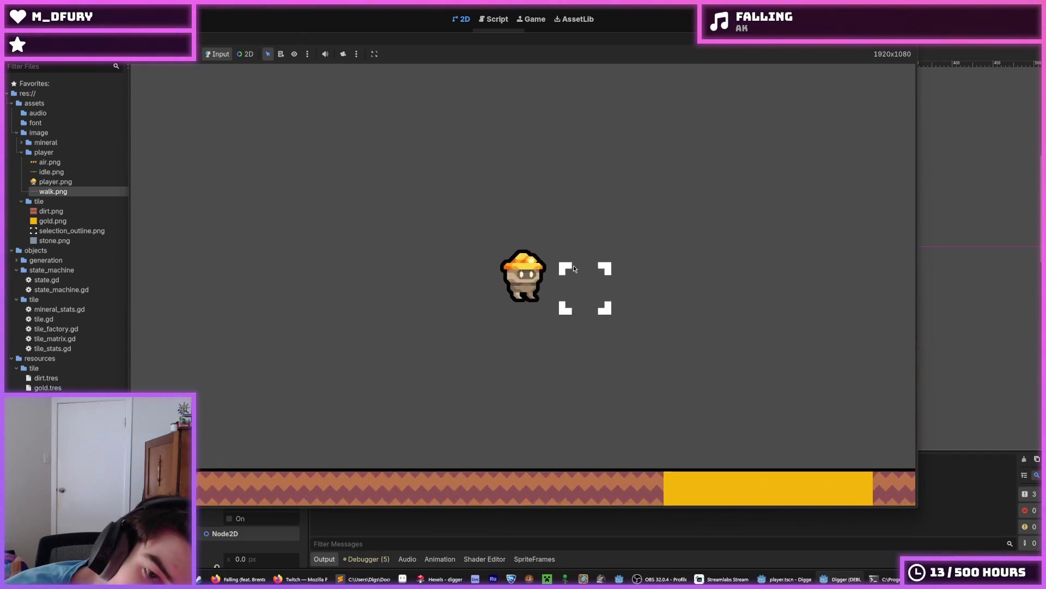
{"action": "key", "text": "space"}
{"action": "key", "text": "space"}
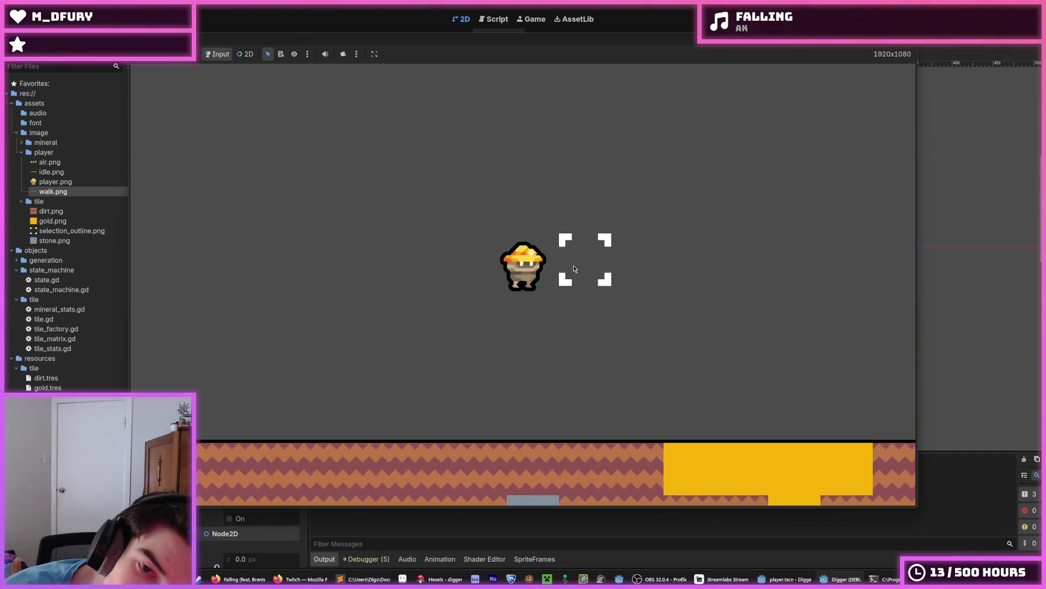
{"action": "key", "text": "Right"}
{"action": "key", "text": "space"}
{"action": "key", "text": "Left"}
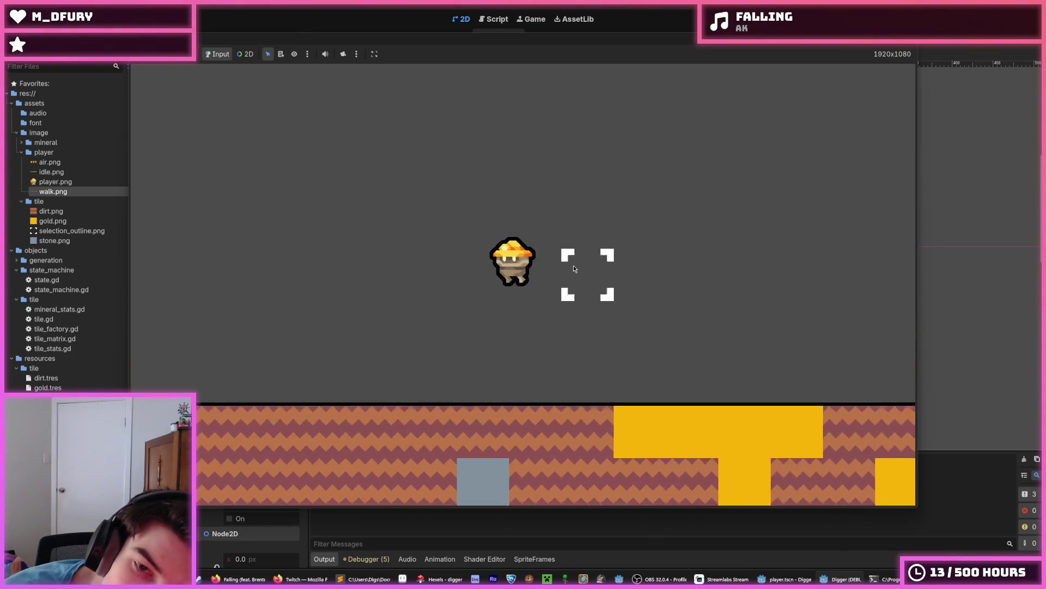
{"action": "key", "text": "Right"}
{"action": "key", "text": "Left"}
{"action": "key", "text": "space"}
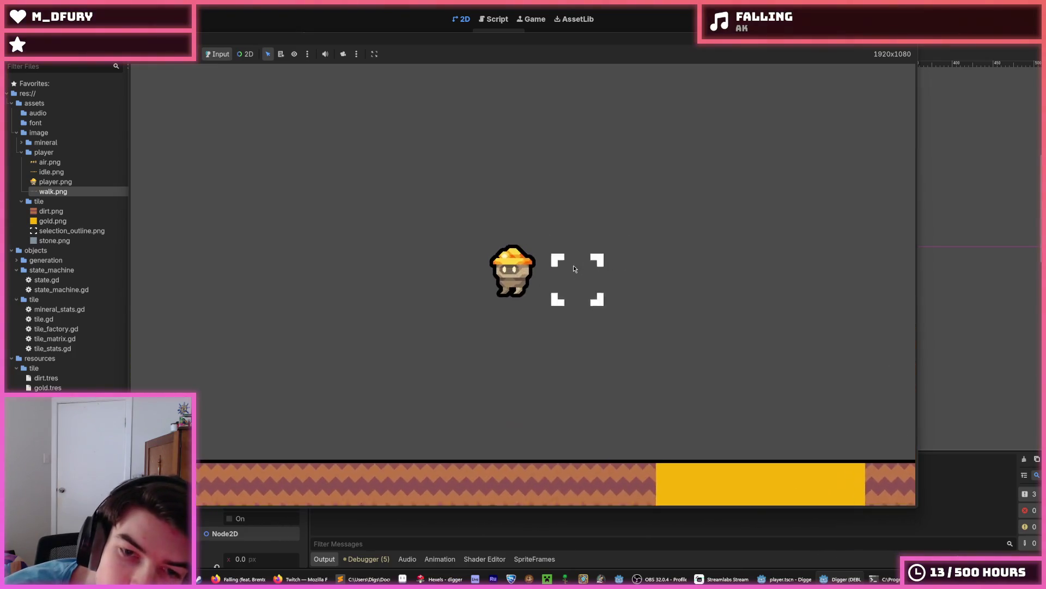
{"action": "key", "text": "space"}
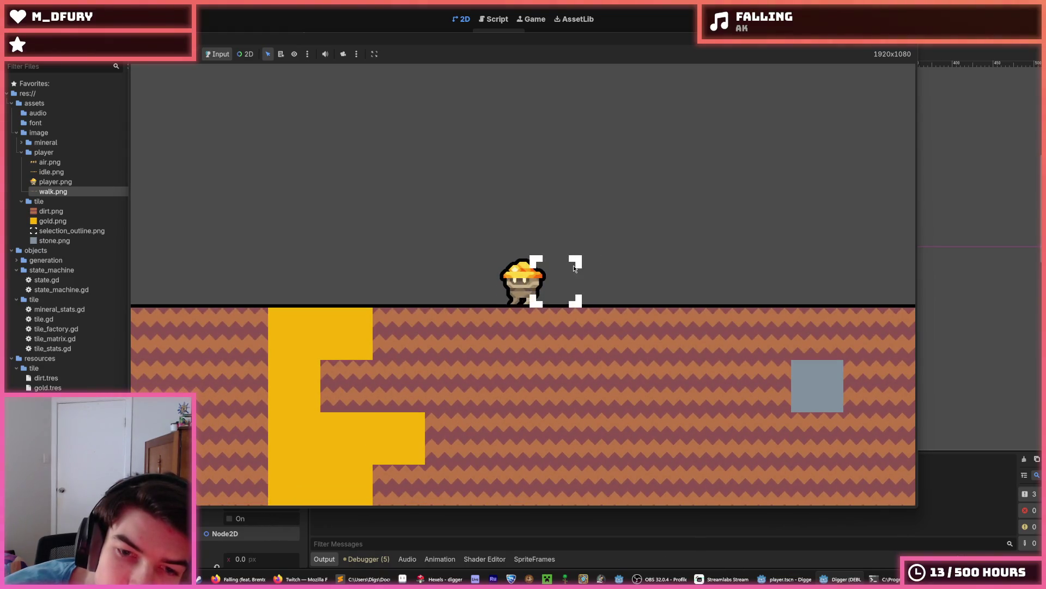
{"action": "key", "text": "space"}
{"action": "key", "text": "space"}
{"action": "key", "text": "Left"}
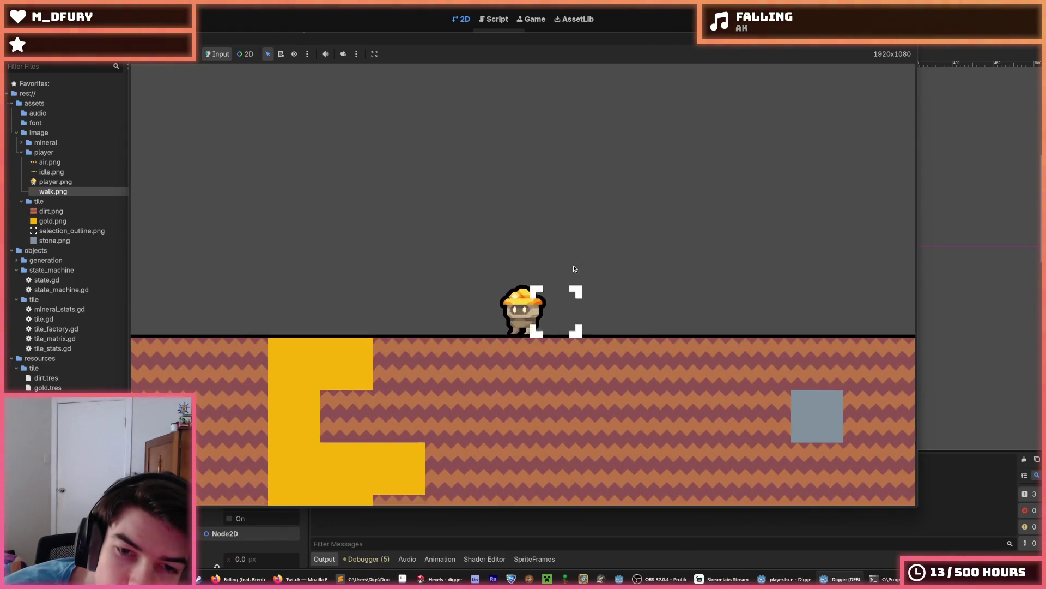
{"action": "key", "text": "space"}
{"action": "key", "text": "space"}
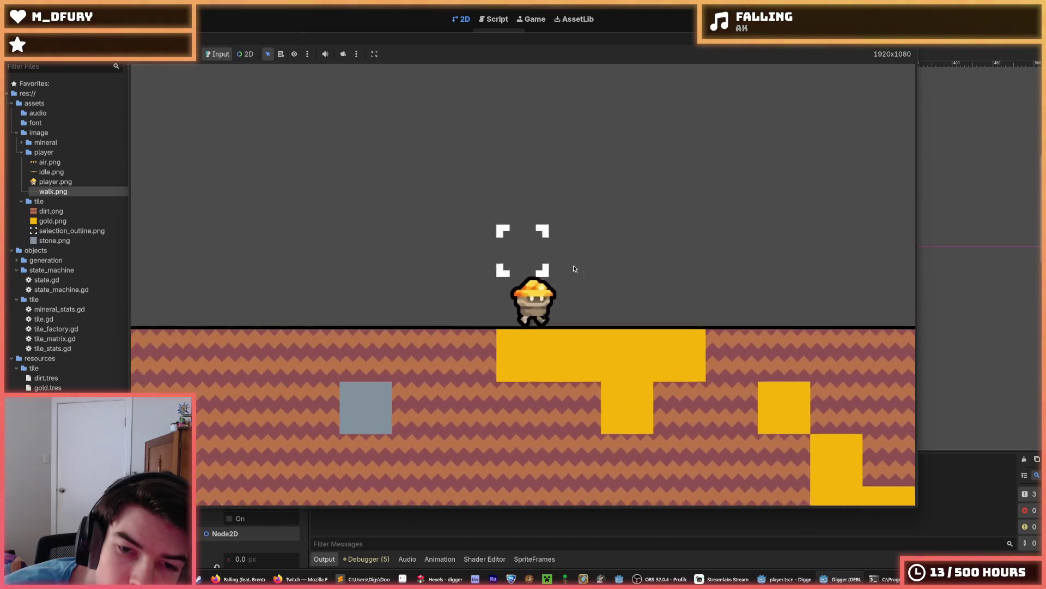
{"action": "key", "text": "space"}
{"action": "key", "text": "Right"}
{"action": "key", "text": "space"}
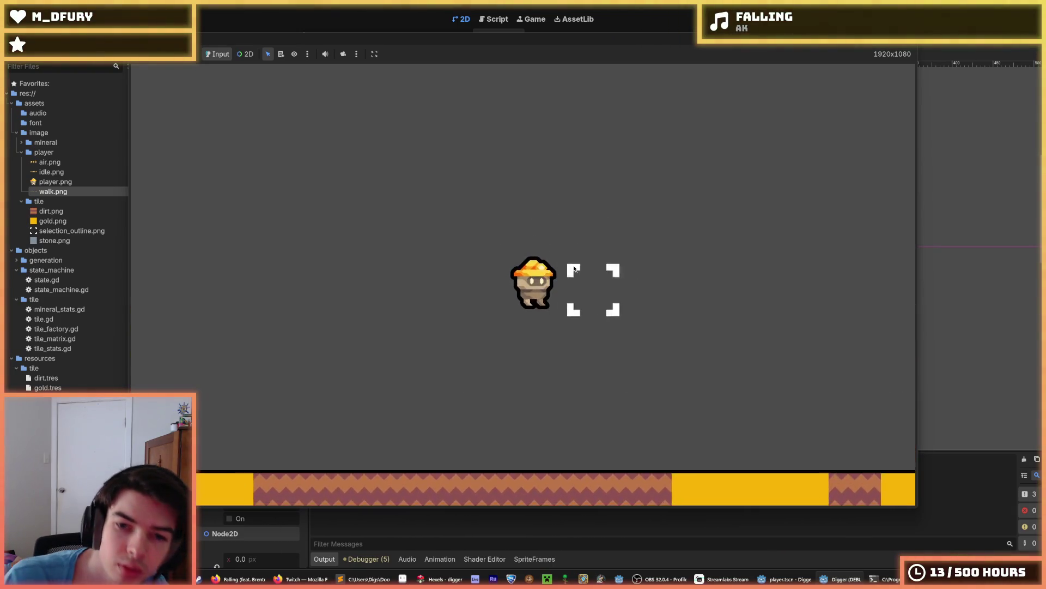
{"action": "key", "text": "space"}
{"action": "key", "text": "space"}
{"action": "key", "text": "Right"}
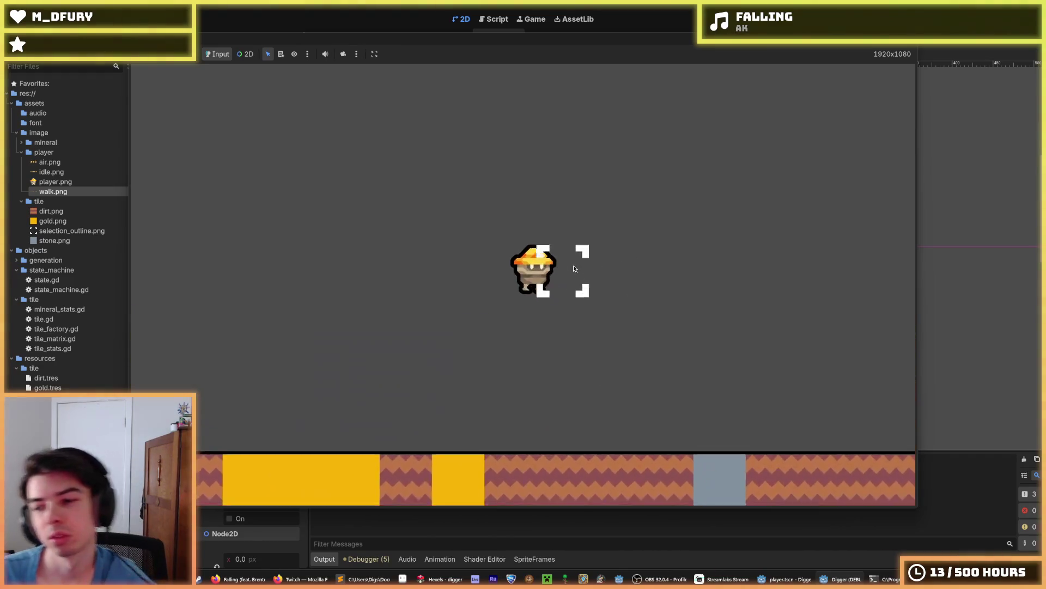
{"action": "key", "text": "space"}
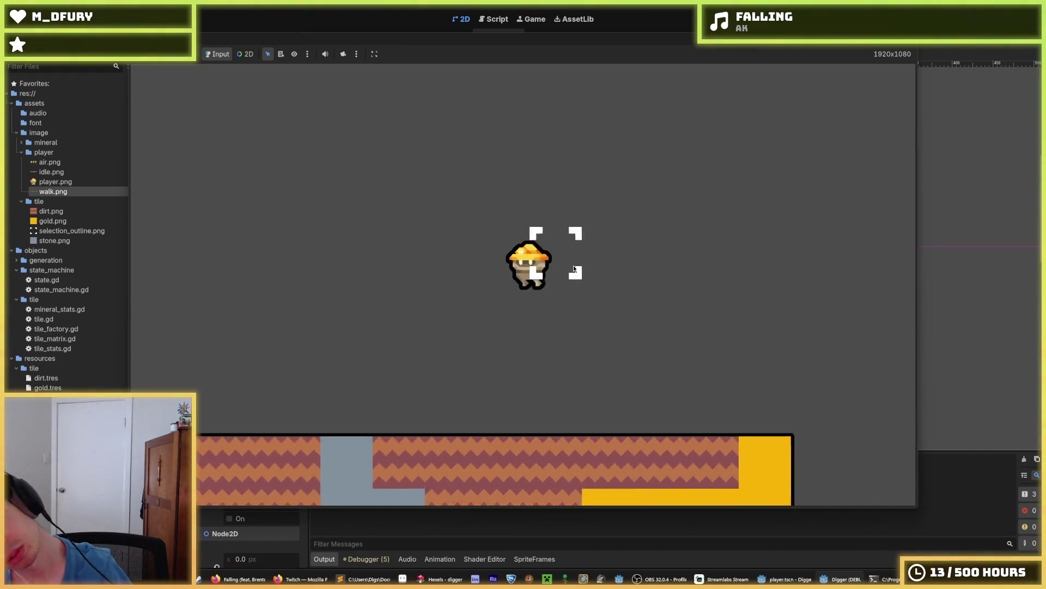
{"action": "key", "text": "space"}
{"action": "key", "text": "space"}
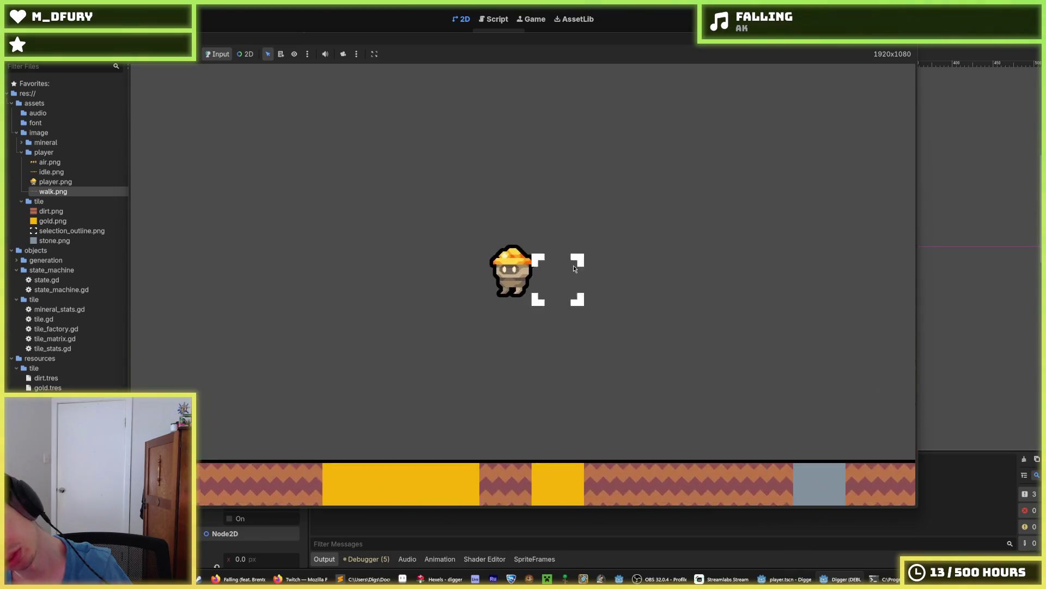
{"action": "key", "text": "space"}
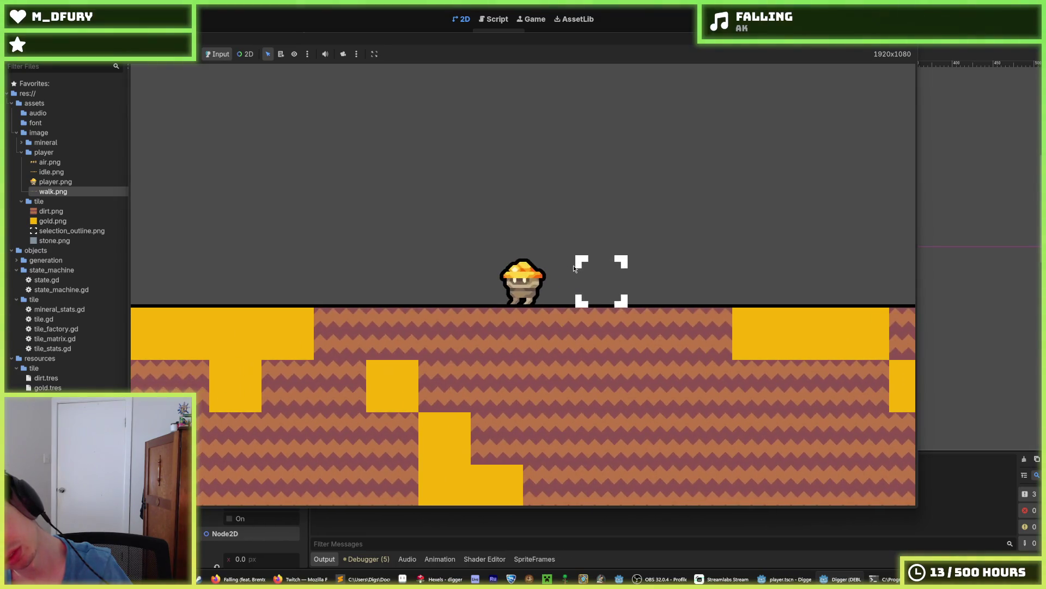
{"action": "key", "text": "space"}
{"action": "key", "text": "space"}
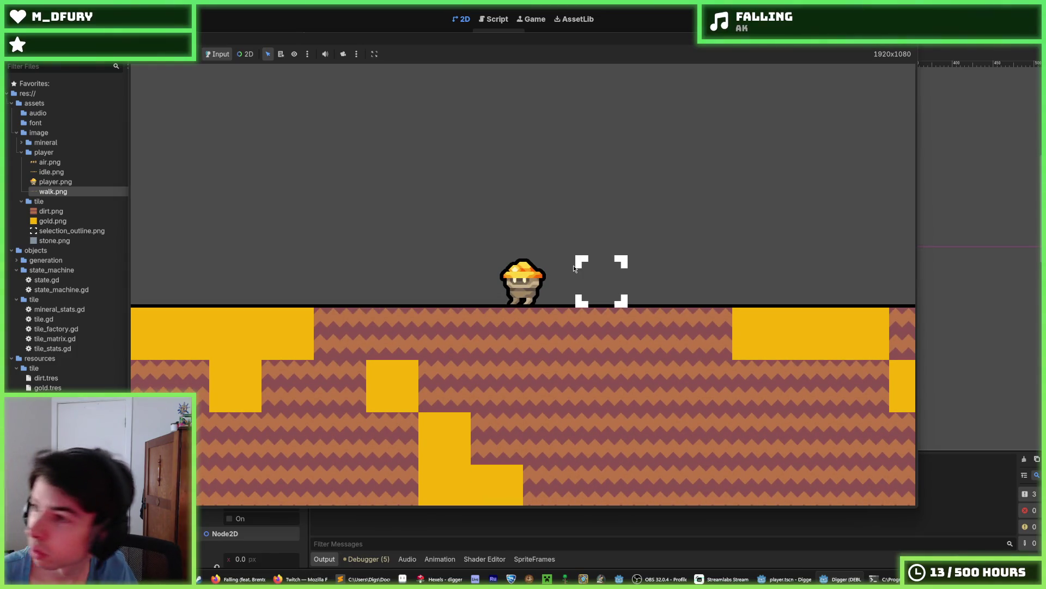
{"action": "key", "text": "space"}
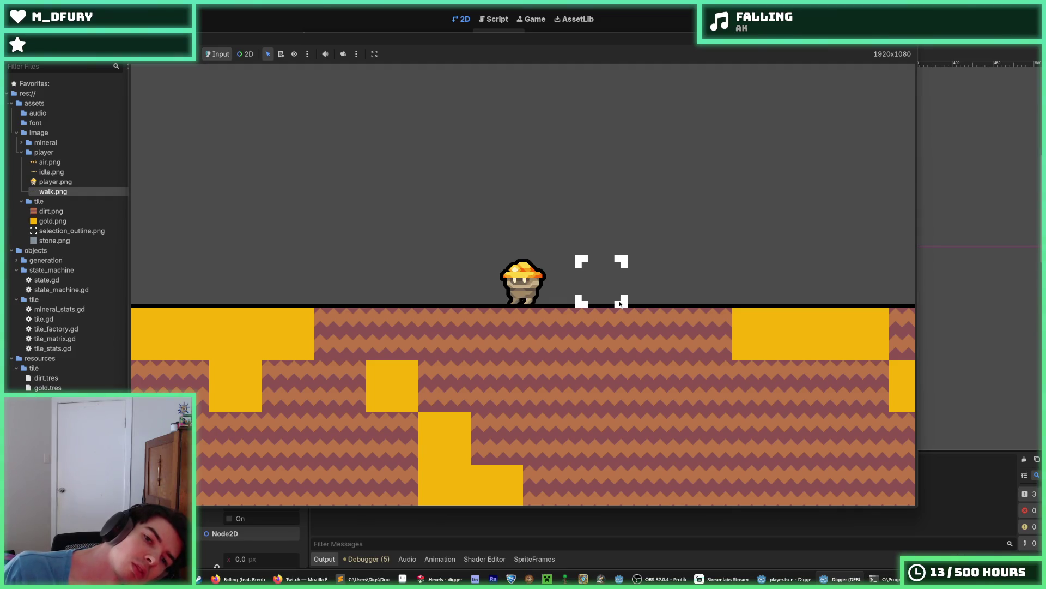
{"action": "key", "text": "space"}
Walk the miner with A and D, drop down, jump a few more times, then stop the game.
{"action": "key", "text": "a"}
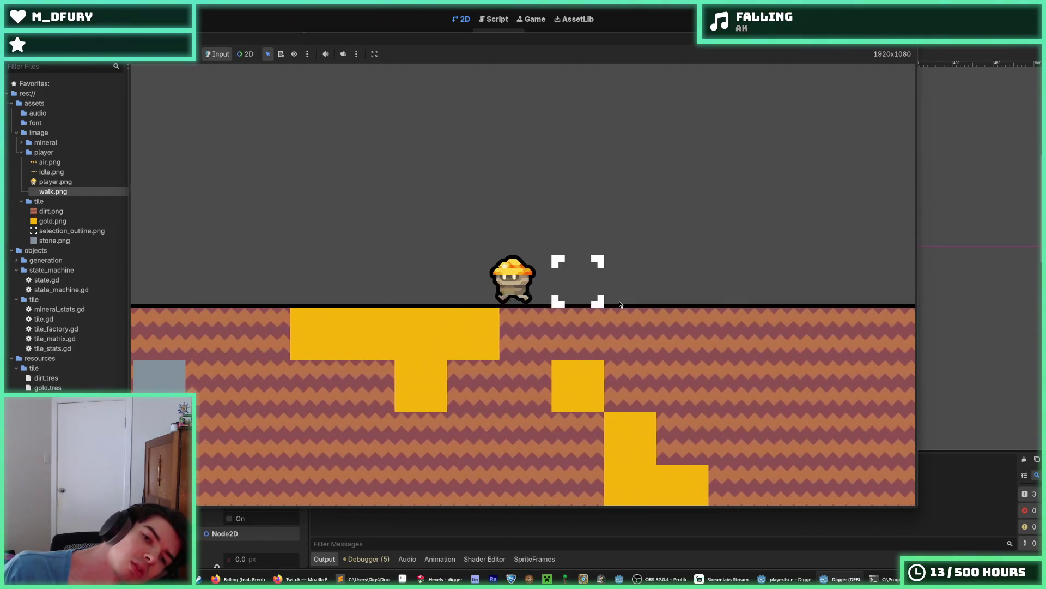
{"action": "key", "text": "d"}
{"action": "key", "text": "s"}
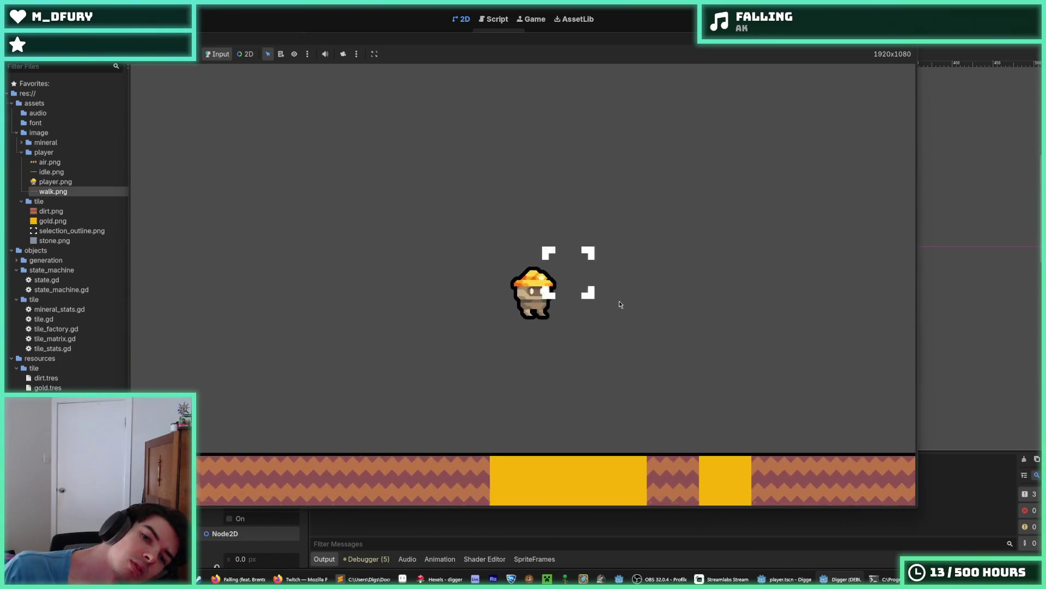
{"action": "key", "text": "a"}
{"action": "key", "text": "space"}
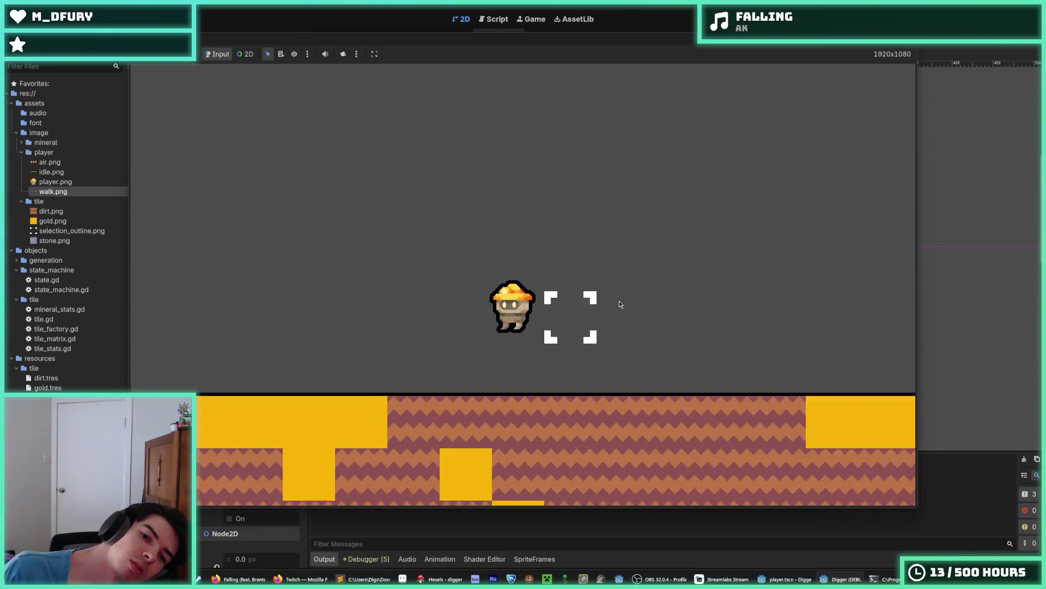
{"action": "key", "text": "a"}
{"action": "key", "text": "space"}
{"action": "key", "text": "space"}
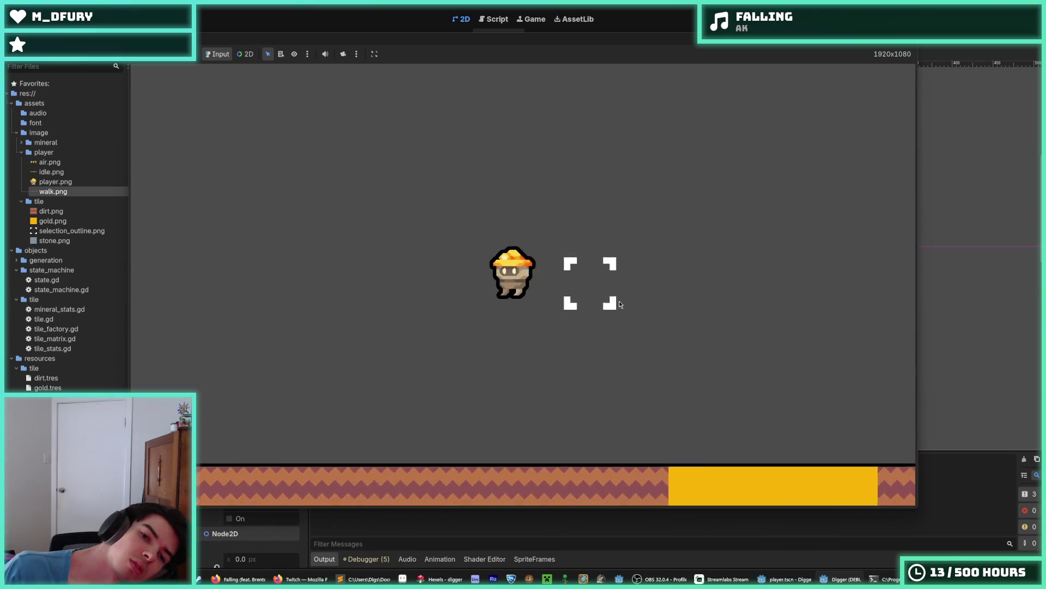
{"action": "key", "text": "space"}
{"action": "key", "text": "d"}
{"action": "key", "text": "space"}
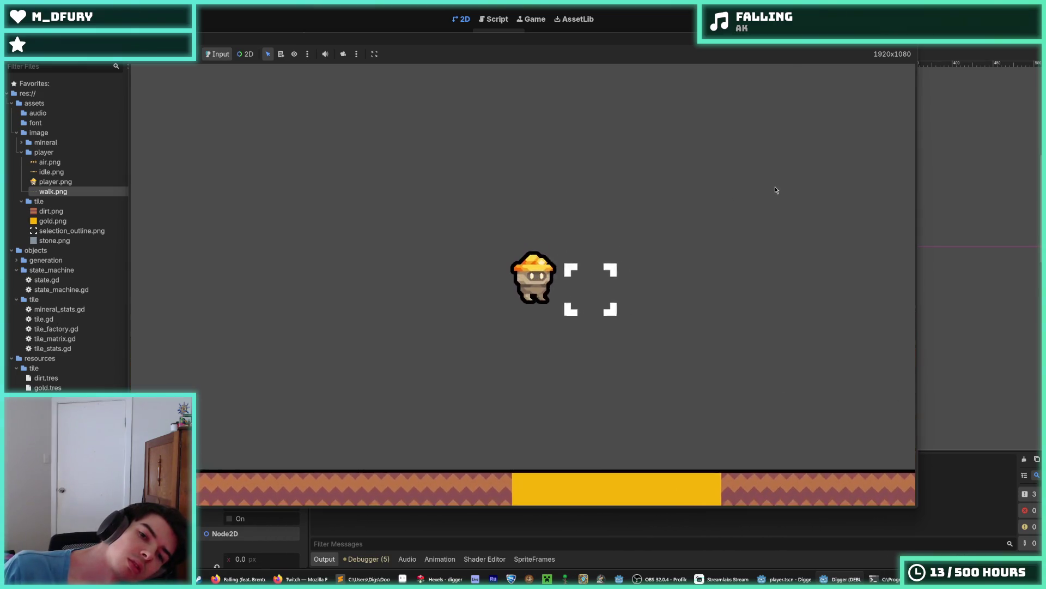
{"action": "key", "text": "space"}
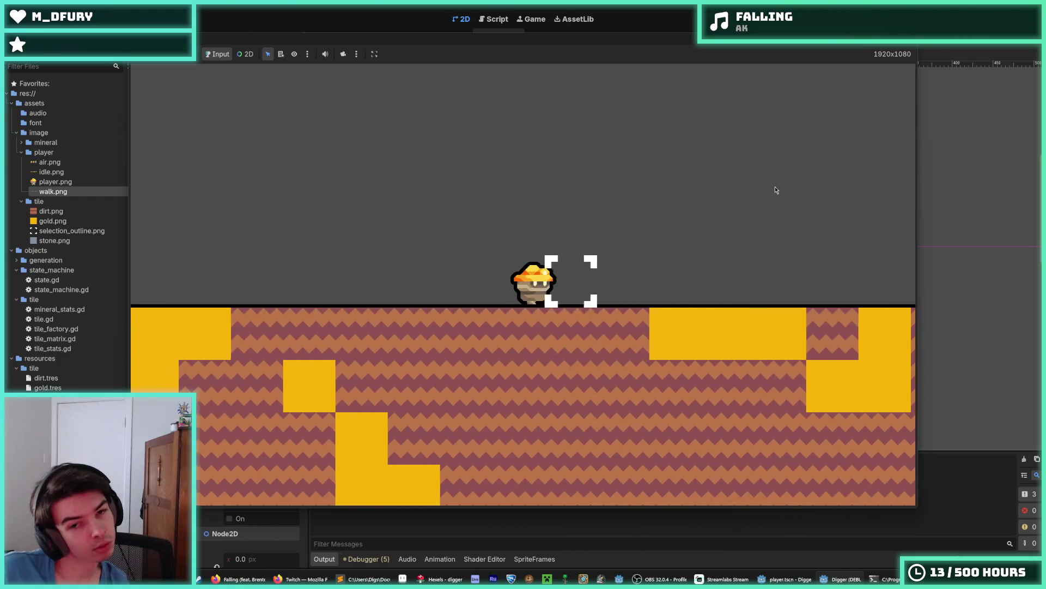
{"action": "key", "text": "space"}
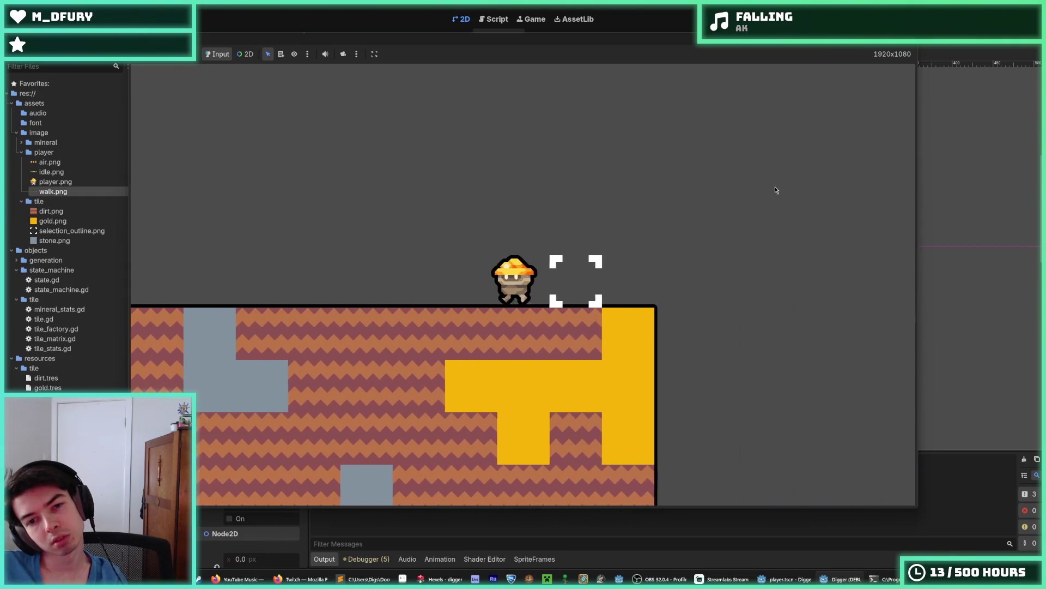
{"action": "key", "text": "Left"}
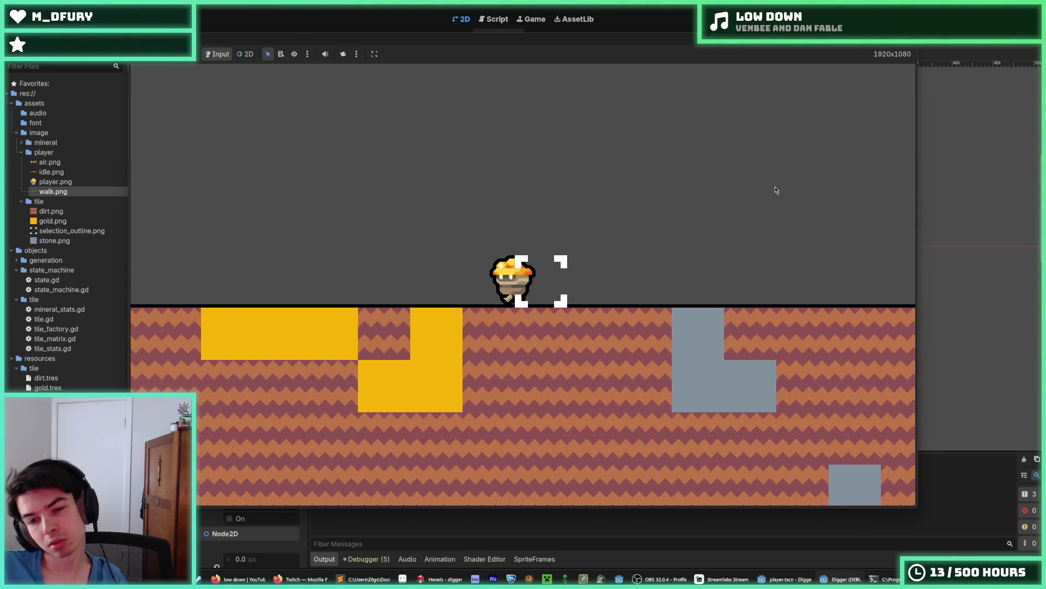
{"action": "key", "text": "F8"}
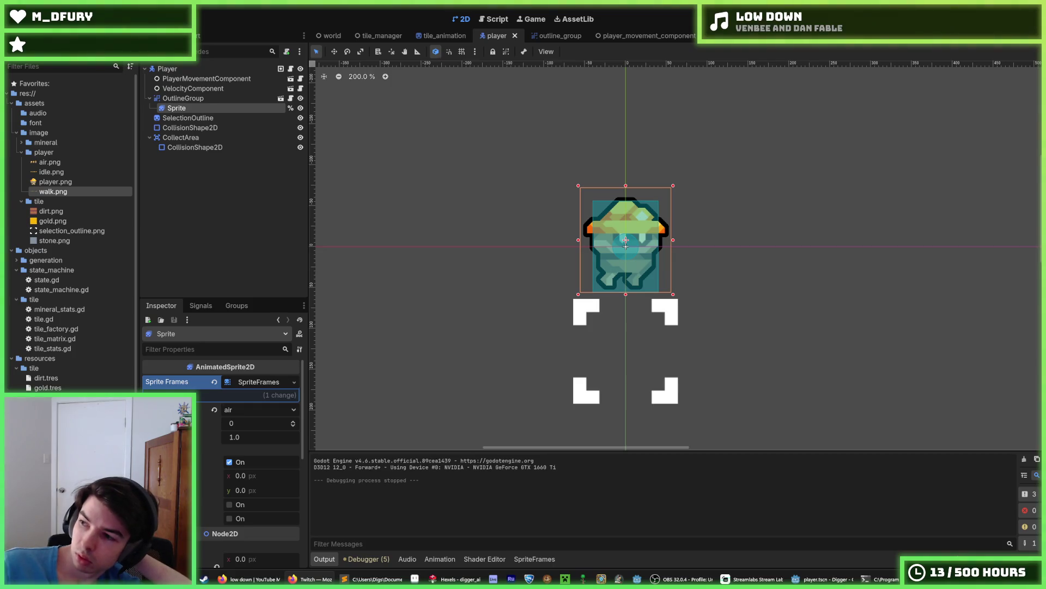
Deselect the sprite and bring up the player.gd script in the script editor.
{"action": "left_click", "coordinate": [715, 145]}
{"action": "left_click", "coordinate": [485, 22]}
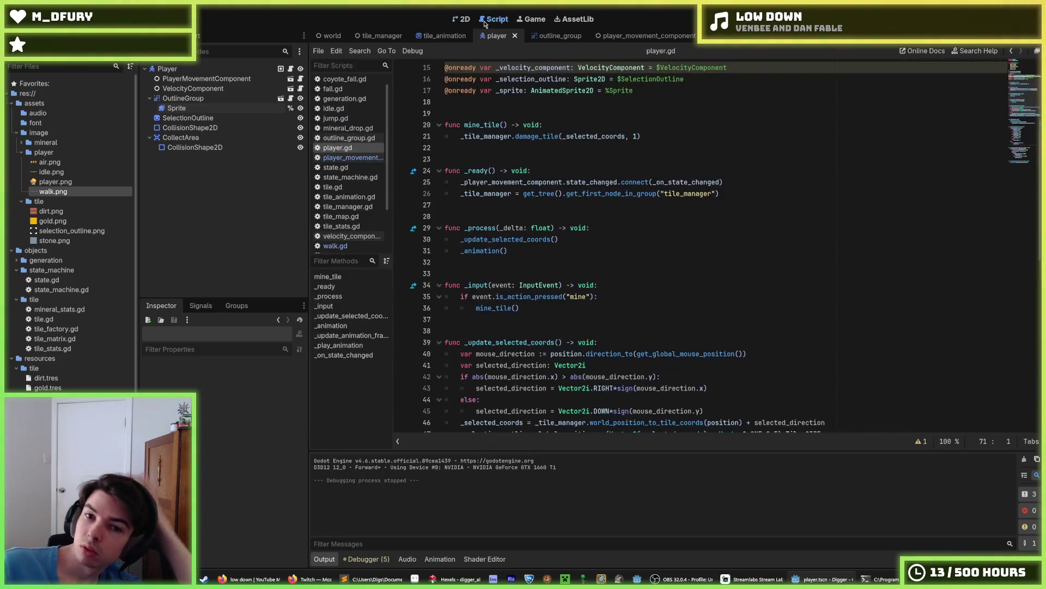